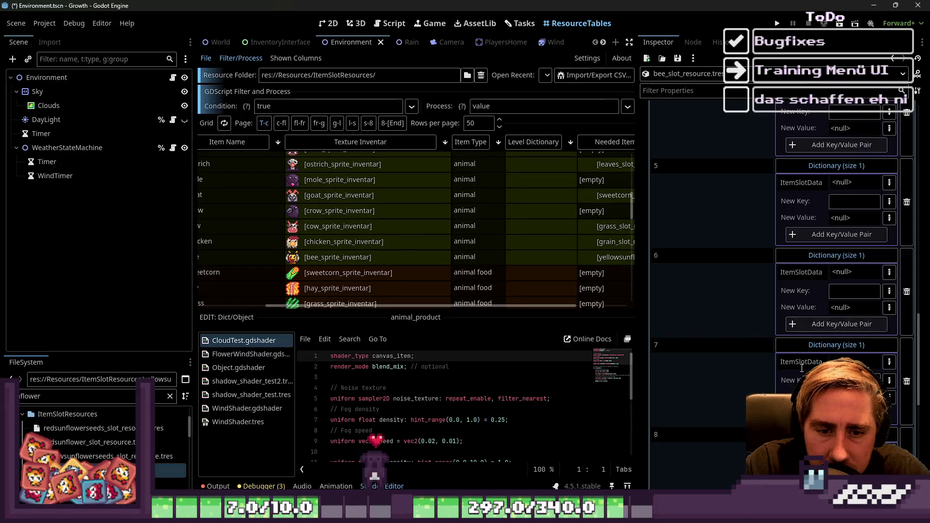
Step: Set ItemSlotData of Animal Product entries 1–3 to an empty Object, widening the Inspector panel
scroll(868, 272, "up", 10)
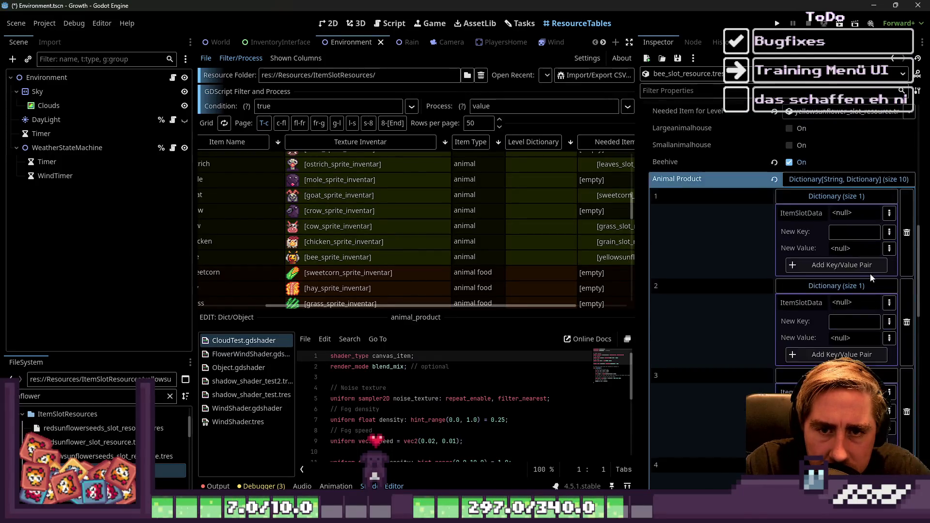
scroll(848, 183, "down", 2)
left_click(889, 164)
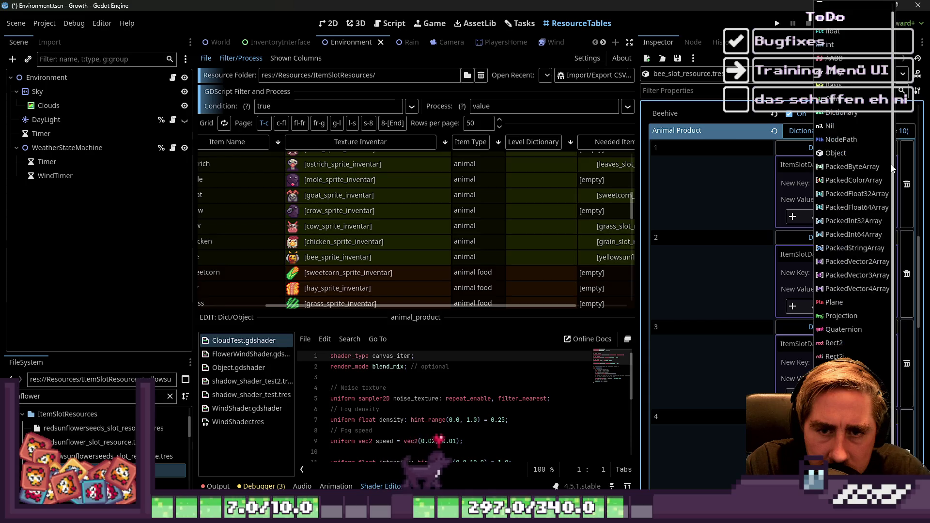
left_click(839, 156)
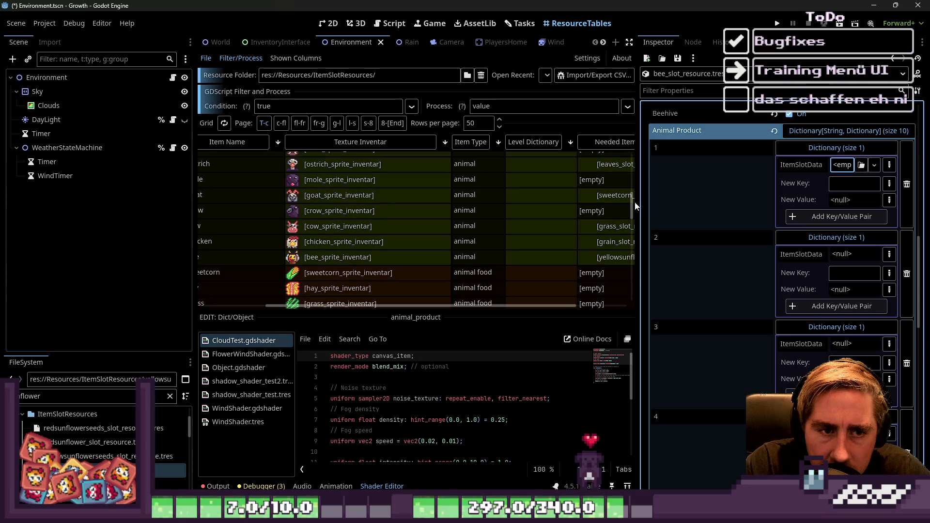
left_click_drag(637, 205, 519, 203)
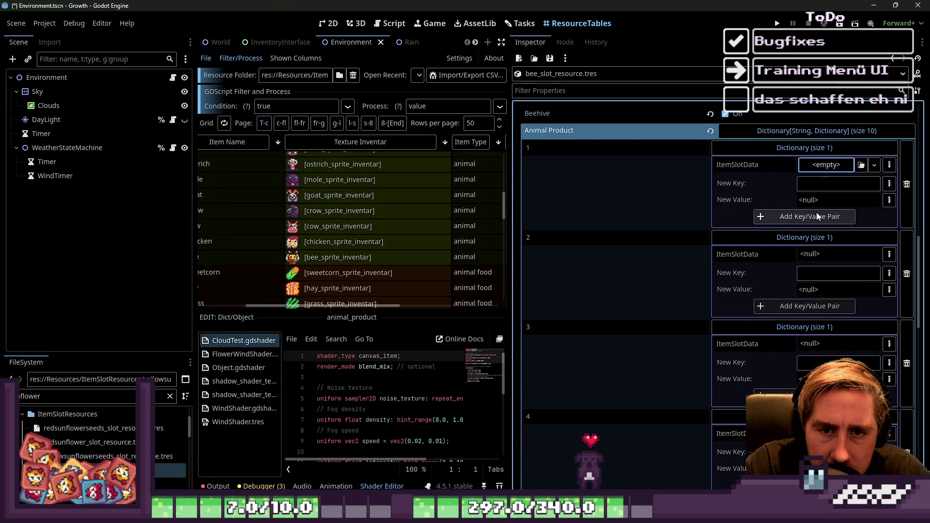
left_click(890, 258)
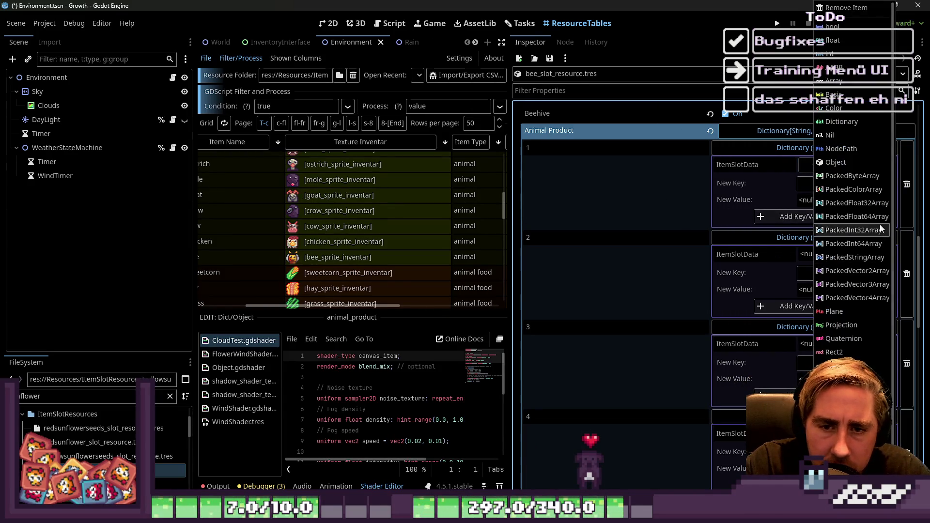
left_click(862, 229)
left_click(890, 343)
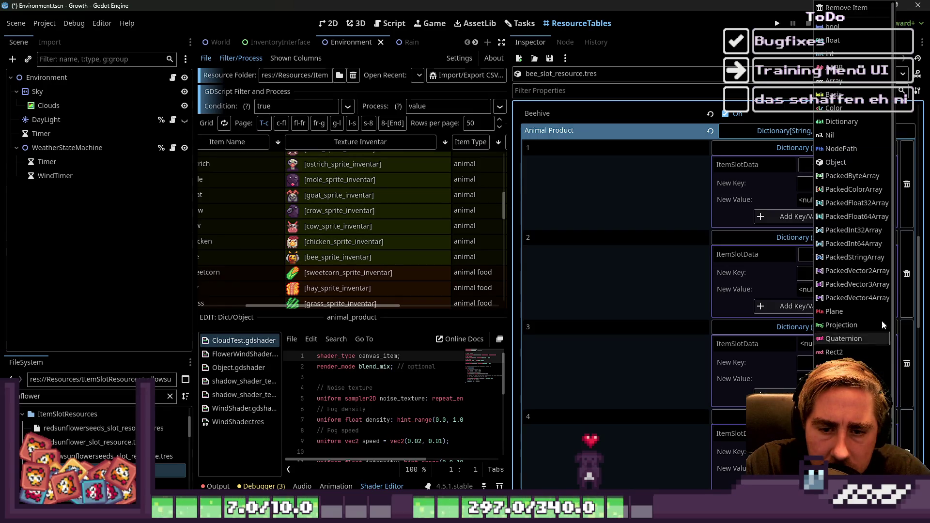
left_click(836, 162)
Step: Set ItemSlotData of entries 4, 5 and 6 to an empty Object
scroll(872, 243, "down", 5)
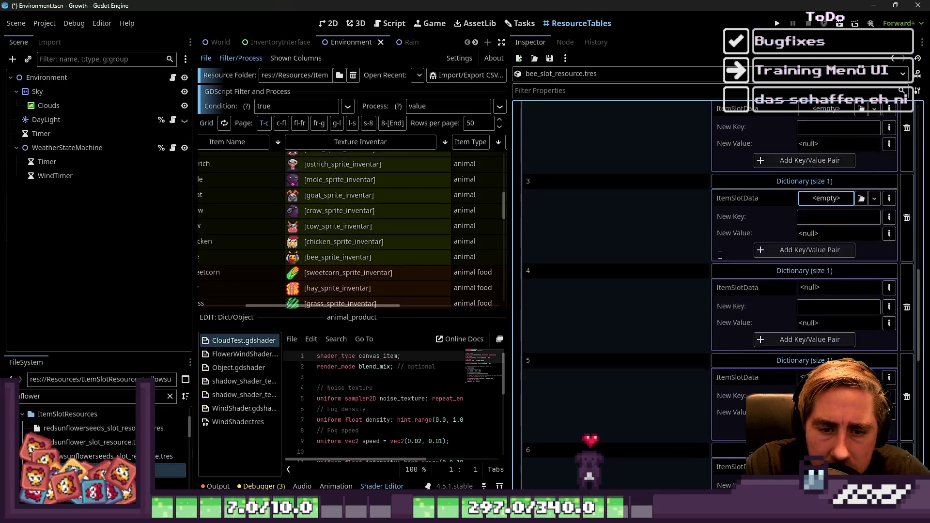
left_click(890, 238)
left_click(836, 153)
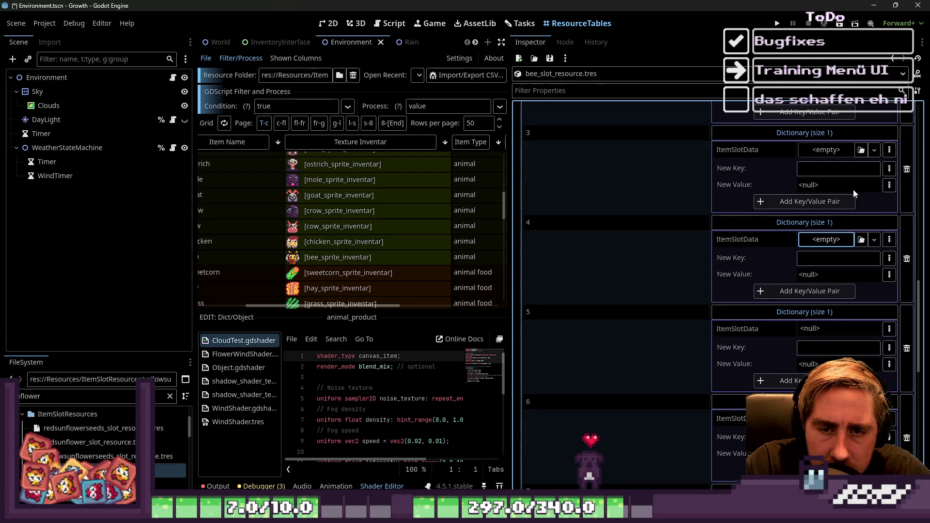
left_click(890, 240)
left_click(835, 163)
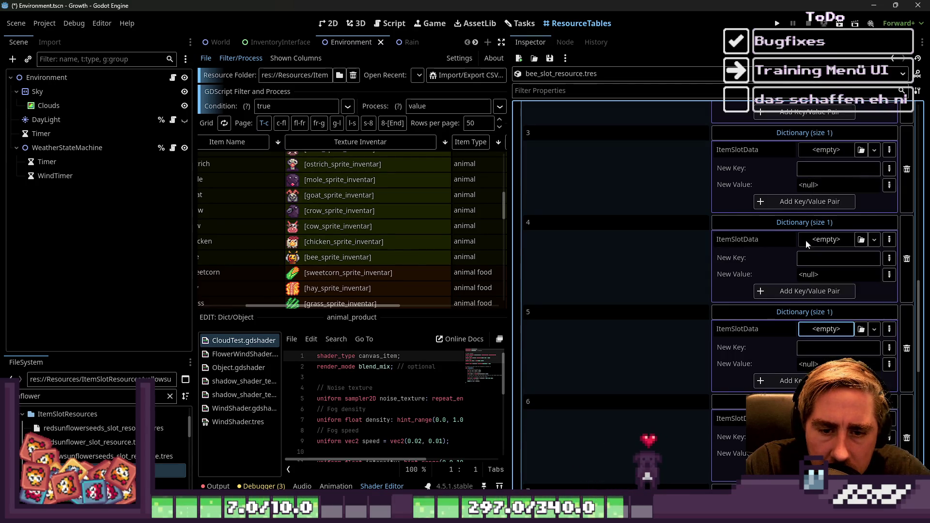
scroll(811, 261, "down", 3)
left_click(890, 273)
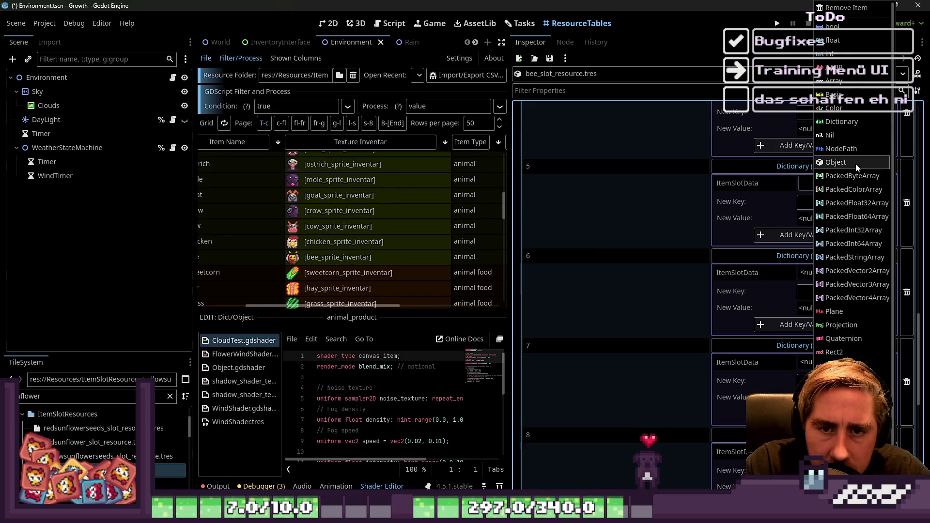
left_click(856, 163)
Step: Set entry 7's ItemSlotData to Object, correcting an accidental byte array choice
scroll(797, 271, "down", 3)
left_click(889, 219)
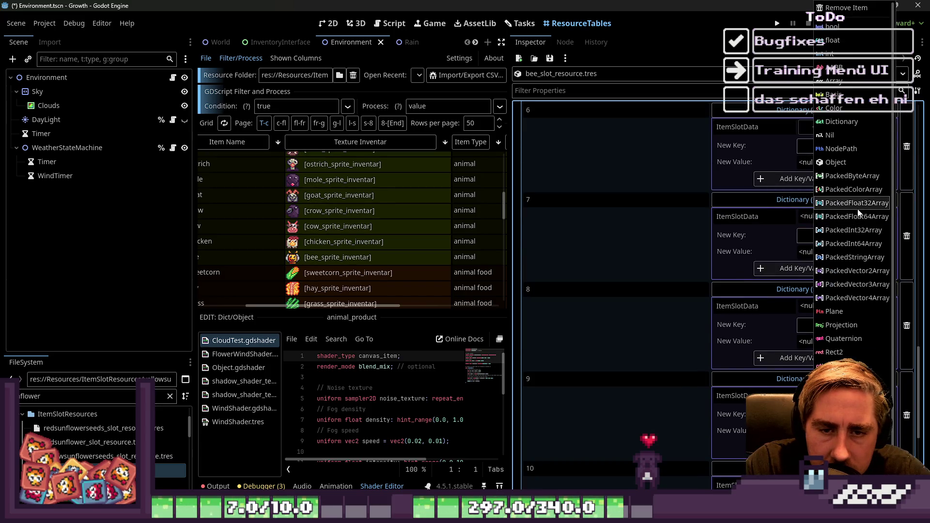
left_click(853, 172)
left_click(874, 218)
left_click(890, 234)
left_click(781, 234)
left_click(887, 234)
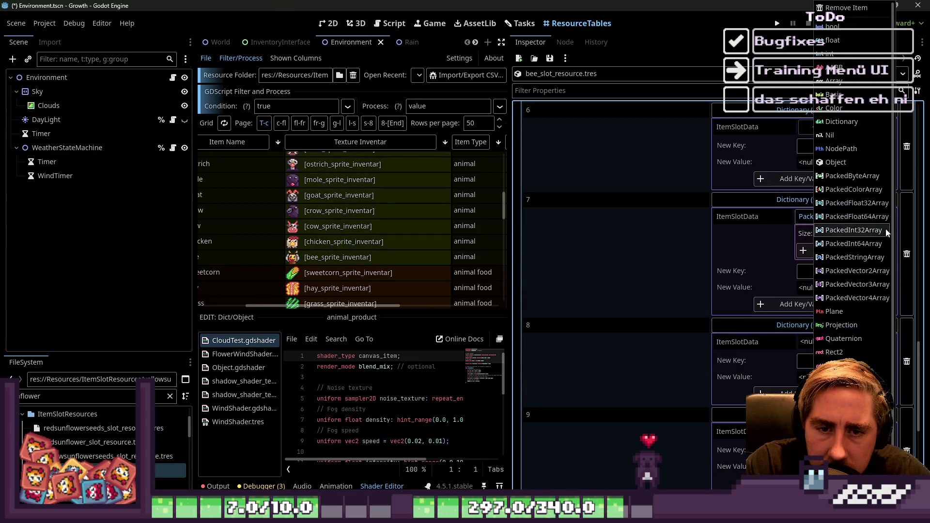
left_click(854, 151)
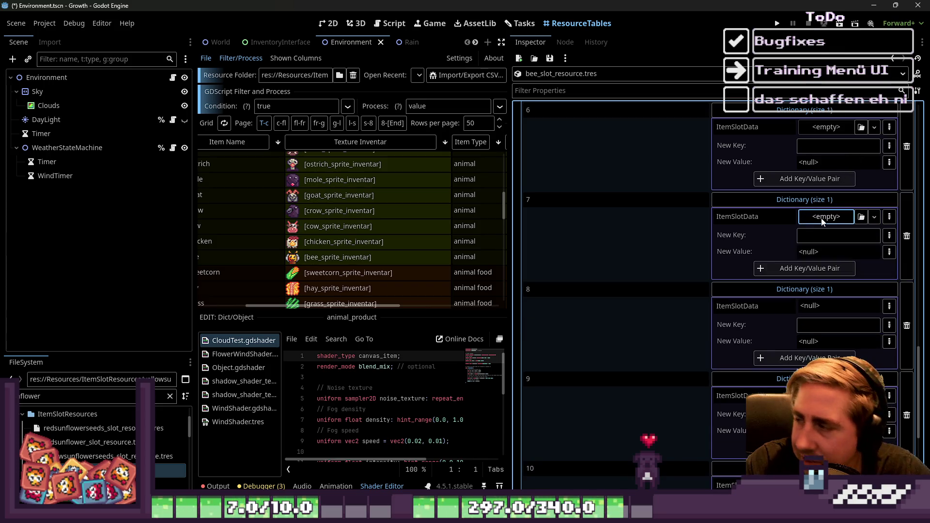
Step: Set ItemSlotData of entries 8, 9 and 10 to an empty Object
scroll(839, 240, "down", 1)
left_click(890, 257)
left_click(856, 171)
scroll(839, 254, "down", 2)
left_click(890, 251)
left_click(856, 176)
scroll(873, 267, "down", 2)
left_click(889, 257)
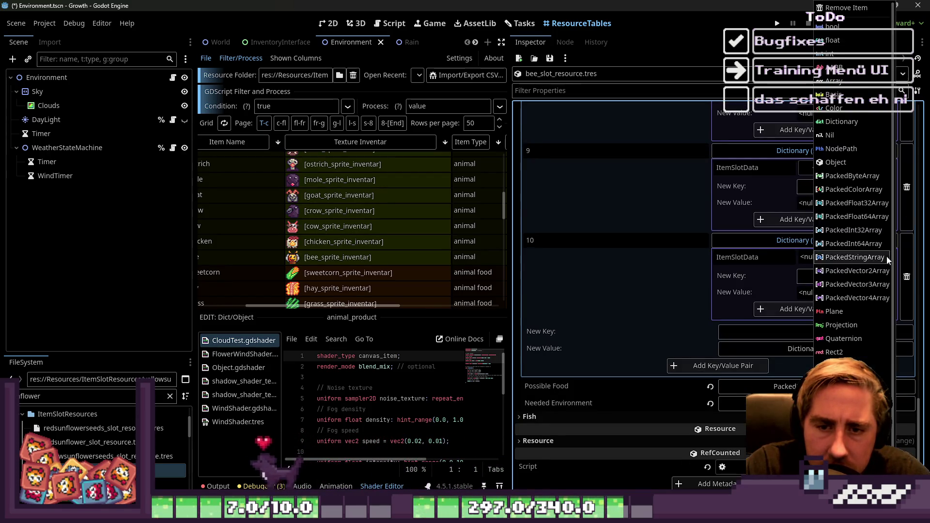
left_click(843, 162)
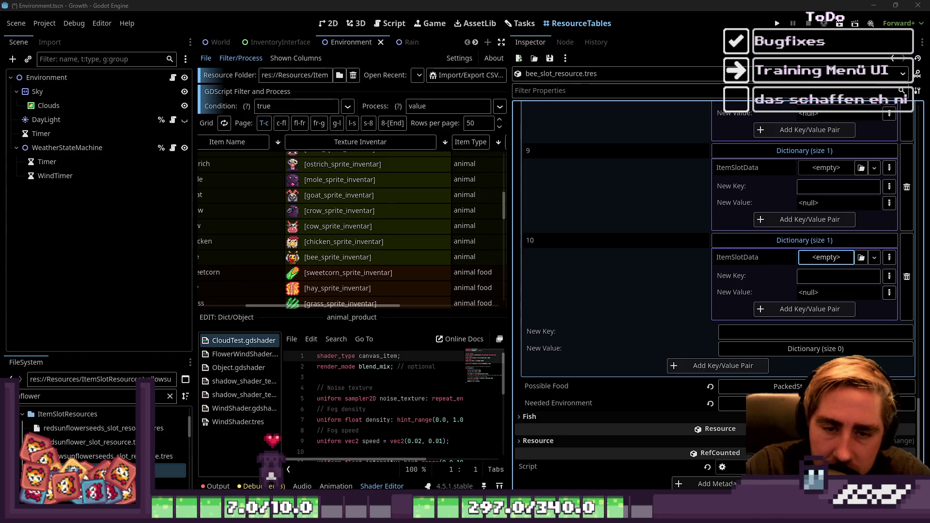
Step: Copy the ItemDropAmount key name and paste it into the new-key fields of entries 9, 7, 6 and 5
double_click(827, 279)
key("ctrl+c")
left_click(826, 186)
key("ctrl+v")
scroll(764, 233, "up", 3)
left_click(815, 156)
key("ctrl+v")
scroll(771, 232, "up", 2)
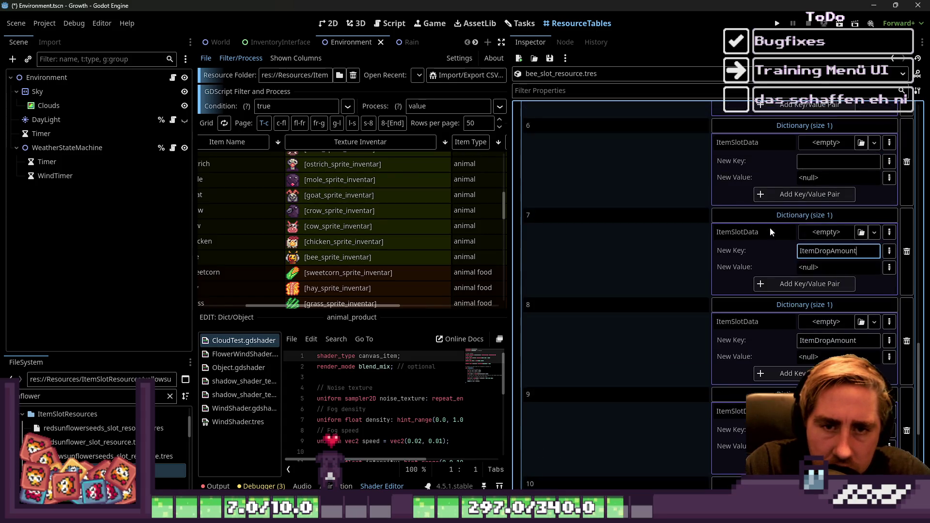
key("ctrl+v")
scroll(776, 216, "up", 2)
left_click(820, 169)
key("ctrl+v")
Step: Paste ItemDropAmount into the new-key fields of entries 4, 3, 2 and 1
scroll(816, 178, "up", 2)
left_click(816, 179)
key("ctrl+v")
scroll(781, 204, "up", 2)
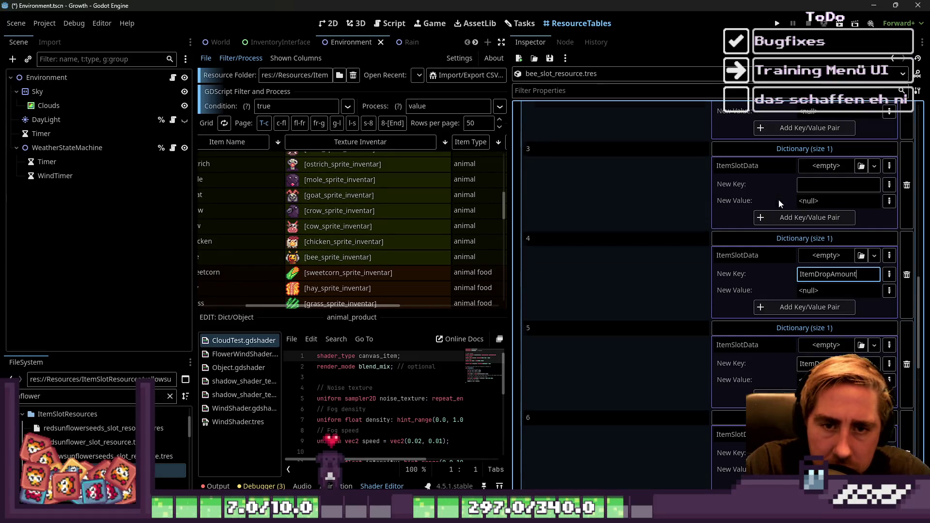
key("ctrl+v")
scroll(775, 203, "up", 2)
left_click(819, 184)
key("ctrl+v")
scroll(780, 203, "up", 2)
left_click(809, 152)
key("ctrl+v")
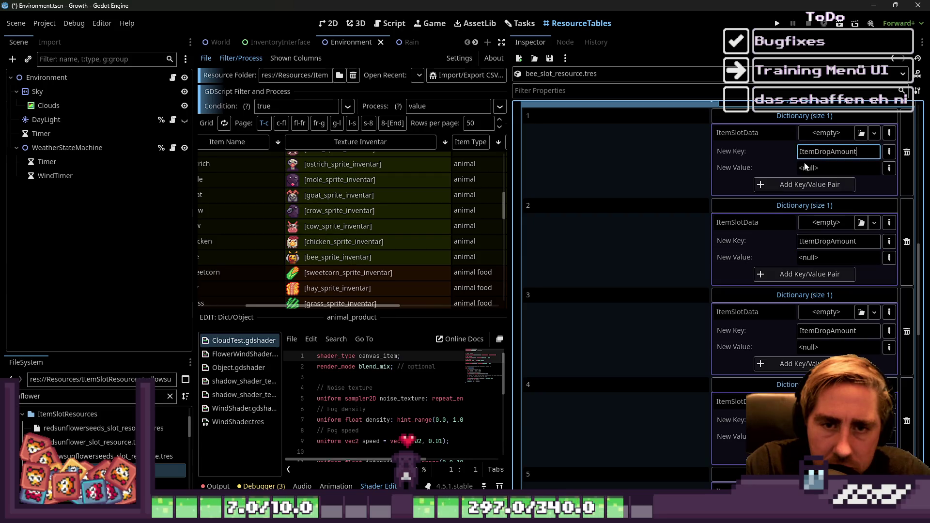
scroll(795, 177, "up", 2)
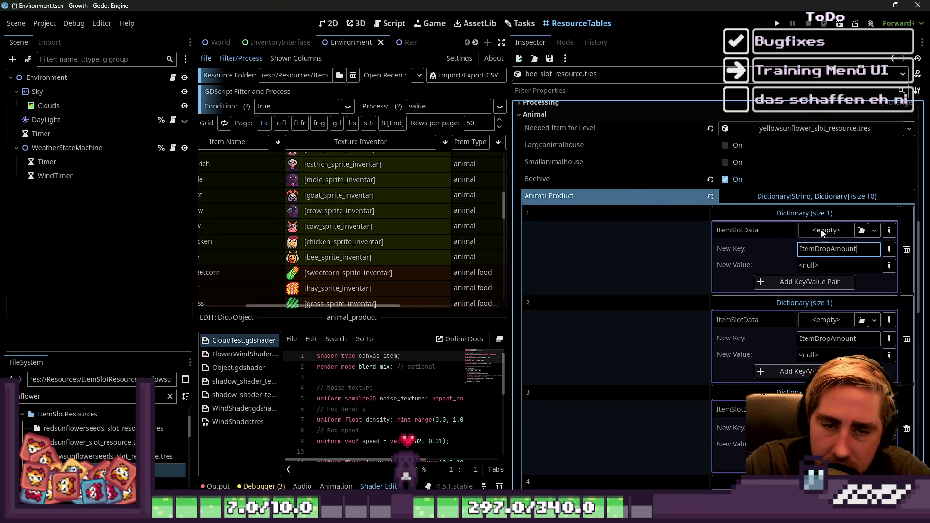
Step: Add the ItemDropAmount key as a null value to entries 1 through 5
scroll(747, 259, "down", 1)
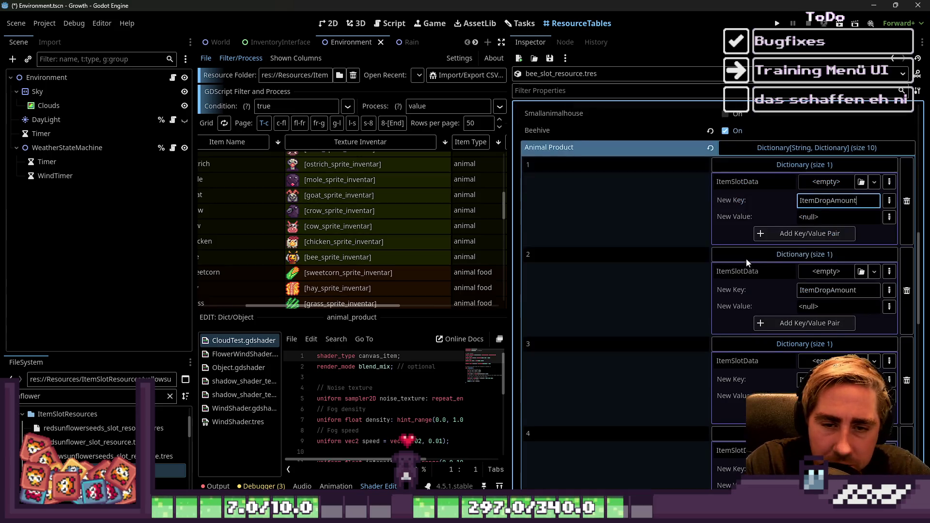
left_click(889, 200)
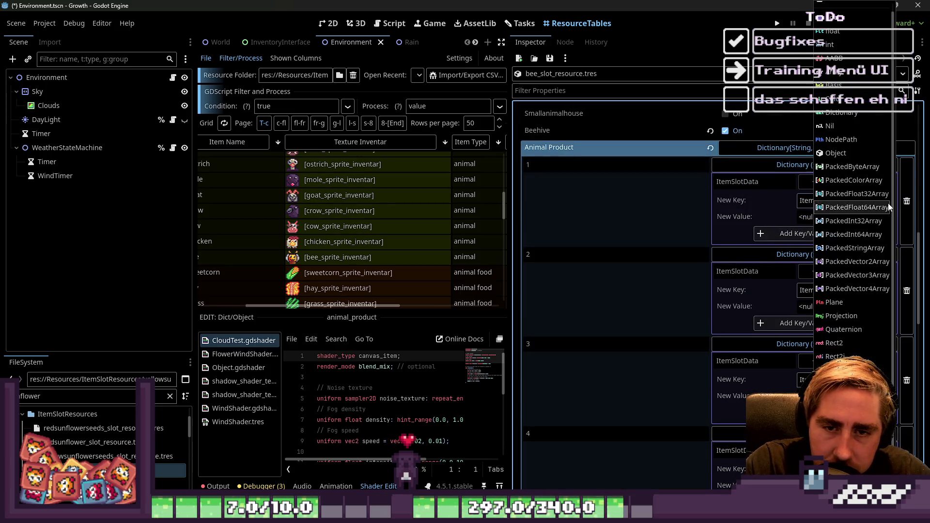
left_click(760, 211)
scroll(759, 212, "down", 1)
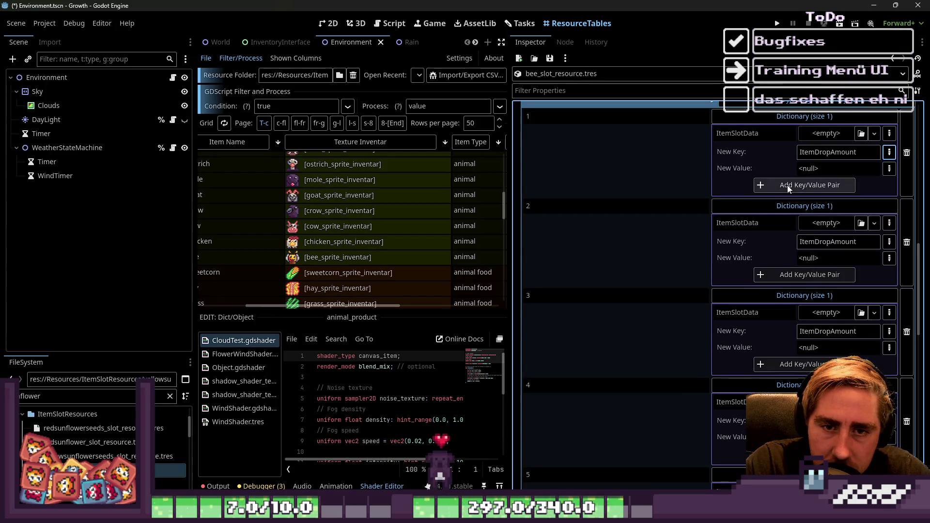
left_click(796, 185)
left_click(778, 291)
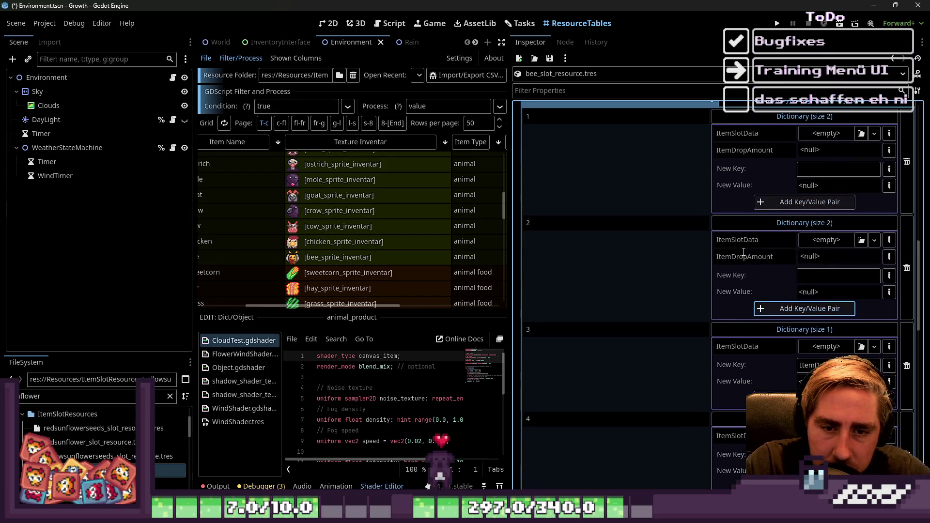
scroll(773, 293, "down", 2)
left_click(769, 295)
scroll(743, 270, "down", 1)
scroll(742, 270, "down", 1)
left_click(771, 313)
scroll(728, 272, "down", 2)
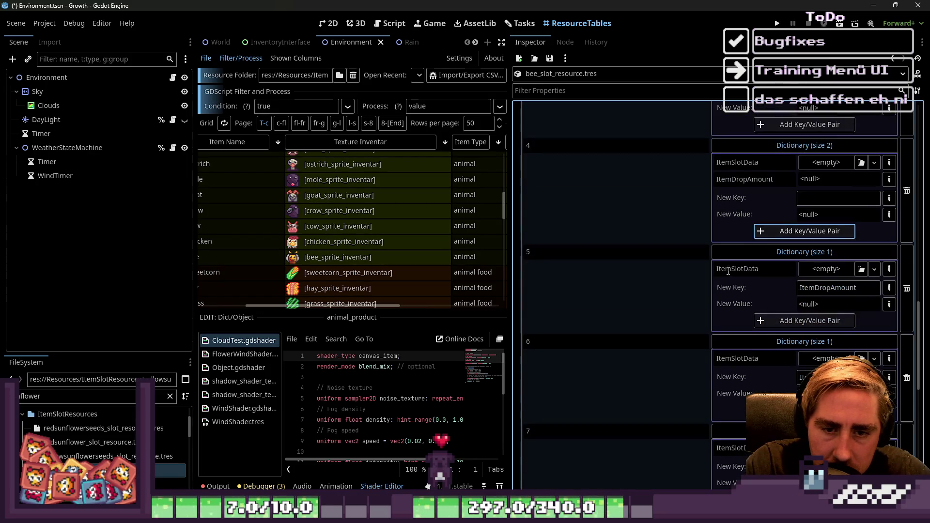
left_click(787, 320)
Step: Add the ItemDropAmount key to entries 6 through 10, then scroll back to entry 1
scroll(780, 320, "down", 2)
left_click(778, 319)
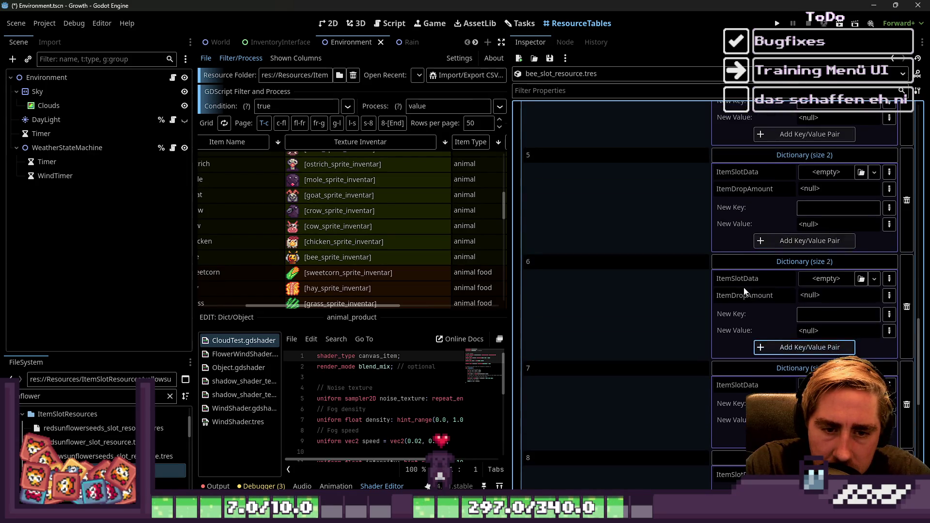
scroll(771, 291, "down", 2)
left_click(775, 289)
scroll(775, 291, "down", 2)
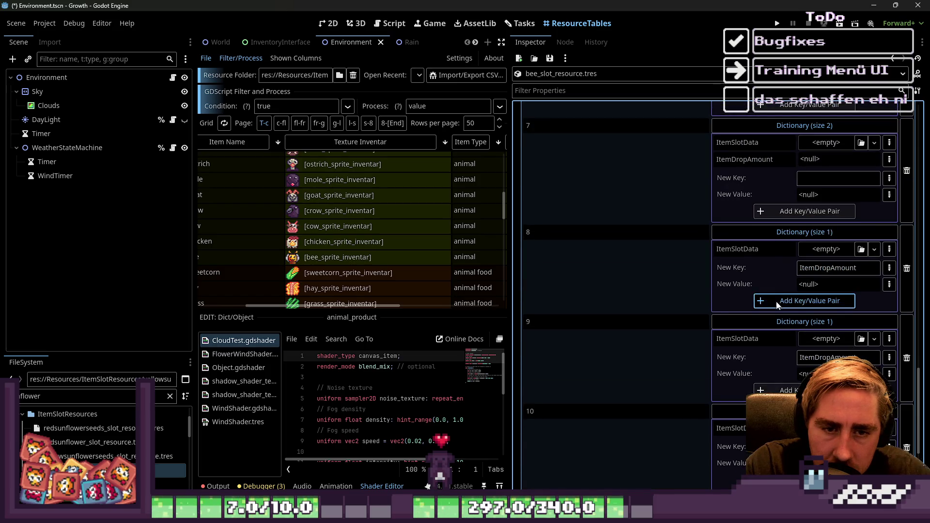
left_click(775, 311)
scroll(774, 307, "down", 2)
left_click(774, 308)
scroll(770, 296, "down", 2)
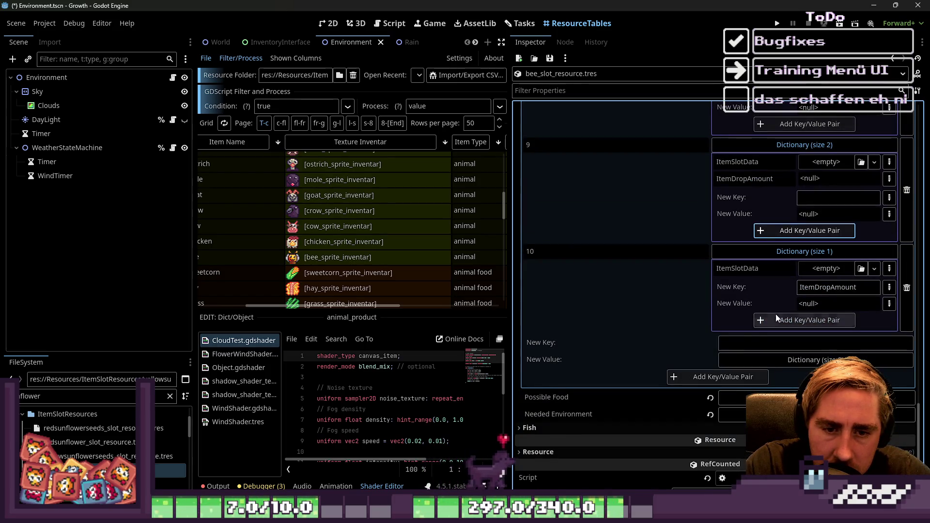
left_click(777, 316)
scroll(779, 317, "down", 1)
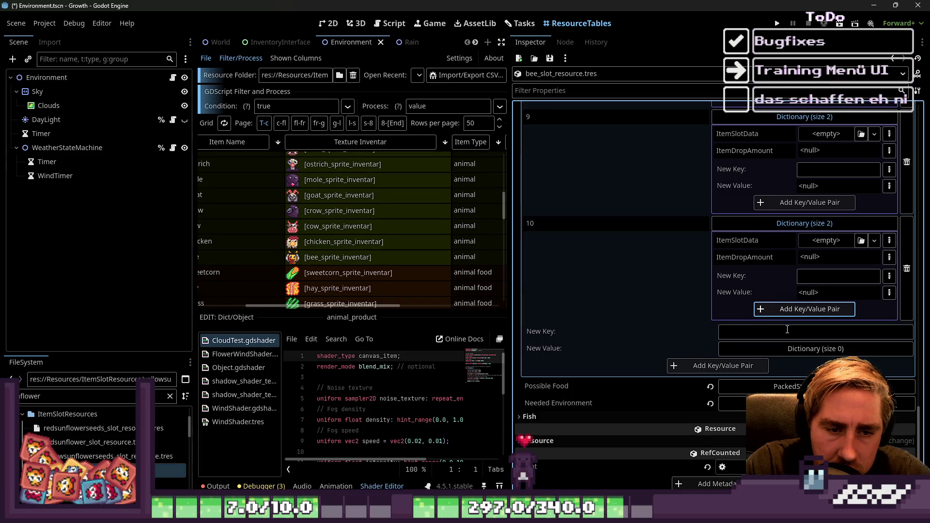
scroll(760, 267, "up", 10)
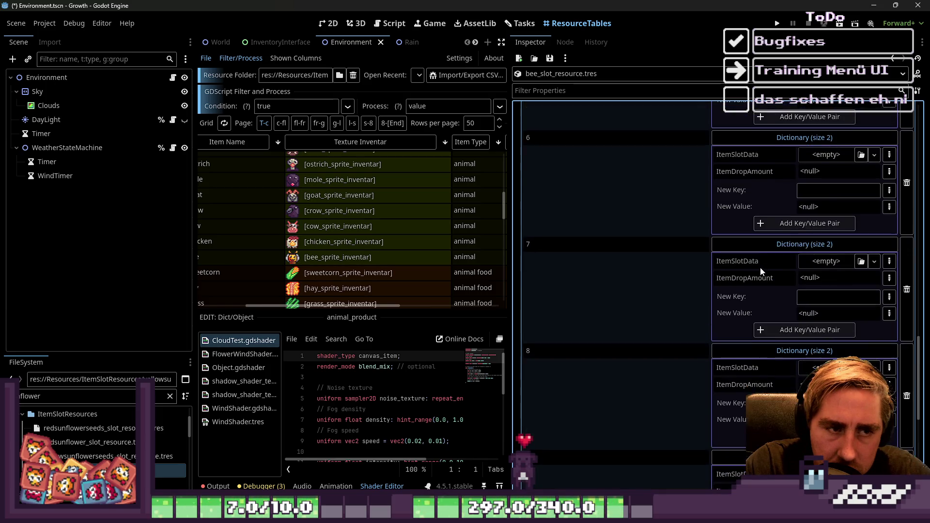
scroll(761, 268, "up", 5)
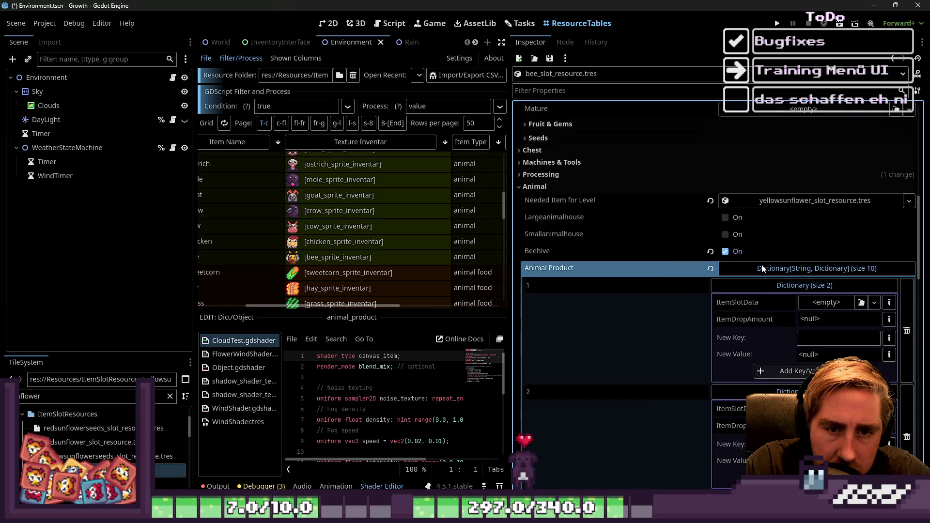
Step: Make ItemDropAmount an int (0) in Animal Product entries 1, 2 and 3
scroll(762, 265, "down", 3)
left_click(890, 174)
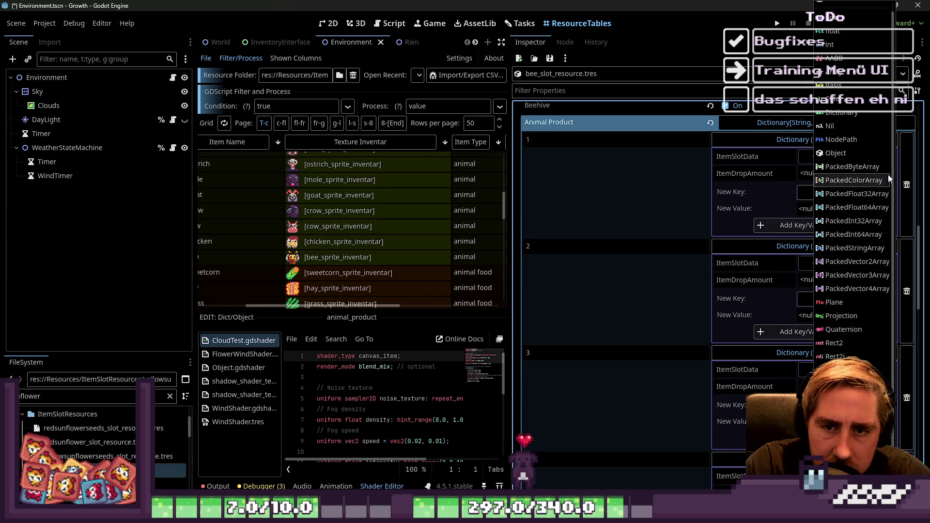
left_click(839, 44)
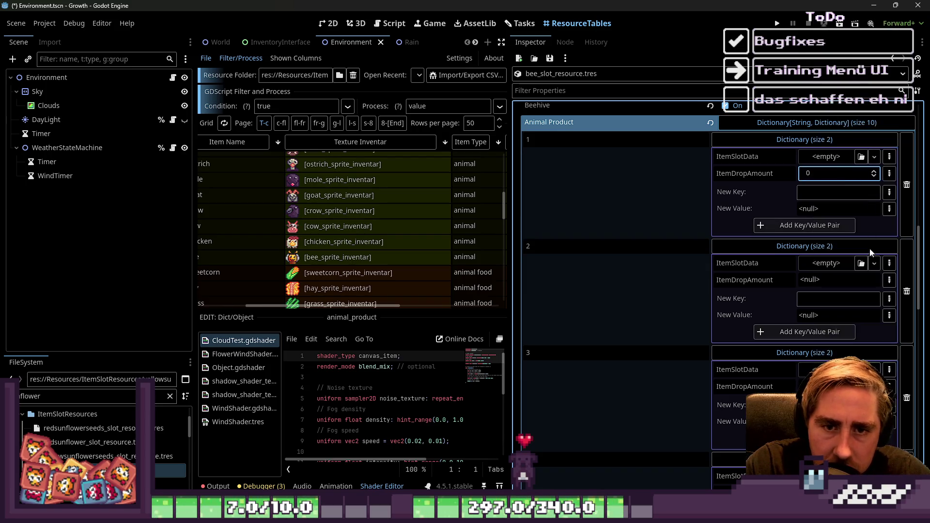
left_click(890, 280)
left_click(833, 54)
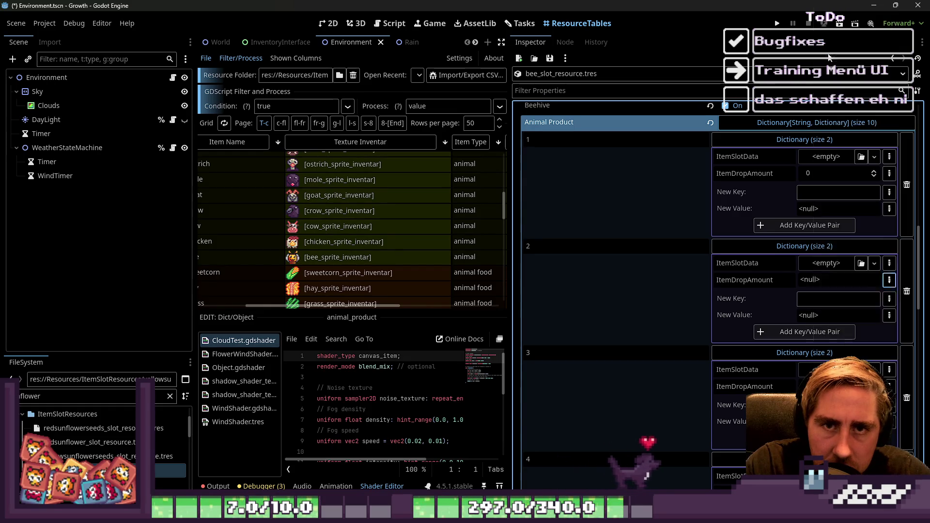
scroll(717, 291, "down", 2)
left_click(890, 290)
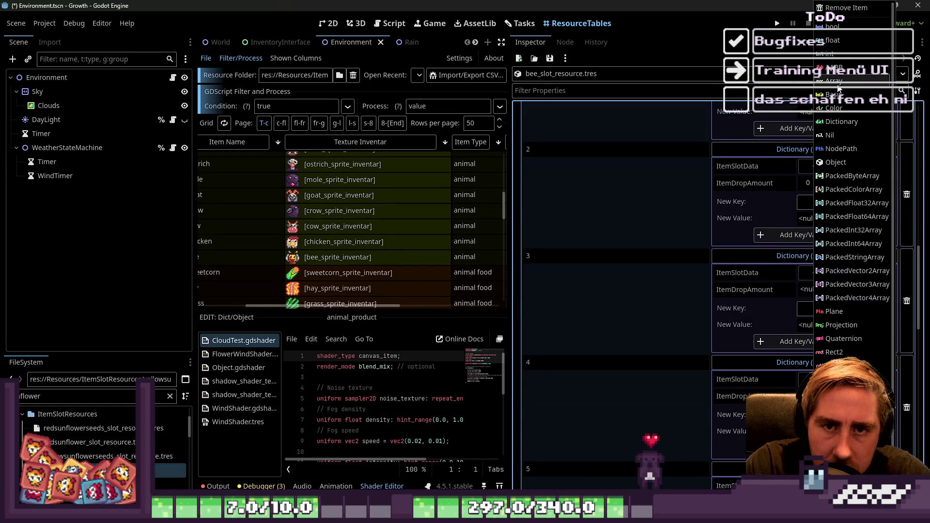
left_click(836, 54)
Step: Make ItemDropAmount an int (0) in entries 4, 5 and 6
scroll(783, 280, "down", 3)
left_click(889, 250)
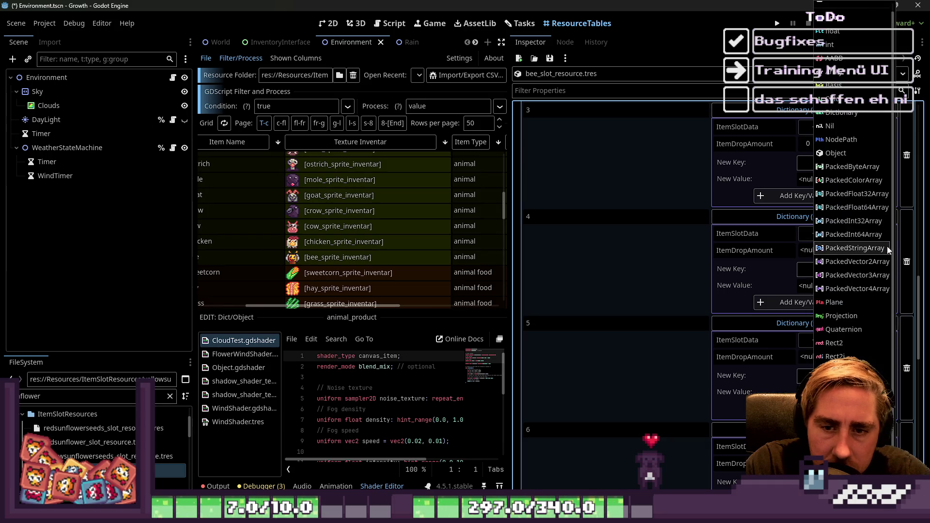
left_click(903, 262)
left_click(890, 250)
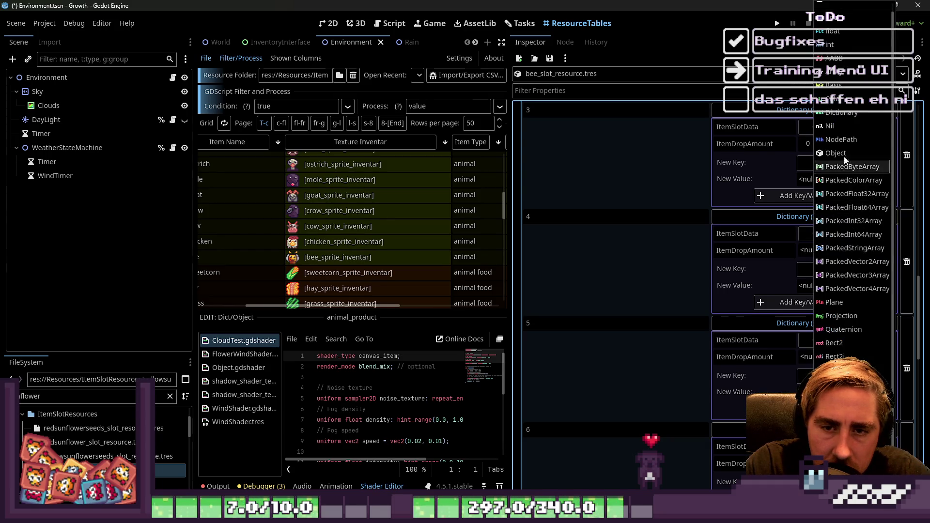
left_click(850, 48)
scroll(749, 255, "down", 2)
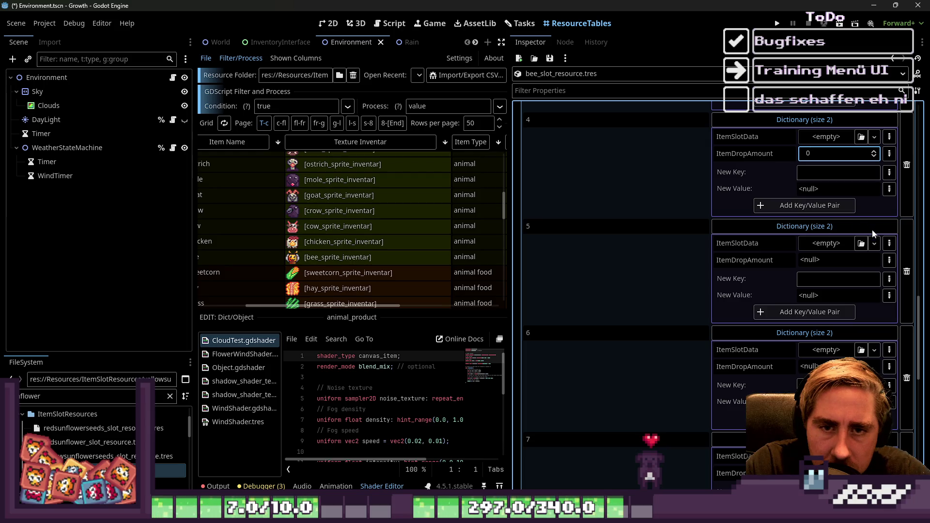
left_click(889, 259)
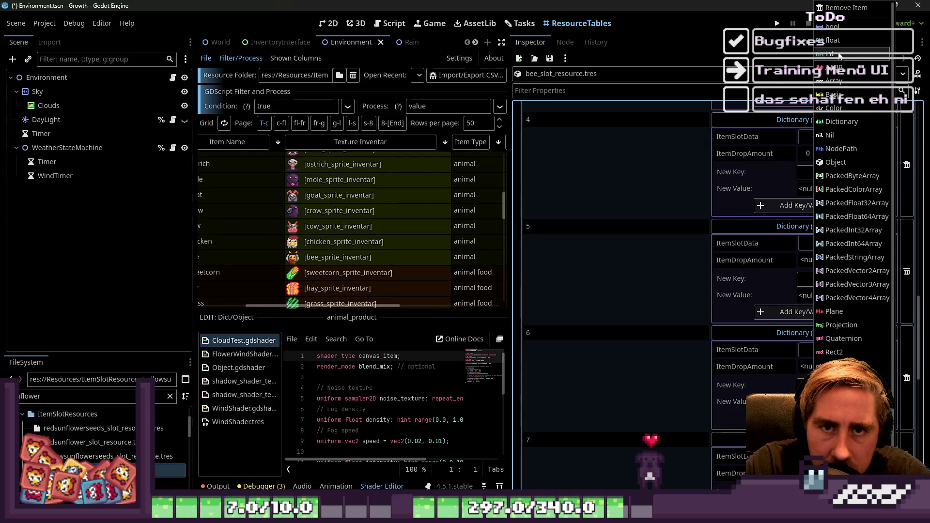
left_click(848, 50)
scroll(823, 235, "down", 2)
left_click(890, 270)
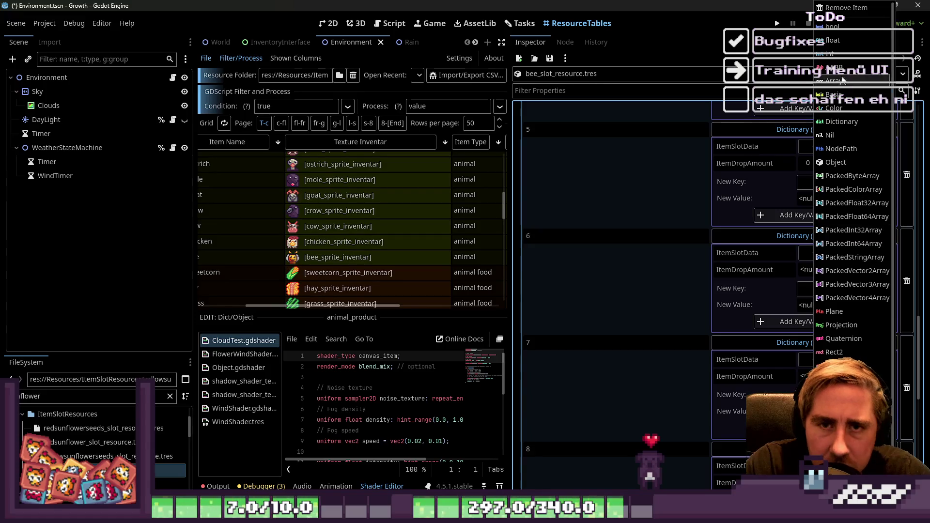
left_click(837, 61)
Step: Make ItemDropAmount an int (0) in entries 7–10, then start a new key in entry 10
scroll(767, 291, "down", 2)
left_click(890, 280)
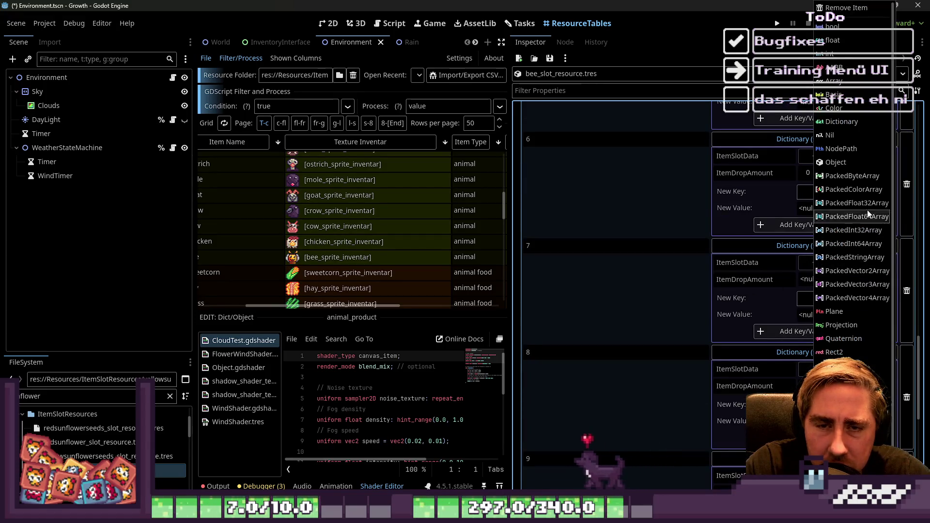
left_click(838, 54)
scroll(806, 229, "down", 2)
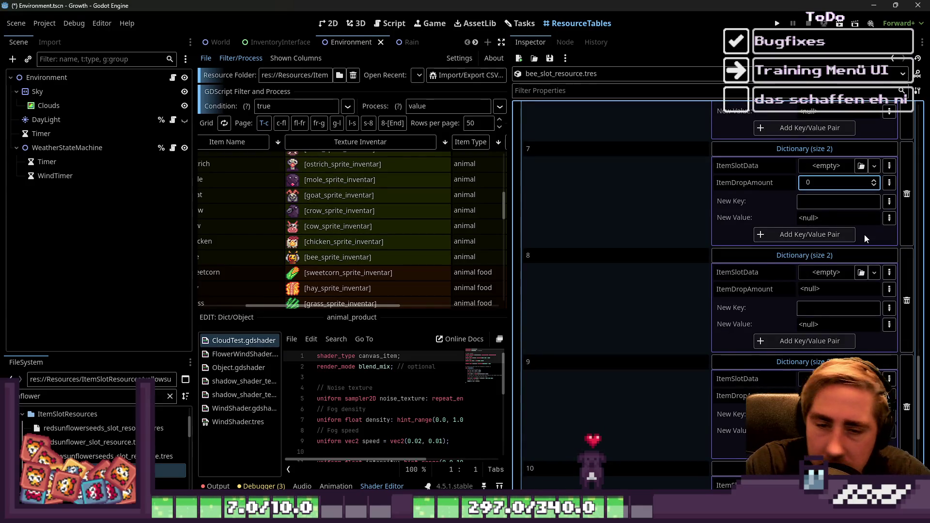
left_click(890, 290)
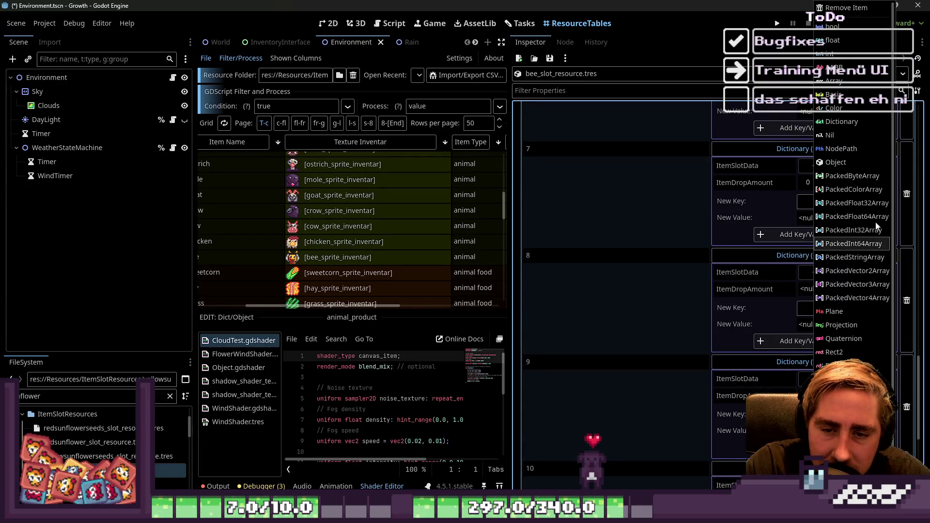
left_click(838, 54)
scroll(770, 243, "down", 2)
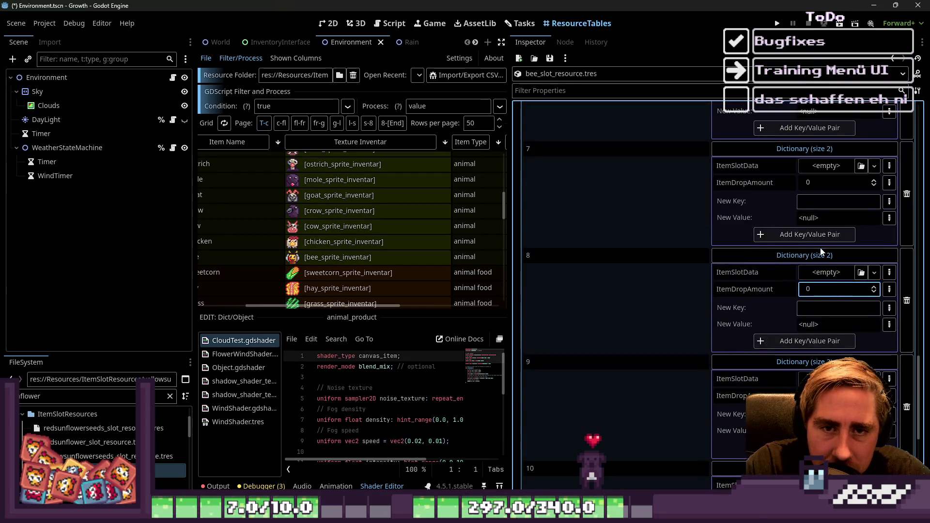
left_click(890, 299)
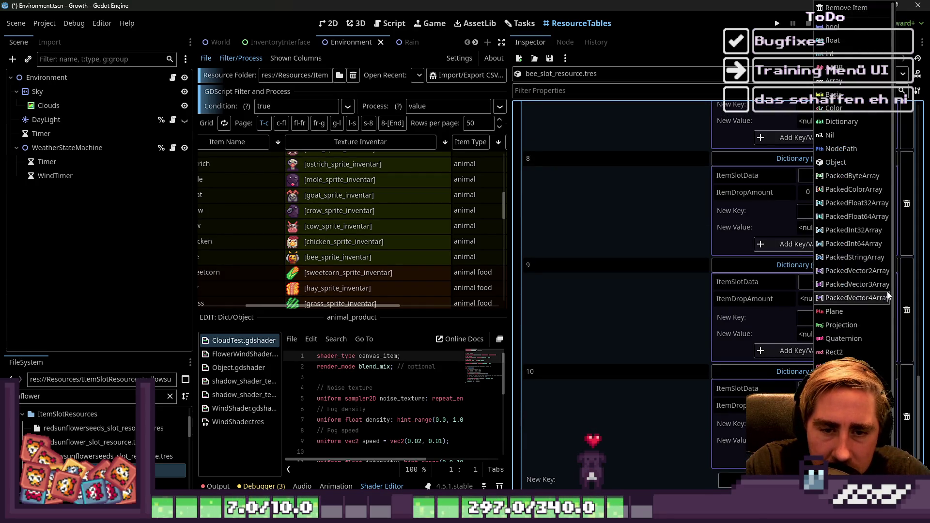
left_click(852, 55)
scroll(699, 238, "down", 2)
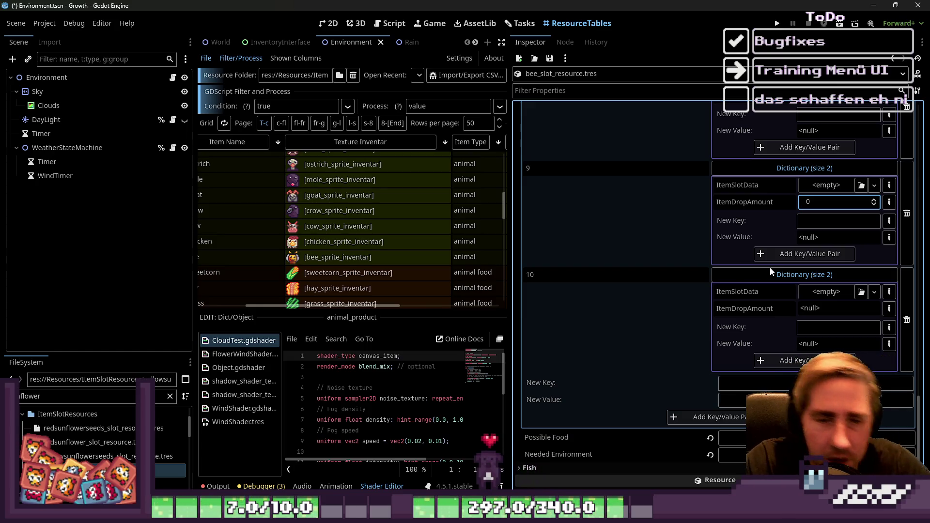
left_click(889, 309)
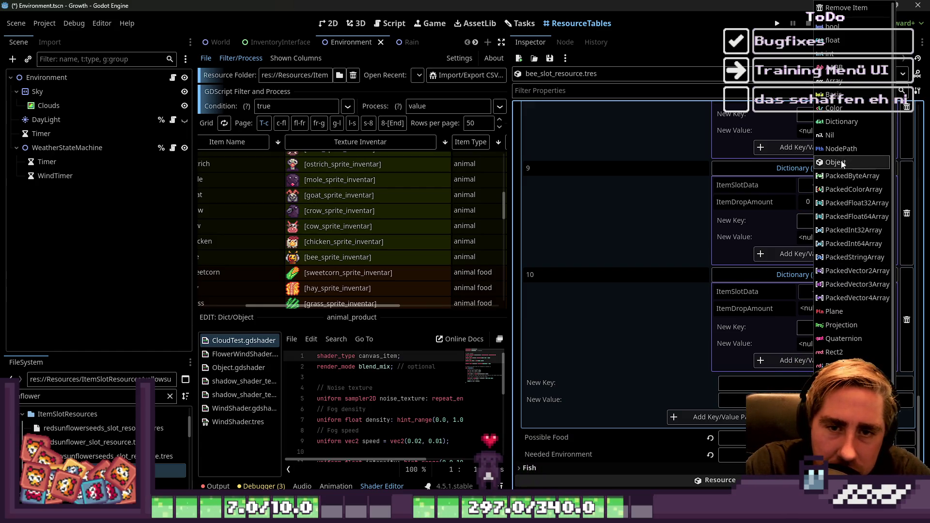
left_click(833, 54)
scroll(748, 264, "down", 1)
scroll(805, 272, "up", 1)
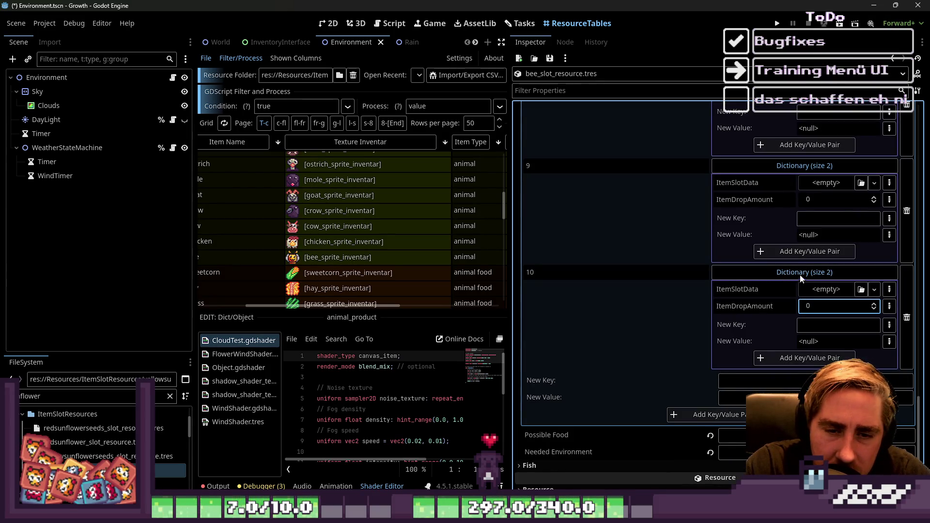
left_click(820, 324)
Step: Add an int ItemDropWeight key to Animal Product entries 10 and 9
type("ItemDropWeight")
key("Return")
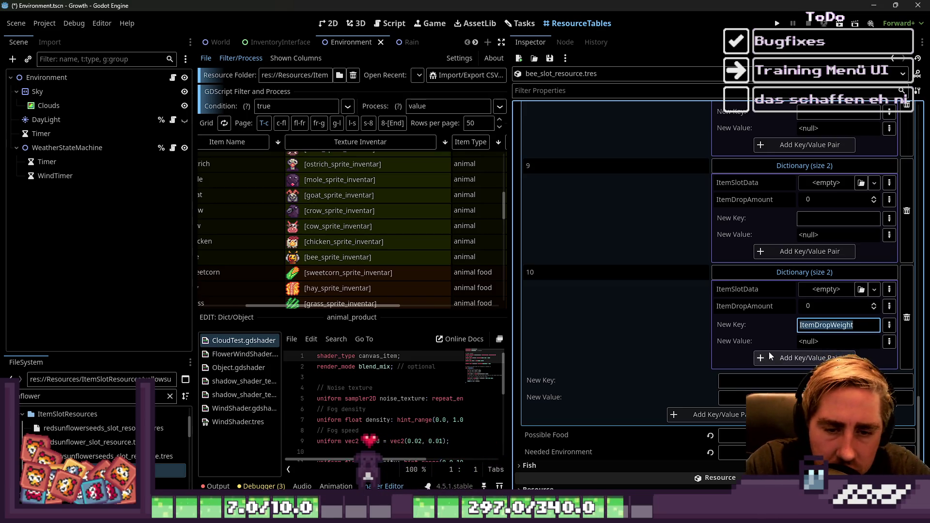
left_click(889, 341)
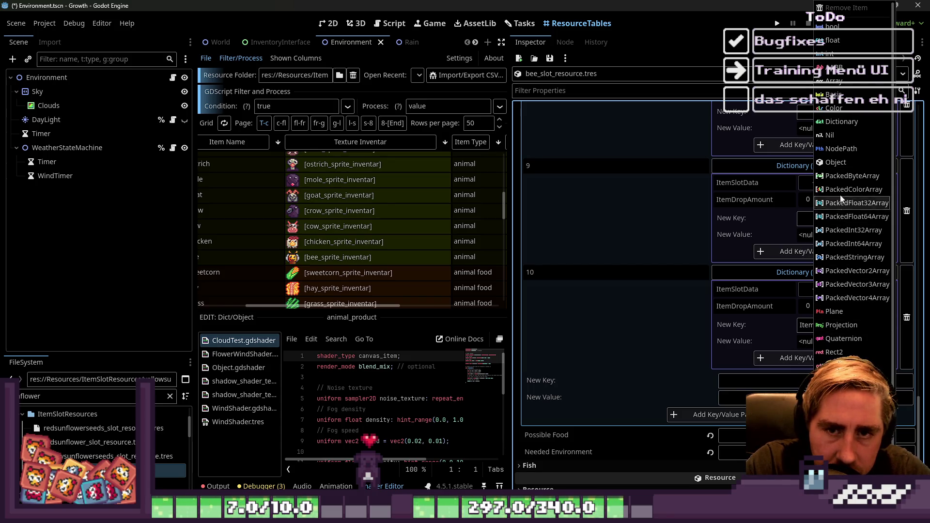
left_click(833, 40)
left_click(784, 358)
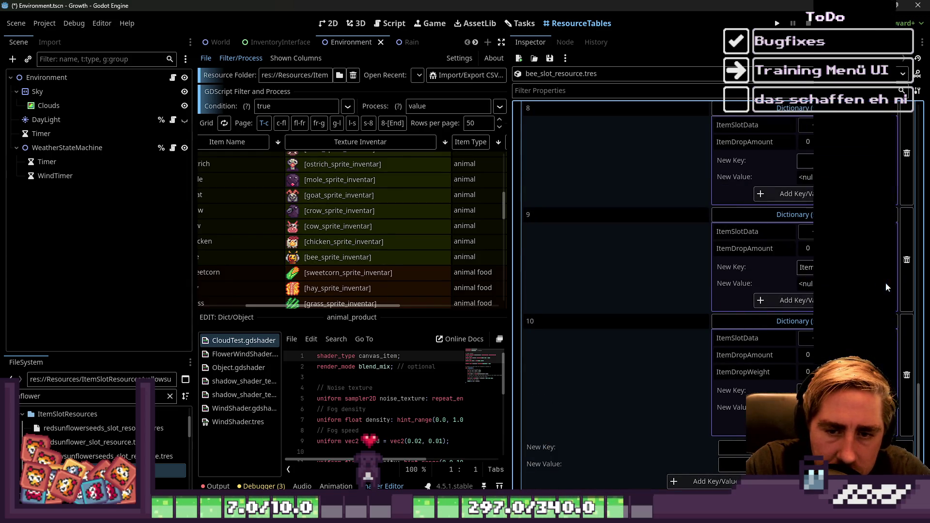
left_click(890, 284)
left_click(831, 54)
left_click(804, 301)
scroll(760, 278, "up", 5)
Step: Add the int ItemDropWeight key to entries 8, 7 and 6
left_click(834, 307)
type("ItemDropWeight")
left_click(814, 340)
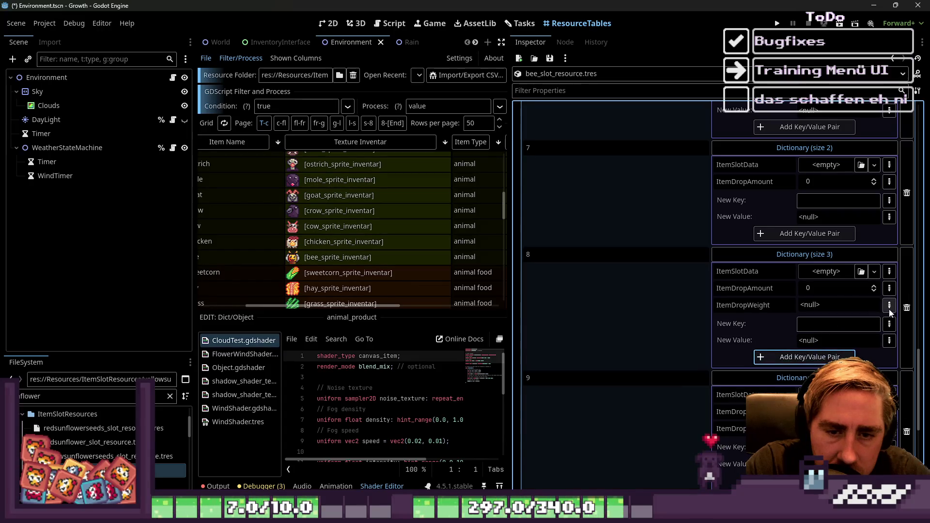
left_click(889, 308)
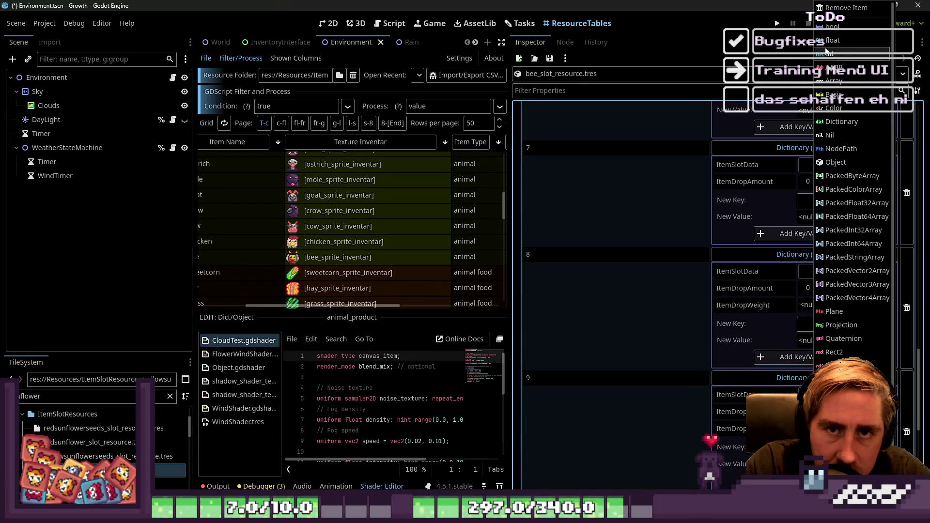
left_click(830, 54)
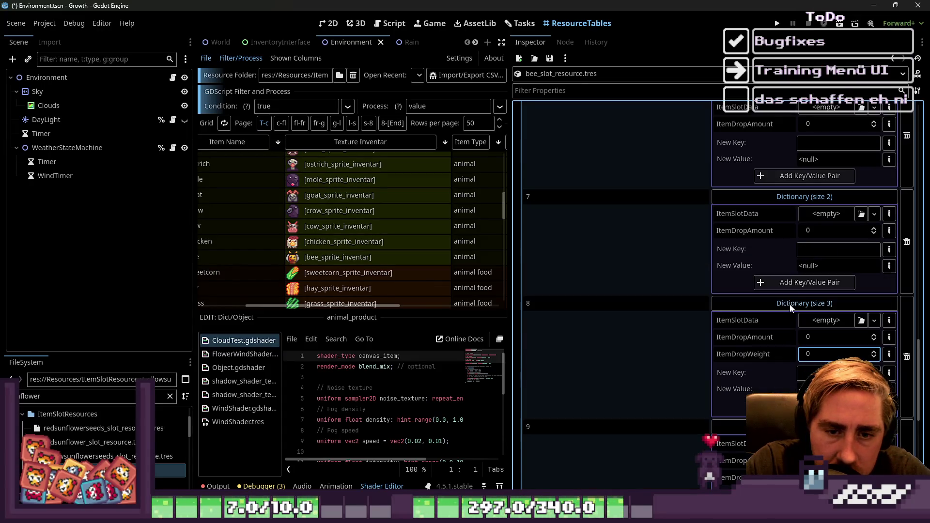
left_click(889, 266)
left_click(830, 53)
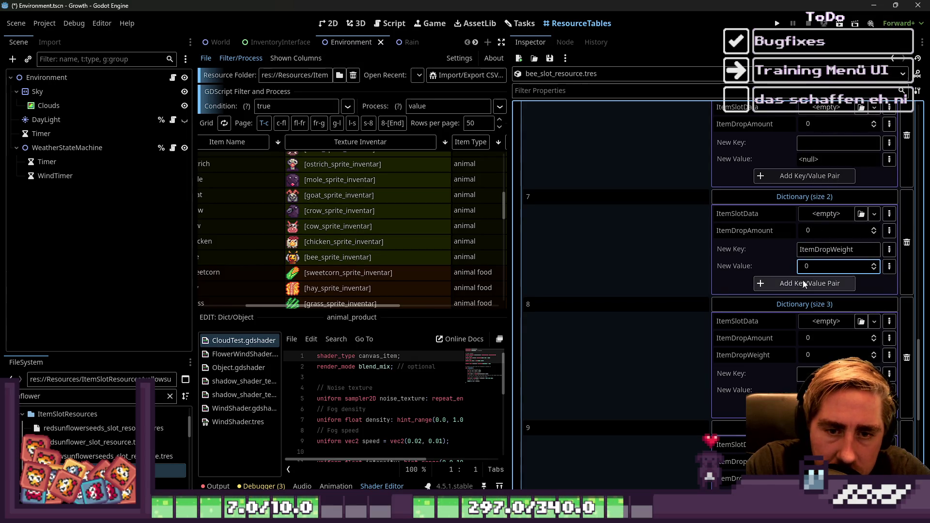
left_click(803, 284)
type("ItemDropWeight")
left_click(890, 256)
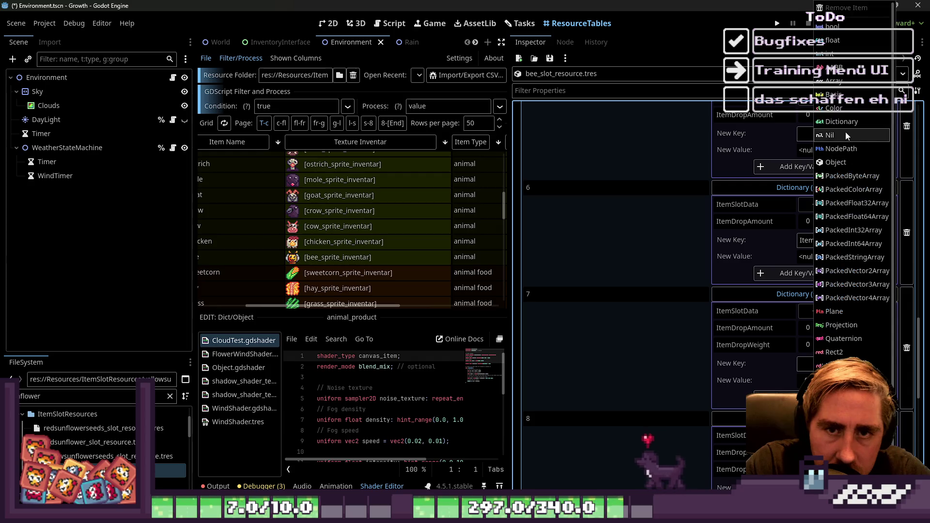
left_click(848, 59)
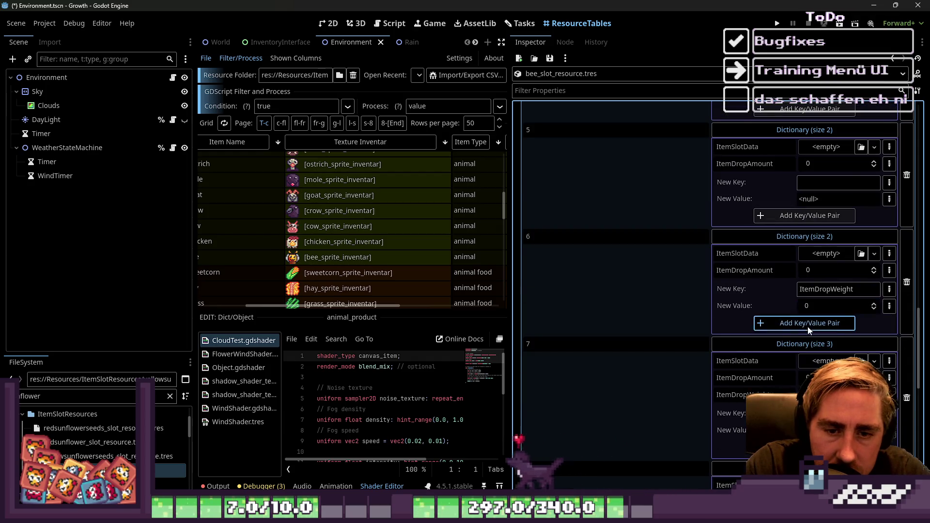
left_click(777, 314)
Step: Add an int ItemDropWeight key to level 5 and level 4 dictionaries
left_click(851, 281)
type("ItemDropWeight")
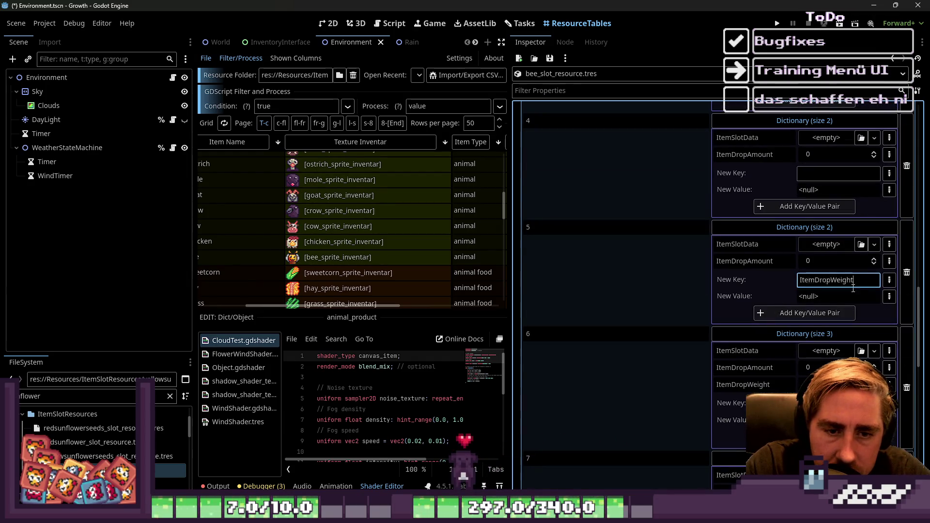
left_click(890, 297)
left_click(848, 55)
left_click(795, 314)
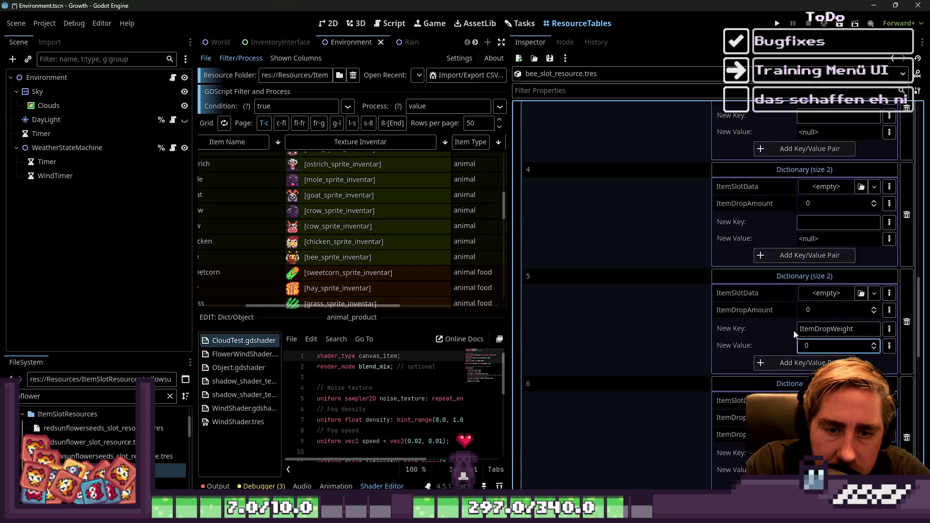
scroll(794, 370, "up", 1)
left_click(850, 274)
type("ItemDropWeight")
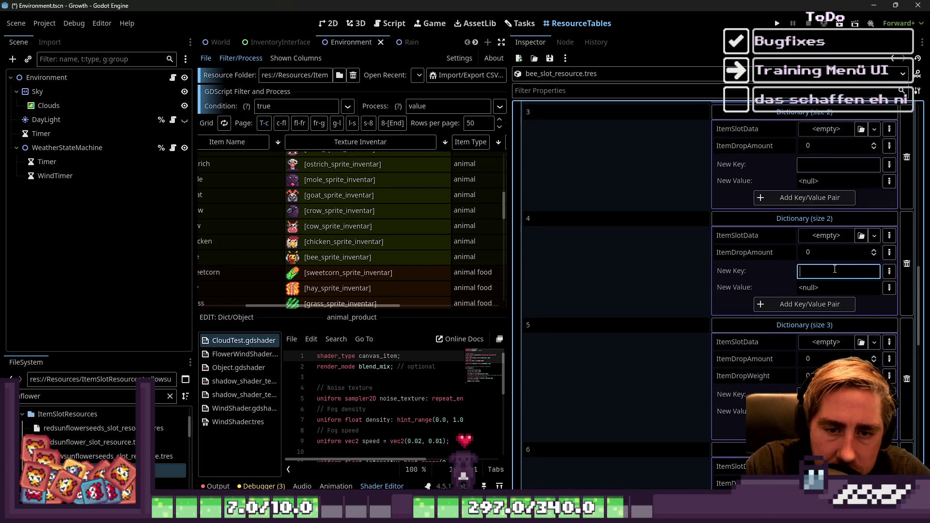
left_click(890, 288)
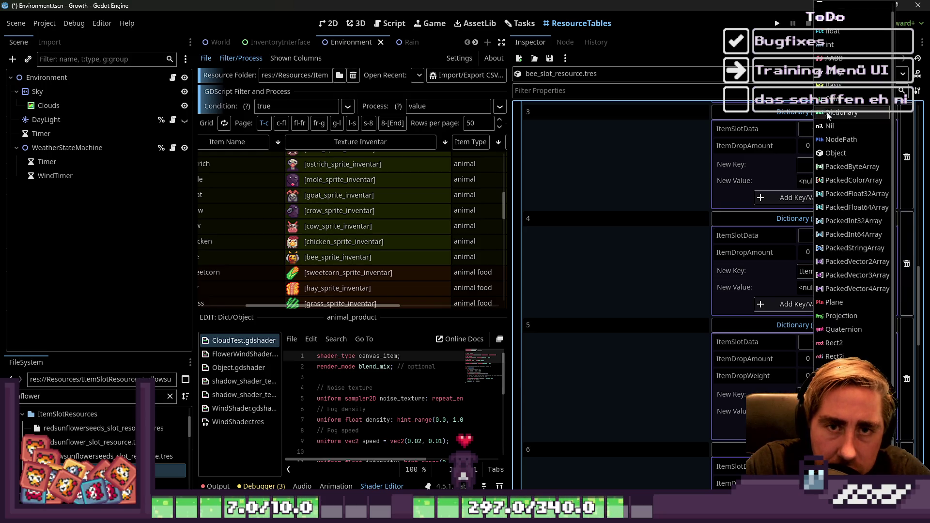
left_click(848, 54)
left_click(822, 302)
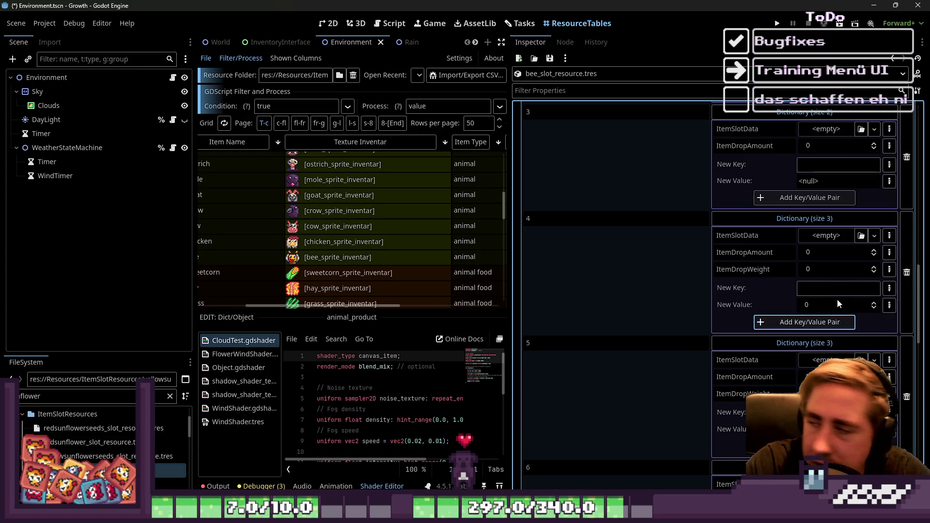
Step: Add an int ItemDropWeight key of 0 to levels 3, 2 and 1
scroll(846, 285, "up", 2)
left_click(844, 262)
type("ItemDropWeight")
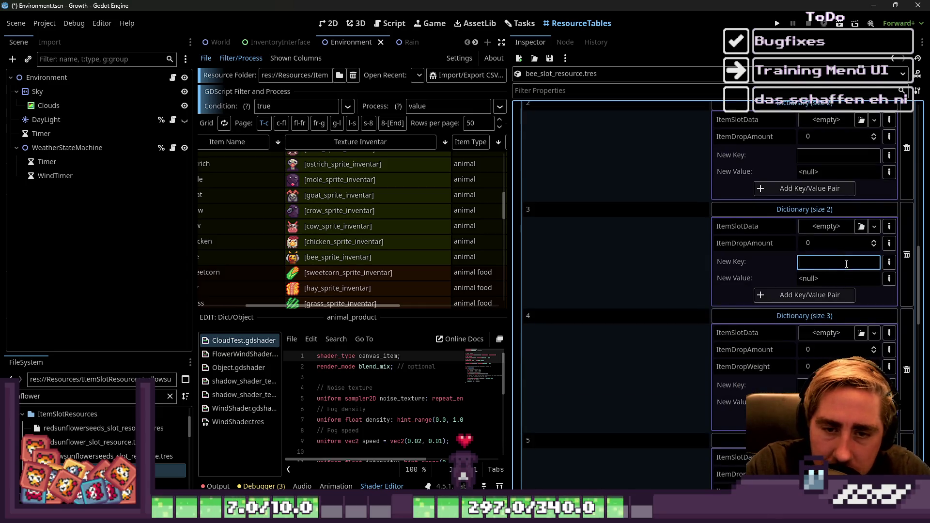
left_click(890, 280)
left_click(848, 55)
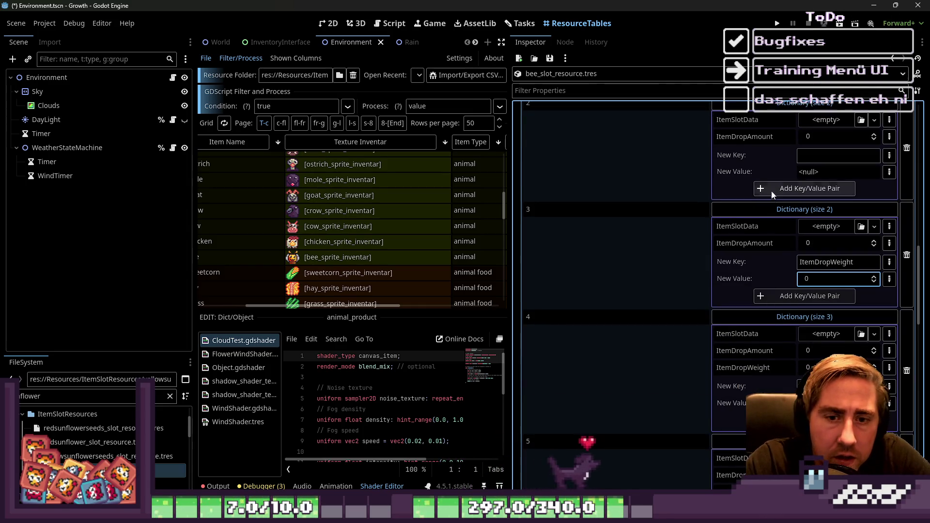
left_click(796, 294)
scroll(796, 282, "up", 2)
left_click(824, 252)
type("ItemDropWeight")
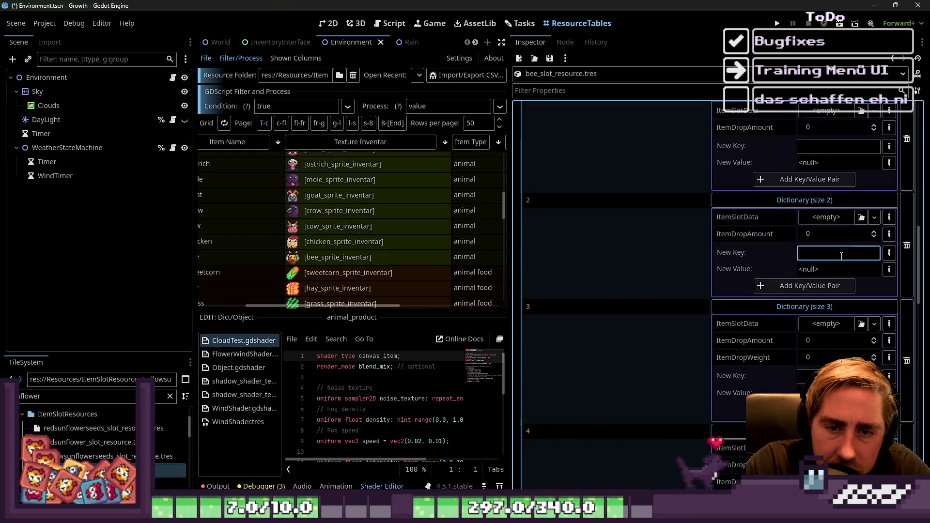
left_click(890, 269)
left_click(848, 54)
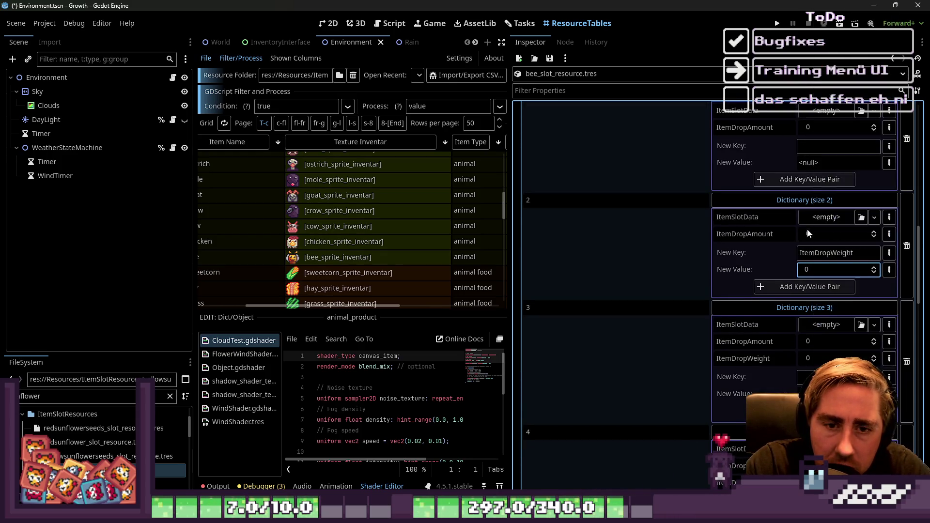
left_click(804, 287)
scroll(782, 283, "up", 2)
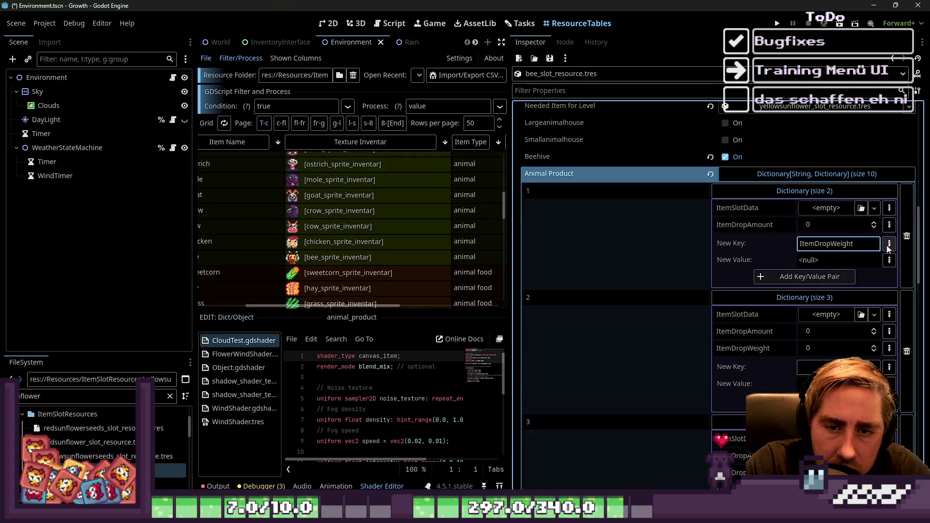
left_click(890, 260)
left_click(848, 54)
left_click(787, 276)
scroll(771, 266, "up", 3)
scroll(773, 251, "down", 2)
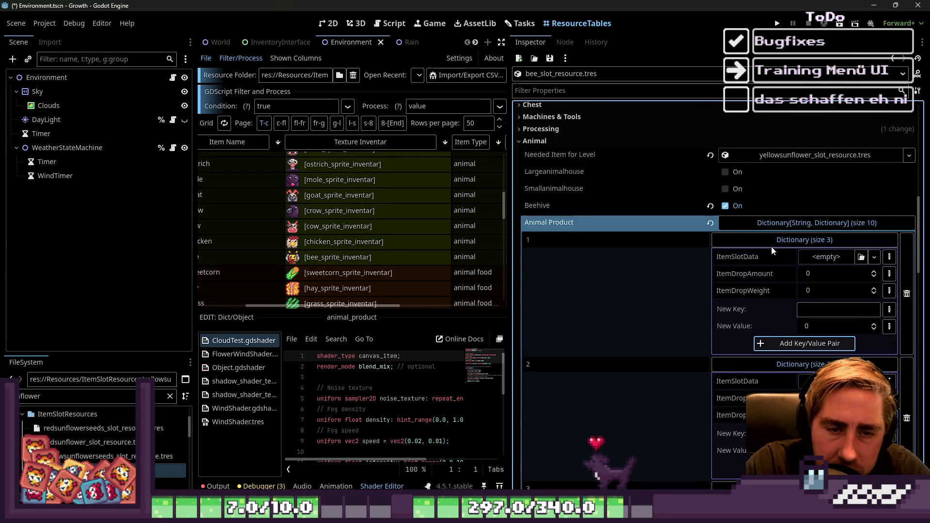
Step: Collapse the Animal Product drop dictionaries for levels 1 through 10
left_click(771, 240)
left_click(766, 257)
left_click(761, 274)
left_click(758, 291)
left_click(754, 308)
left_click(752, 325)
left_click(749, 342)
left_click(746, 359)
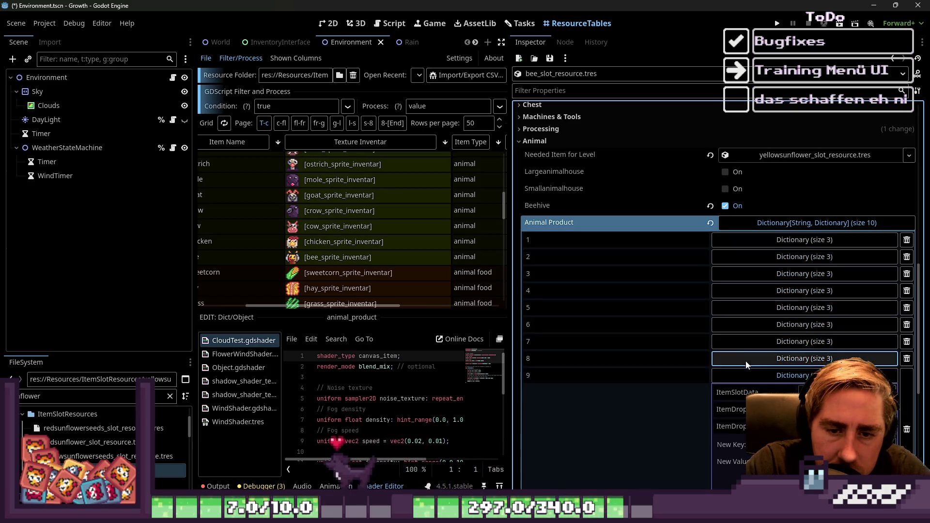
scroll(746, 364, "down", 2)
left_click(744, 327)
left_click(748, 344)
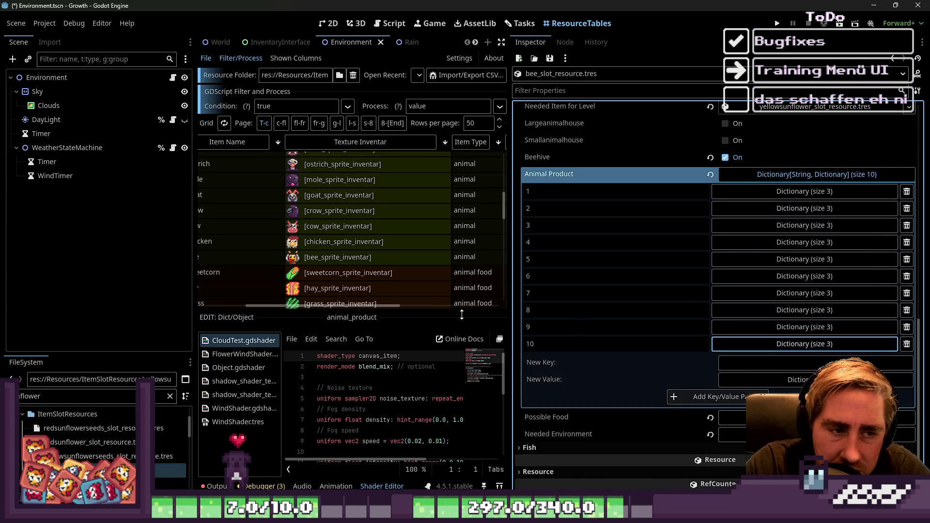
Step: Widen the resource table, select Bee's Level Dictionary cell and bring up Animal Product's context menu
mouse_move(507, 237)
left_mouse_down()
mouse_move(766, 223)
mouse_move(732, 220)
left_mouse_up()
scroll(678, 220, "down", 2)
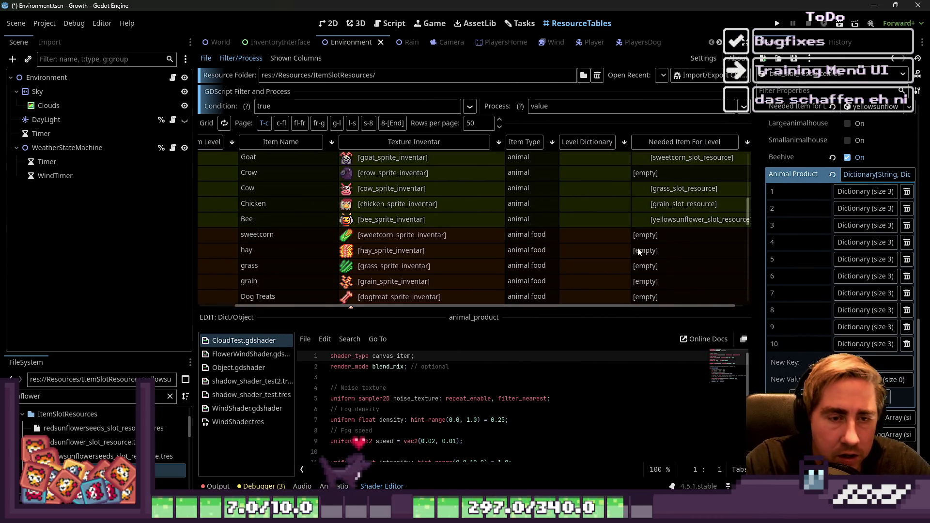
scroll(649, 223, "down", 1)
scroll(620, 228, "up", 1)
left_click(589, 216)
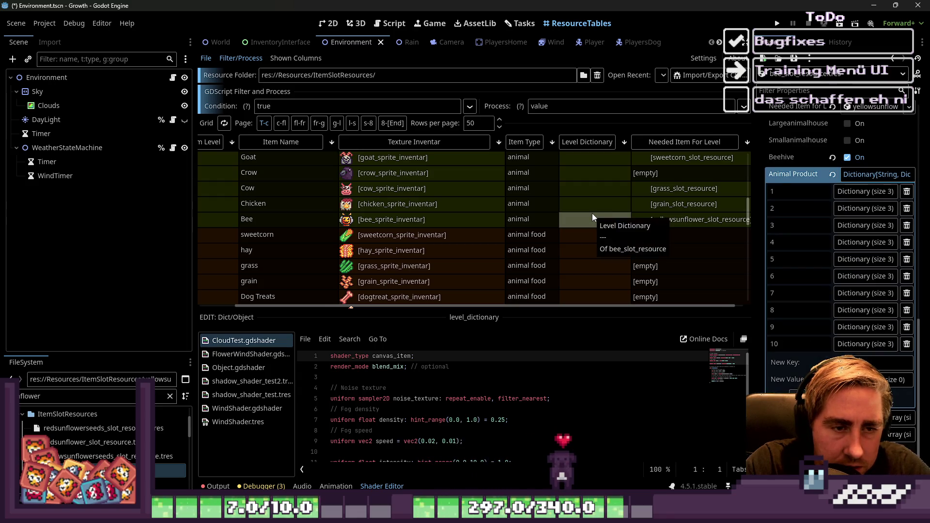
right_click(779, 176)
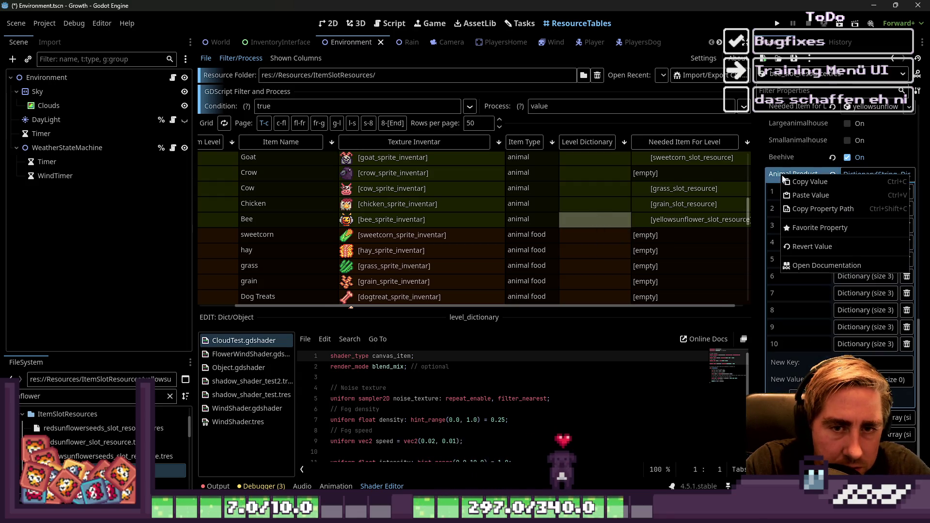
Step: Inspect the Chicken row's Animal Product dictionary, resizing the property editor and table
left_click(594, 207)
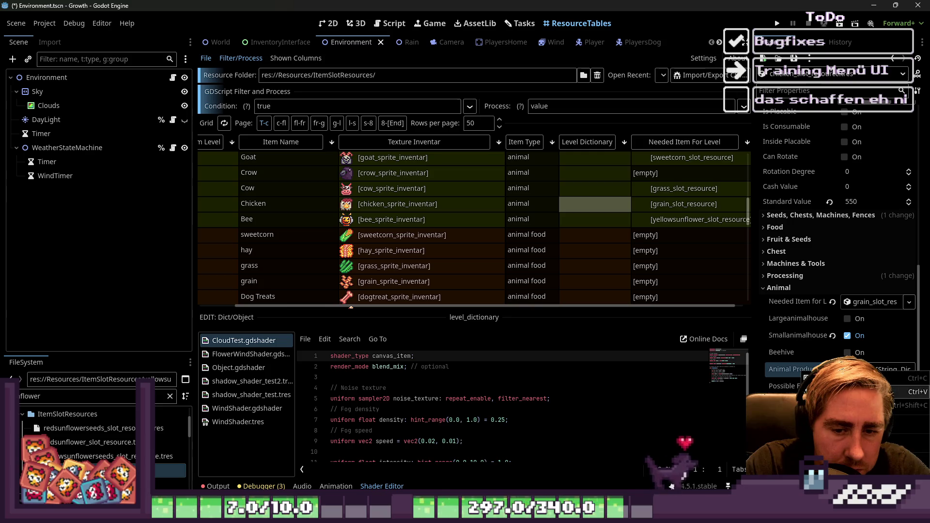
left_click(787, 369)
left_click_drag(754, 343, 592, 343)
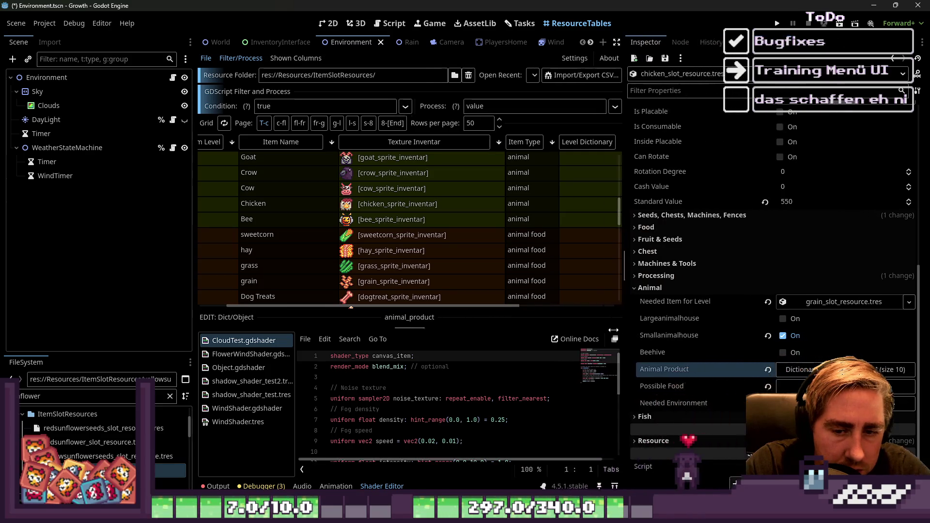
left_click(799, 370)
left_click(800, 371)
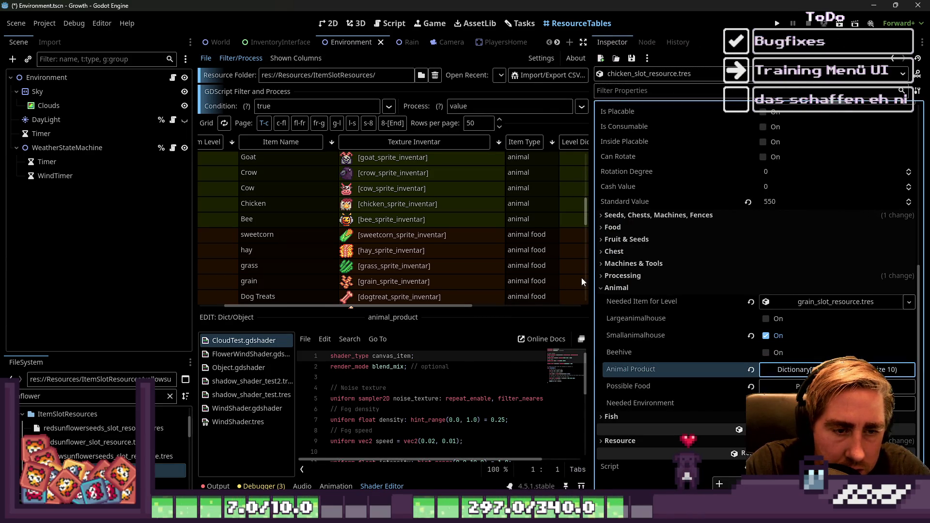
left_click_drag(592, 277, 710, 269)
Step: Select Cow, Goat, Ostrich, Pig and Sheep and paste Bee's Animal Product into them
left_click(598, 194)
scroll(609, 225, "up", 3)
left_click(595, 215, "ctrl")
scroll(595, 214, "up", 3)
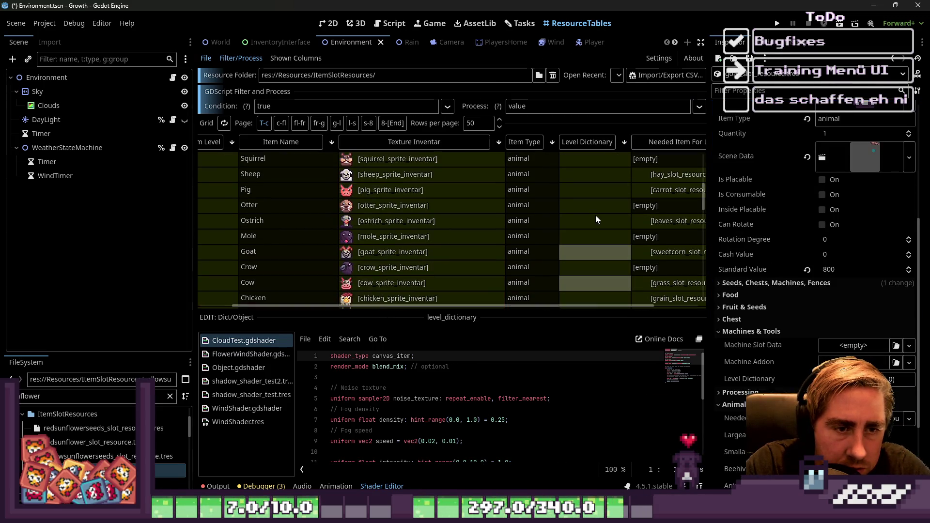
left_click(600, 224, "ctrl")
left_click(598, 193, "ctrl")
left_click(602, 179, "ctrl")
scroll(612, 223, "up", 3)
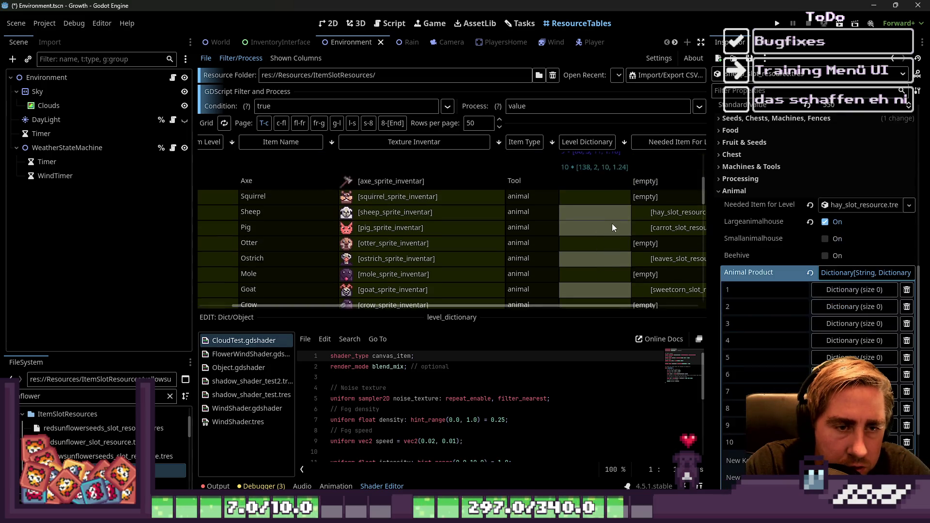
right_click(743, 275)
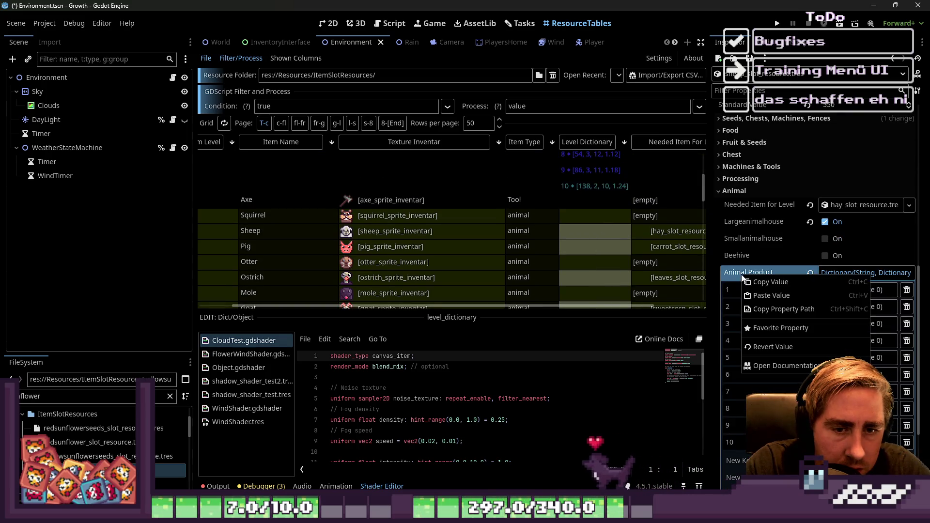
left_click(766, 296)
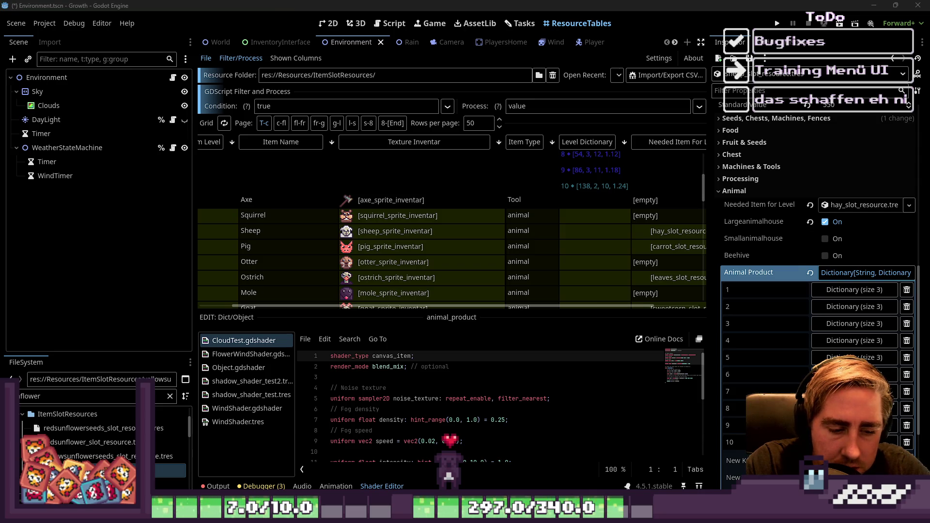
key("alt+Tab")
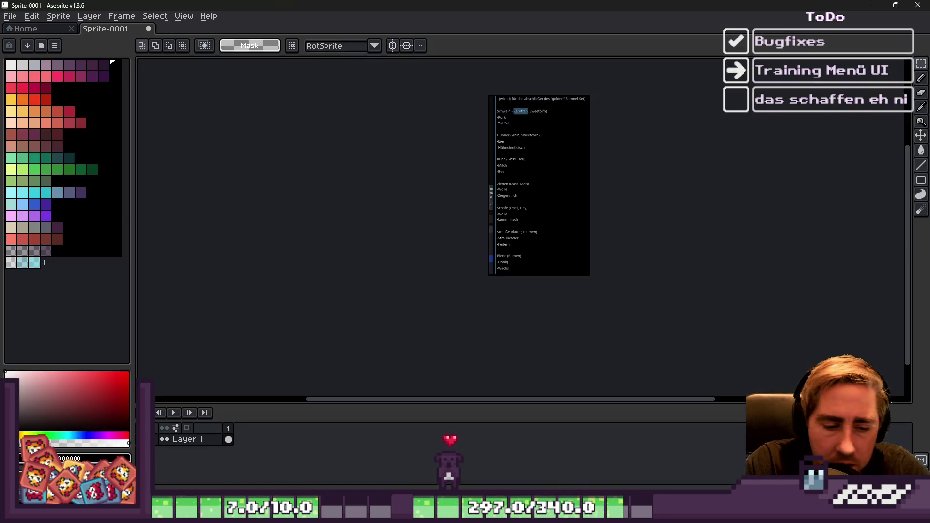
left_click(545, 465)
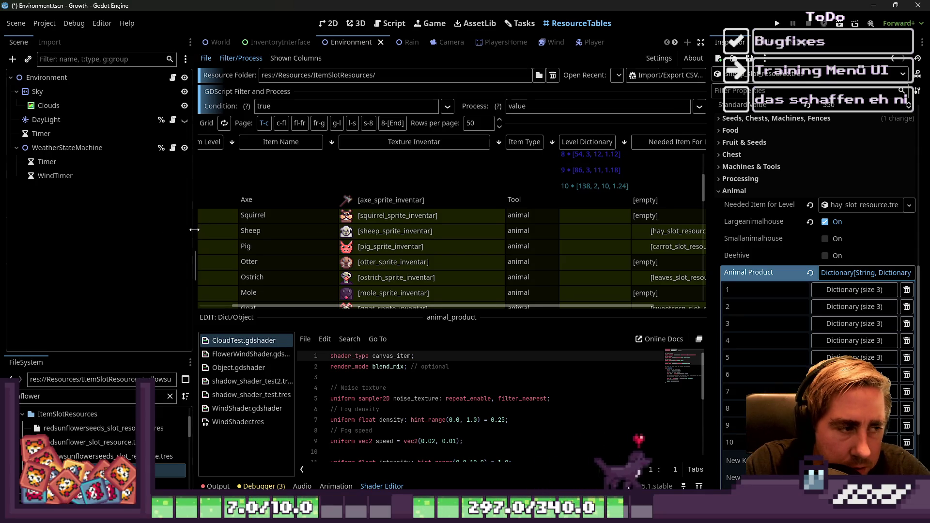
Step: Narrow the left dock, expand Sheep's Animal Product level 1 and widen the Inspector
left_click_drag(194, 225, 73, 225)
left_click(848, 291)
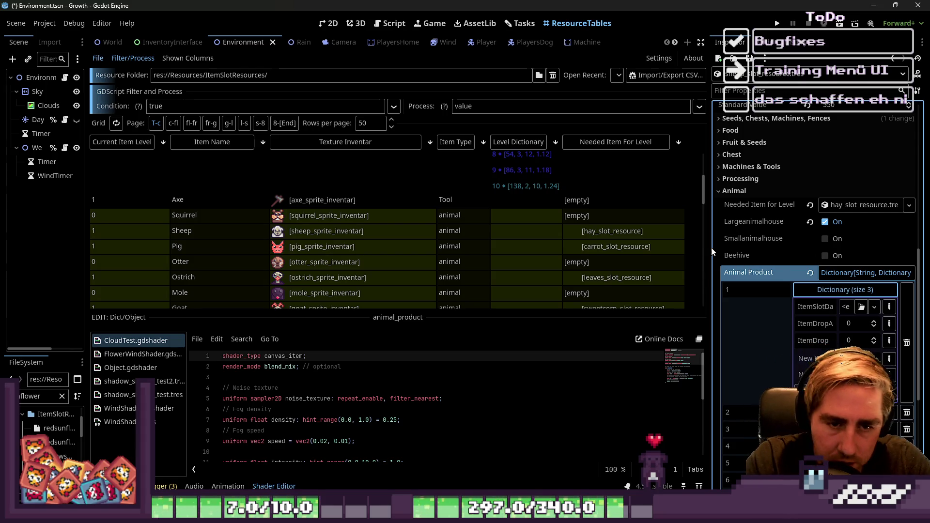
left_click_drag(708, 247, 629, 248)
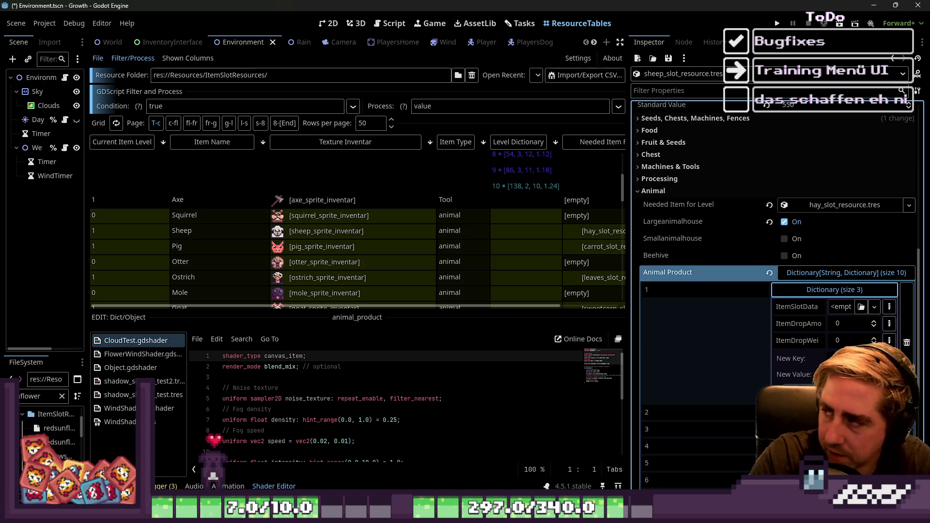
key("alt+Tab")
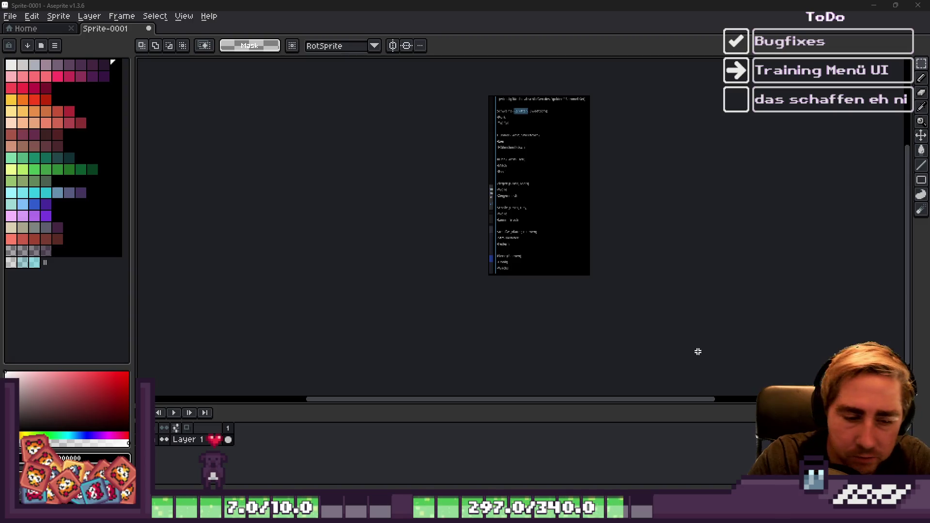
mouse_move(664, 515)
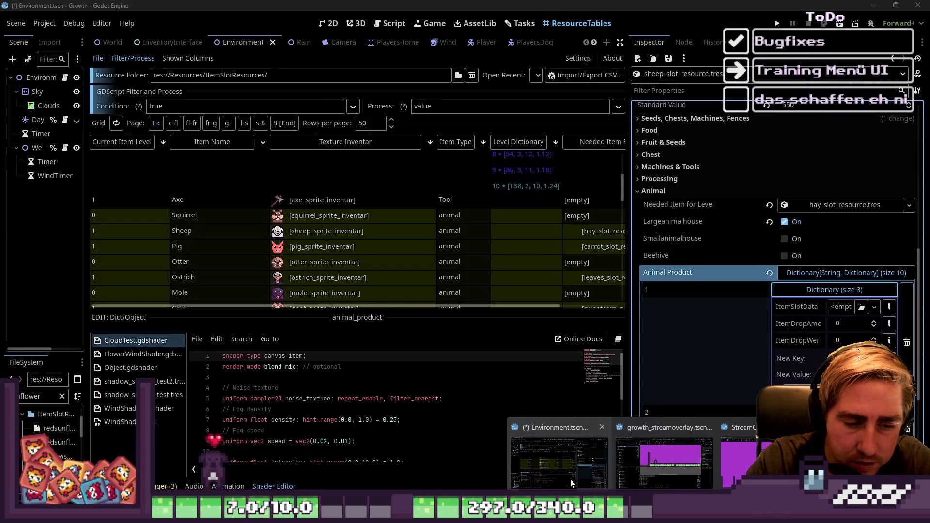
left_click(571, 479)
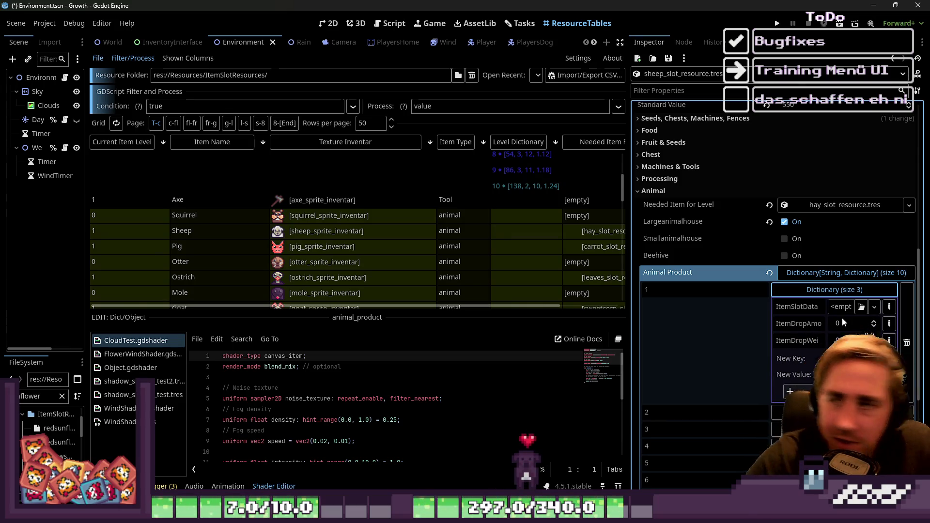
Step: Open the Dyra NPC task from the tasks board and enlarge its details
left_click(515, 28)
scroll(425, 318, "down", 5)
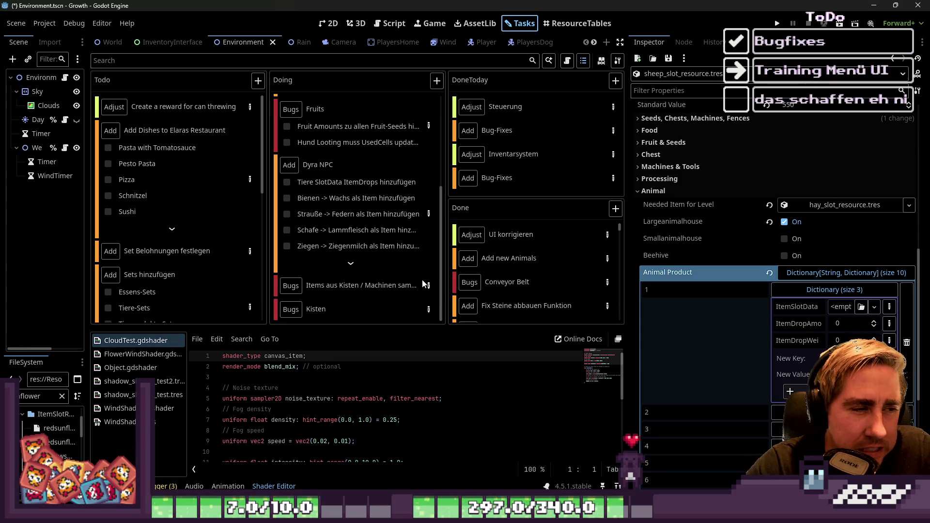
left_click(426, 216)
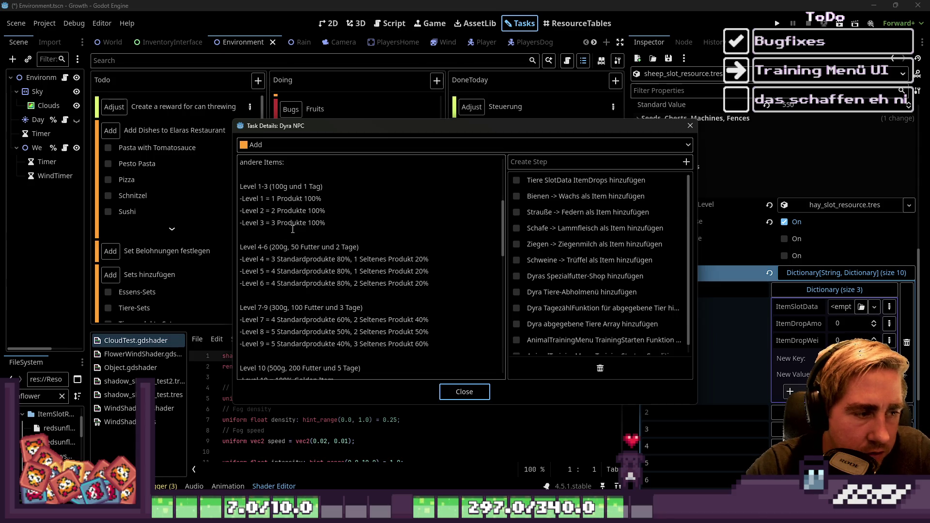
scroll(293, 229, "down", 1)
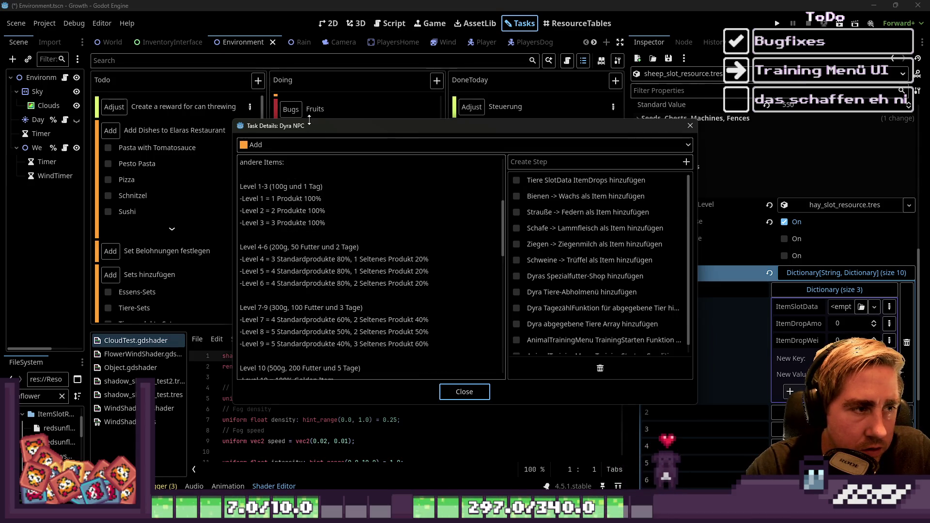
left_click_drag(312, 124, 313, 54)
Step: Screenshot the level 1–10 drop odds text from the task details
key("super+shift+s")
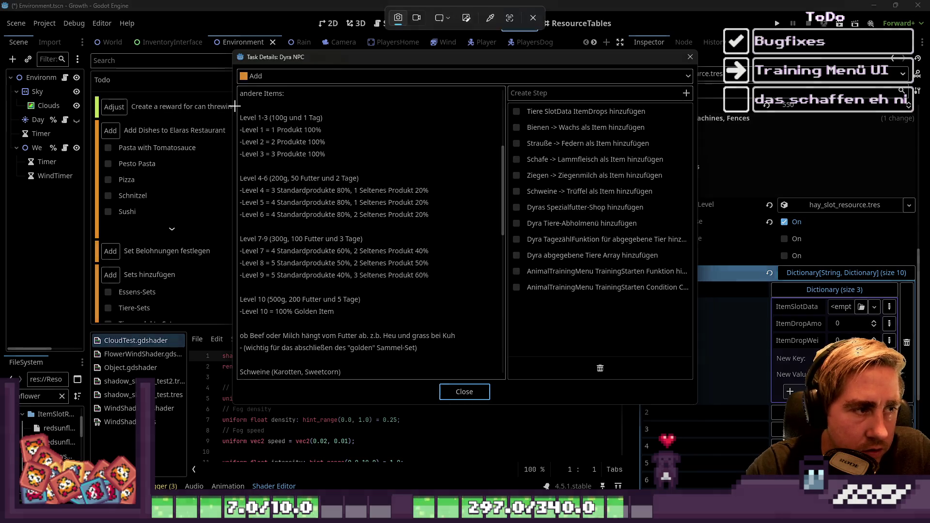
left_click_drag(236, 107, 468, 282)
left_click_drag(472, 330, 473, 330)
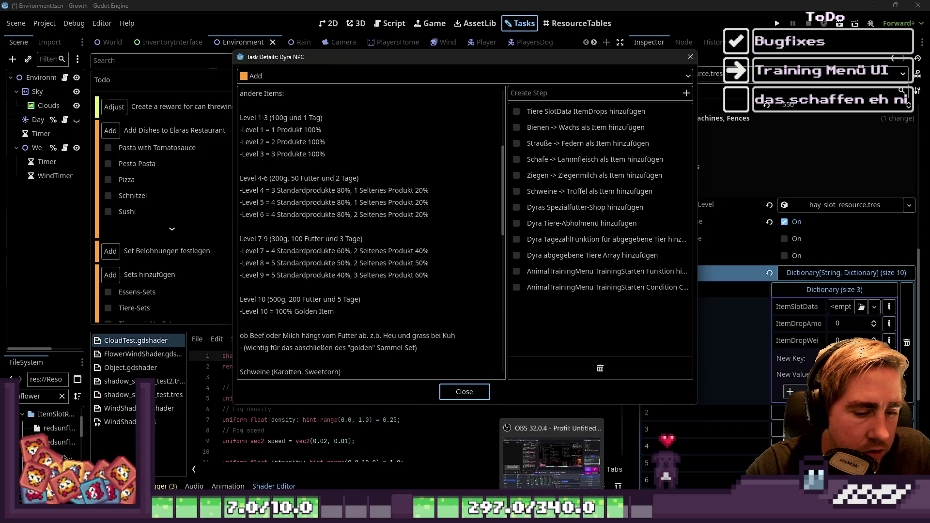
key("alt+Tab")
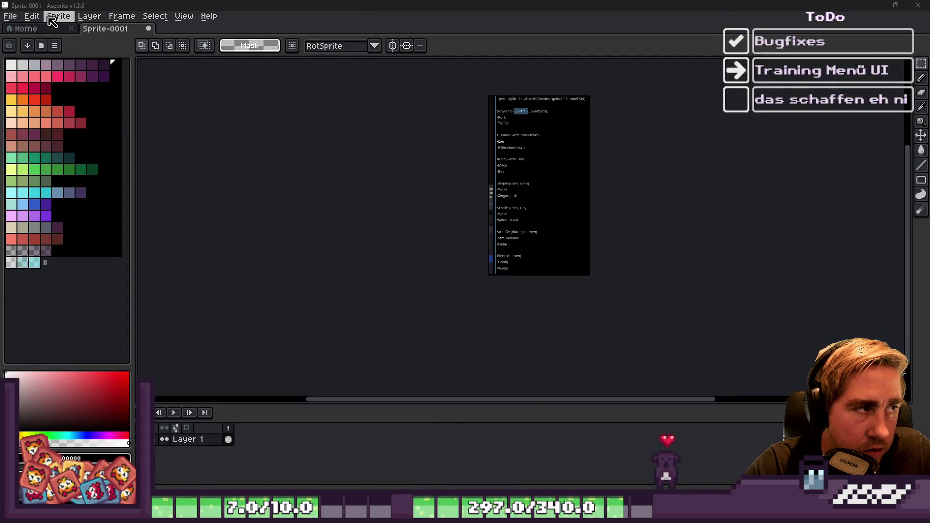
Step: Resize the Aseprite canvas to 1320x814px
left_click(52, 22)
left_click(116, 113)
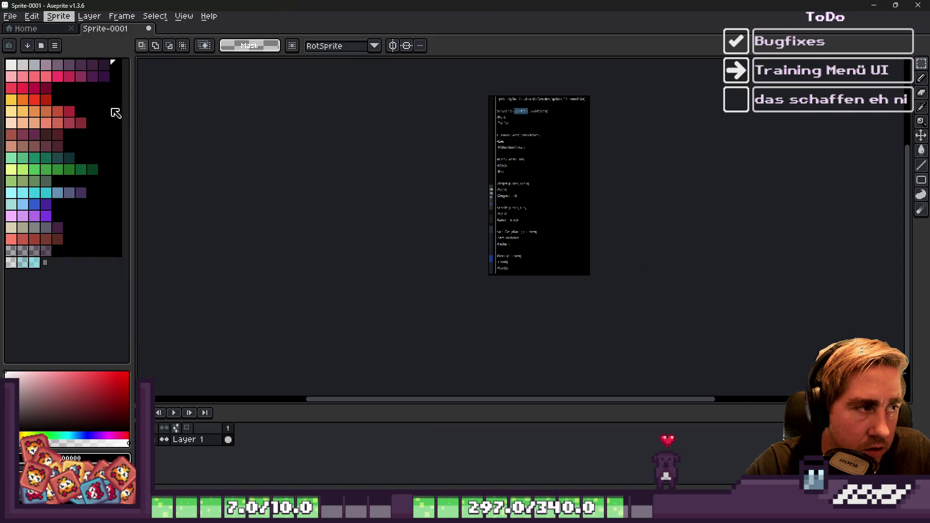
left_click_drag(591, 274, 809, 293)
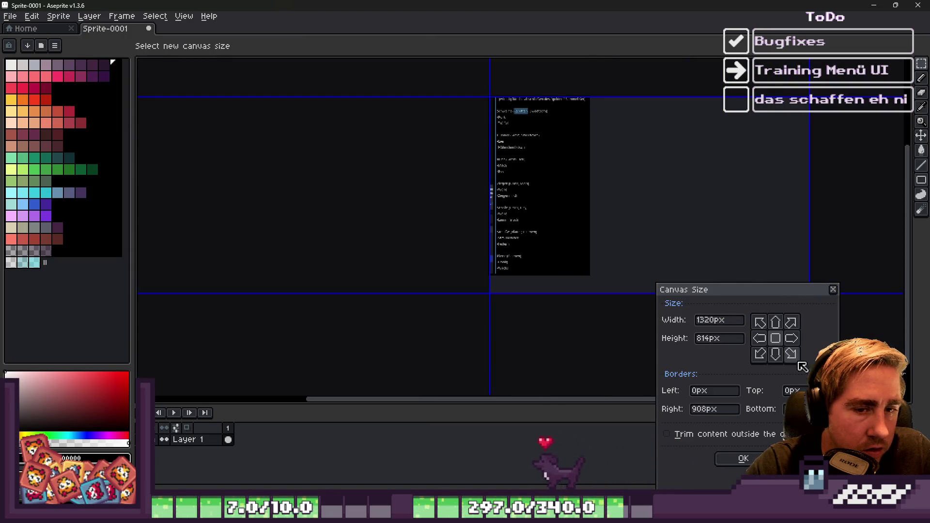
key("Return")
Step: Paste the captured level drop text onto the canvas and nudge it right
key("ctrl+v")
scroll(411, 194, "up", 3)
left_click_drag(405, 189, 418, 189)
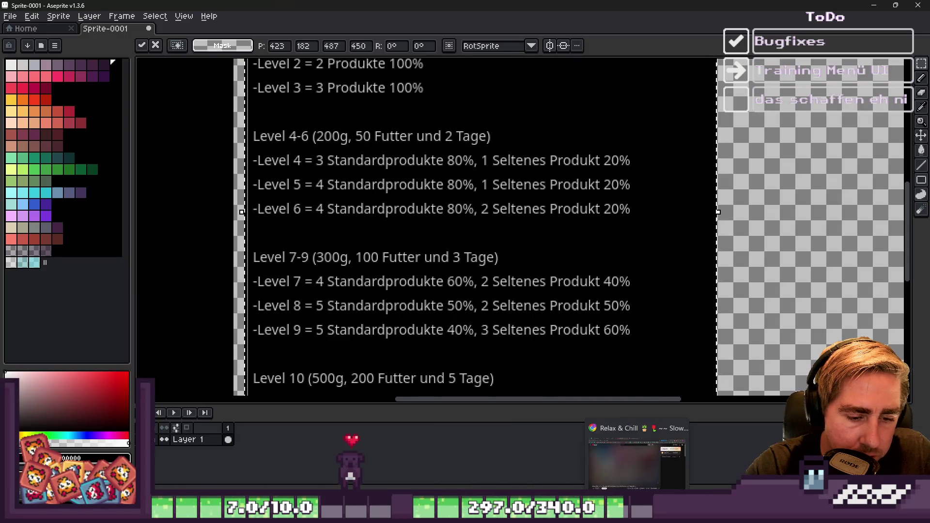
left_click(572, 460)
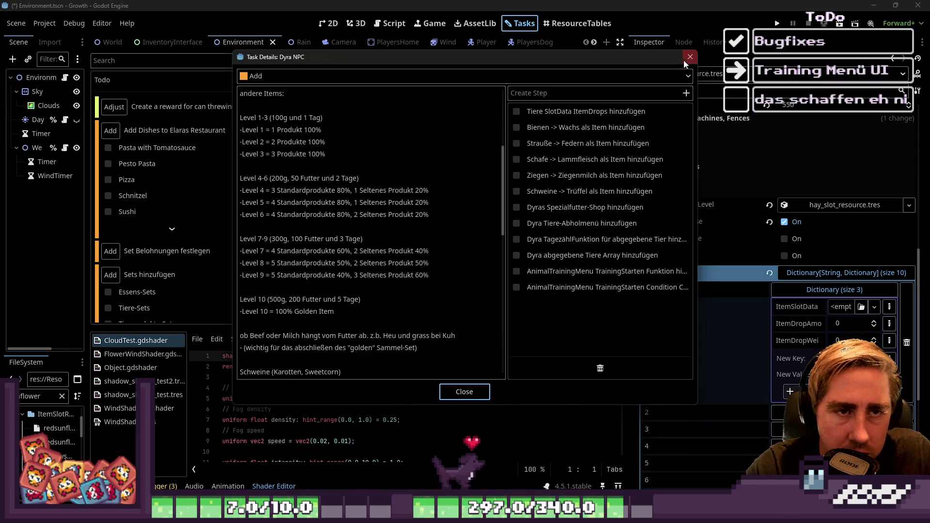
Step: Close the task details, widen the resource table and reverse-sort it by Item Type
left_click(690, 57)
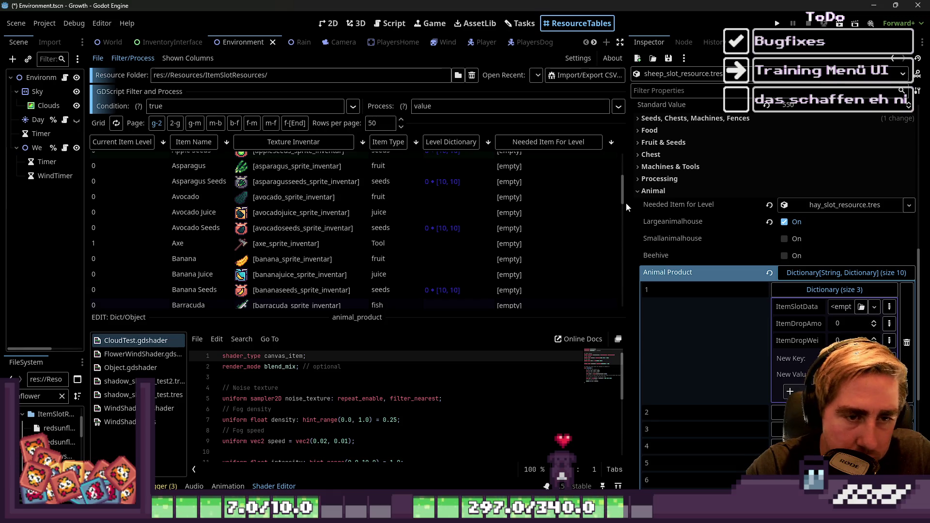
left_click_drag(626, 202, 738, 214)
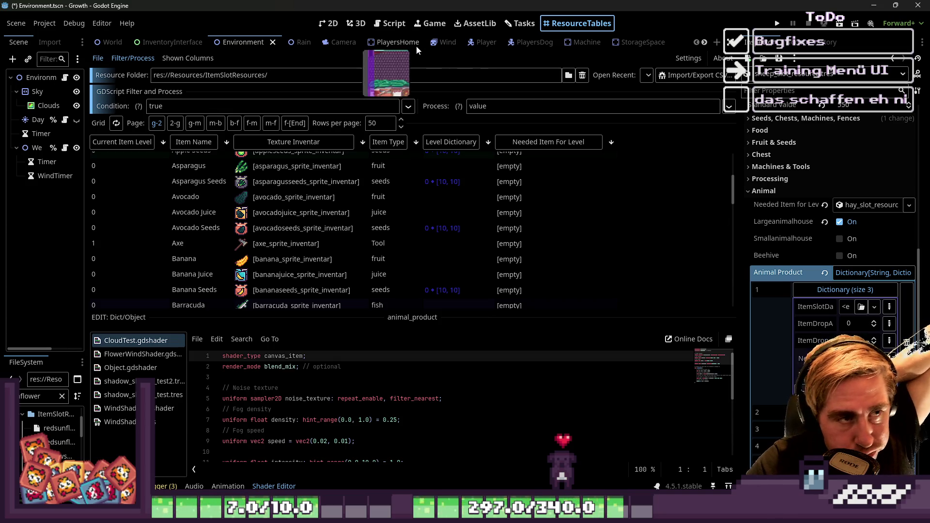
left_click(392, 143)
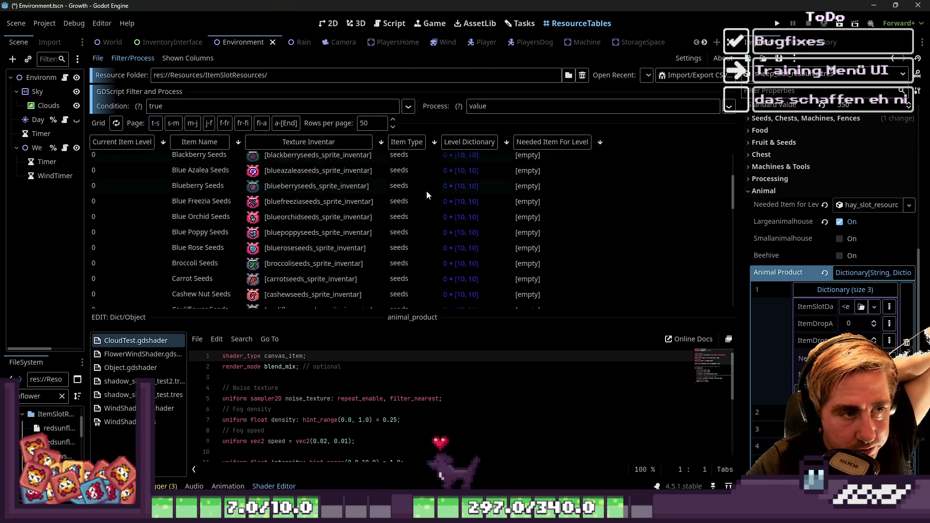
left_click(407, 142)
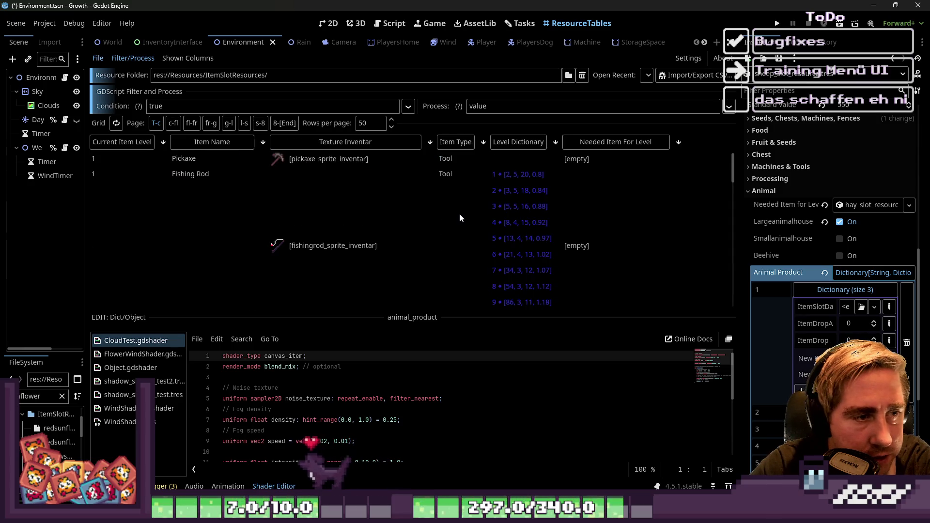
scroll(459, 214, "down", 2)
scroll(460, 214, "down", 2)
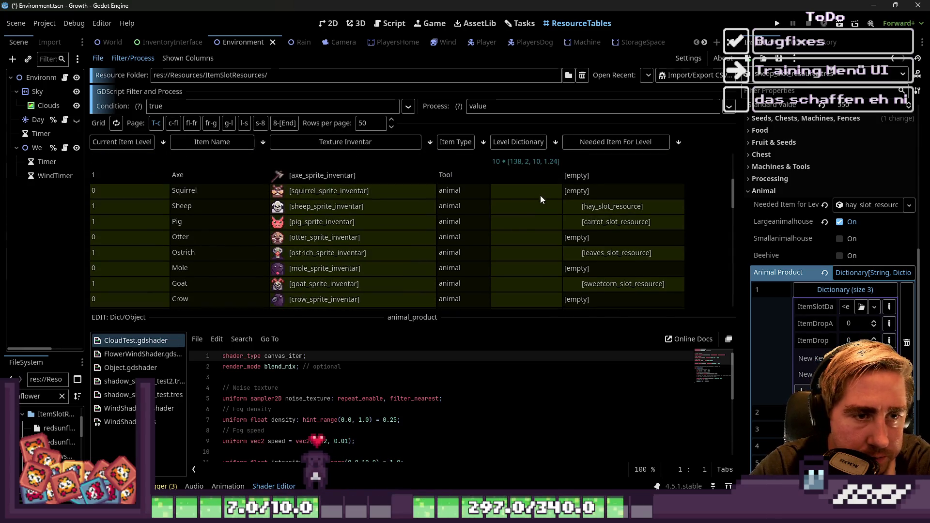
Step: Select Sheep and Pig, expand Animal Product entry 1, then check Squirrel's Animal Product
left_click(516, 213)
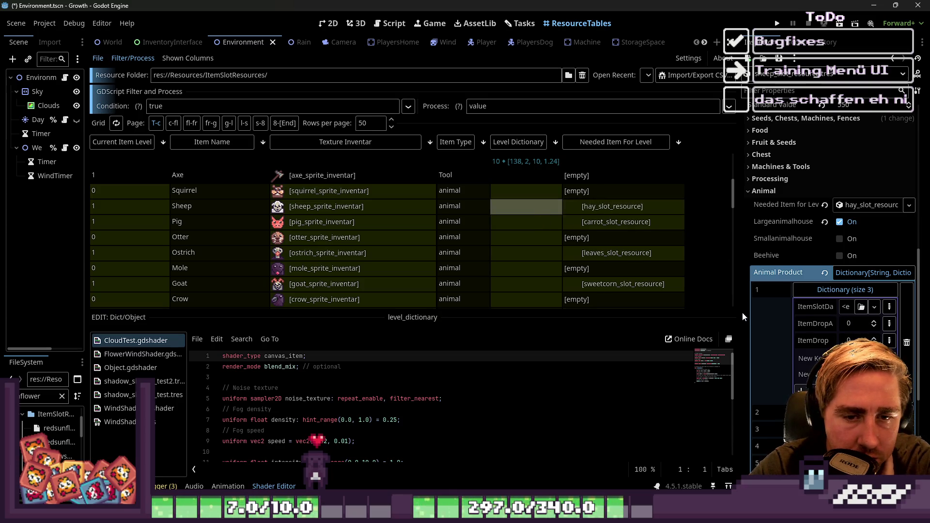
left_click_drag(738, 220, 672, 221)
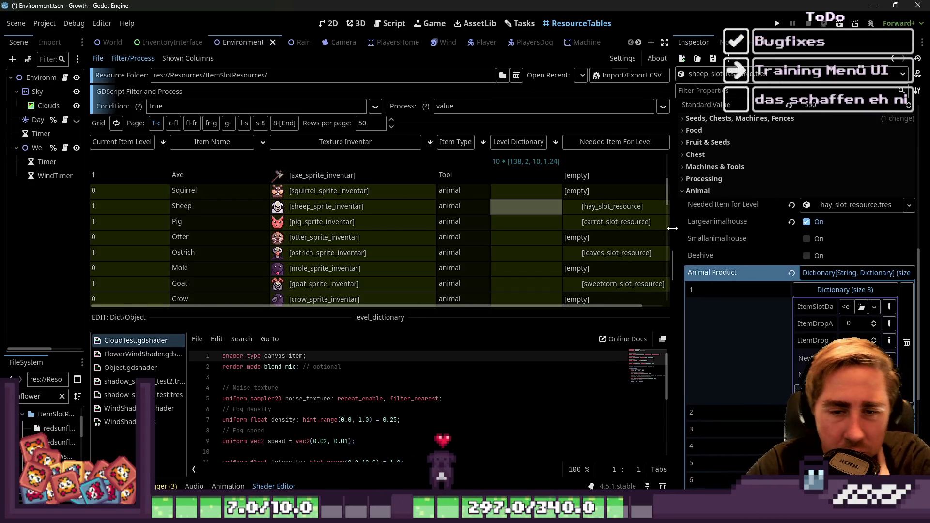
left_click(538, 222, "shift")
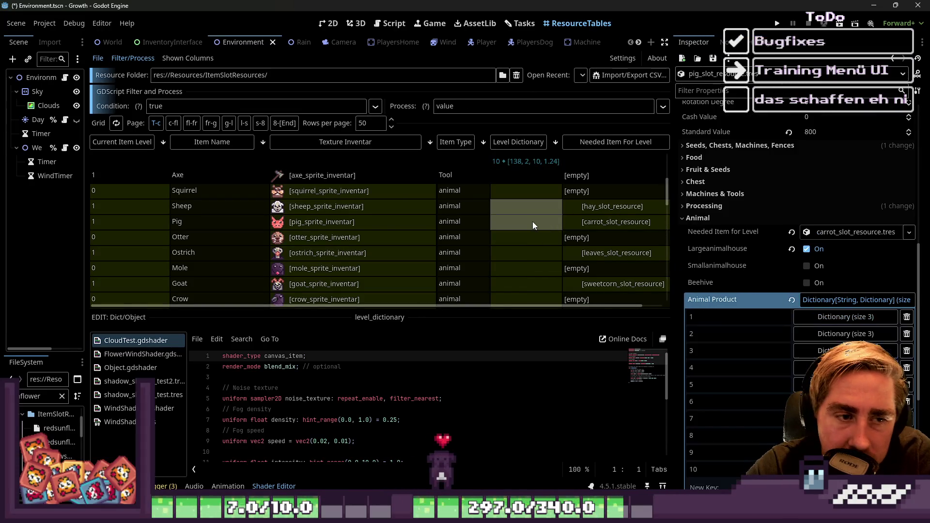
left_click(834, 320)
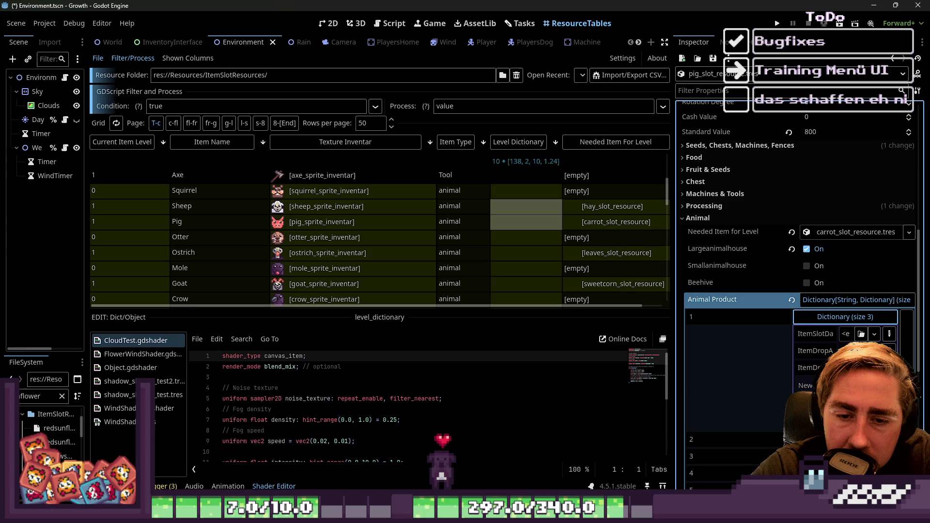
left_click(829, 355)
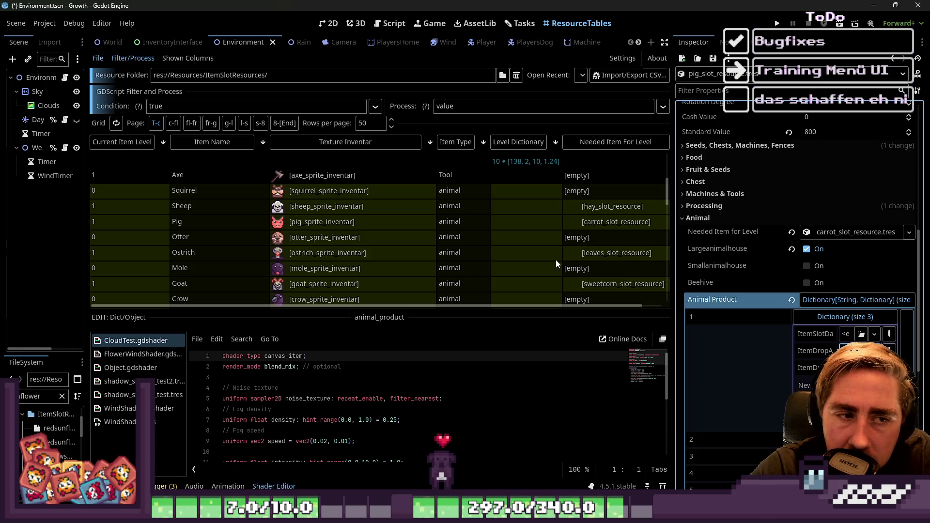
left_click(512, 196)
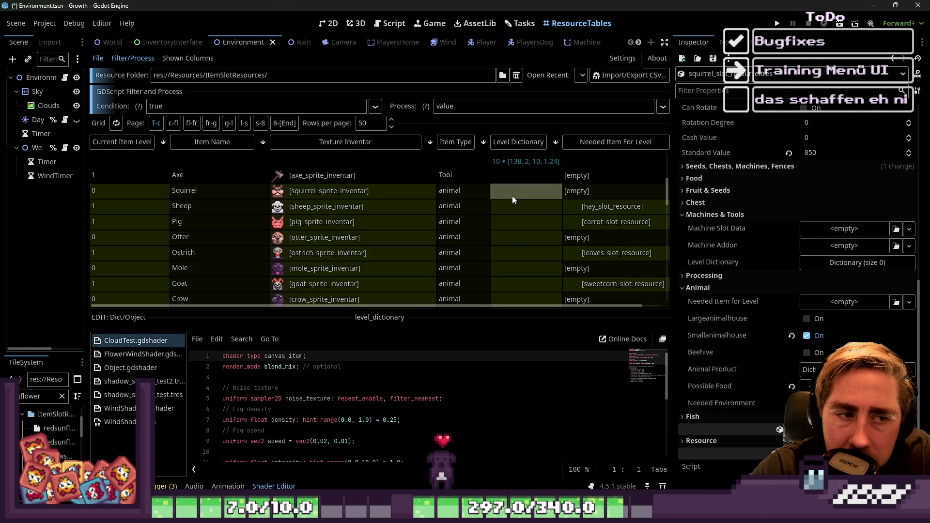
left_click(808, 369)
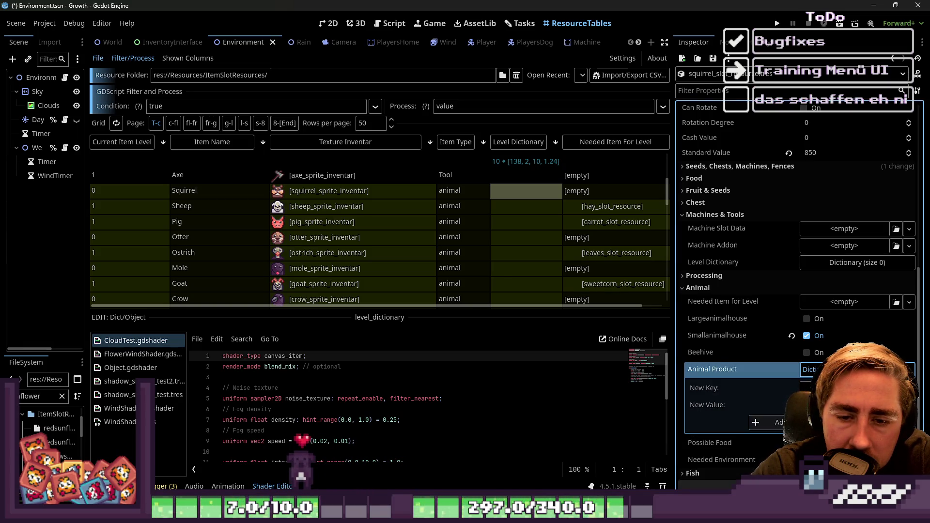
mouse_move(671, 335)
left_mouse_down()
mouse_move(596, 335)
mouse_move(636, 335)
left_mouse_up()
Step: Reselect Sheep and Pig, then Sheep alone, toggling the first Animal Product entry
left_click(527, 205)
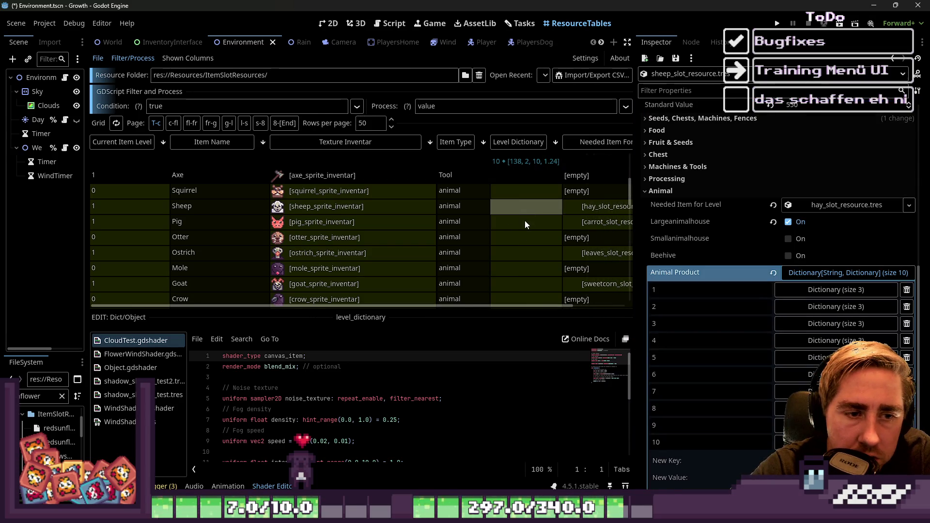
left_click(524, 220)
left_click(820, 317)
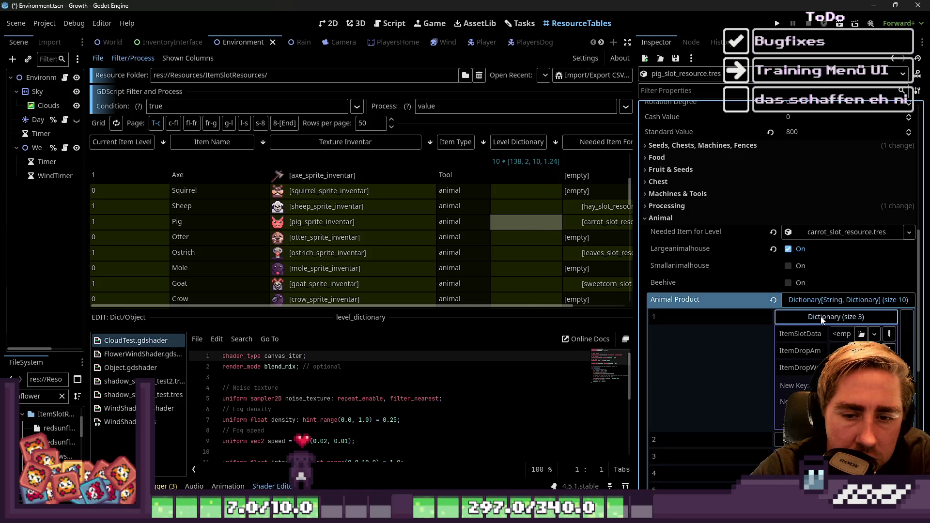
left_click(823, 319)
left_click(539, 207)
left_click(817, 292)
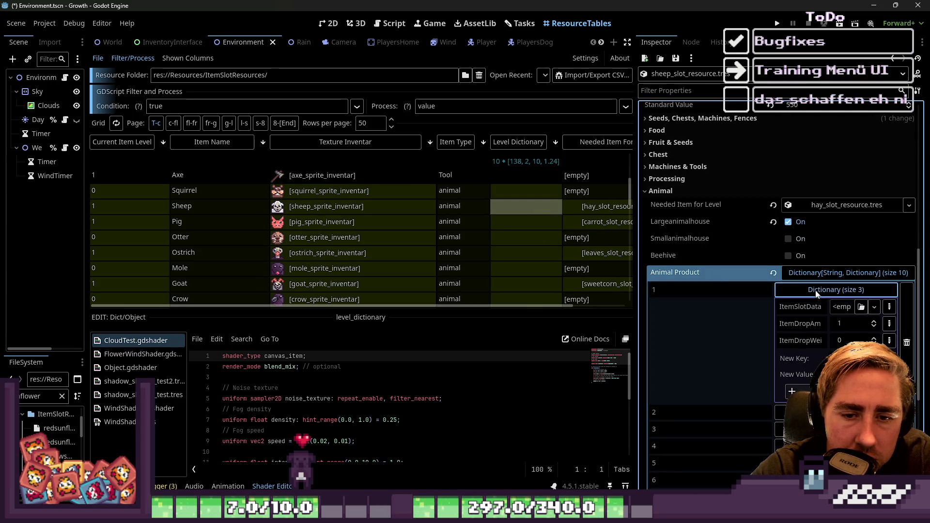
left_click(816, 292)
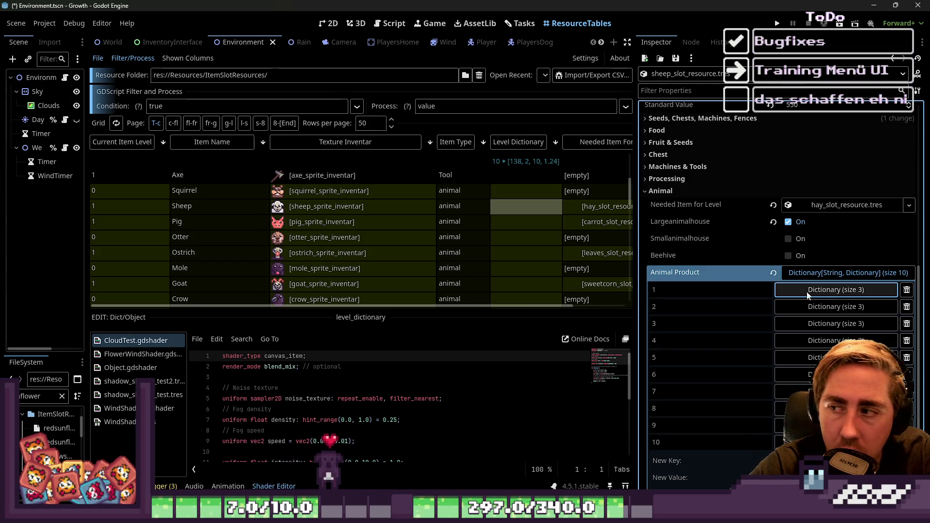
Step: Add Pig, Ostrich, Goat, Cow, Chicken and Bee to the selection and expand Animal Product entry 1
left_click(540, 220, "ctrl")
left_click(541, 254, "ctrl")
scroll(528, 247, "down", 2)
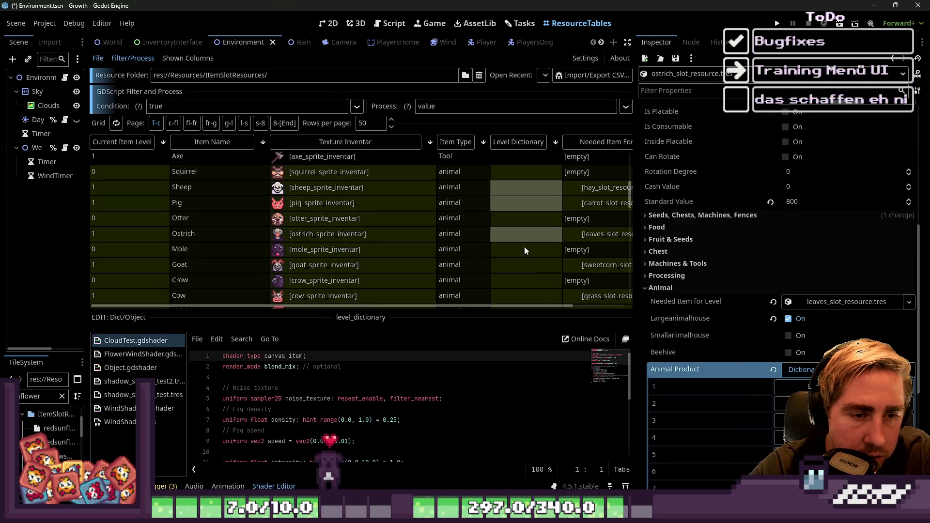
left_click(527, 246, "ctrl")
scroll(529, 249, "down", 1)
left_click(530, 254, "ctrl")
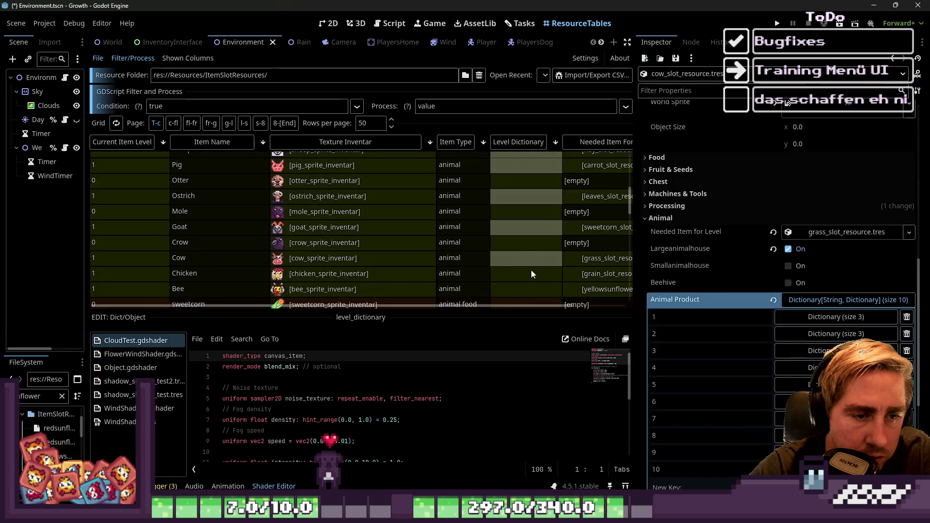
left_click(531, 270, "ctrl")
left_click(531, 286, "ctrl")
left_click(836, 192)
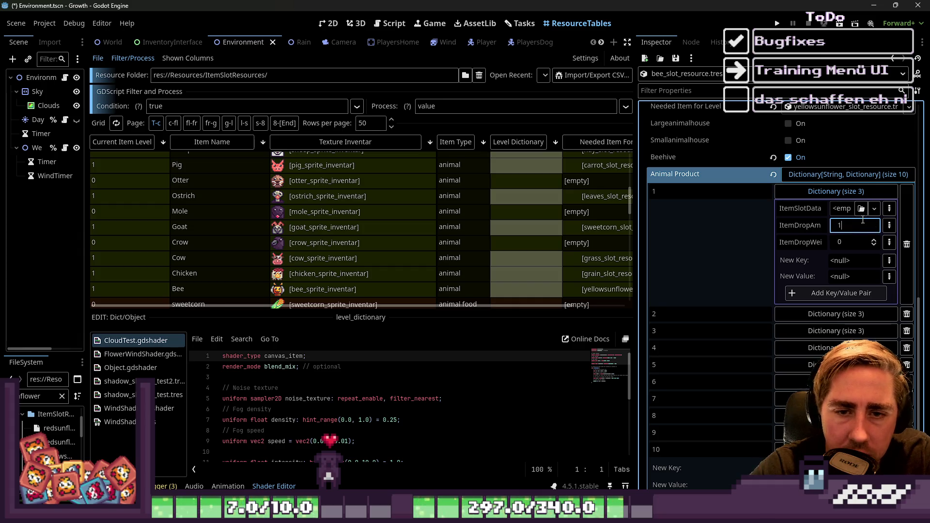
Step: Give the bee's level-1 Animal Product drop an ItemDropAmount of 1 and ItemDropWeight of 100
key("Return")
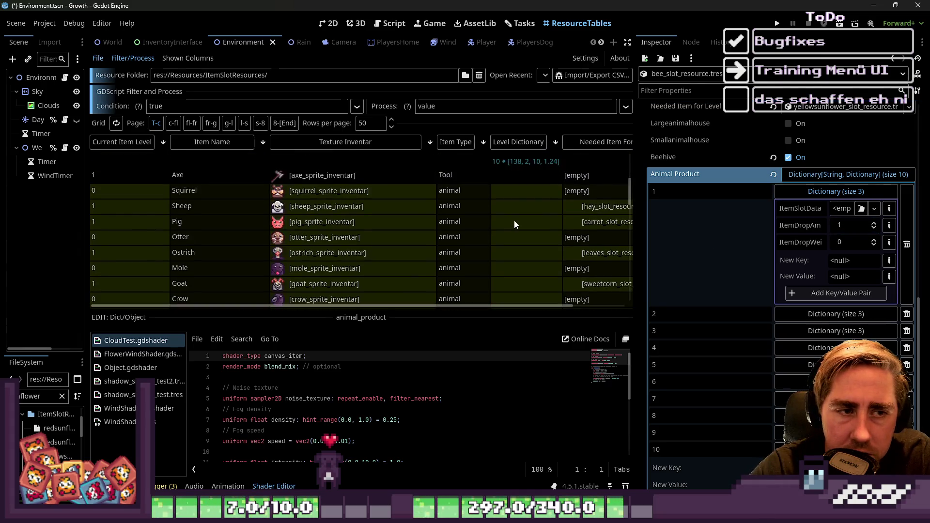
scroll(514, 220, "up", 1)
left_click(858, 245)
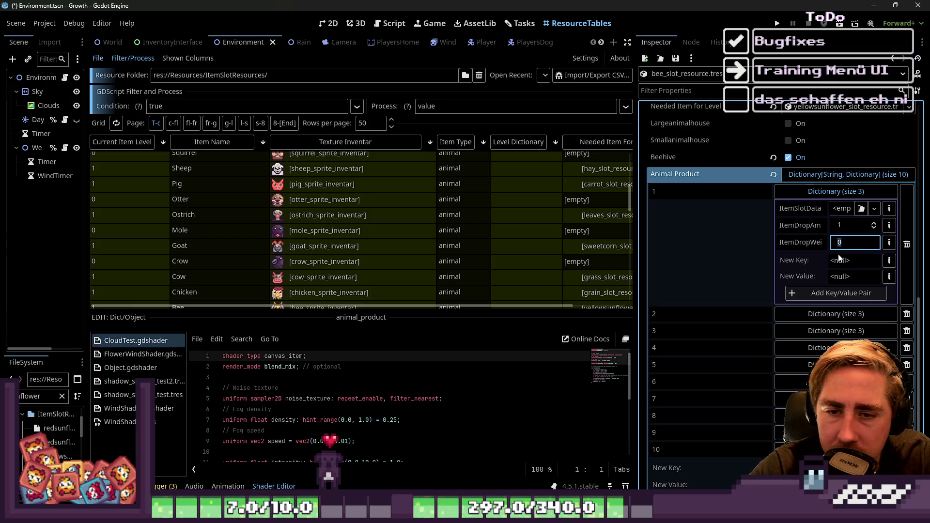
left_click(834, 195)
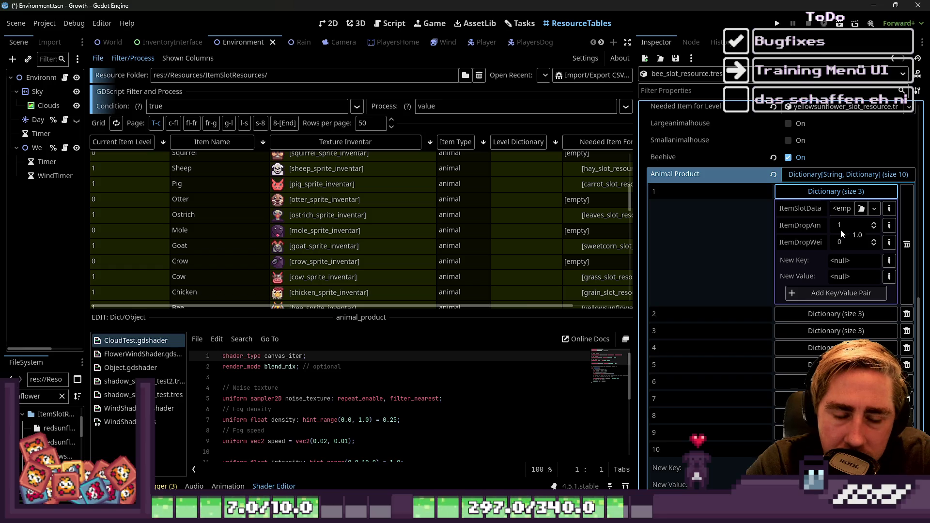
left_click(852, 243)
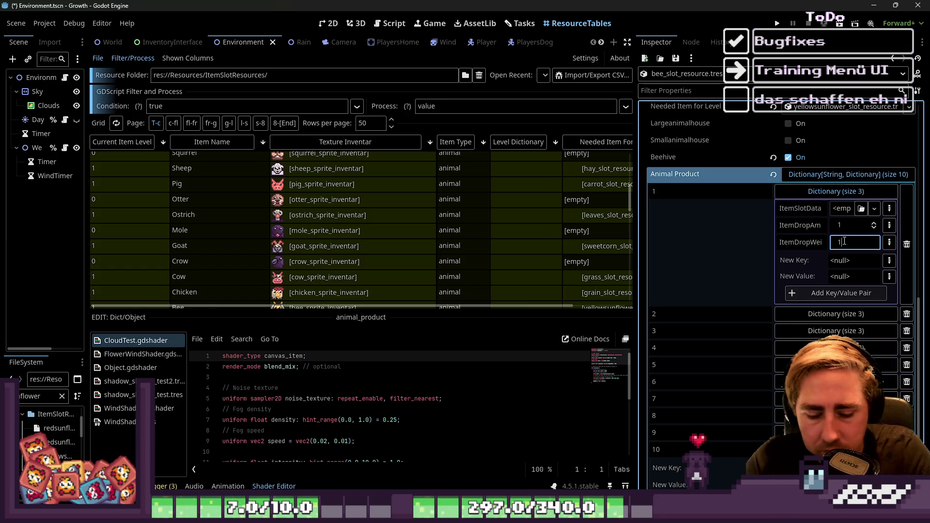
type("00")
key("Tab")
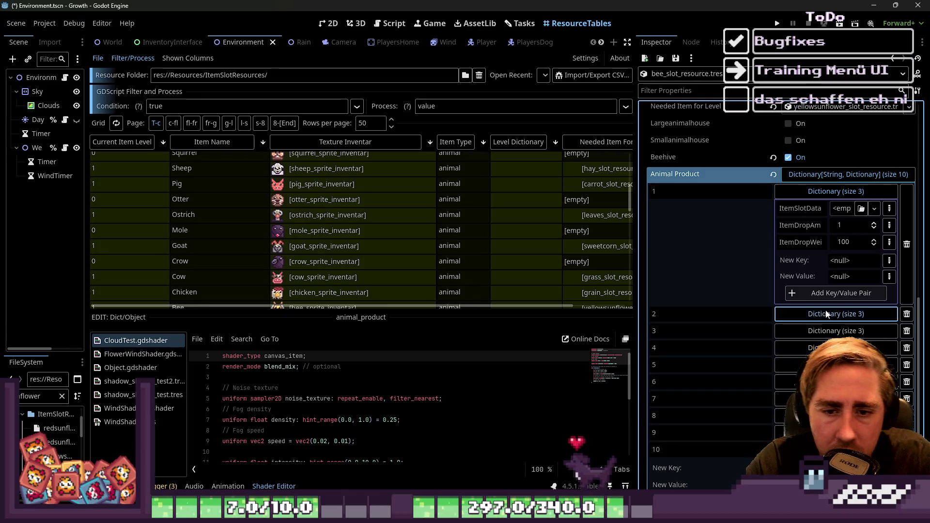
Step: Expand the level 2, 3 and 4 drop dictionaries to check their amounts and weights
left_click(828, 314)
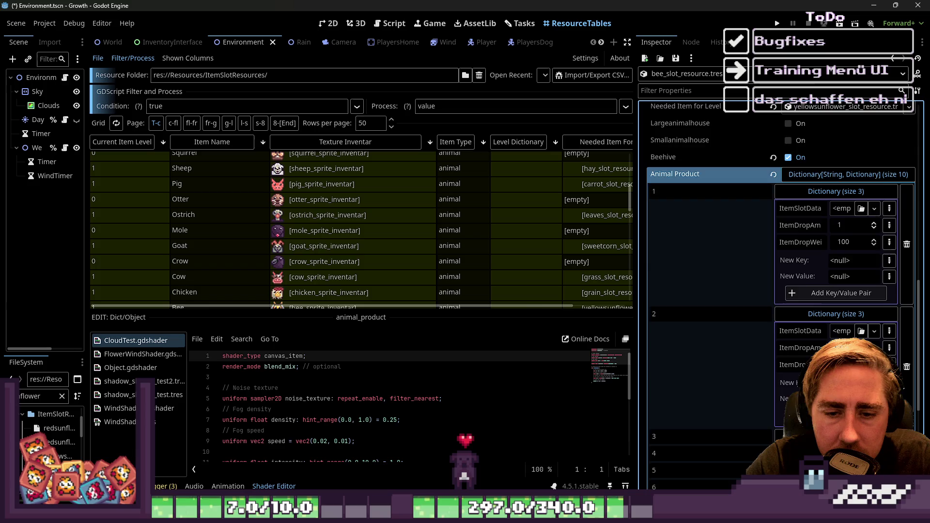
scroll(780, 242, "down", 3)
key("Return")
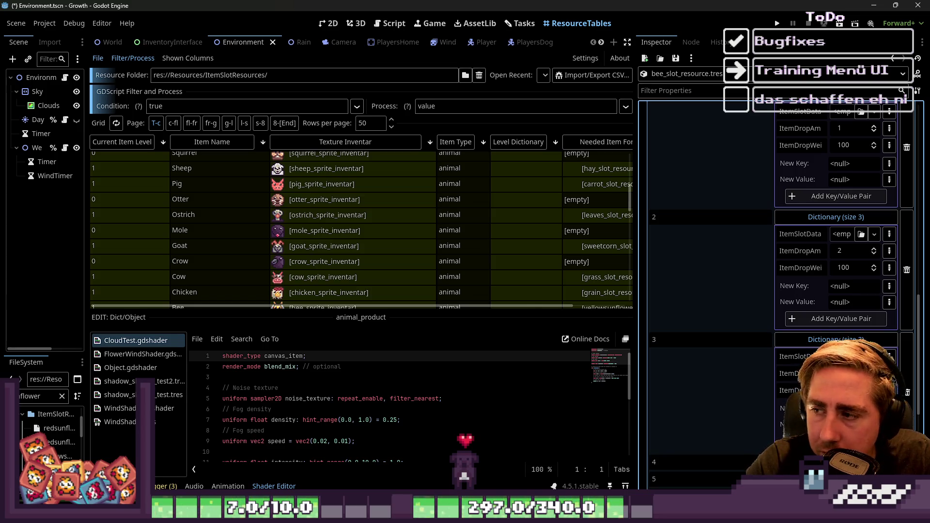
scroll(836, 242, "down", 3)
scroll(812, 322, "down", 1)
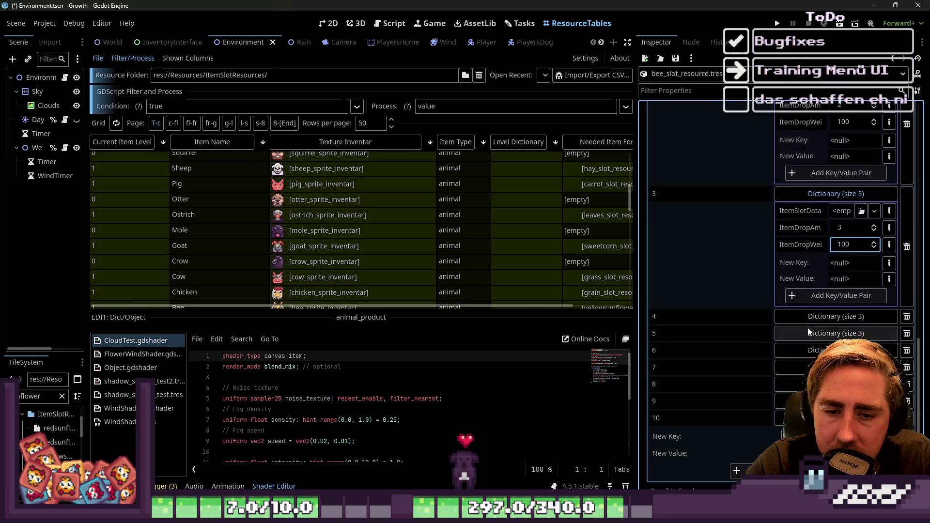
left_click(811, 316)
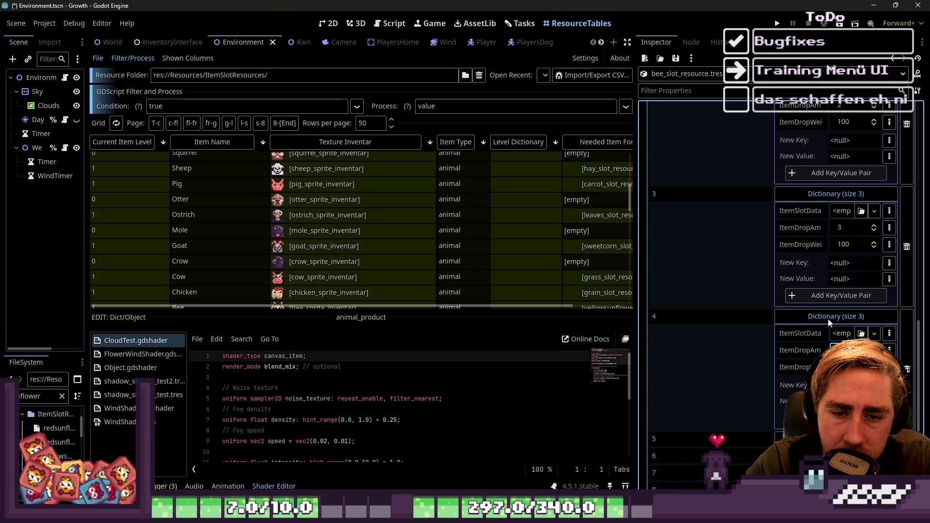
scroll(827, 320, "down", 3)
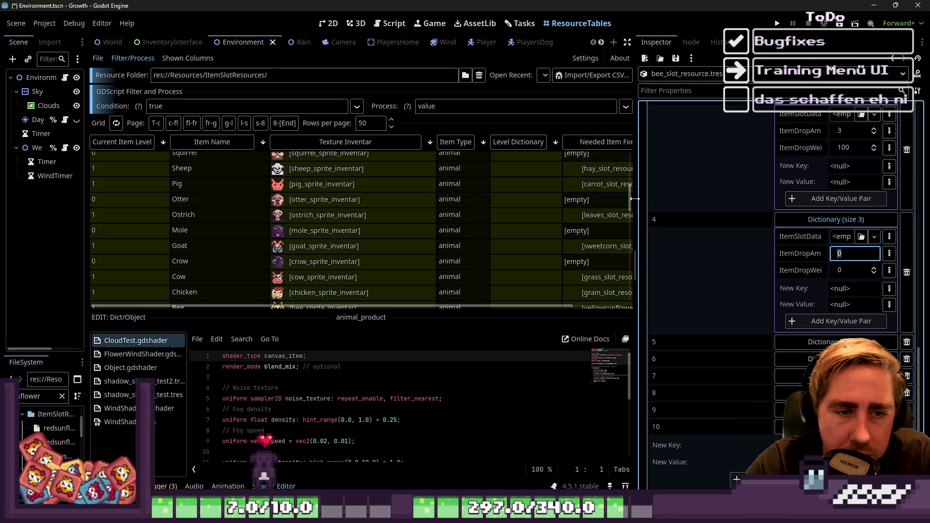
Step: Widen the resource table area and return to the SlotData.gd script
left_click_drag(638, 204, 711, 209)
scroll(604, 208, "up", 10)
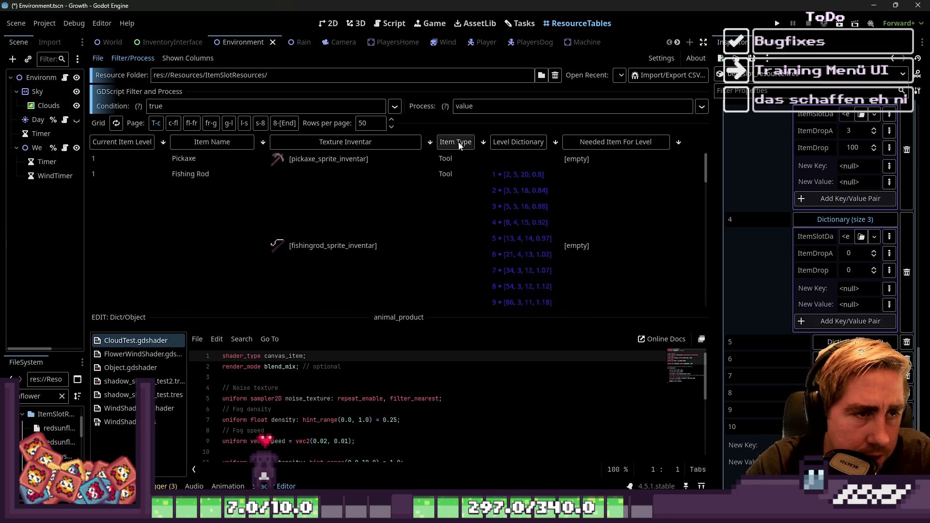
left_click(381, 24)
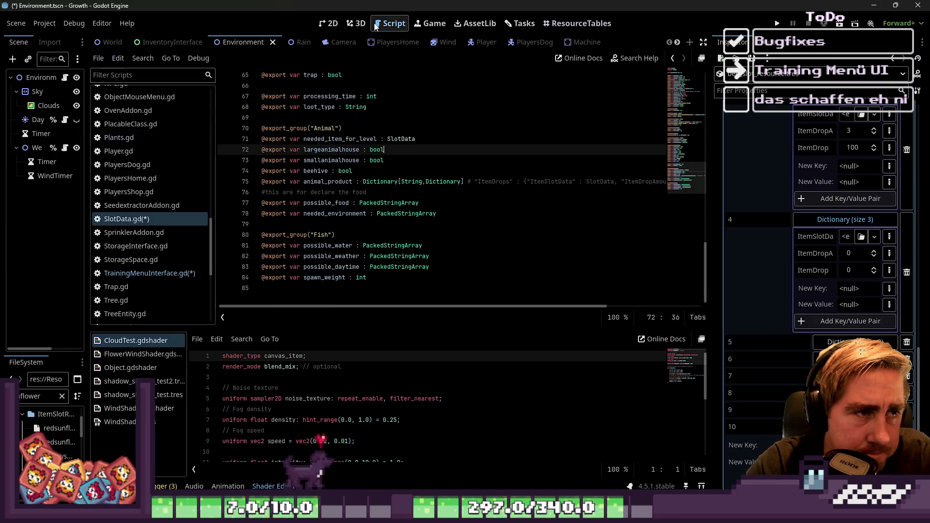
Step: Review the line 75 animal_product comment in SlotData.gd, widening the property panel beside it
left_click(431, 192)
left_click(350, 225)
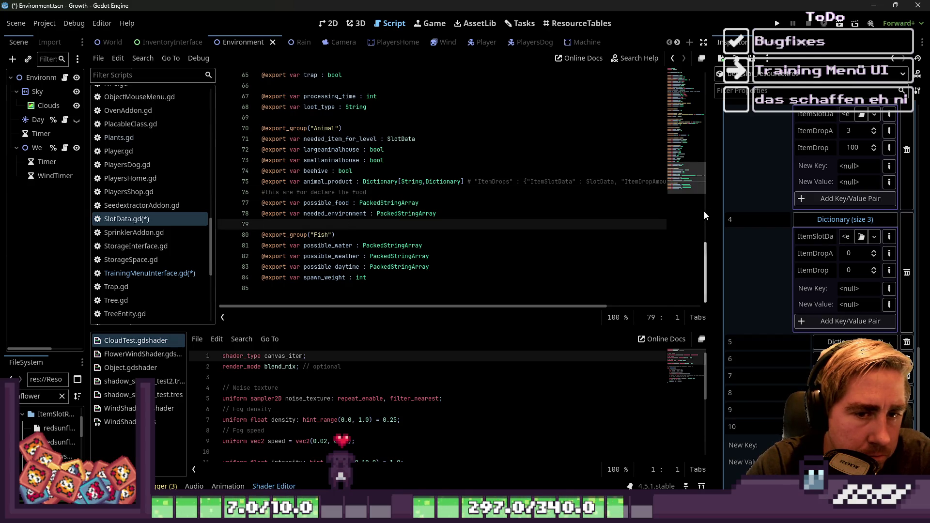
left_click_drag(712, 211, 666, 216)
left_click(499, 183)
left_click_drag(499, 185, 637, 181)
left_click(364, 183)
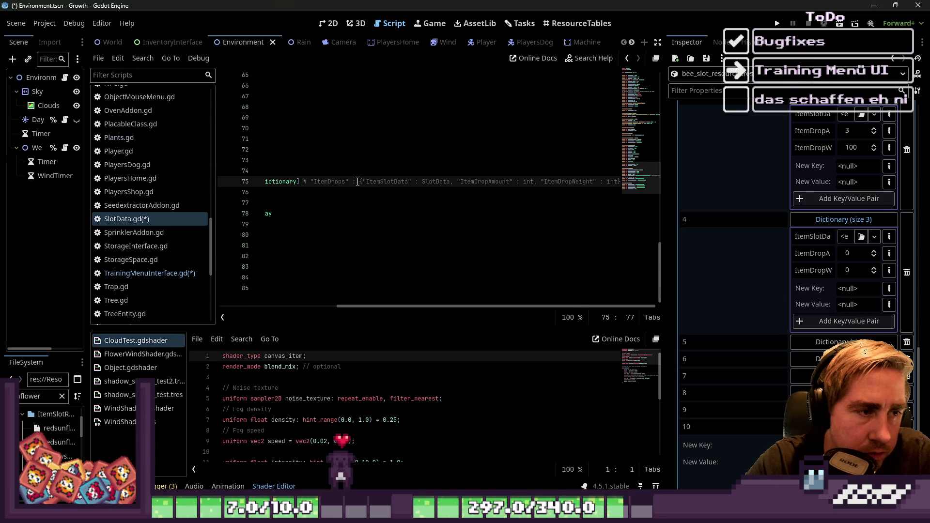
left_click_drag(361, 181, 624, 179)
left_click(432, 190)
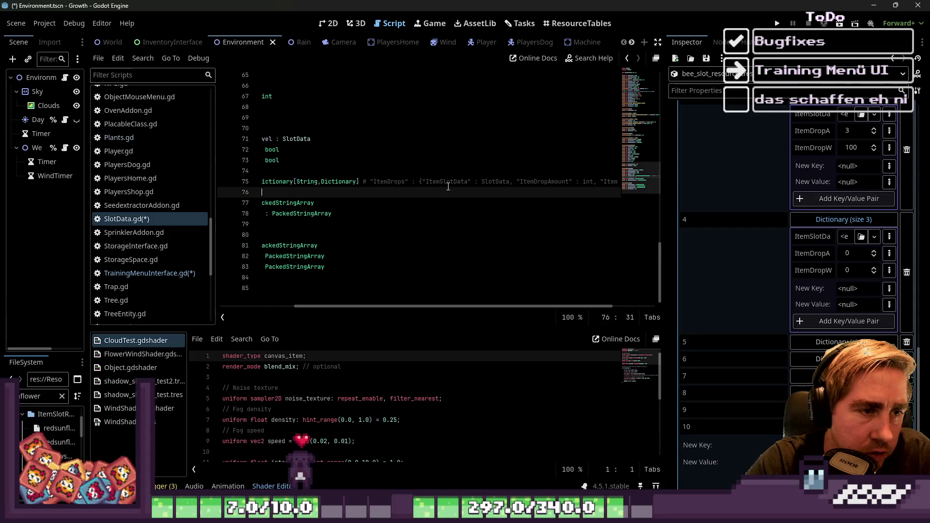
Step: Add a closing brace to the line 75 comment so the drop fields nest under "Item1"
left_click(467, 184)
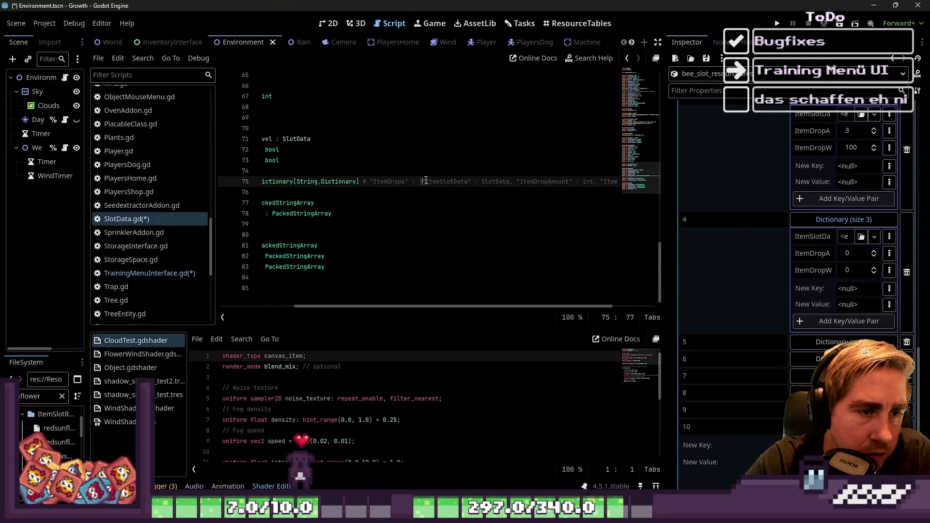
left_click_drag(425, 181, 497, 183)
left_click(443, 186)
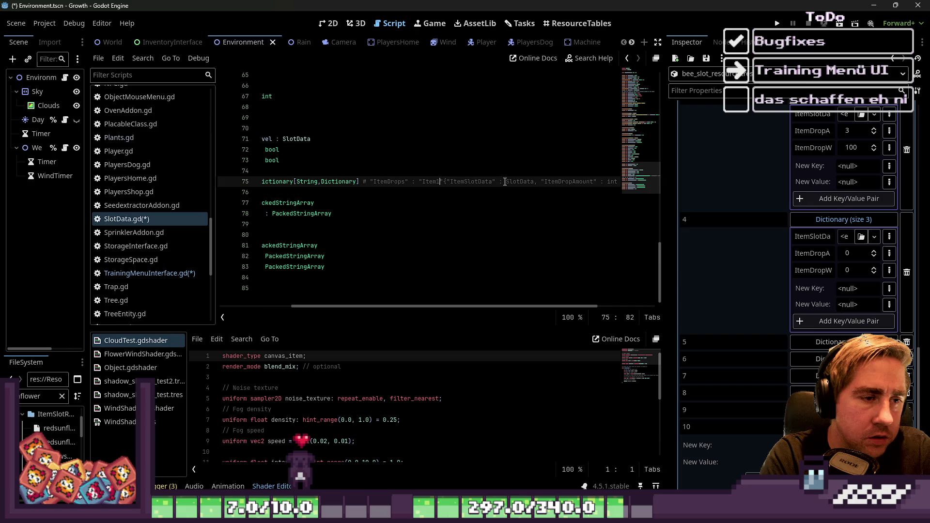
key("Left")
key("Left")
key("Left")
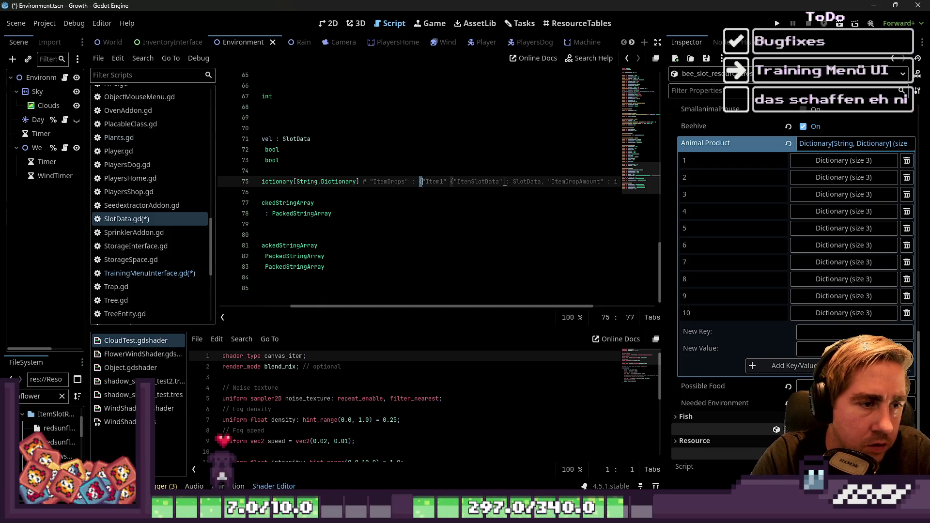
key("Down")
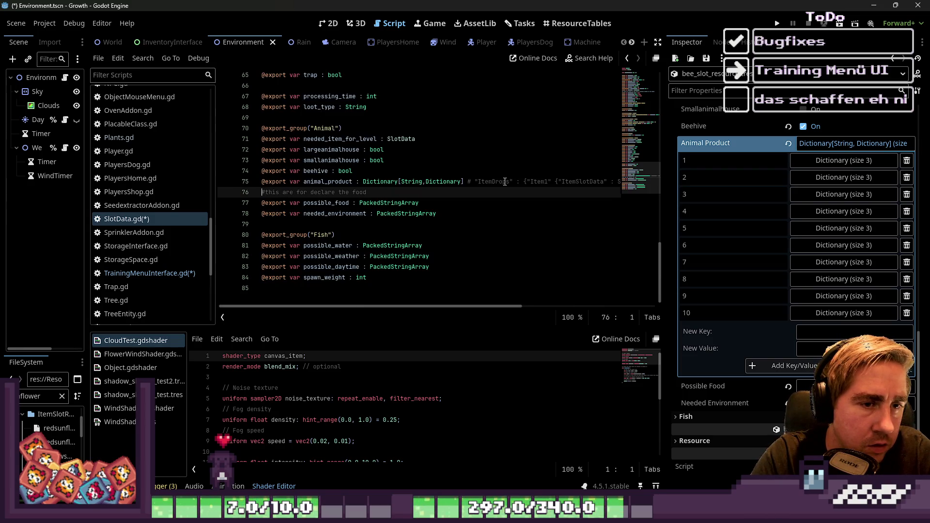
key("Left")
type("}")
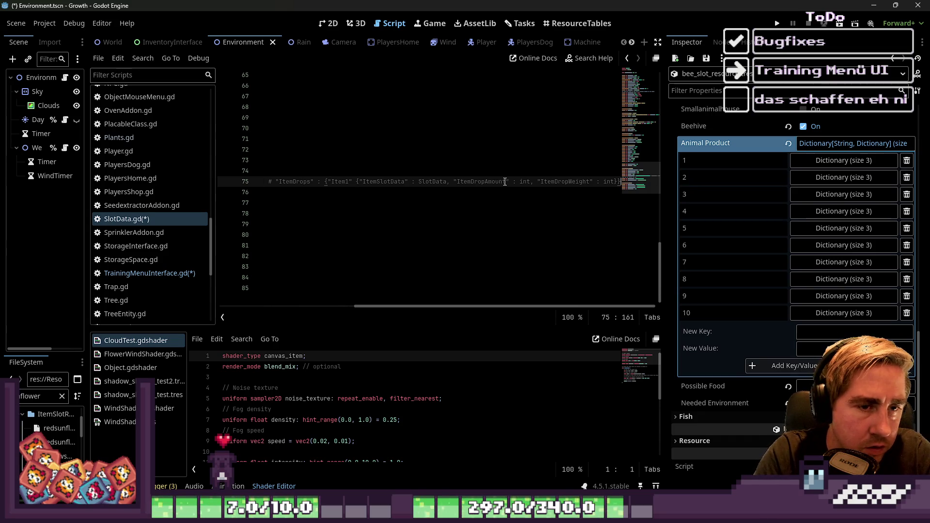
key("Home")
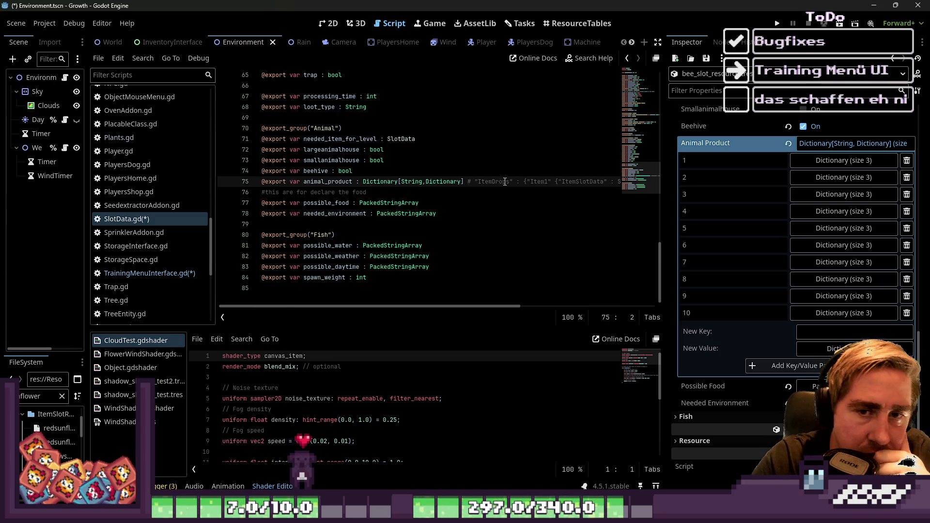
left_click(825, 162)
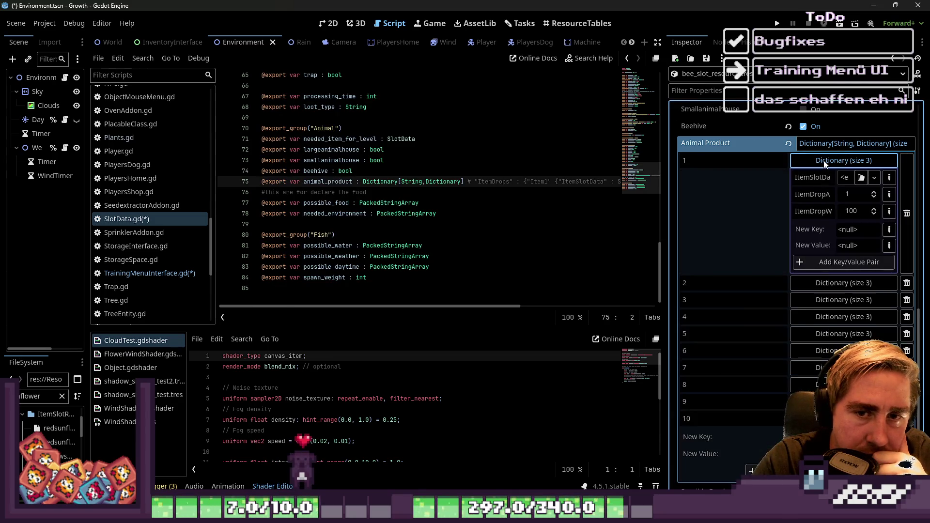
Step: Copy the ItemSlotData key name from the bee's level 1 drop dictionary
left_click(825, 162)
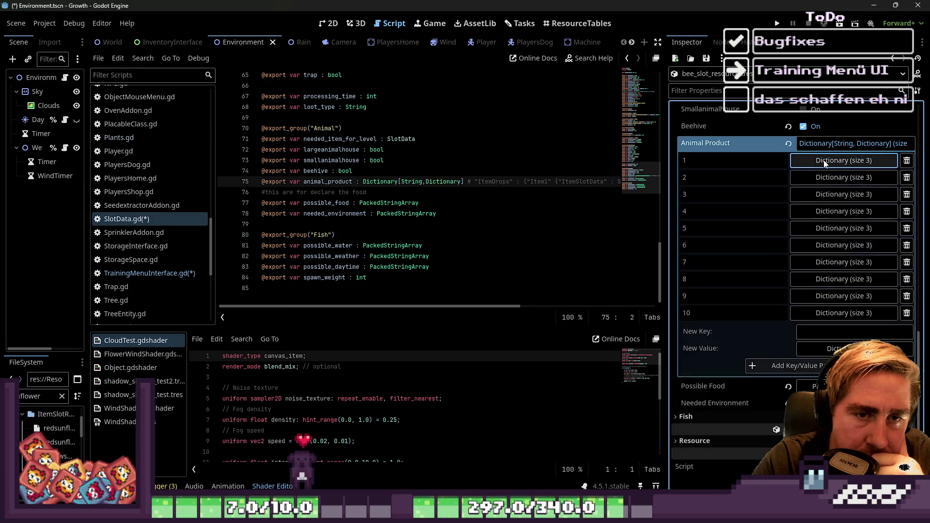
left_click(825, 162)
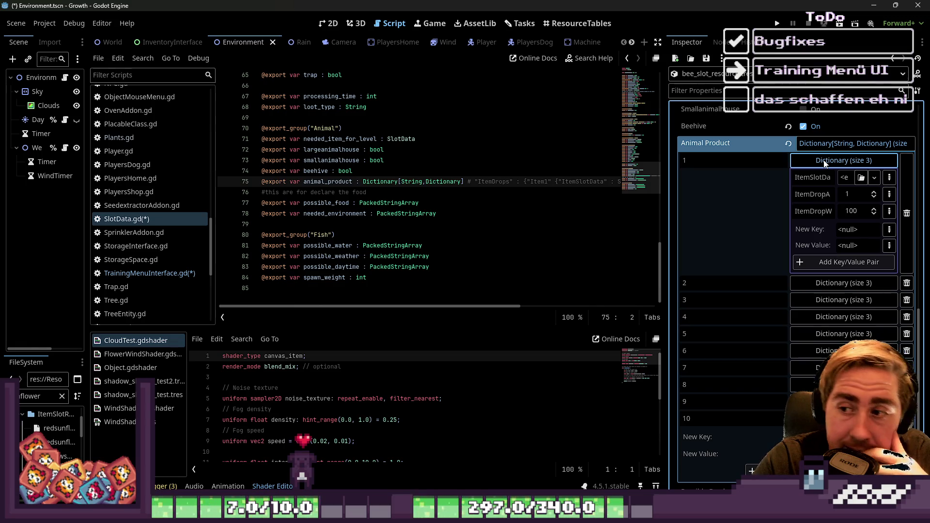
right_click(814, 178)
left_click(802, 217)
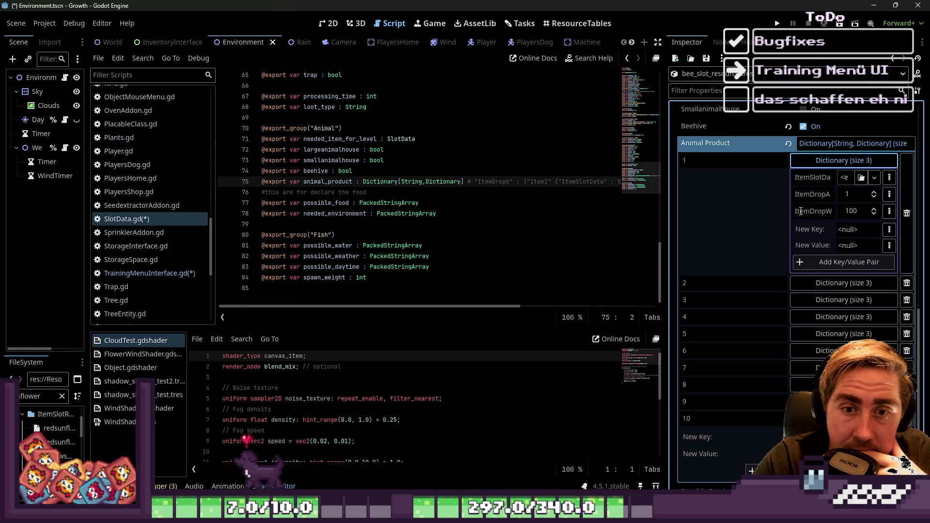
right_click(809, 211)
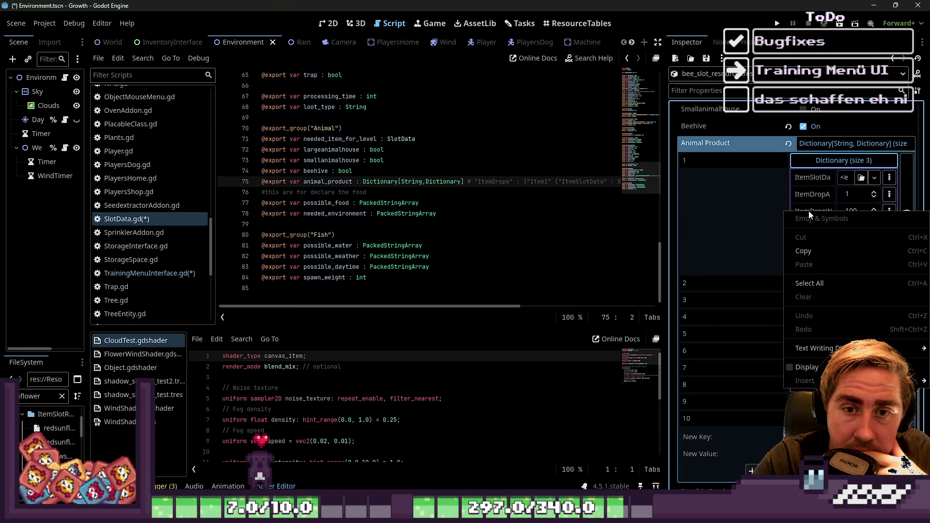
left_click(812, 179)
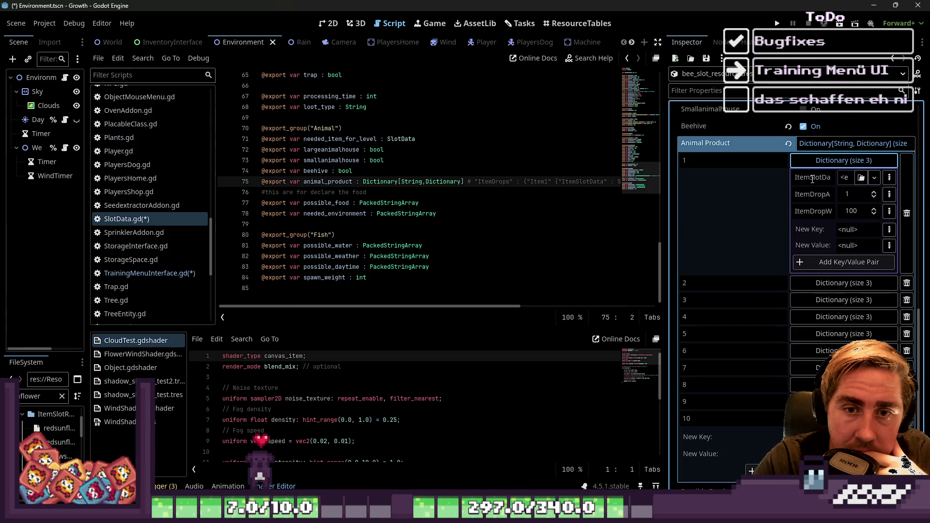
Step: Paste the copied size-10 dictionary as Animal Product's New Key
right_click(770, 164)
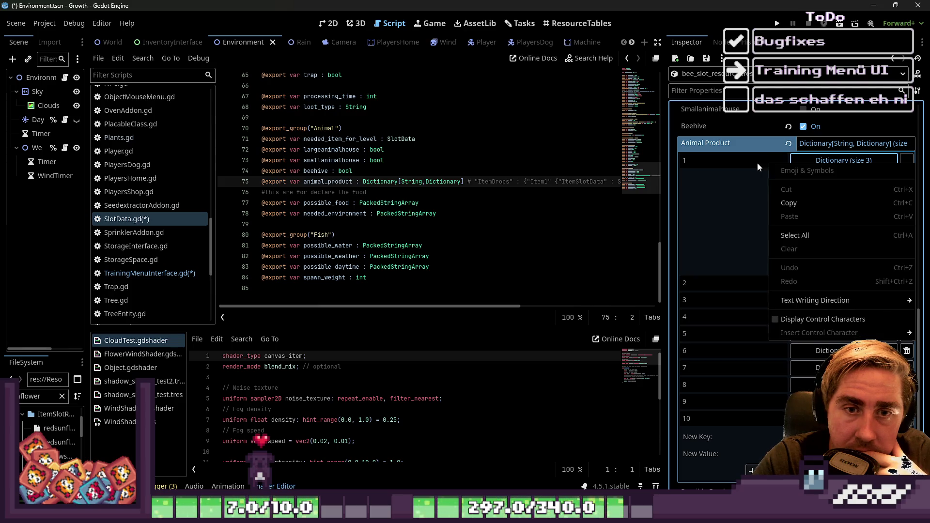
left_click(781, 203)
scroll(768, 366, "down", 3)
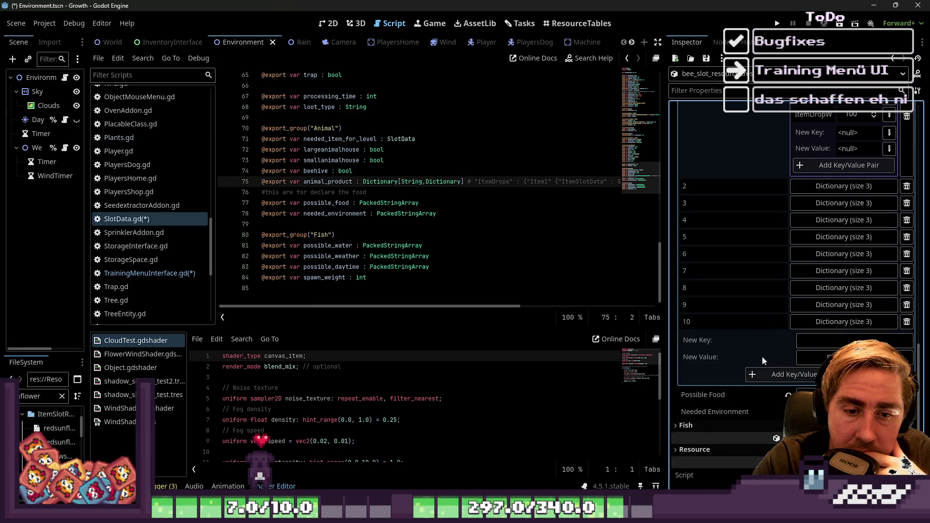
right_click(743, 348)
left_click(702, 338)
right_click(702, 341)
left_click(727, 359)
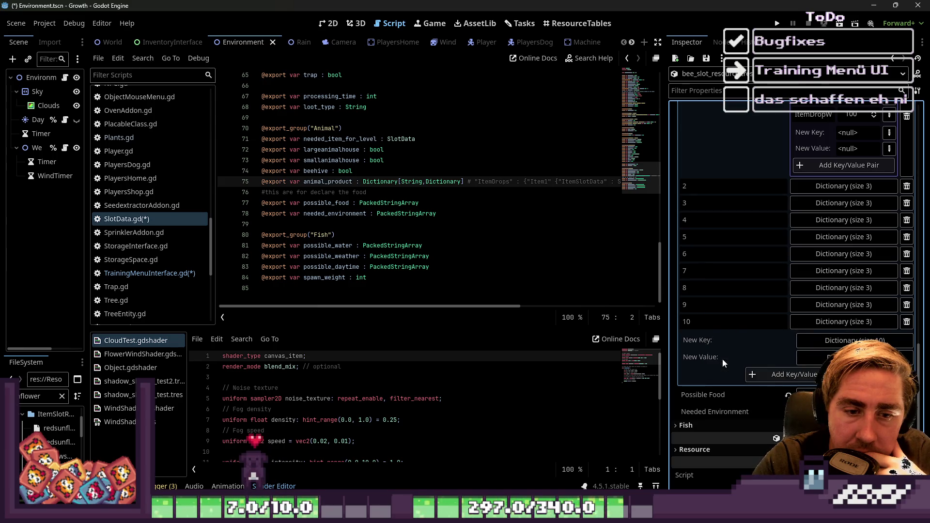
left_click(808, 342)
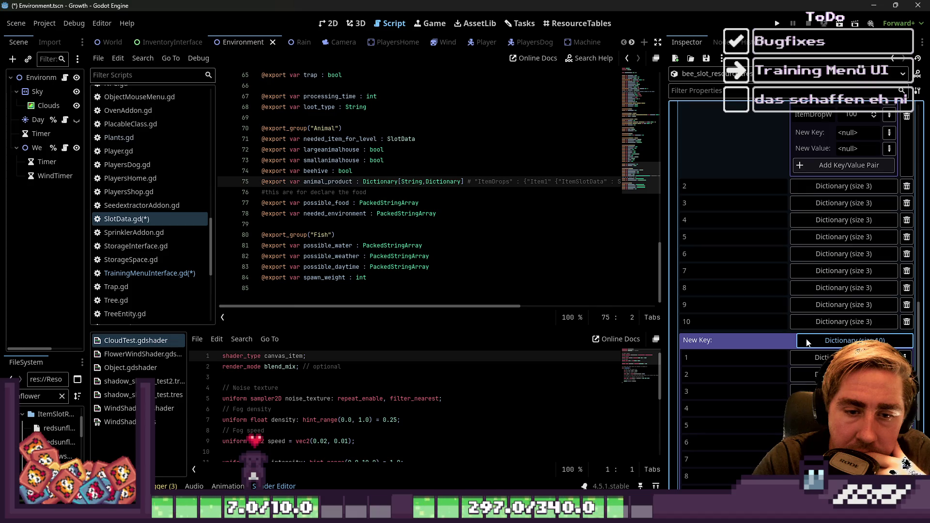
left_click(808, 342)
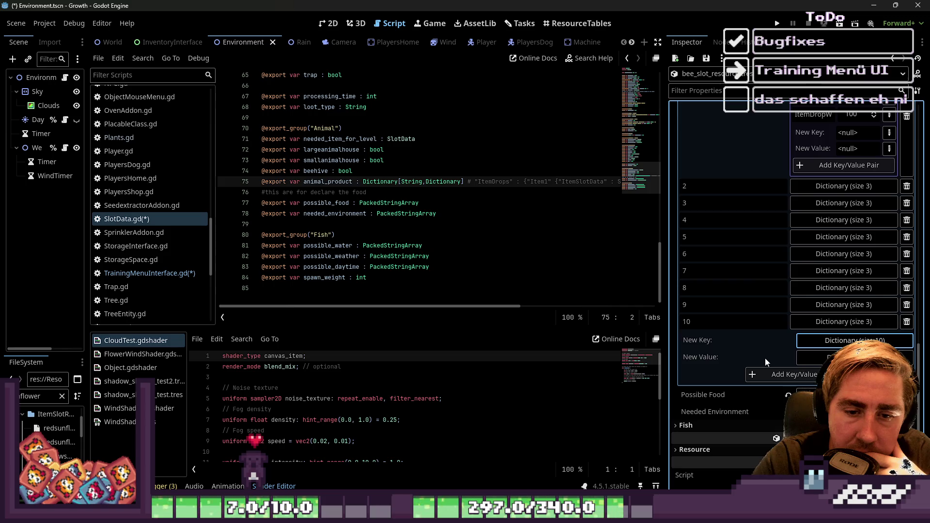
Step: Copy the level 3 drop dictionary and paste it as Animal Product's New Value
scroll(766, 361, "down", 1)
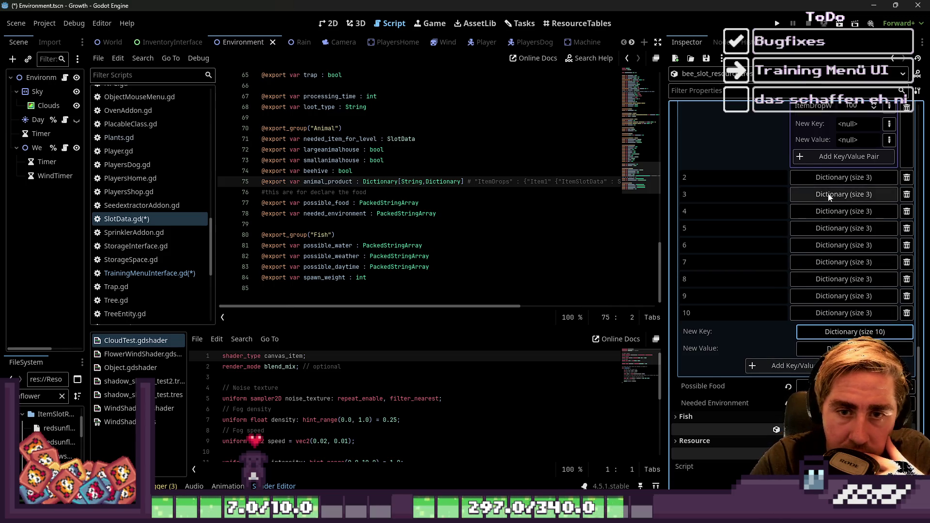
left_click(813, 195)
left_click(813, 195)
right_click(733, 201)
left_click(756, 237)
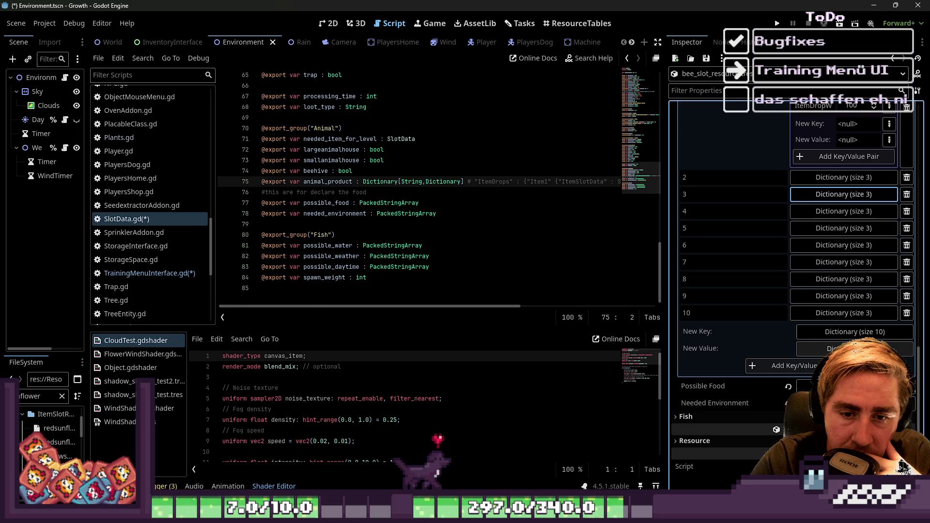
right_click(729, 350)
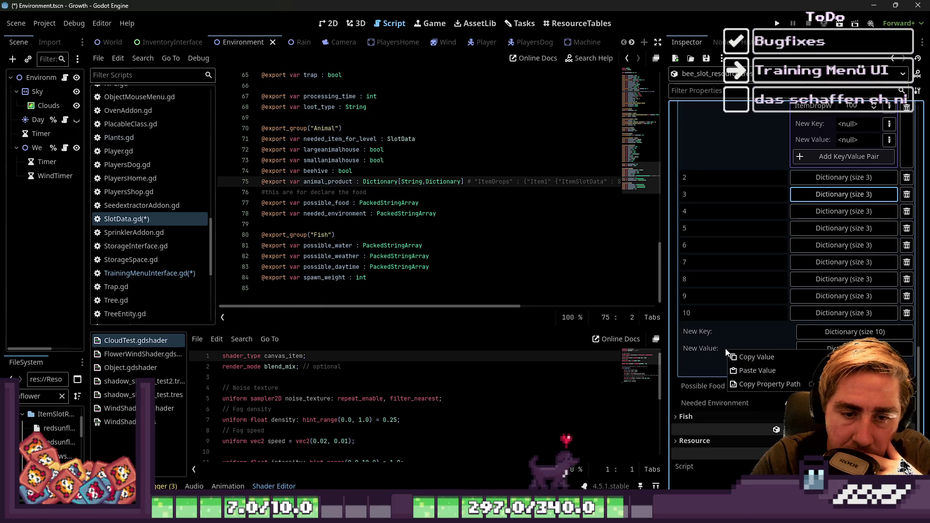
left_click(748, 370)
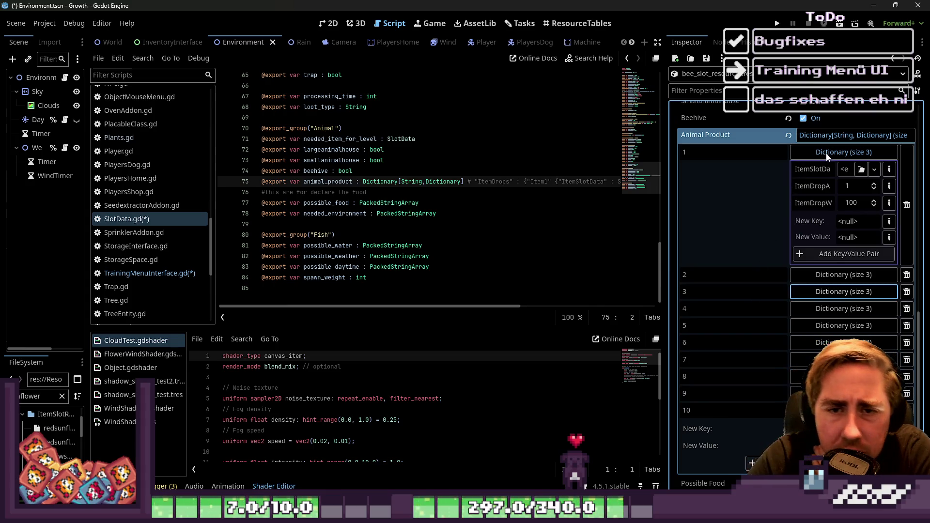
Step: Inspect the ItemSlotData value and the entries of the pasted new-key dictionary
right_click(835, 169)
key("Escape")
right_click(836, 170)
key("Escape")
scroll(789, 248, "down", 3)
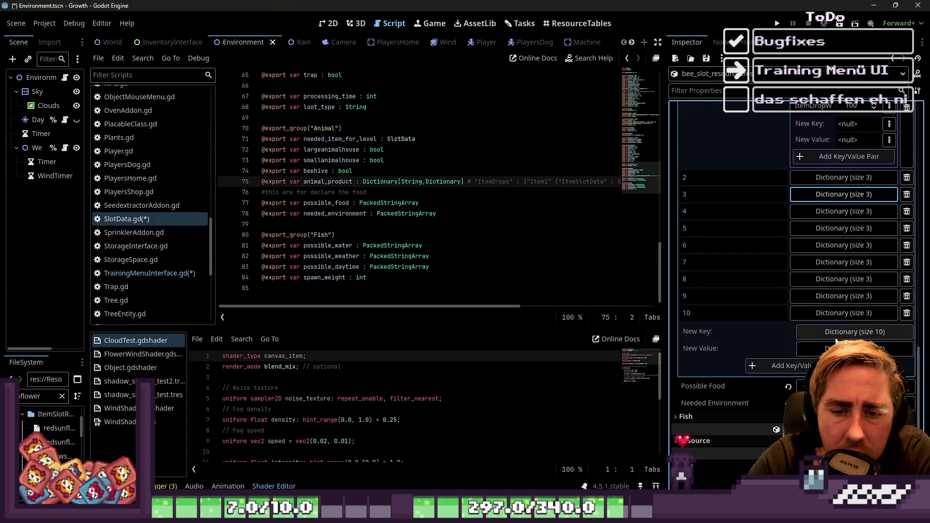
right_click(775, 326)
left_click(792, 347)
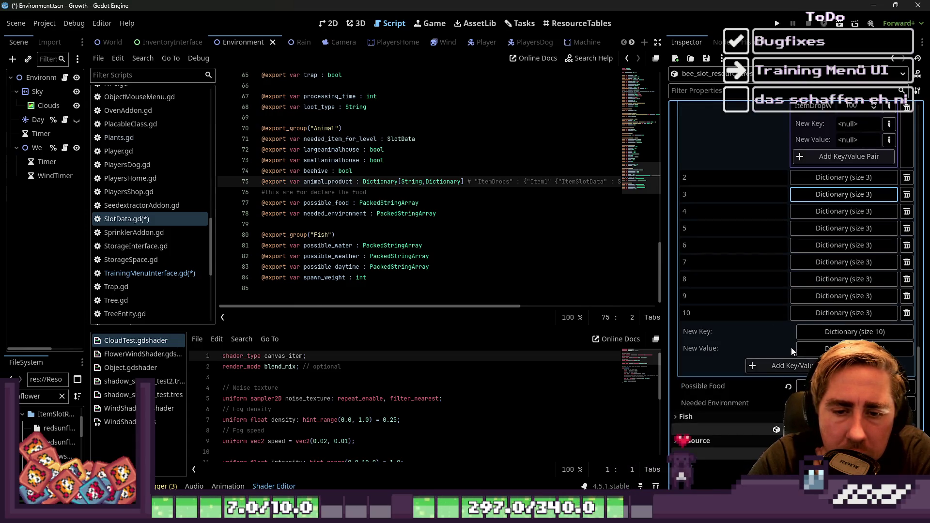
right_click(816, 328)
key("Escape")
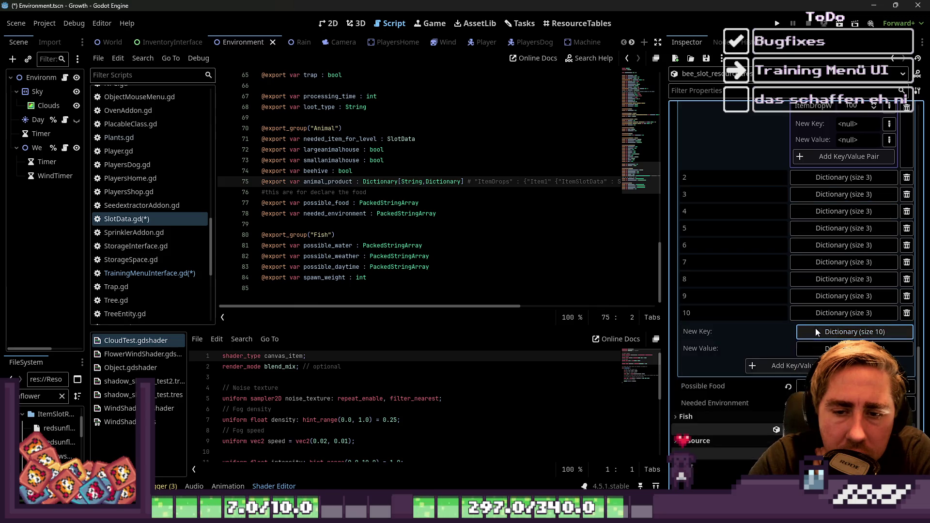
left_click(816, 330)
scroll(871, 324, "down", 5)
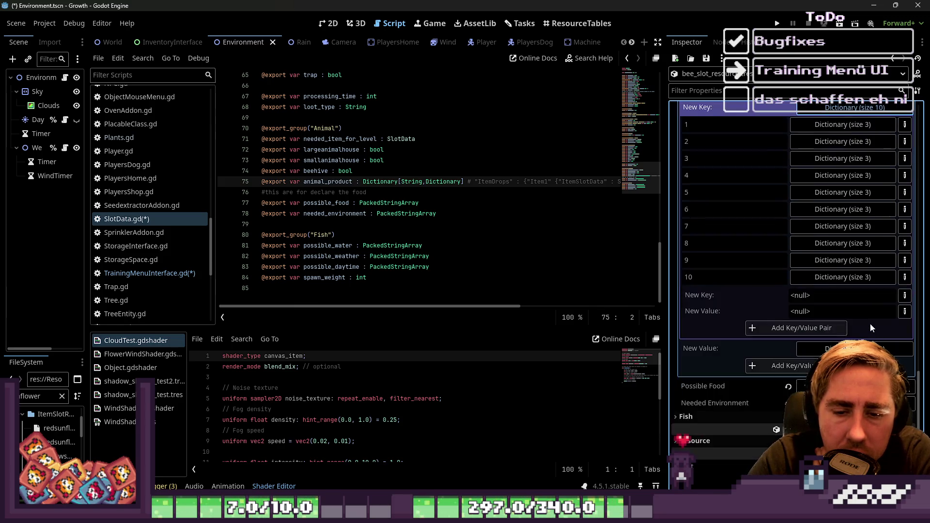
scroll(877, 309, "up", 4)
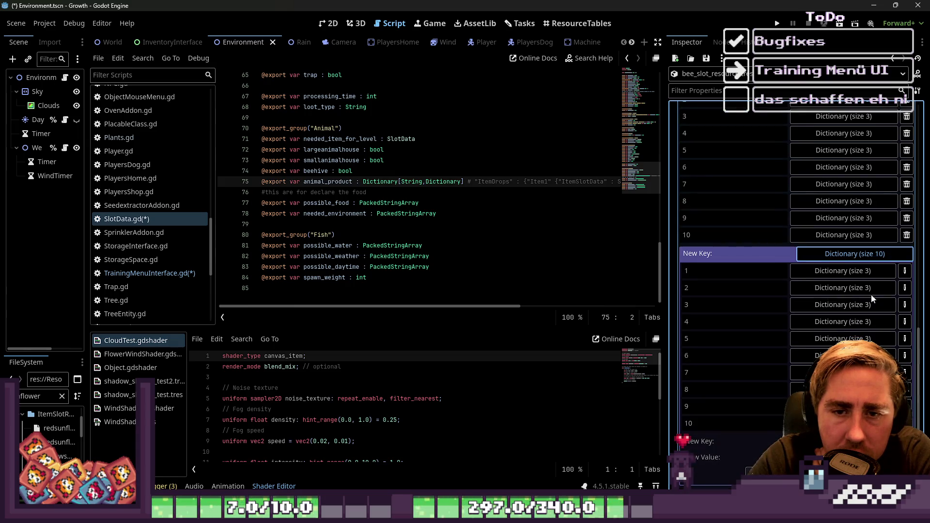
left_click(863, 282)
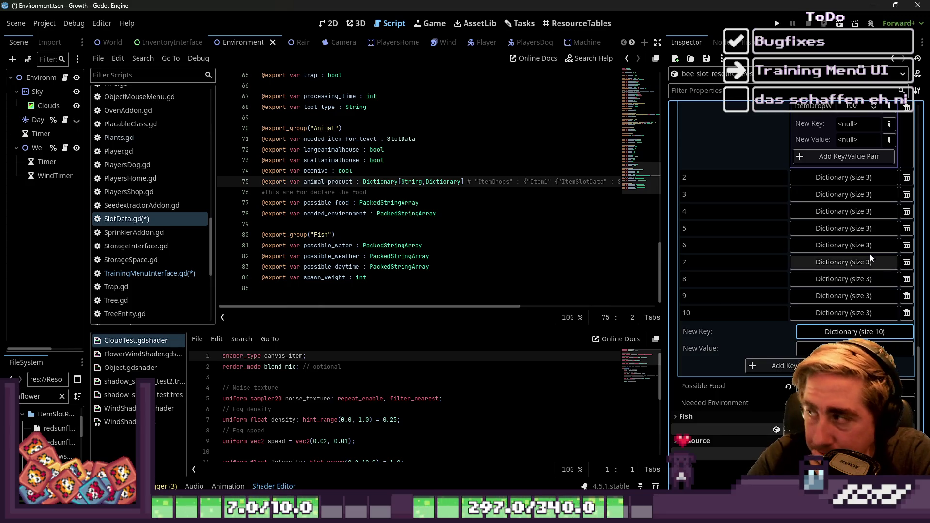
Step: Revert the bee's Animal Product dictionary to its default
scroll(747, 199, "up", 4)
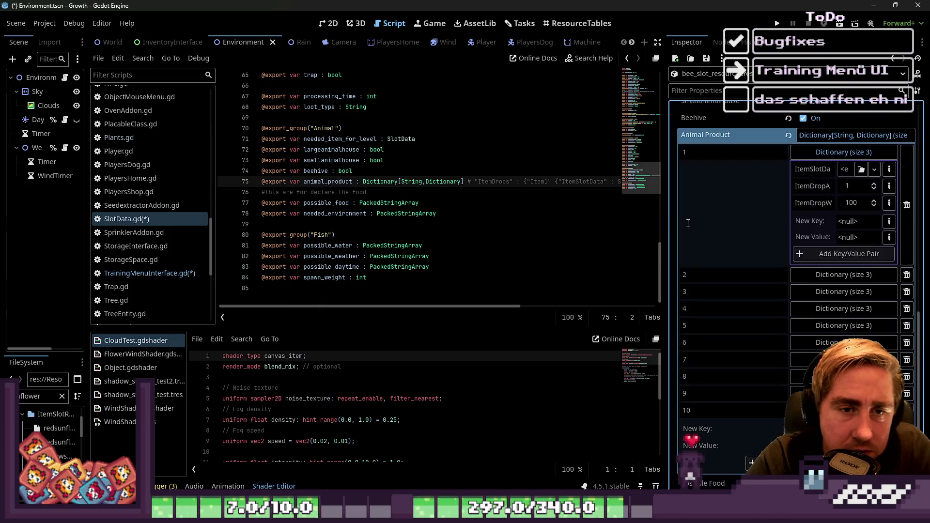
left_click(789, 183)
scroll(581, 145, "up", 7)
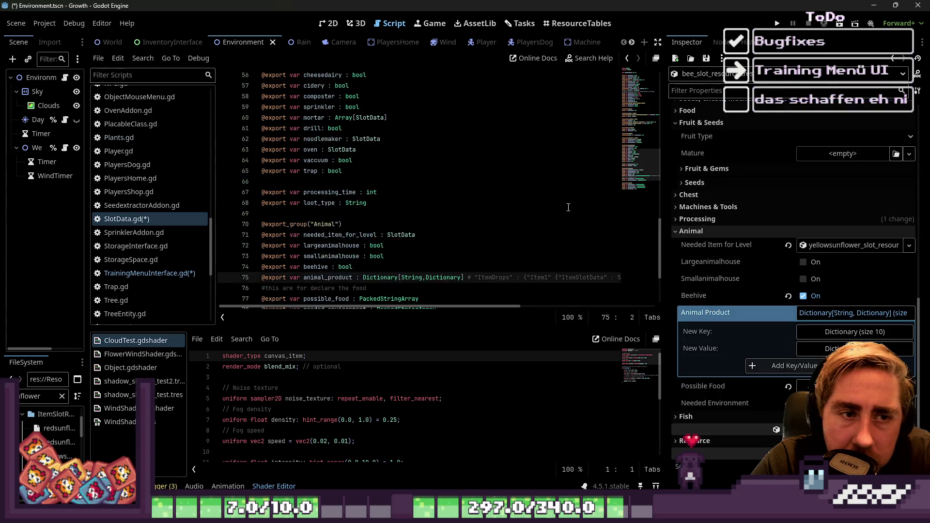
Step: Sort the ResourceTables item grid by Item Type
left_click(579, 23)
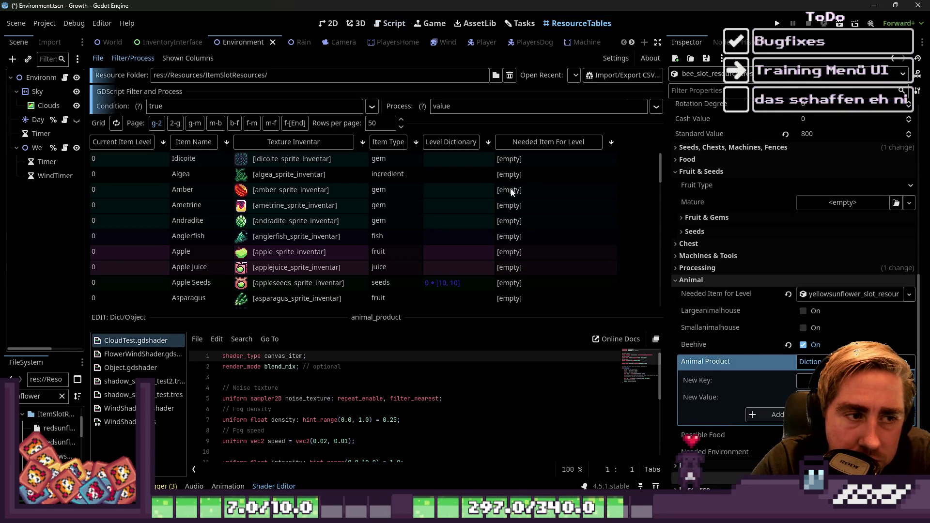
left_click(381, 141)
scroll(407, 178, "down", 5)
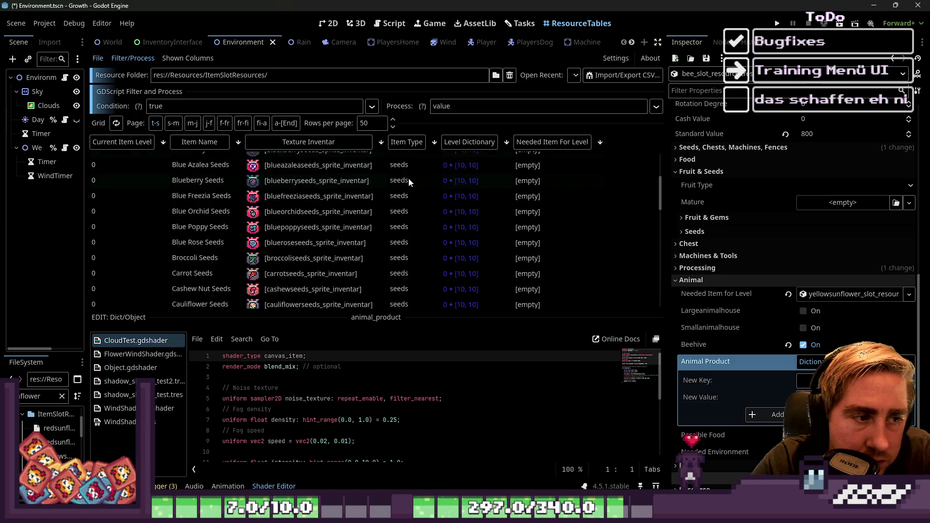
left_click(407, 142)
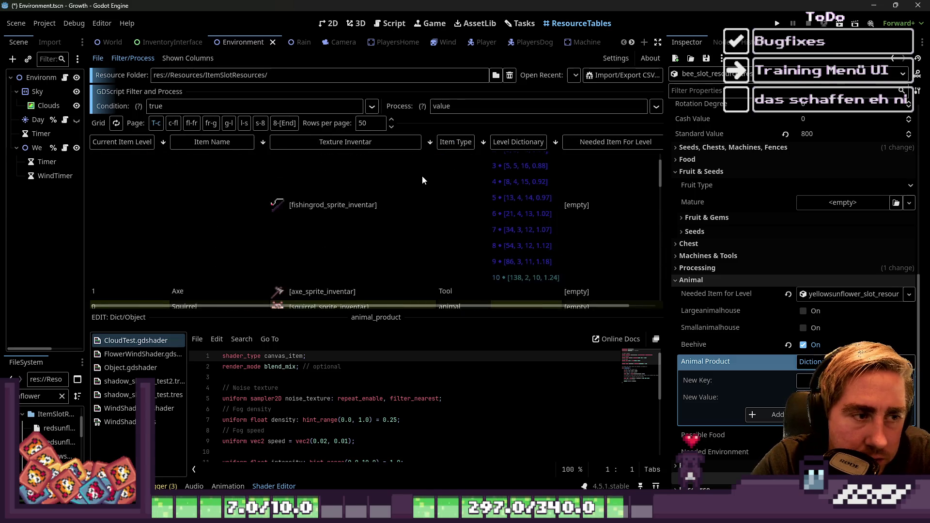
scroll(473, 192, "down", 5)
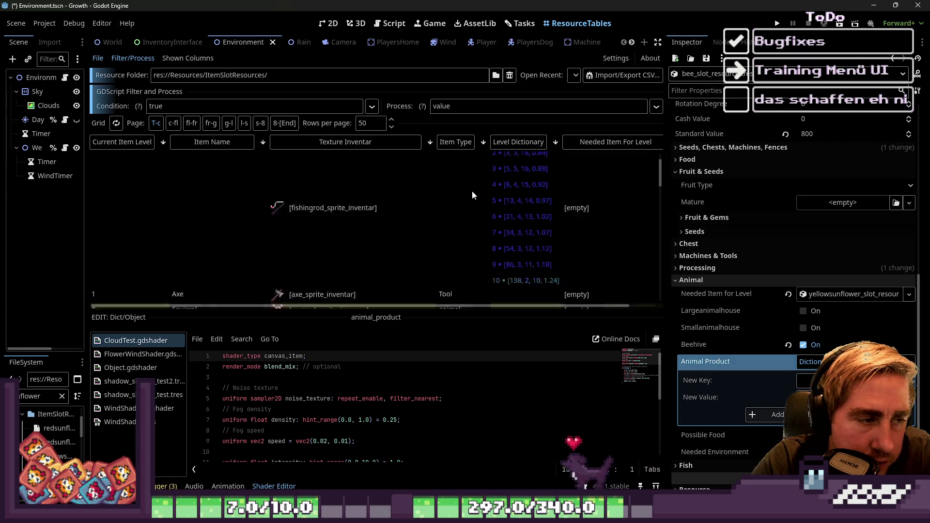
Step: Select the Sheep resource, widen the Inspector, and revert its Animal Product dictionary
left_click(461, 196)
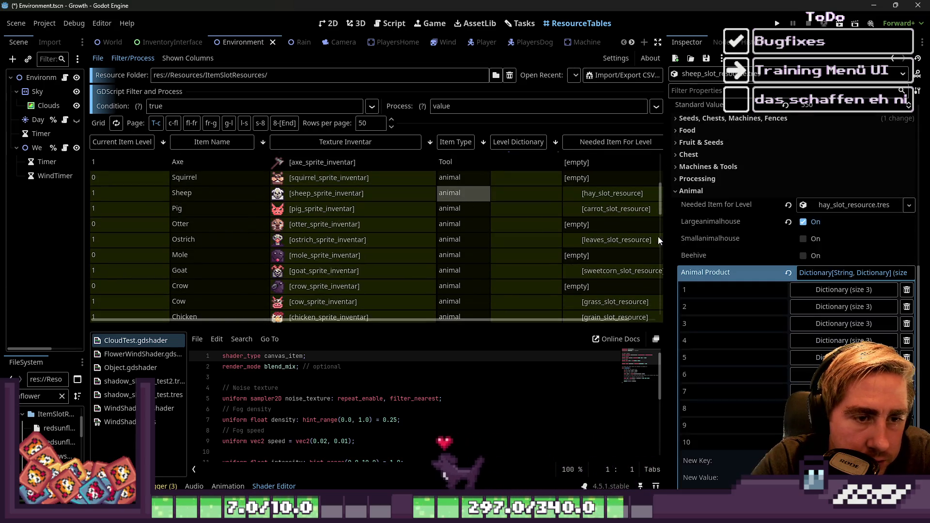
left_click_drag(665, 240, 535, 228)
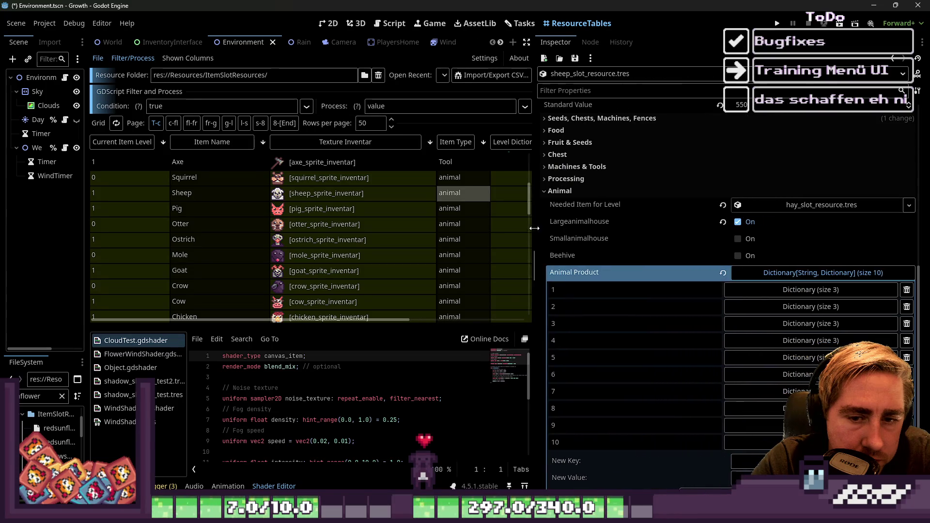
left_click(723, 275)
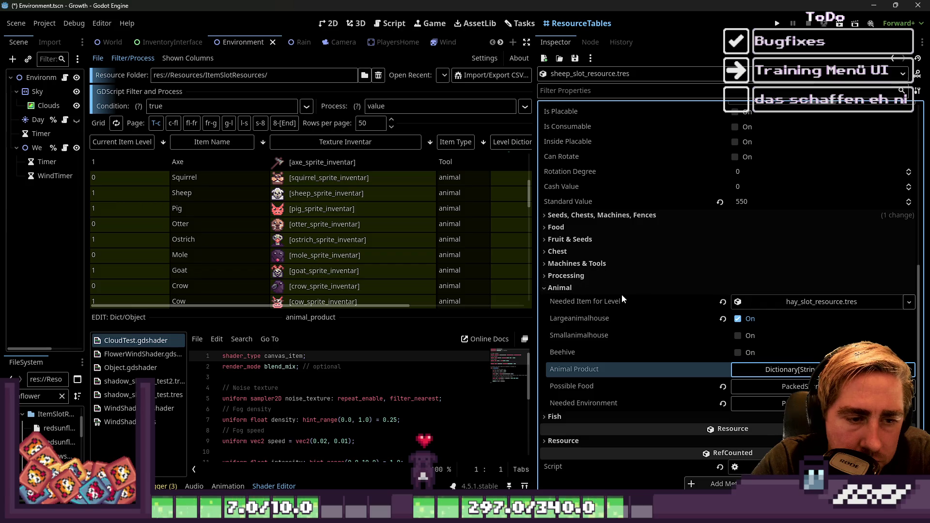
Step: Browse the Mole, Squirrel and Goat resources, then return to the Sheep
left_click(502, 255)
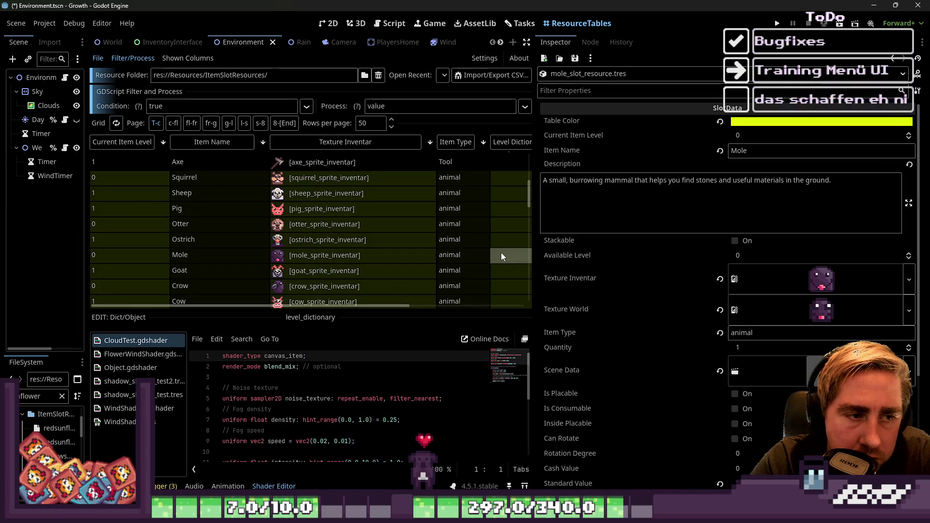
left_click(361, 183)
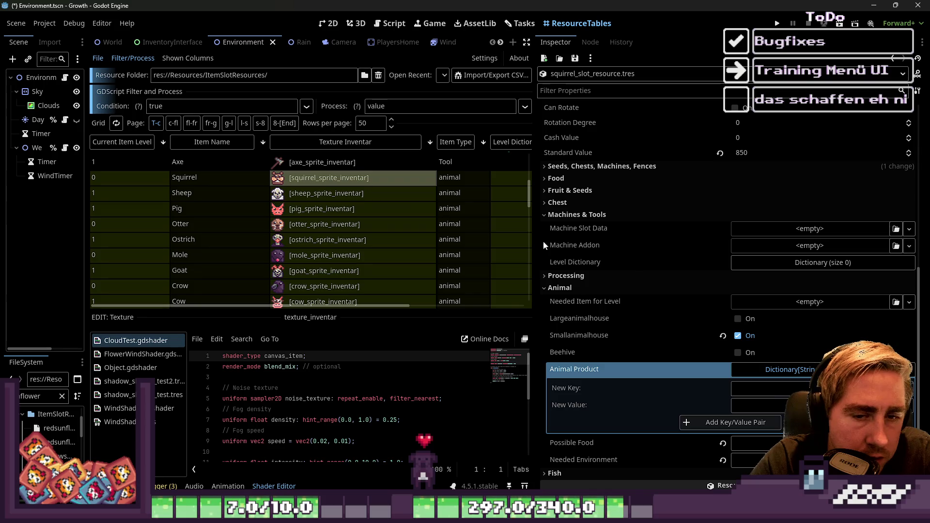
scroll(747, 324, "down", 2)
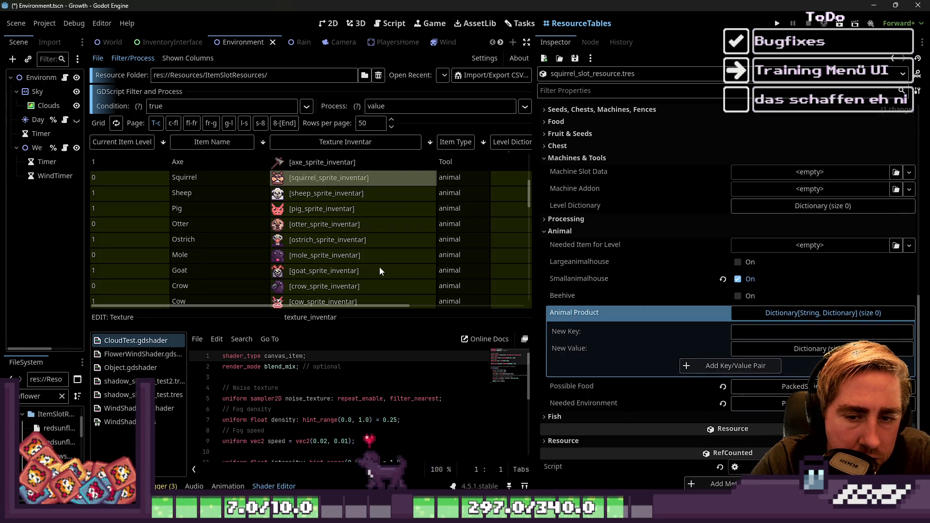
left_click(378, 268)
left_click(354, 193)
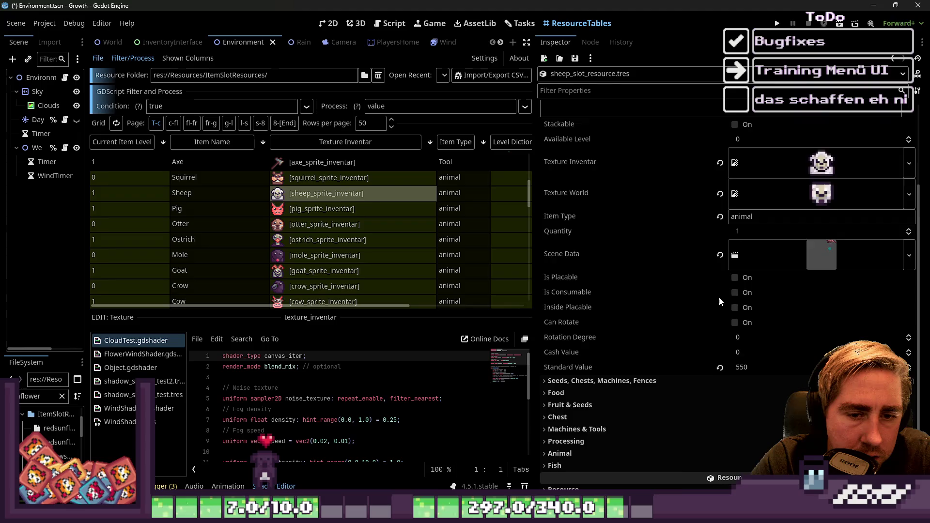
scroll(719, 297, "down", 2)
Step: Filter the Sheep's properties for Possible Food, check and collapse that array, then clear the filter
left_click(603, 87)
type("l")
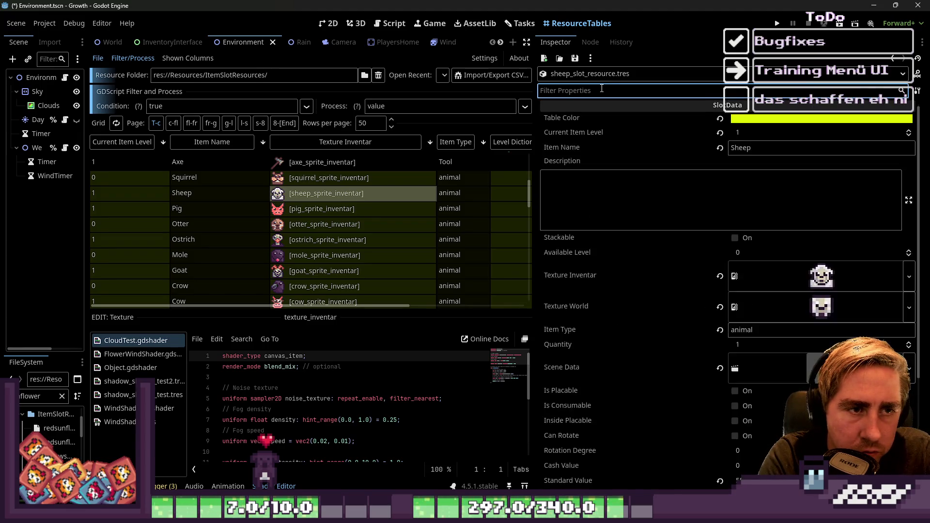
type("possible")
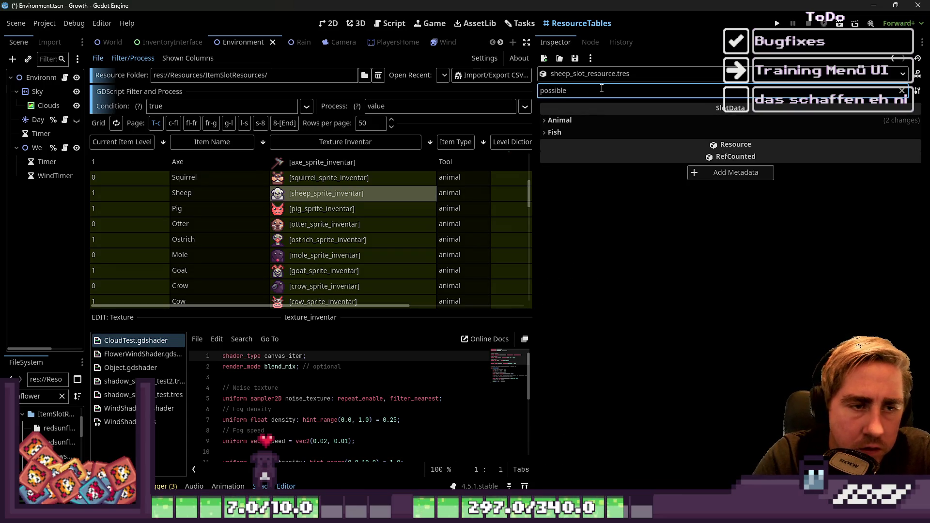
left_click(681, 118)
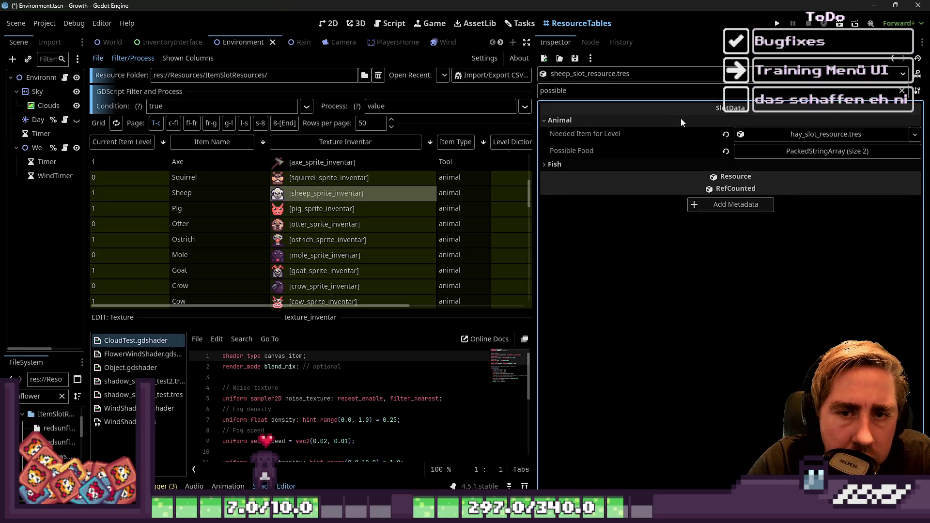
left_click(778, 152)
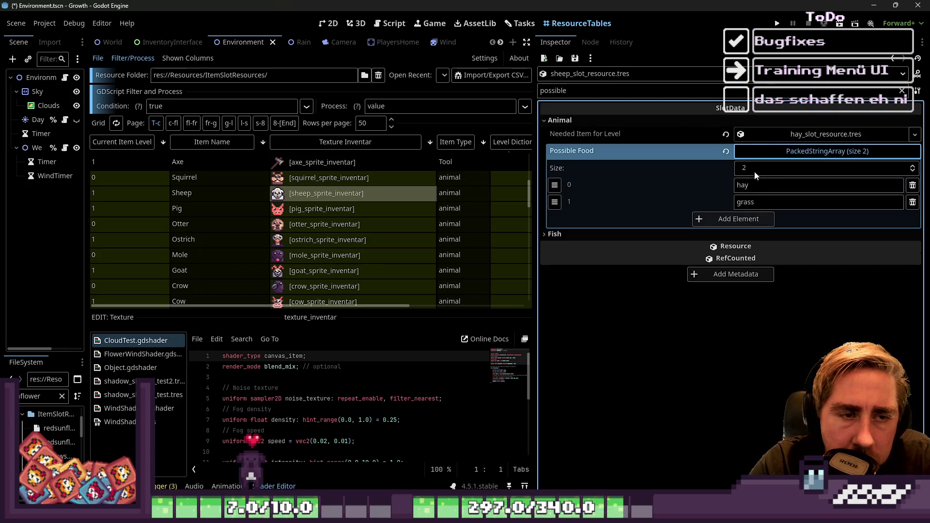
left_click(756, 151)
double_click(619, 97)
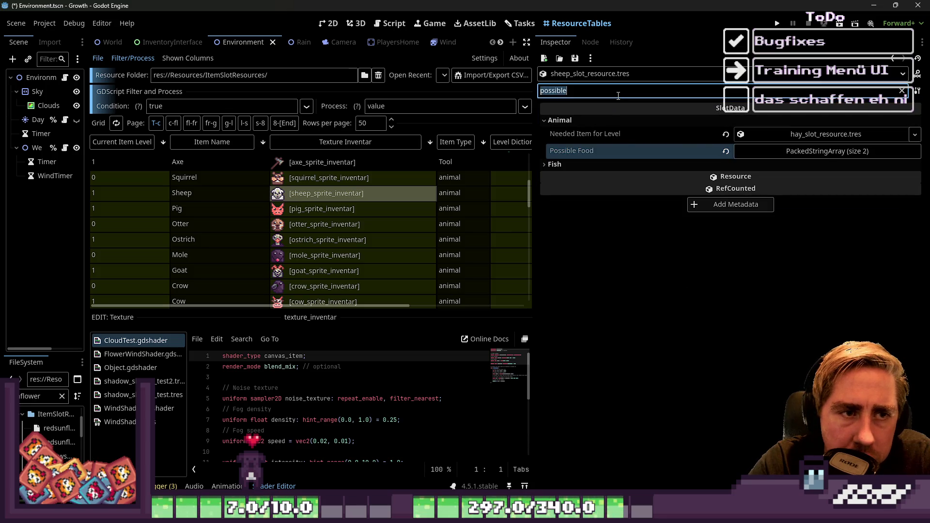
key("BackSpace")
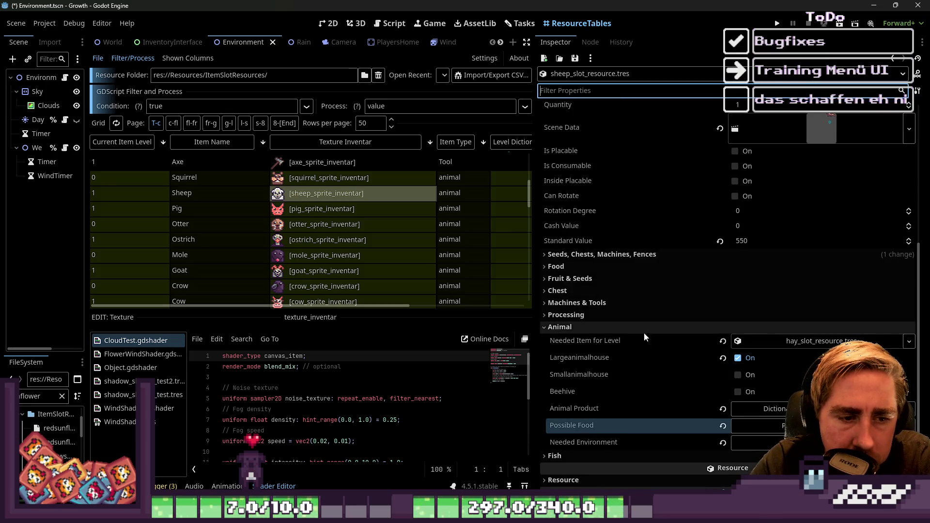
Step: Expand the Sheep's Animal Product dictionary and delete its level entries until it is empty
left_click(756, 408)
scroll(659, 274, "down", 5)
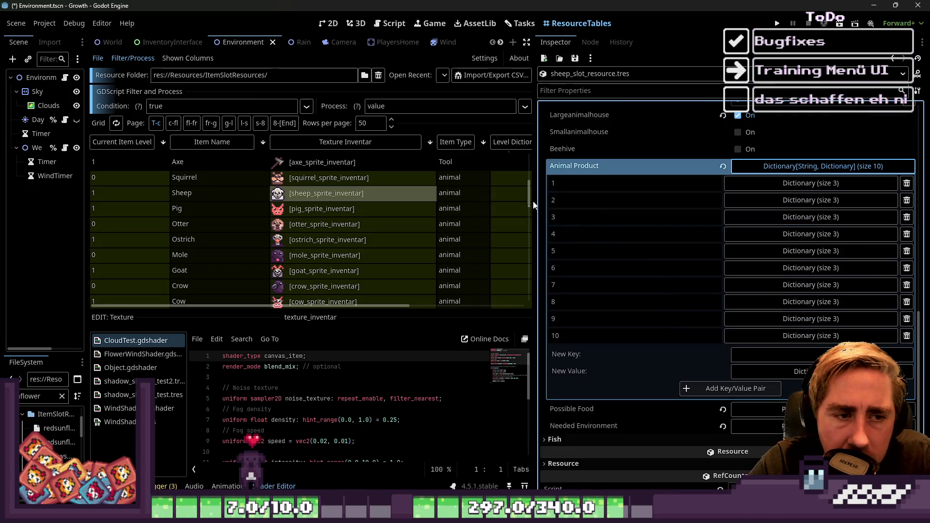
left_click_drag(532, 199, 423, 199)
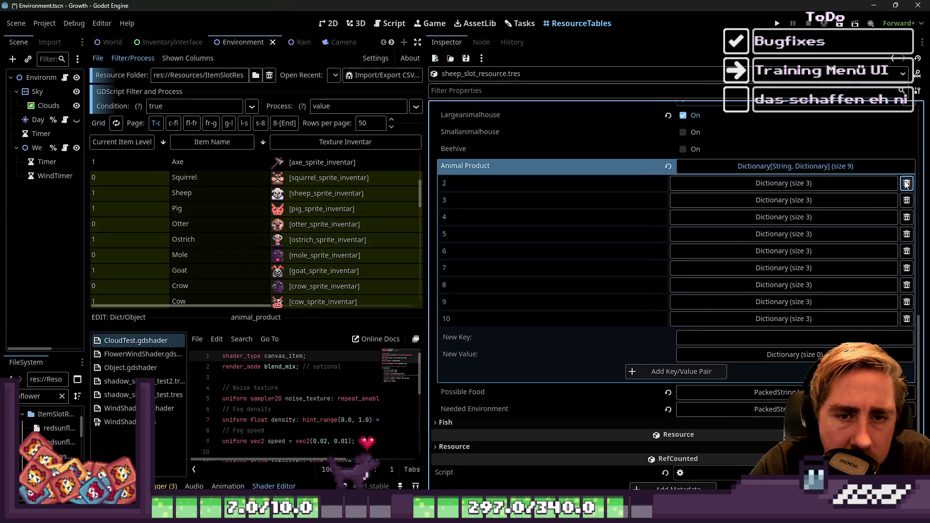
left_click(898, 166)
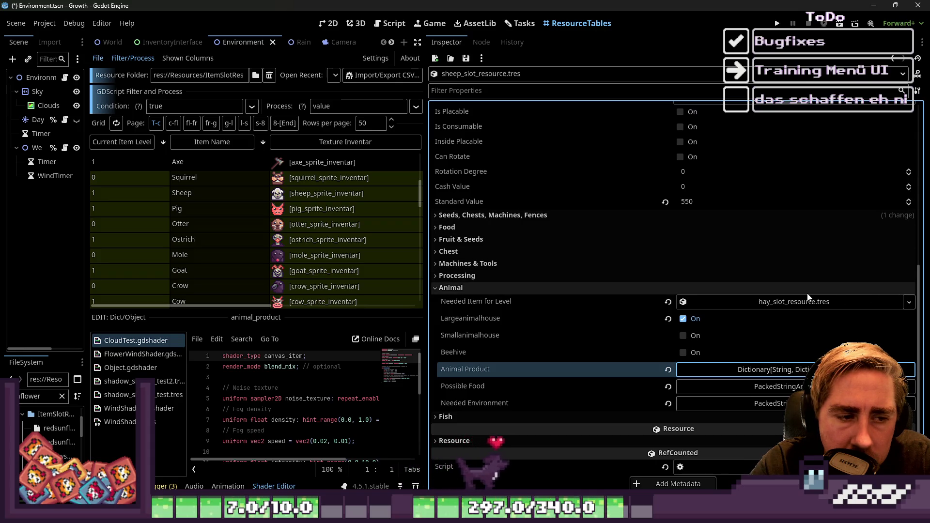
left_click(795, 370)
scroll(776, 354, "down", 3)
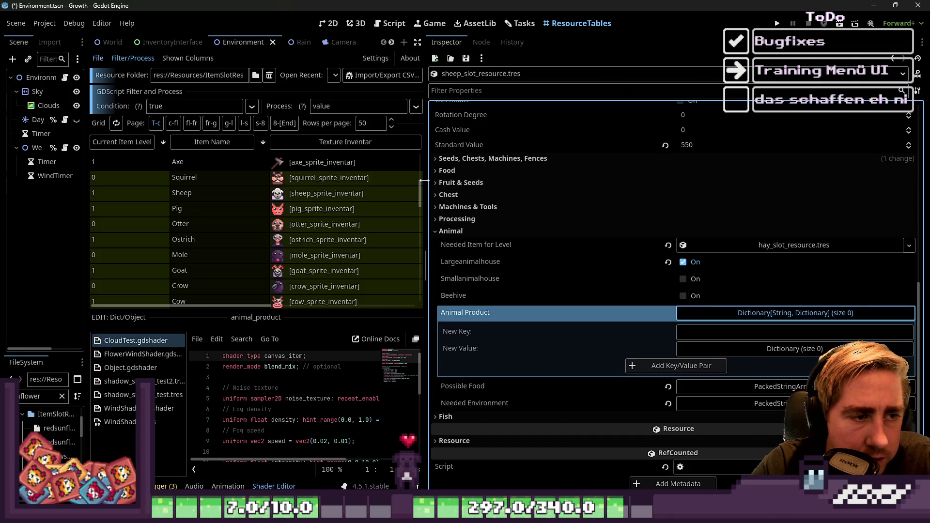
left_click_drag(431, 184, 802, 179)
Step: Add a brace block at the end of SlotData.gd listing level numbers 1–10
left_click(391, 23)
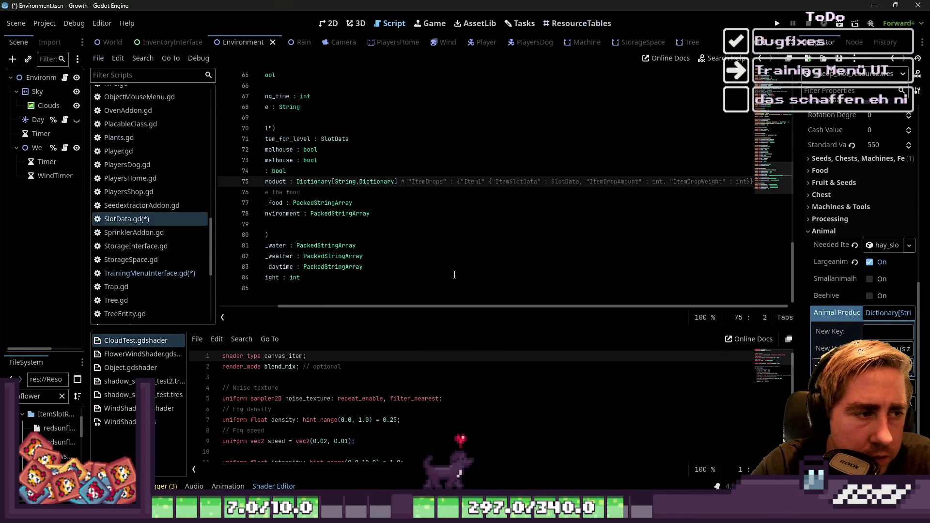
left_click_drag(450, 306, 287, 305)
left_click(287, 302)
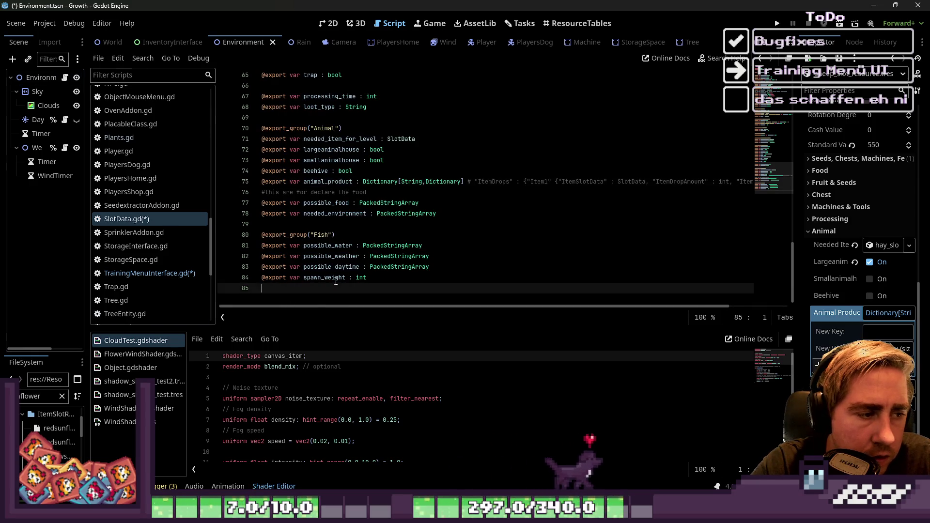
key("Return")
key("Return")
type("{")
key("Return")
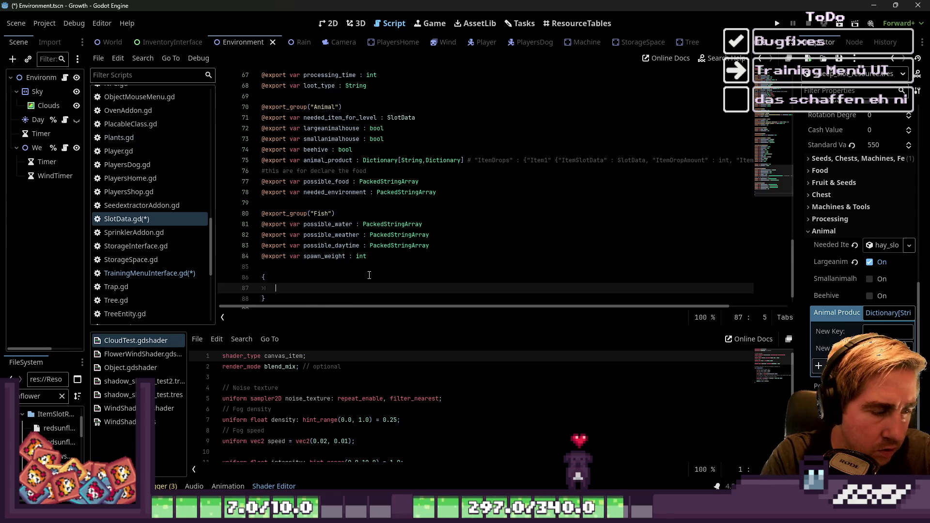
key("BackSpace")
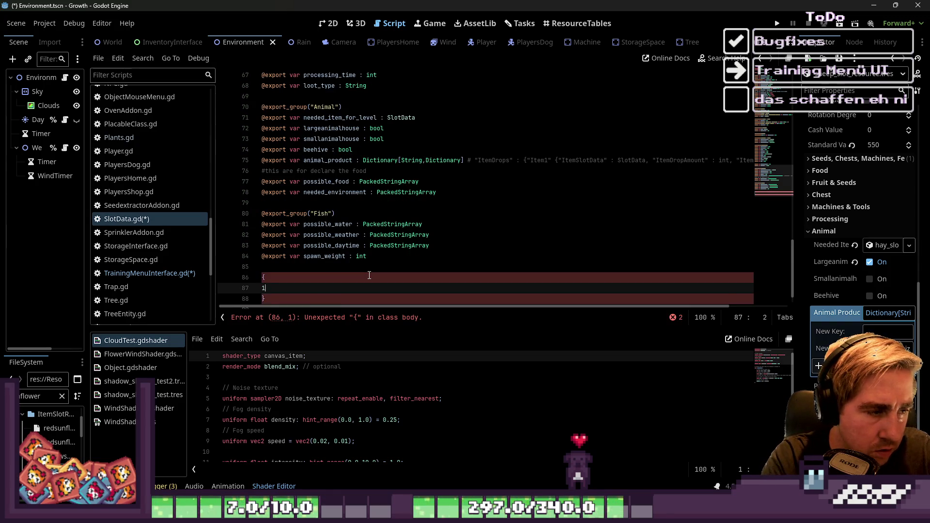
type("2 3 4 5 6 7 8 9 ")
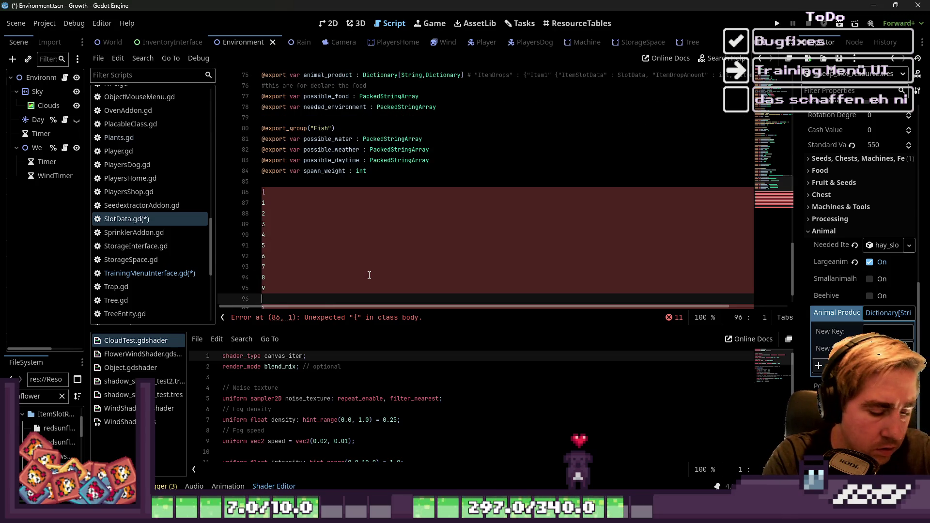
type("10")
Step: Place carets on all ten level lines and append : {"item1" : {"ItemSlotData, to each
key("Up")
key("Up")
key("Up")
key("Down")
key("Down")
key("Down")
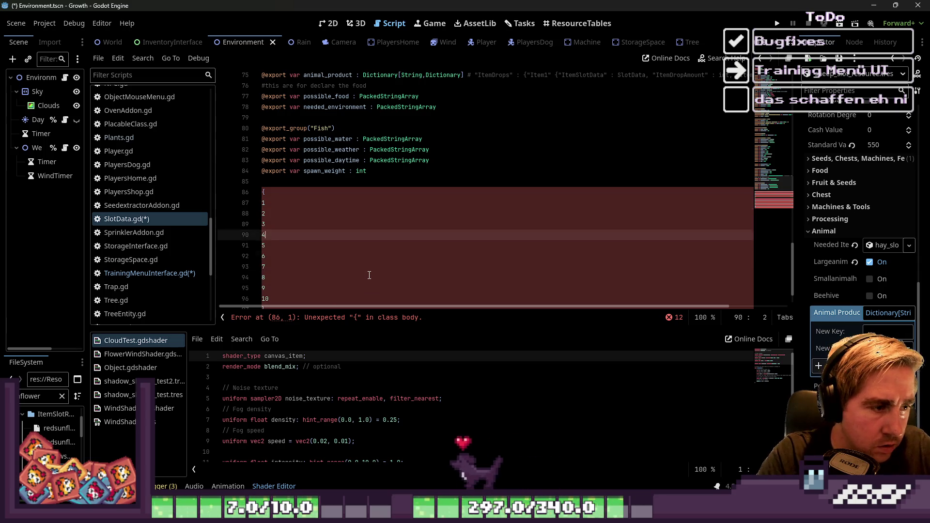
key("Down")
key("Down")
key("Down")
key("shift+alt+Up")
key("shift+alt+Up")
key("shift+alt+Up")
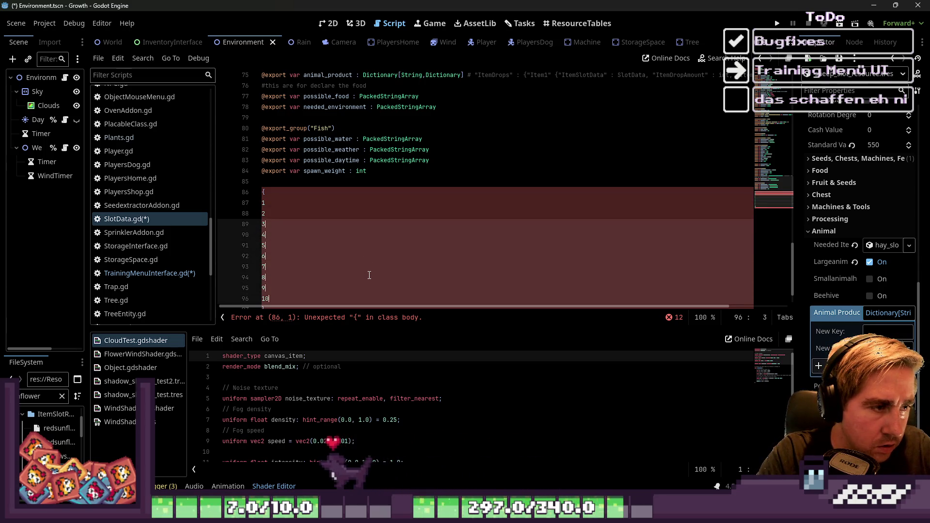
key("shift+alt+Up")
key("shift+alt+Up")
type("_")
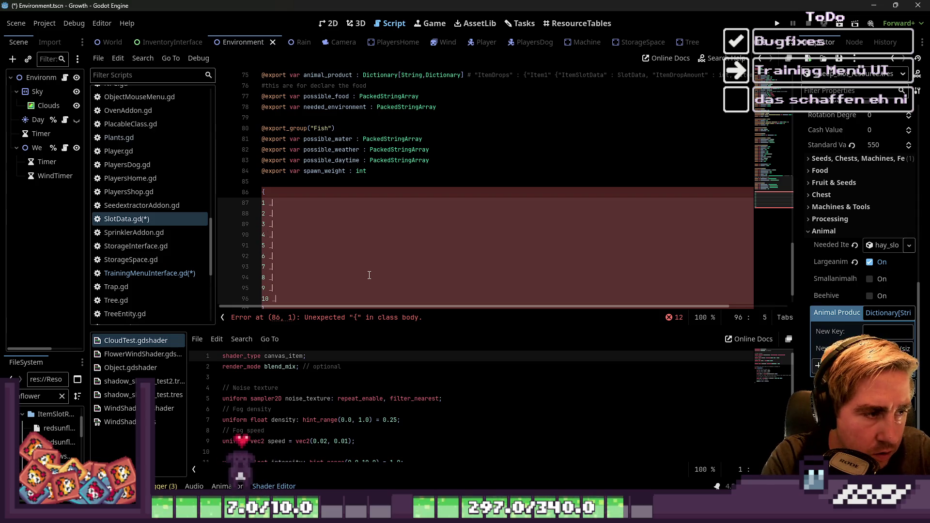
type(": {")
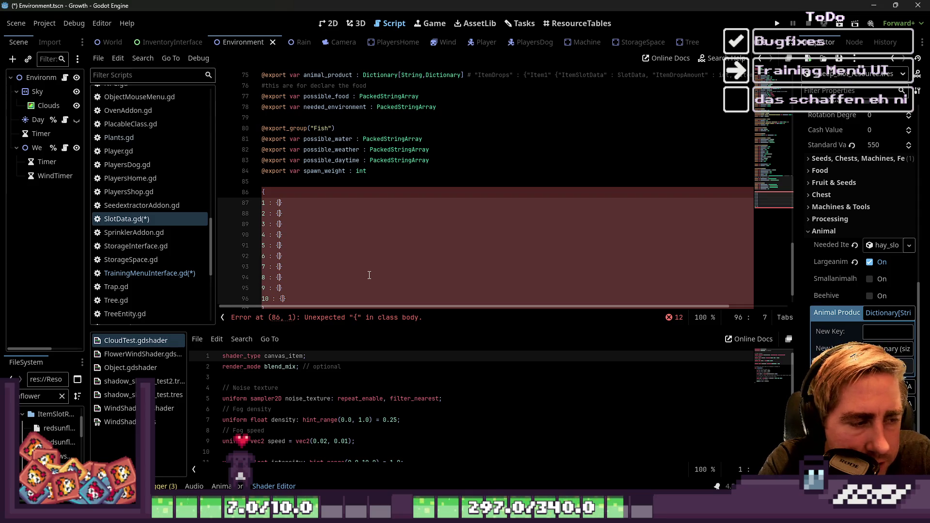
type("\"item")
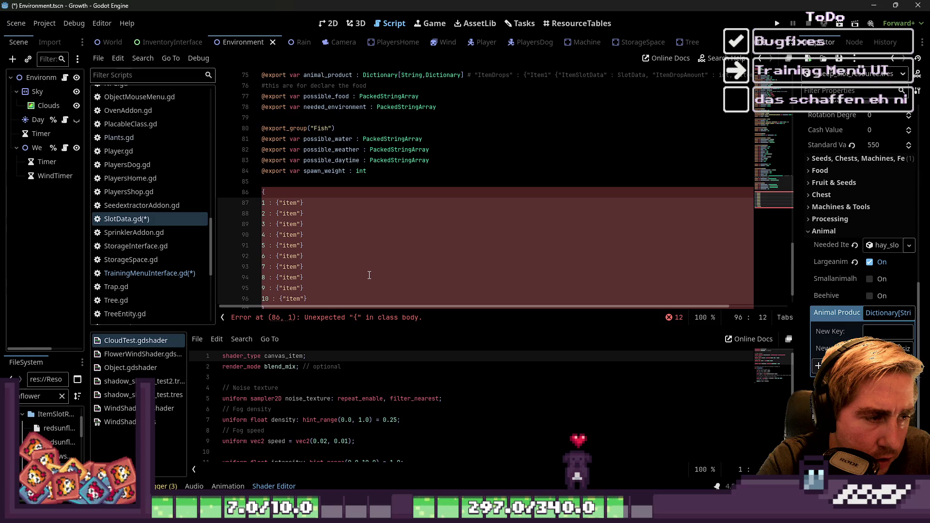
type("1\"")
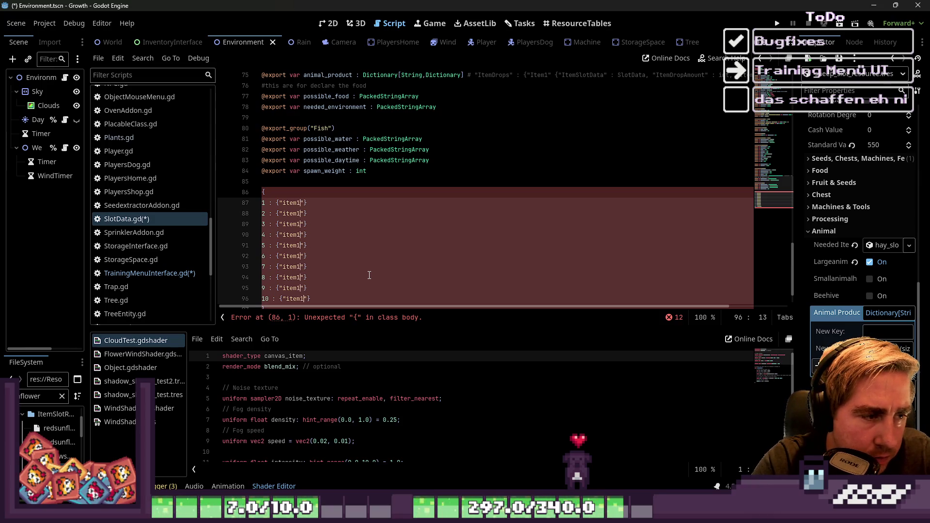
type(" : ")
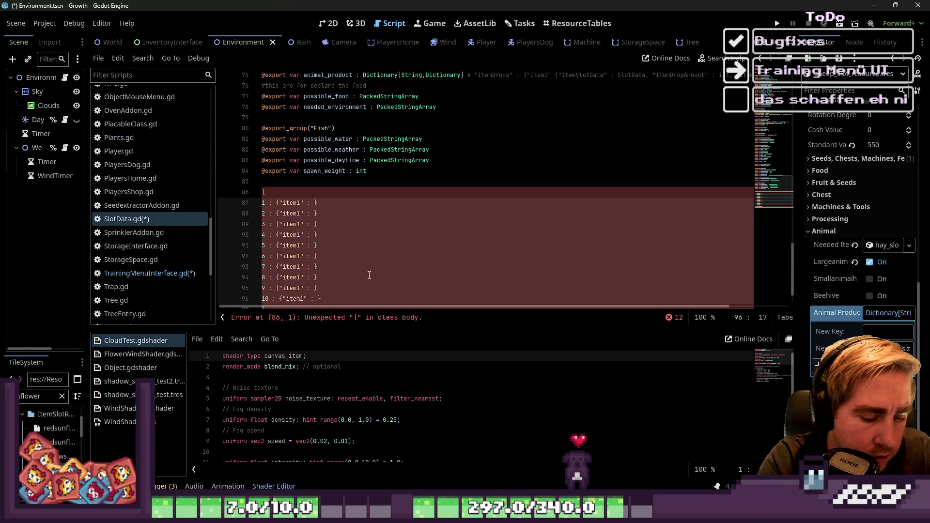
type("{\"")
type("ItemSlotData,")
Step: Complete each level's item1 entry as ItemSlotData: SlotData, ItemDropAmount: int, ItemDropWeight: int
key("BackSpace")
type(": Slot")
key("BackSpace")
key("BackSpace")
key("BackSpace")
type("a\"")
key("BackSpace")
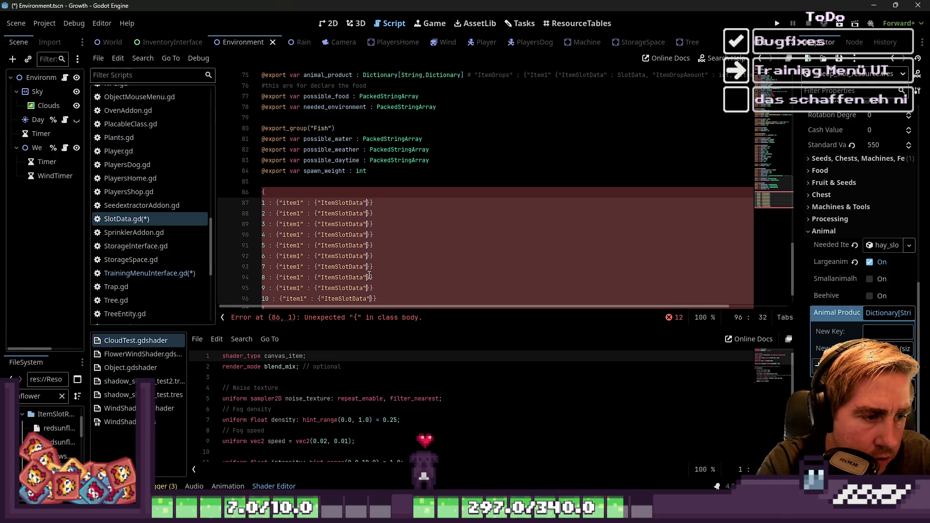
type(":")
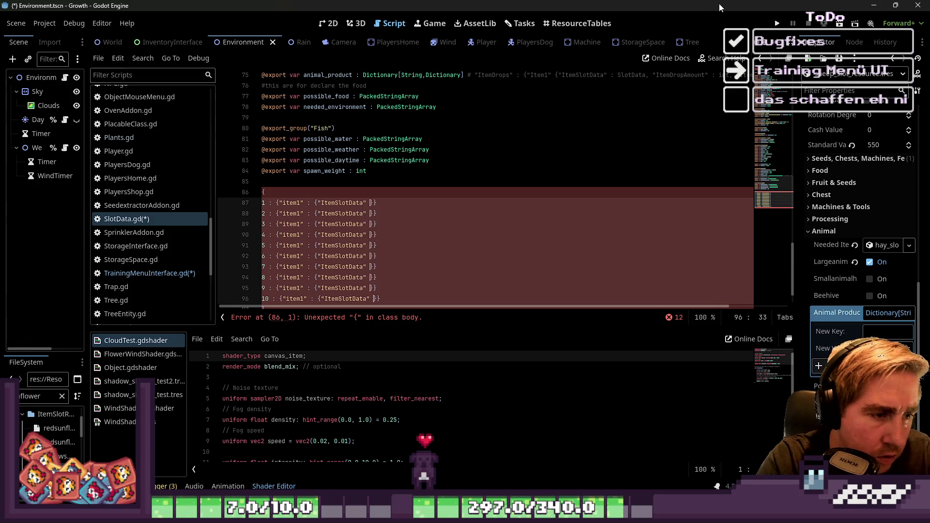
type(" SlotData")
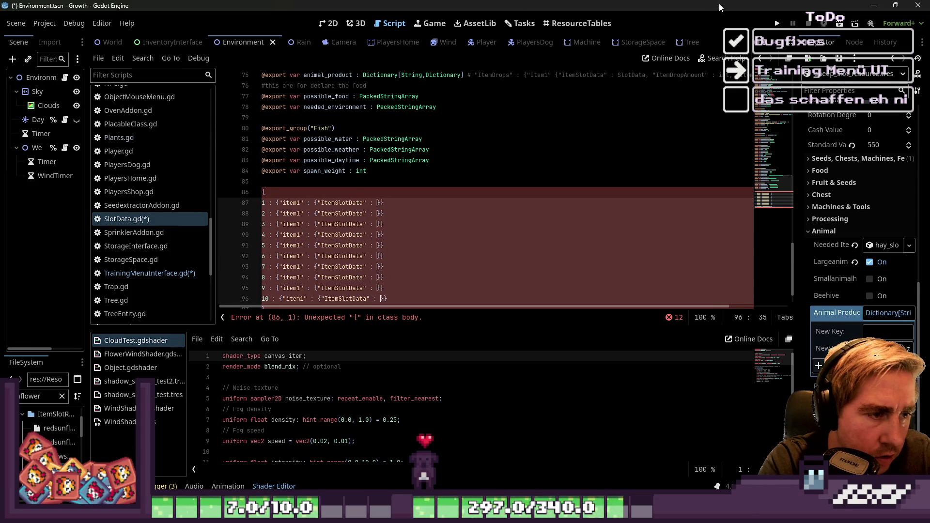
type(", \"")
type("Item")
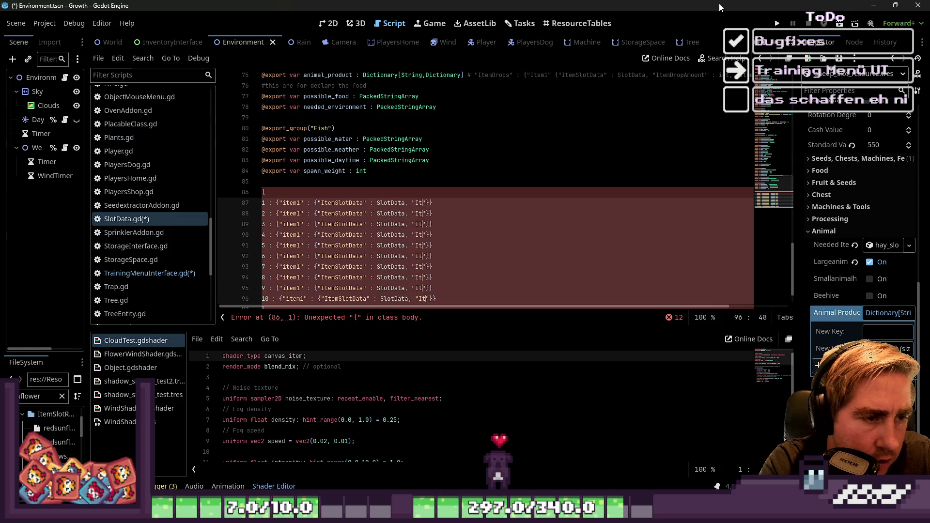
type("DropAmount\"")
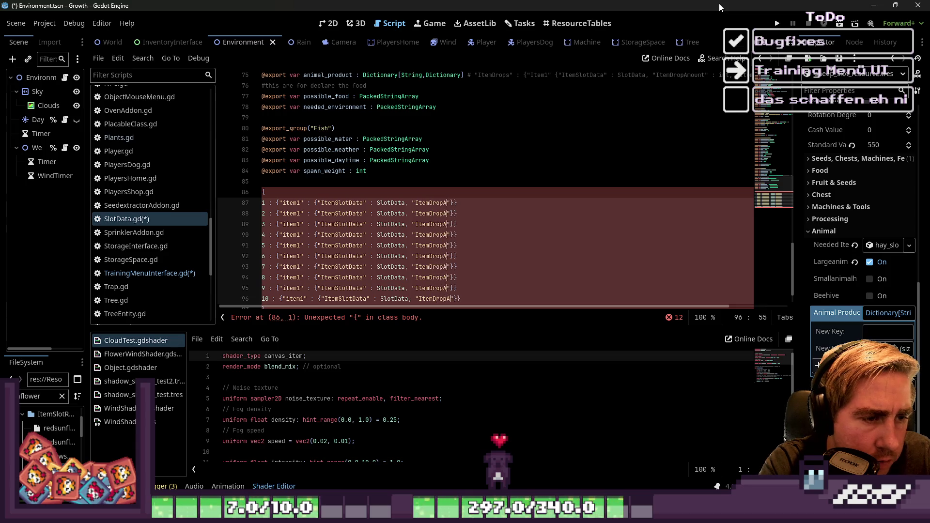
type(" : ")
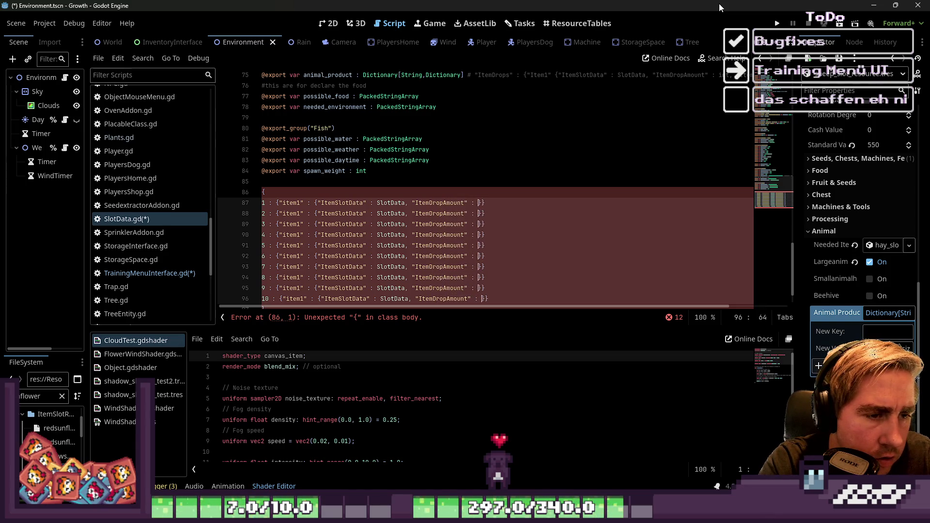
type("int, ")
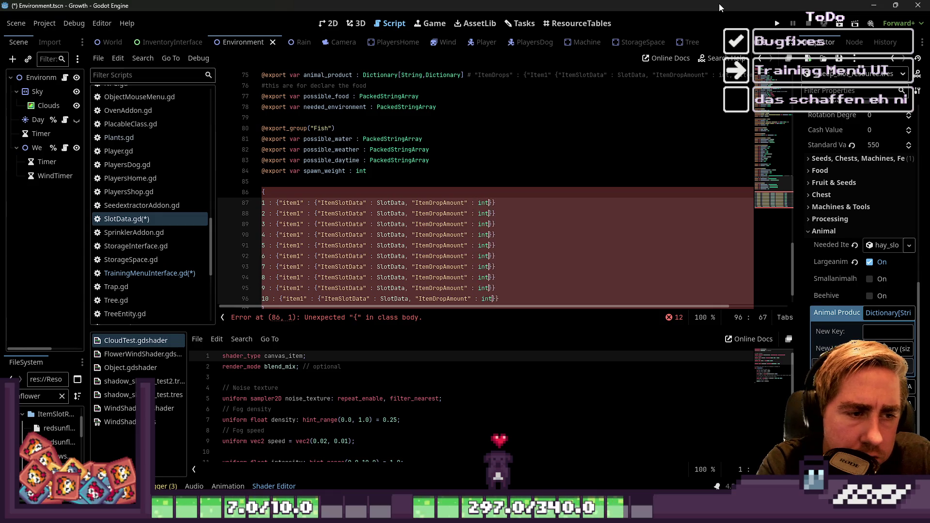
type("\"Item")
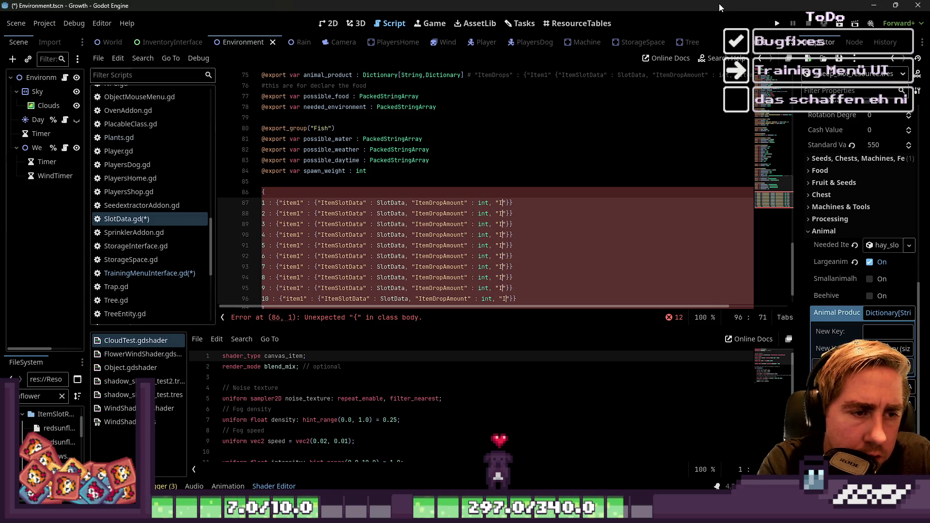
type("DropWeih")
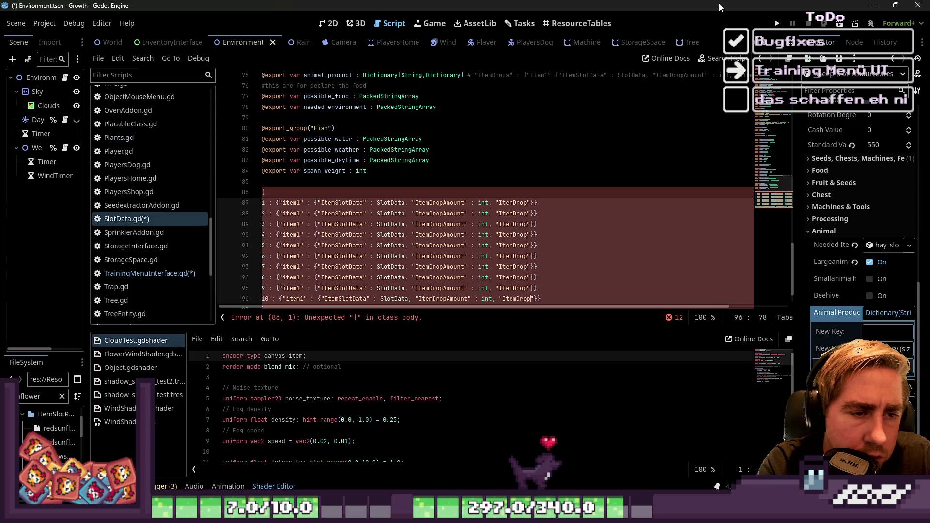
key("BackSpace")
type("gjt")
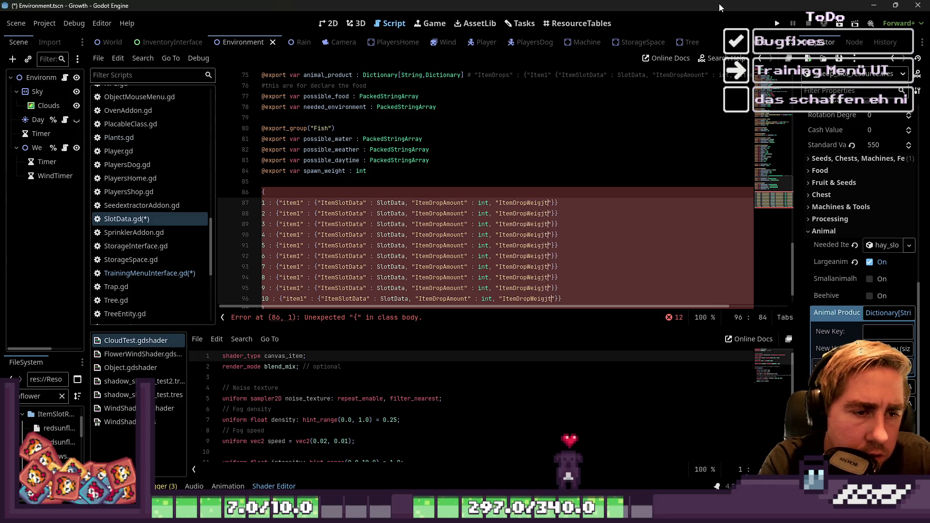
type("ht\"")
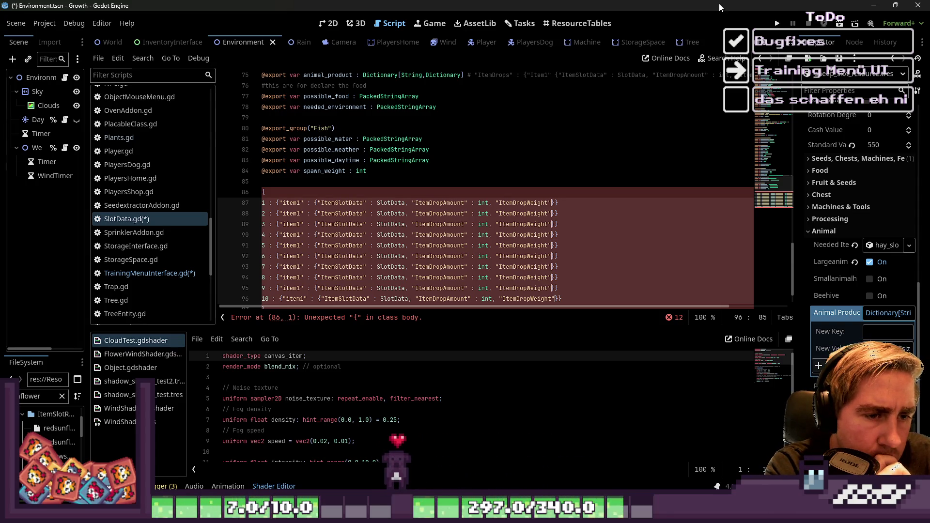
type(":")
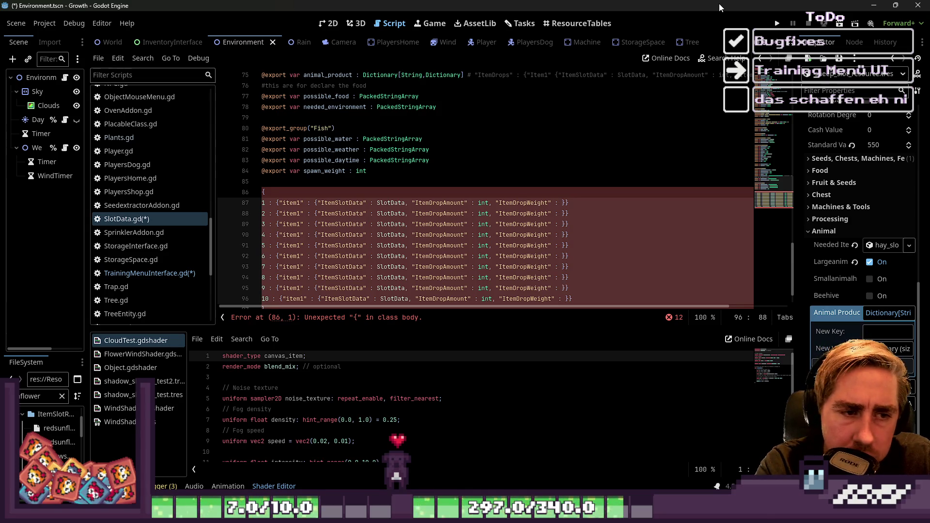
type("int")
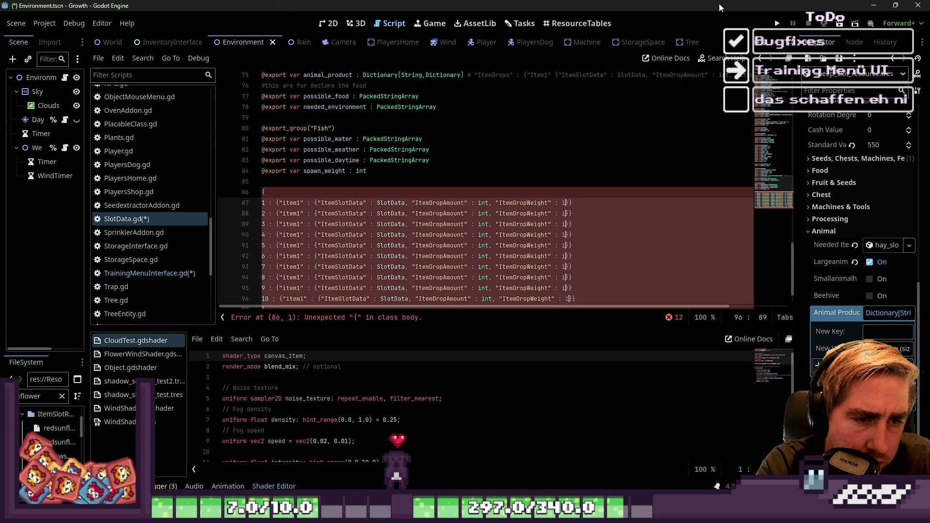
Step: Select each line's item dictionary and move the carets between the closing braces
key("ctrl+shift+Left")
key("ctrl+shift+Left")
key("ctrl+shift+Left")
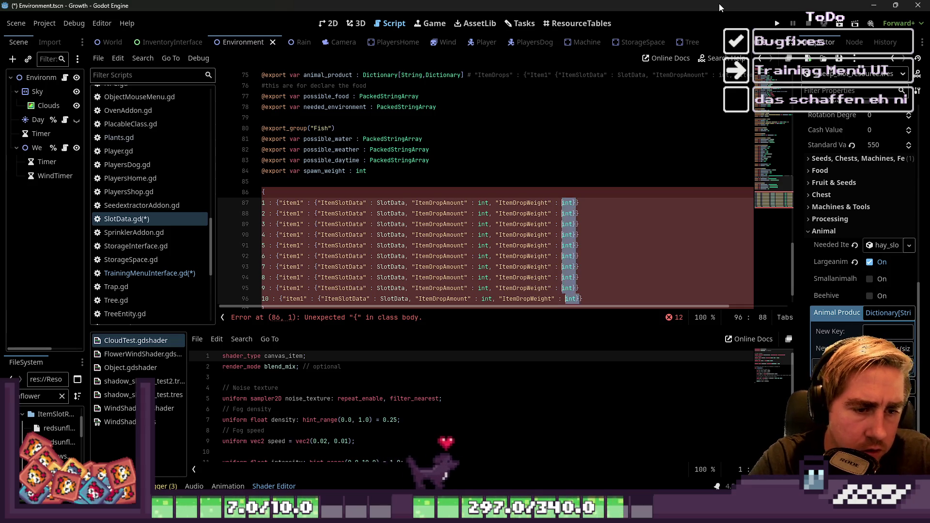
key("ctrl+shift+Left")
key("ctrl+shift+Left")
key("ctrl+shift+Left")
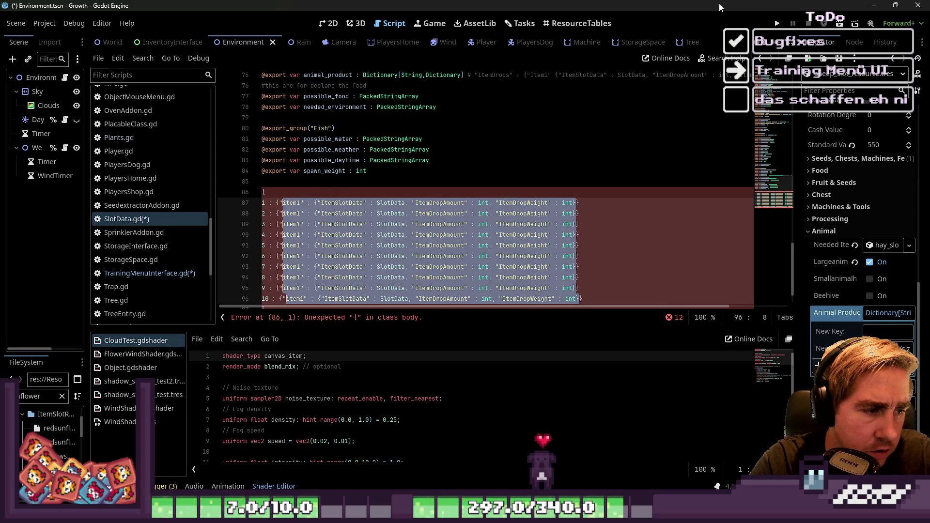
key("shift+Right")
key("shift+Right")
key("shift+Right")
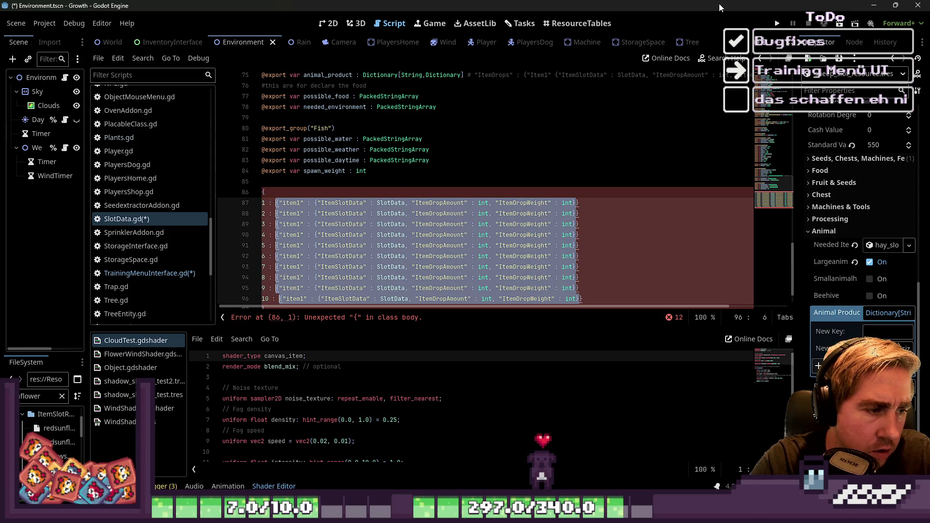
key("Right")
key("ctrl+Right")
key("ctrl+Right")
key("ctrl+Right")
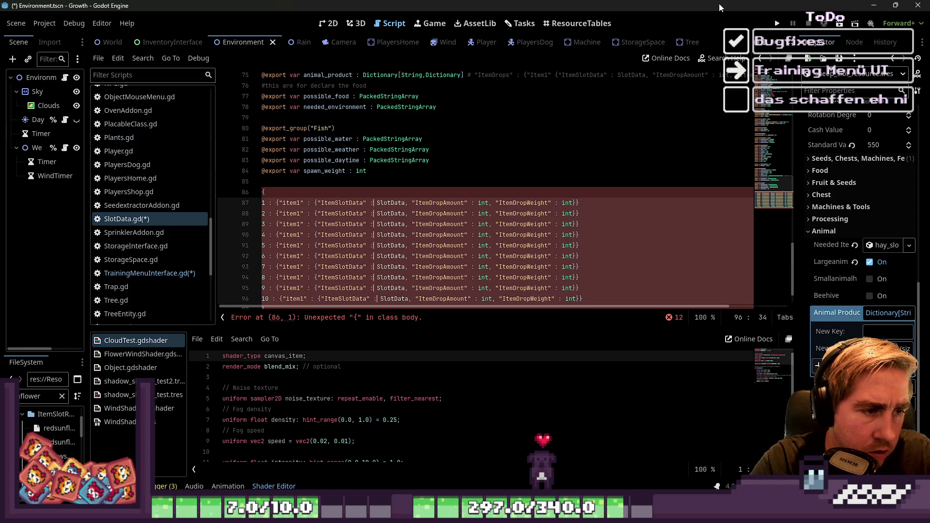
key("ctrl+Right")
key("ctrl+Right")
key("ctrl+Right")
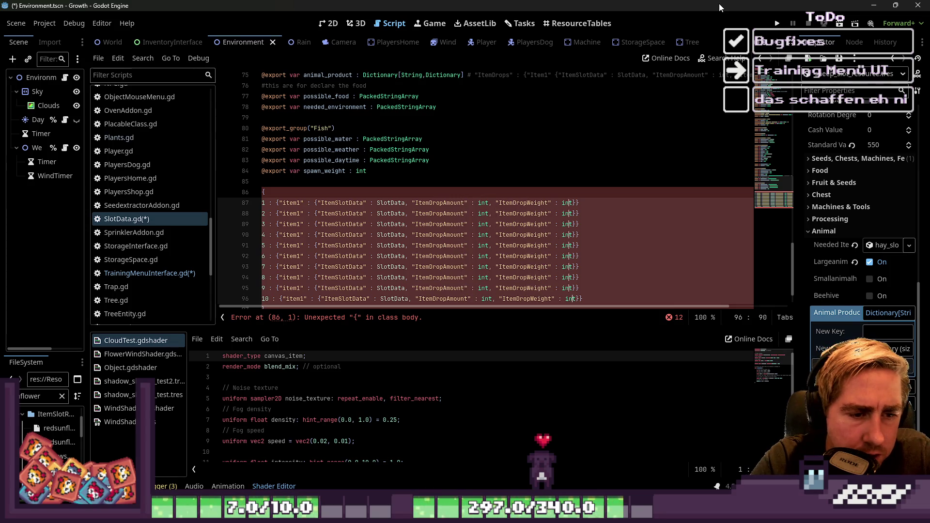
Step: Append three more comma-separated item1 dictionaries to every level line 1–10
type(",")
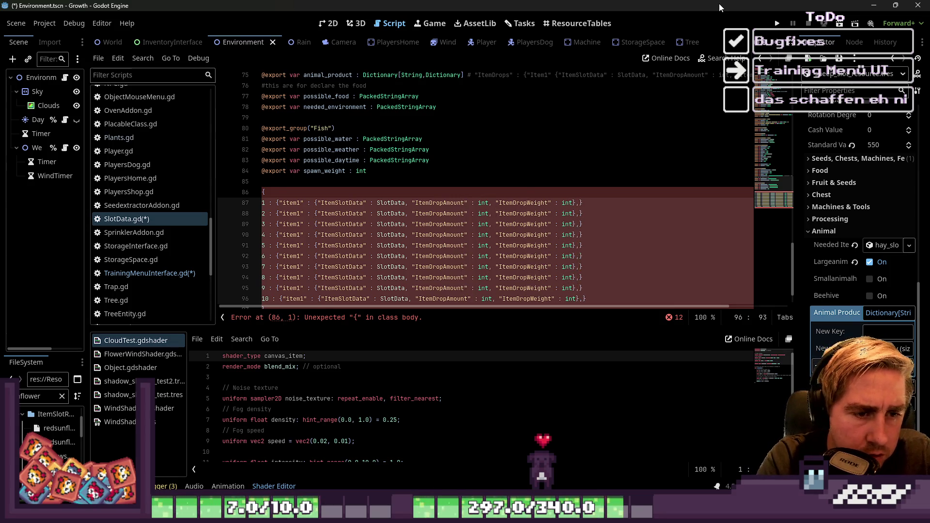
type("{\"item1\" : {\"ItemSlotData\" : SlotData, \"ItemDropAmount\" : int, \"ItemDropWeight\" : int}")
type(",")
type("{\"item1\" : {\"ItemSlotData\" : SlotData, \"ItemDropAmount\" : int, \"ItemDropWeight\" : int}")
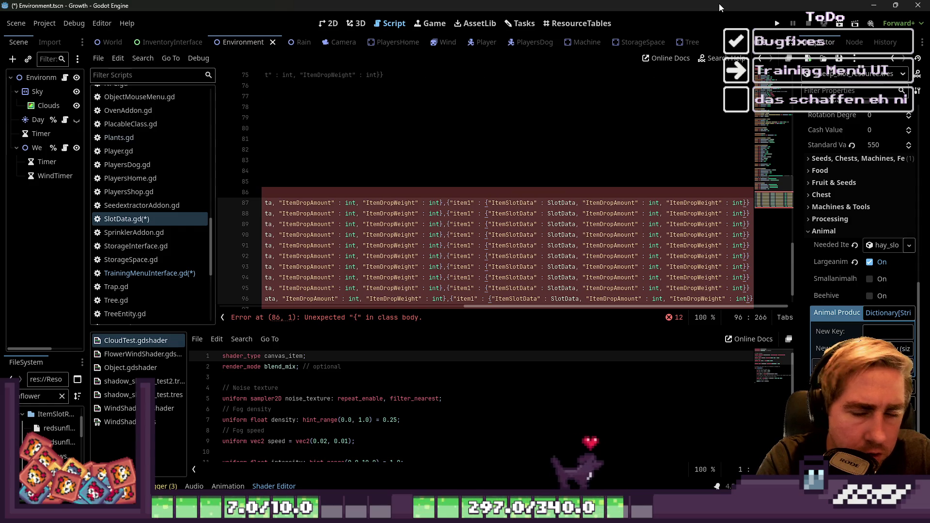
type(",")
key("ctrl+v")
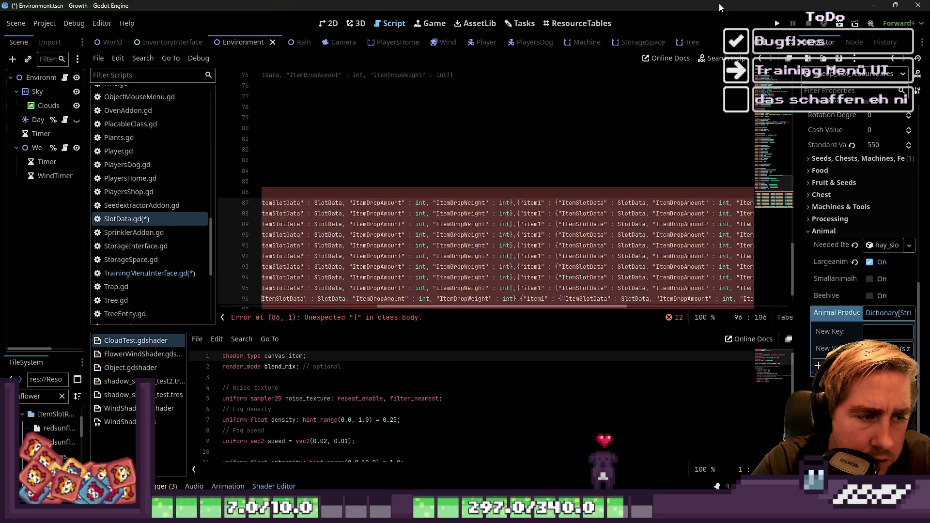
Step: Return to a single caret and scroll the script horizontally to review the pasted lines
key("ctrl+z")
key("ctrl+y")
key("Escape")
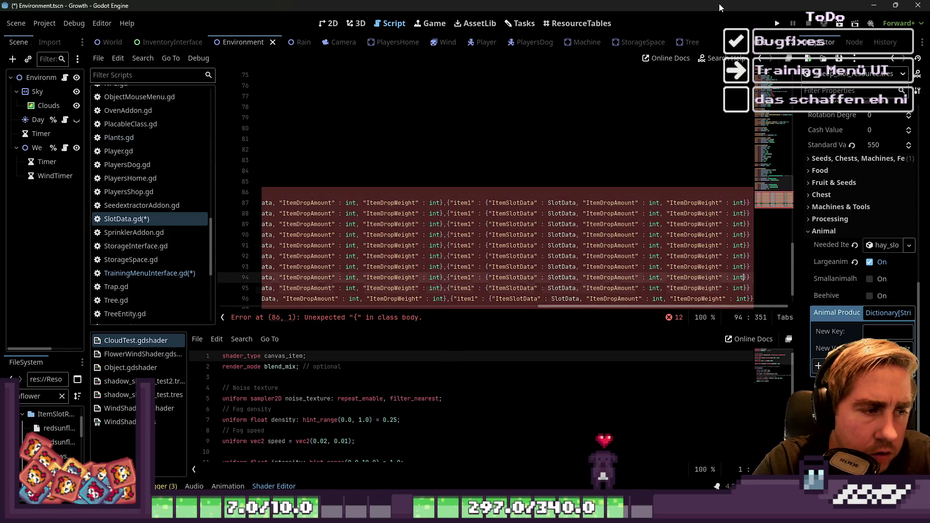
key("Up")
key("Up")
key("Up")
key("Down")
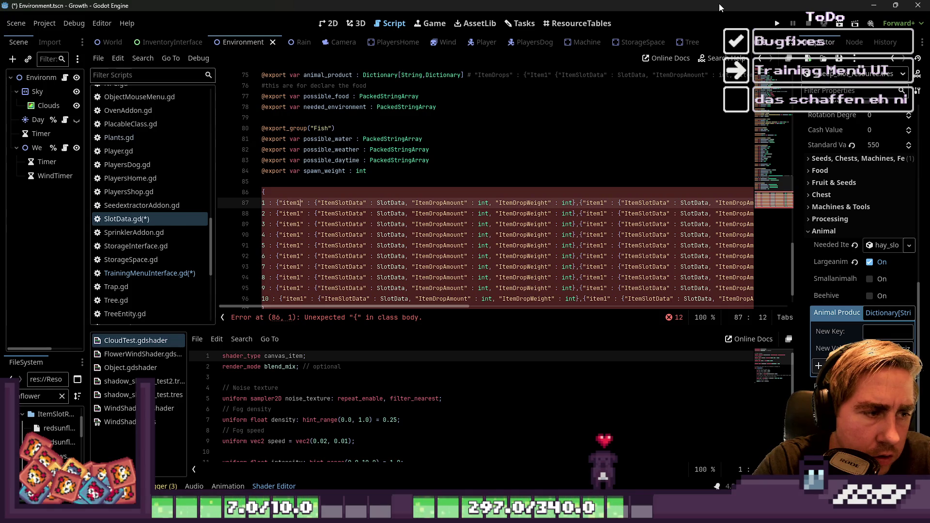
key("Home")
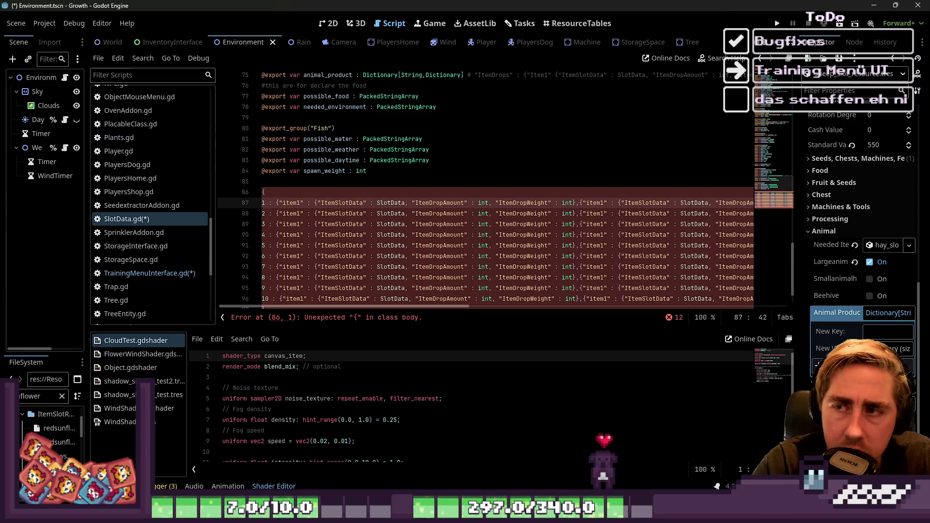
left_click(502, 162)
scroll(502, 163, "down", 1)
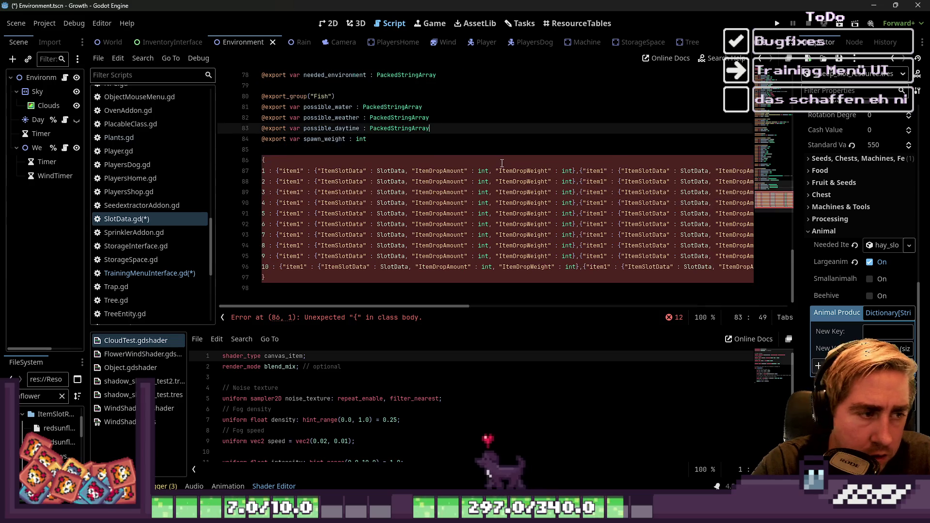
left_click(347, 274)
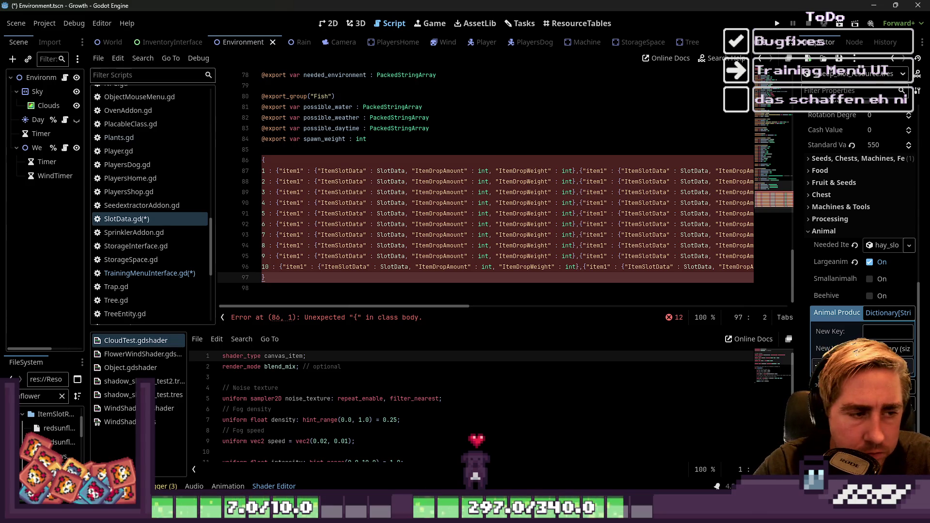
mouse_move(373, 306)
left_mouse_down()
mouse_move(739, 311)
mouse_move(348, 309)
left_mouse_up()
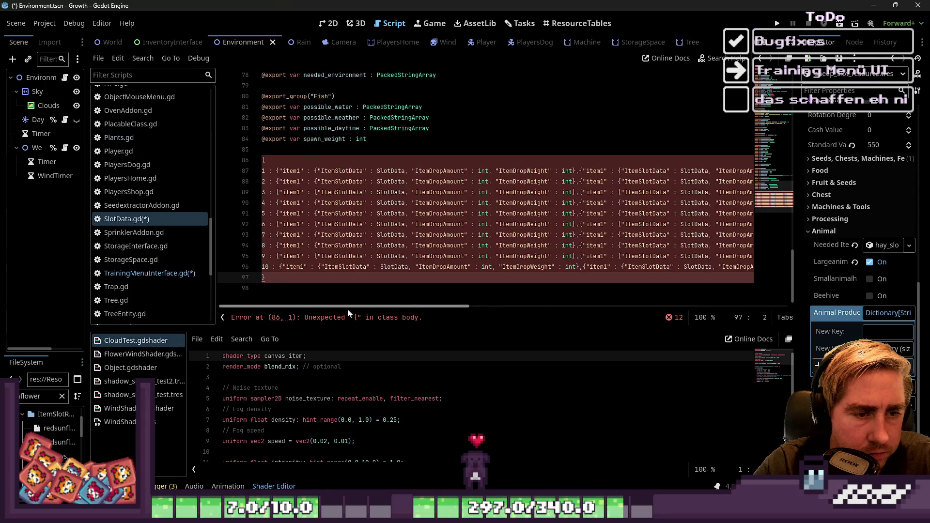
mouse_move(412, 304)
left_mouse_down()
mouse_move(766, 286)
mouse_move(365, 263)
left_mouse_up()
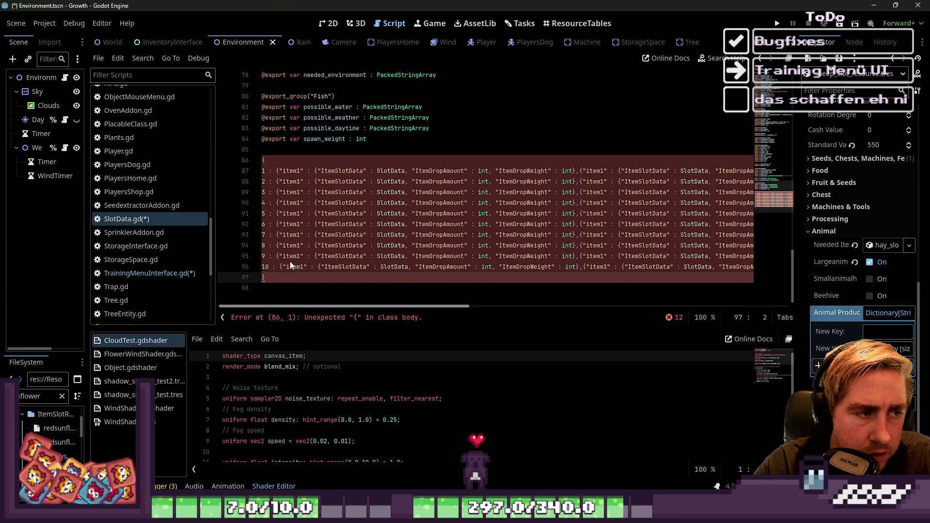
Step: Place carets after the first dictionary on the level 1–10 lines
left_click(572, 170)
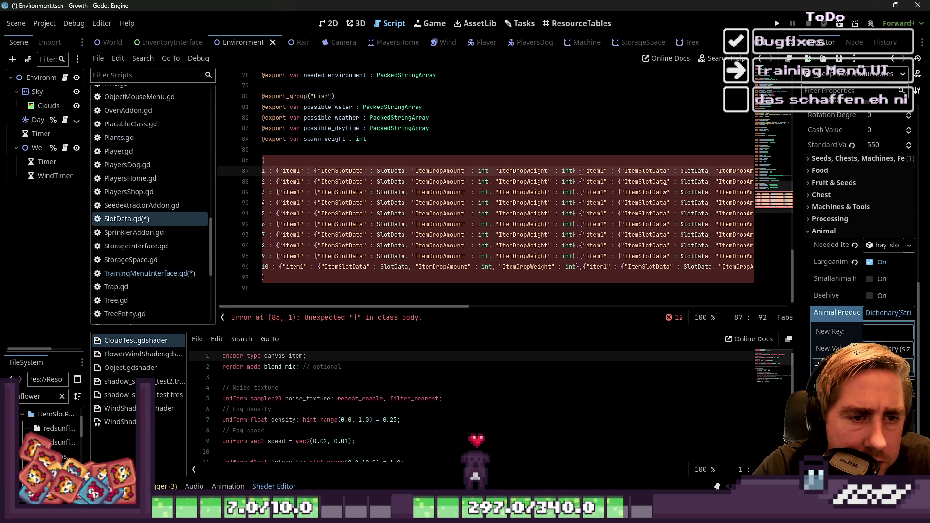
key("shift+alt+Down")
key("shift+alt+Down")
key("Right")
key("Right")
key("Right")
key("Right")
key("Right")
key("shift+alt+Down")
key("shift+alt+Down")
key("shift+alt+Down")
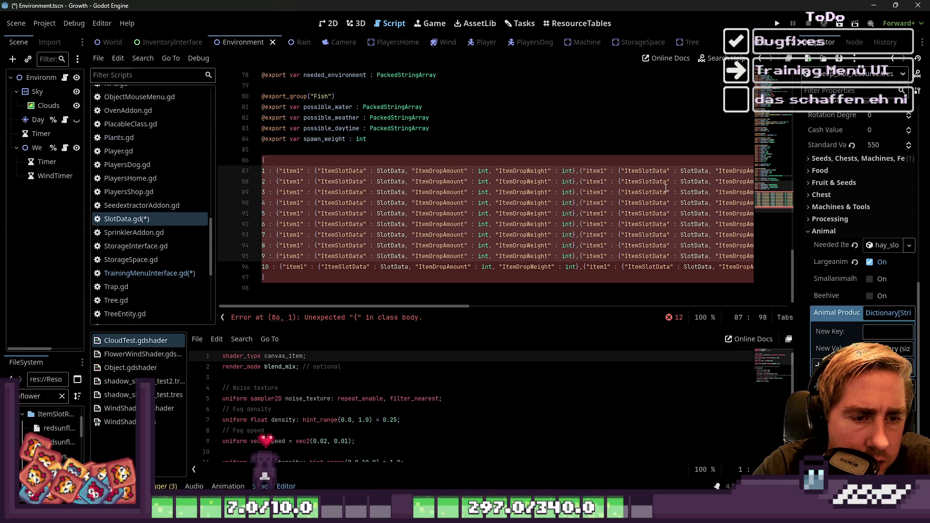
key("Down")
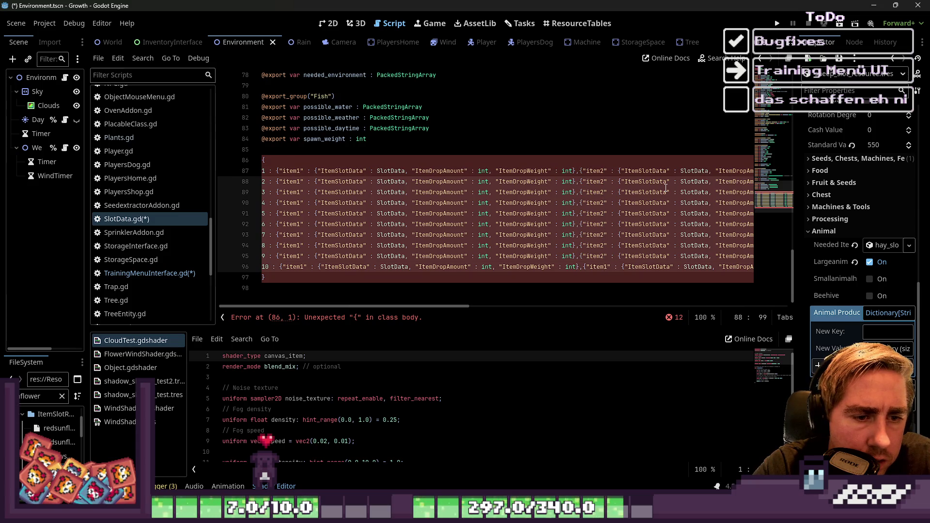
key("Escape")
key("Down")
key("Down")
key("Down")
key("Up")
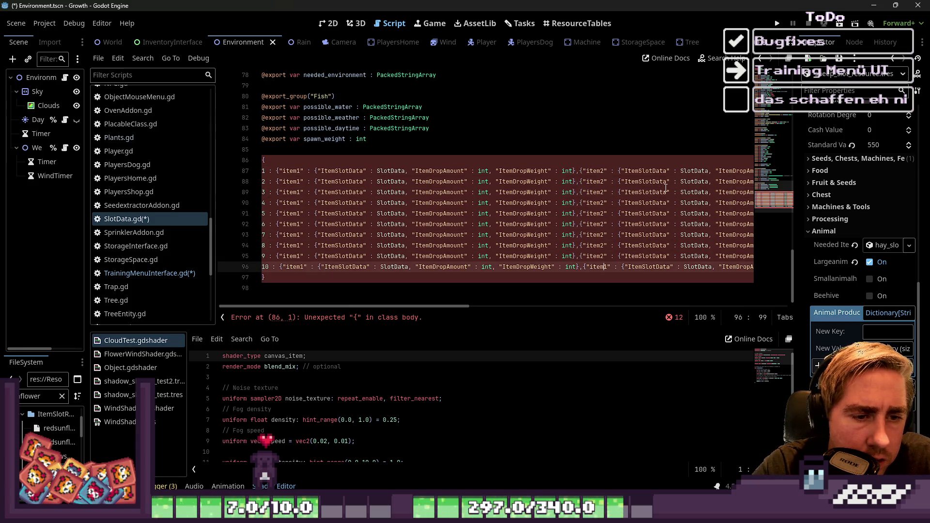
Step: Select the extra dictionaries following the first item on levels 1–3
key("Up")
key("Up")
key("Up")
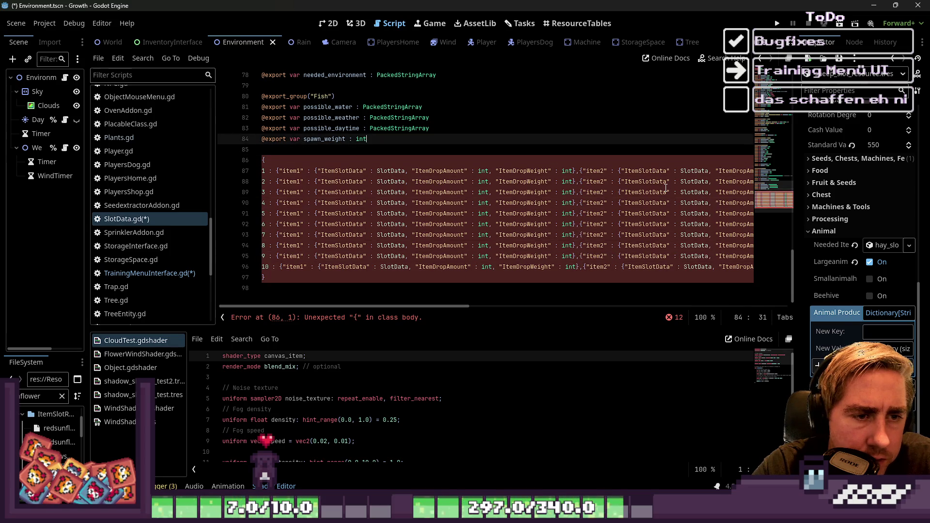
key("Down")
key("Down")
key("Down")
key("Right")
key("Right")
key("Right")
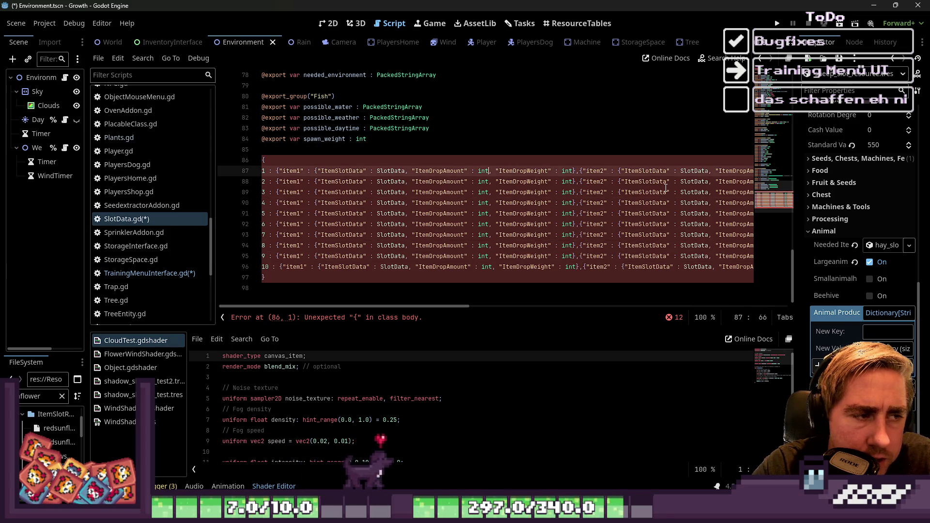
key("Left")
key("Left")
key("Left")
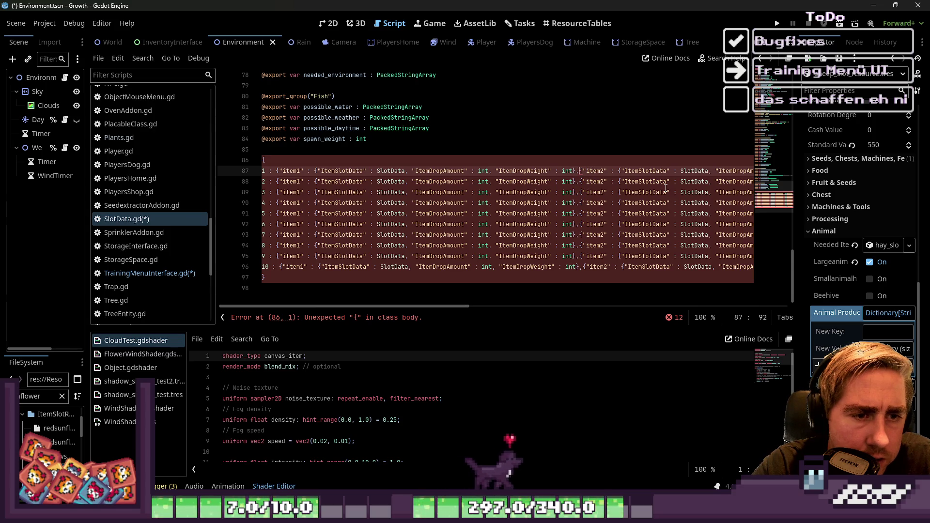
key("shift+Down")
key("shift+Down")
key("shift+Up")
key("shift+Up")
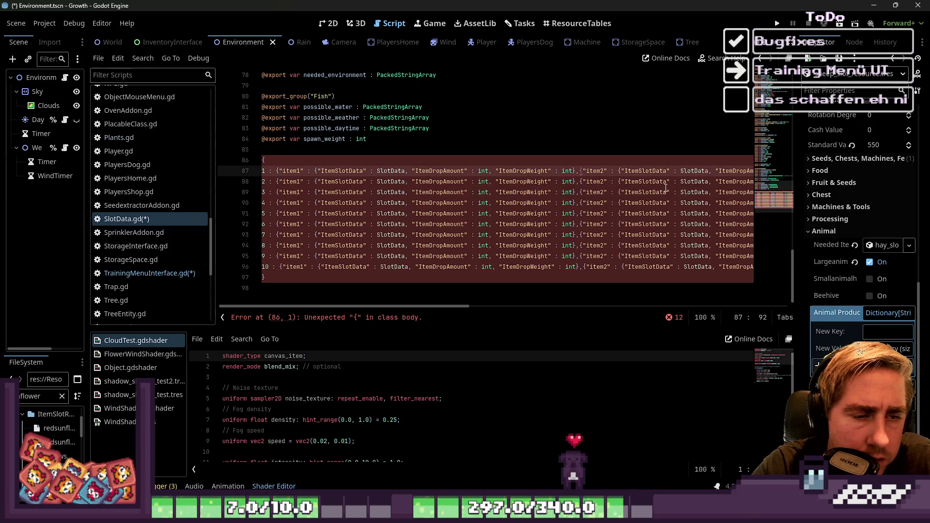
key("shift+Down")
key("shift+Down")
key("ctrl+shift+Right")
key("ctrl+shift+Right")
key("ctrl+shift+Right")
key("ctrl+shift+Right")
key("ctrl+shift+Right")
key("ctrl+shift+Right")
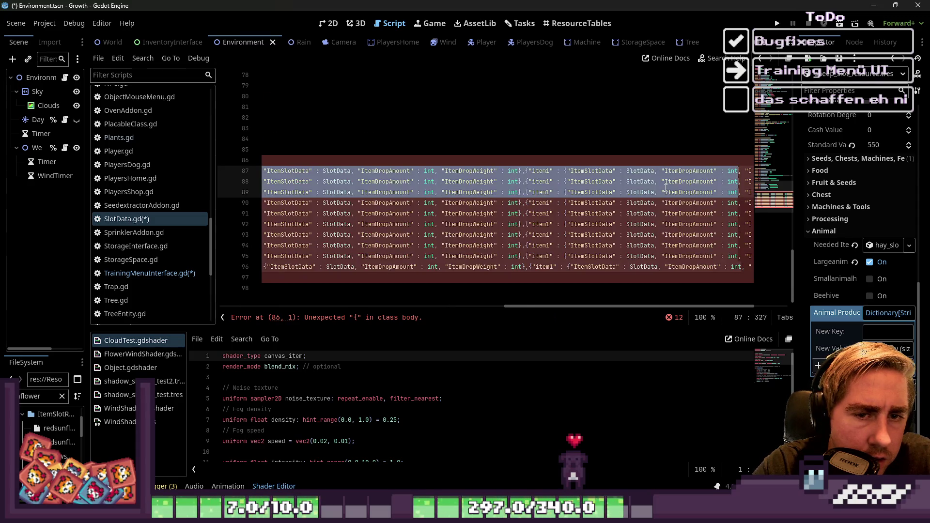
Step: Delete the extra dictionaries on levels 1–3 and remove their trailing commas
key("Delete")
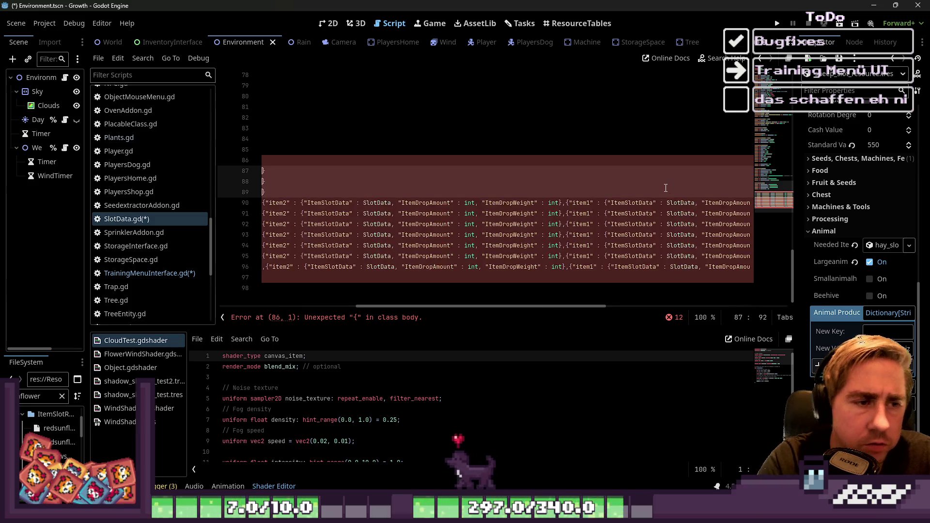
key("Home")
key("Down")
key("Down")
key("Down")
key("Up")
key("Up")
key("End")
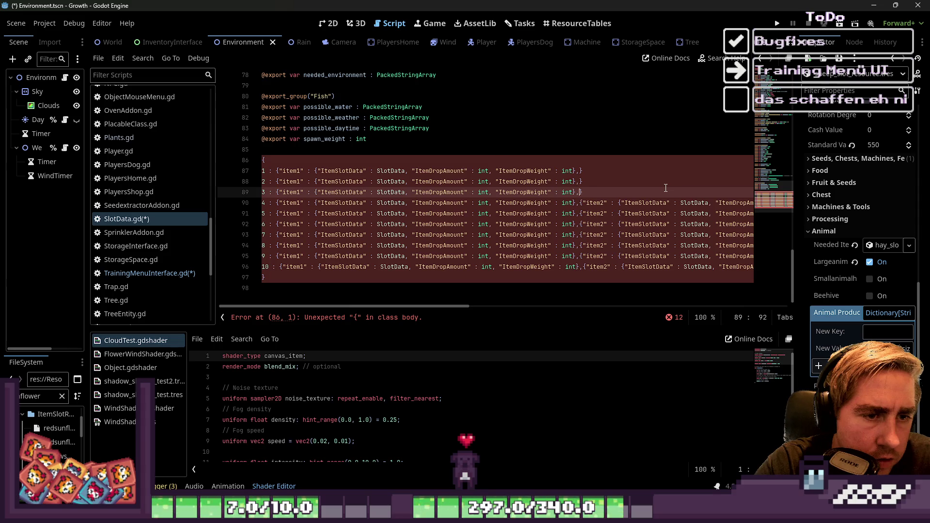
key("Delete")
key("Up")
key("Delete")
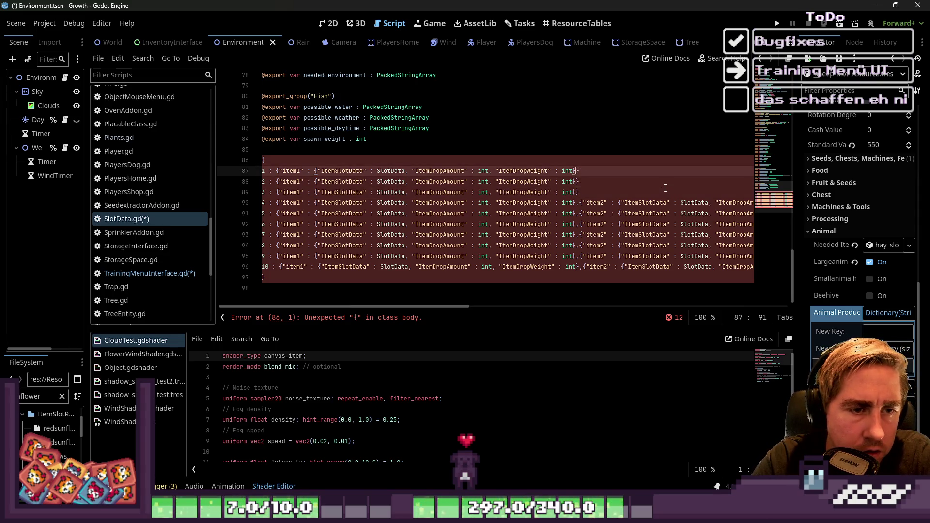
key("Up")
key("Delete")
Step: Strip the item1 key wrapper from level 1 and wrap its dictionary in [ ] brackets
key("Home")
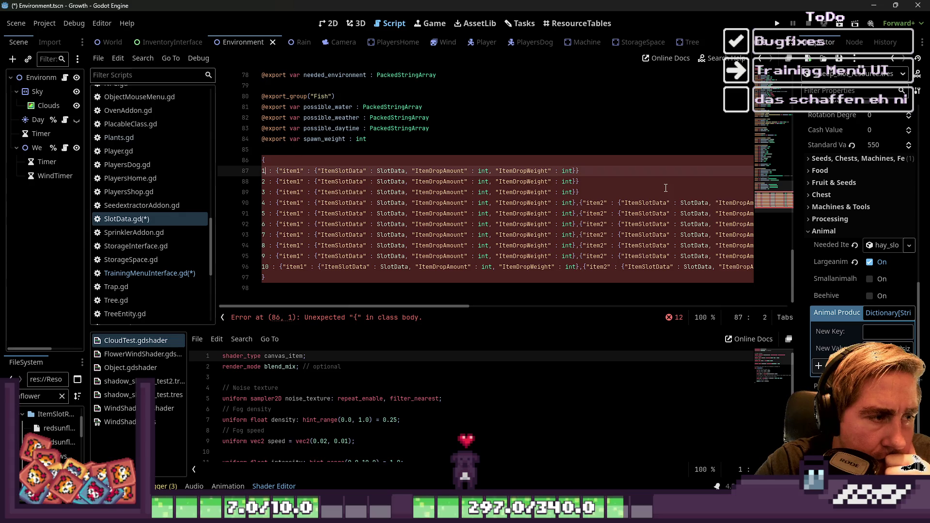
key("Right")
key("Right")
key("Right")
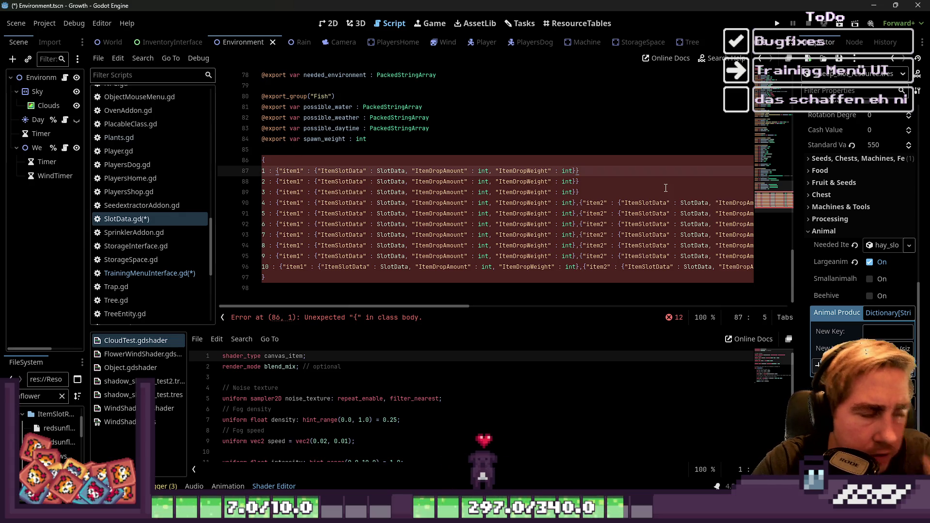
key("ctrl+shift+Right")
key("ctrl+shift+Right")
key("ctrl+shift+Left")
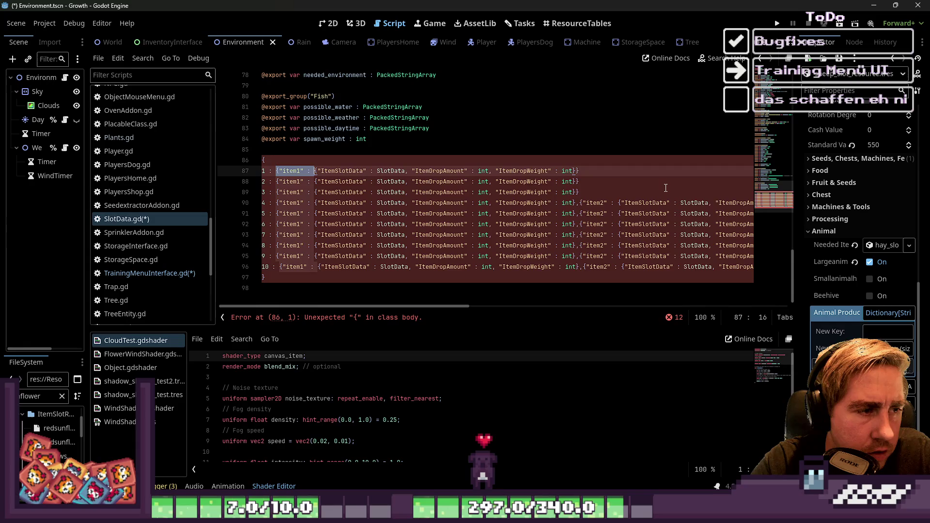
key("BackSpace")
key("ctrl+shift+Right")
key("ctrl+shift+Right")
key("ctrl+shift+Right")
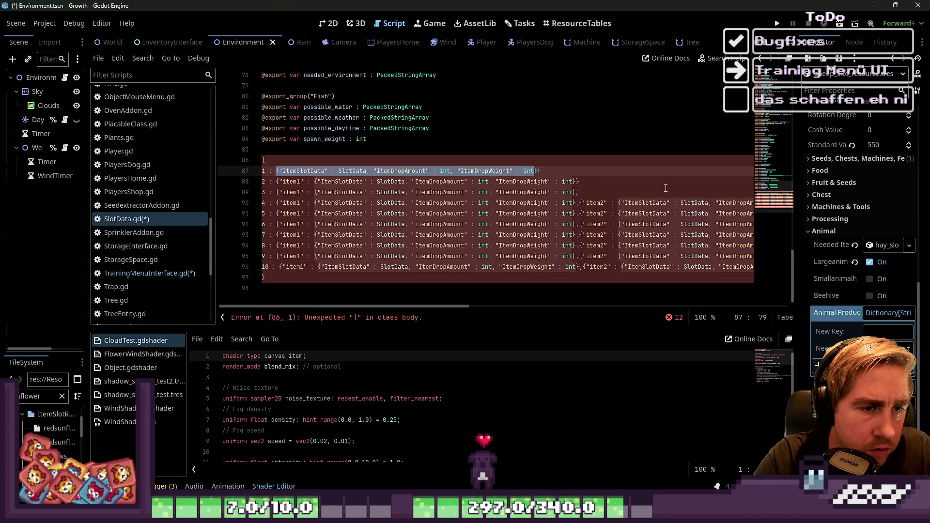
type("[")
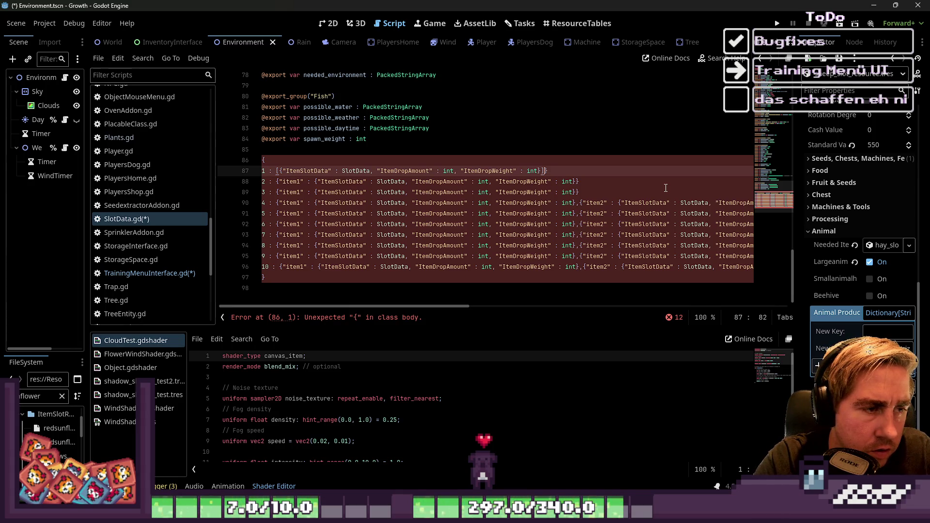
Step: Select and copy the new level 1 array entry
key("Down")
key("Home")
key("Right")
key("Right")
key("Right")
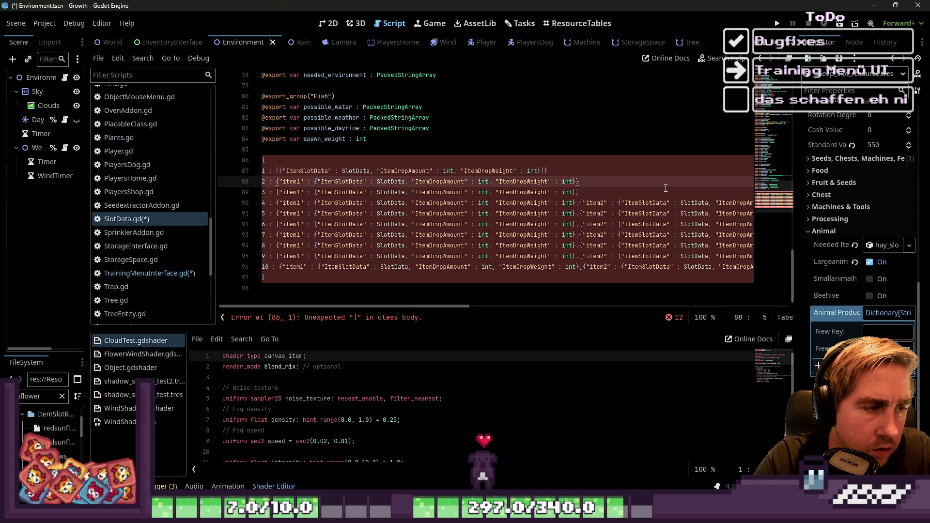
key("Up")
key("ctrl+shift+Right")
key("ctrl+shift+Right")
key("ctrl+shift+Right")
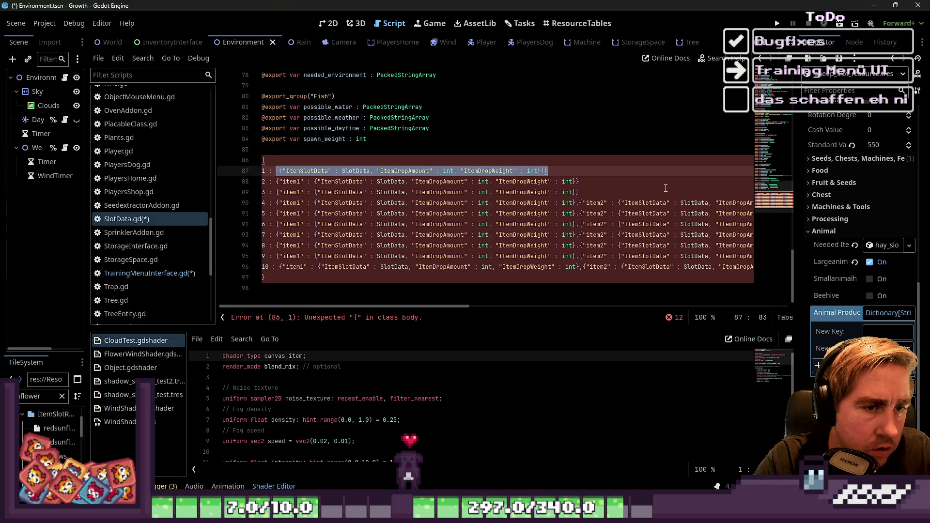
key("Left")
key("Down")
key("Home")
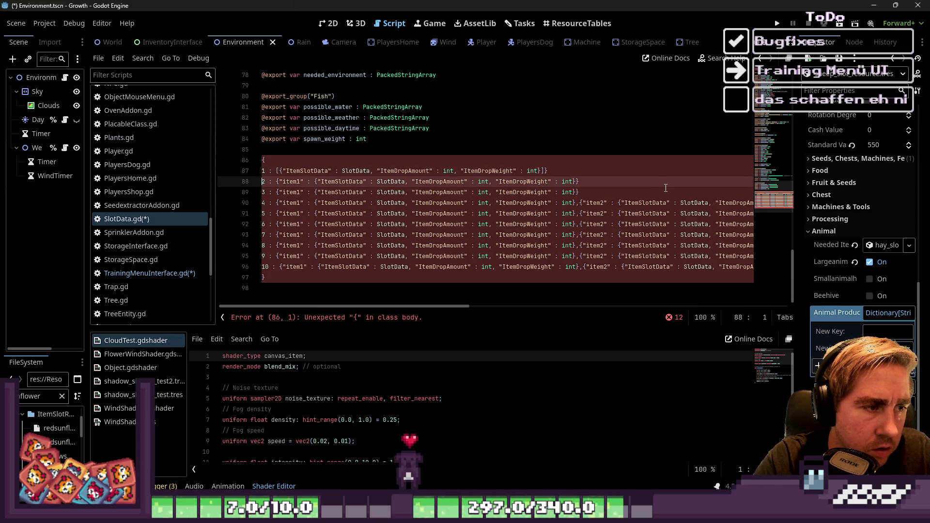
key("Up")
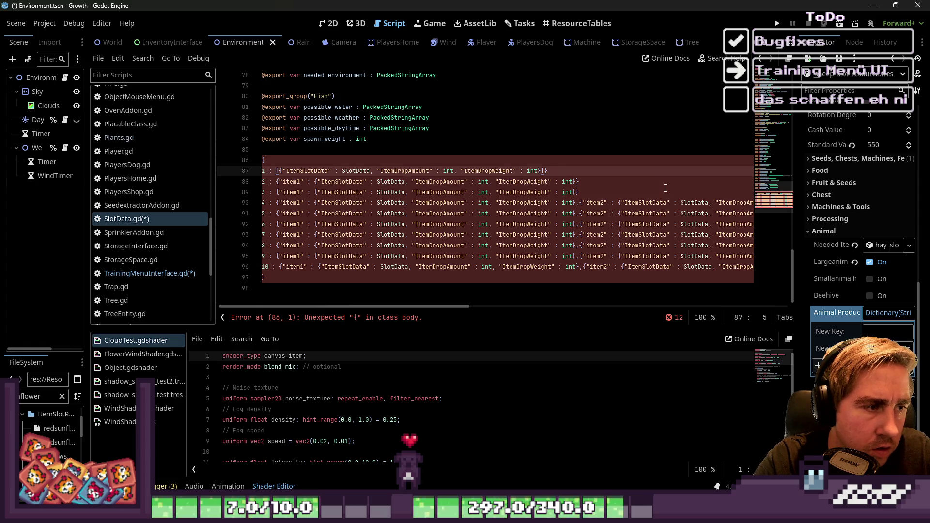
key("End")
key("Down")
key("Up")
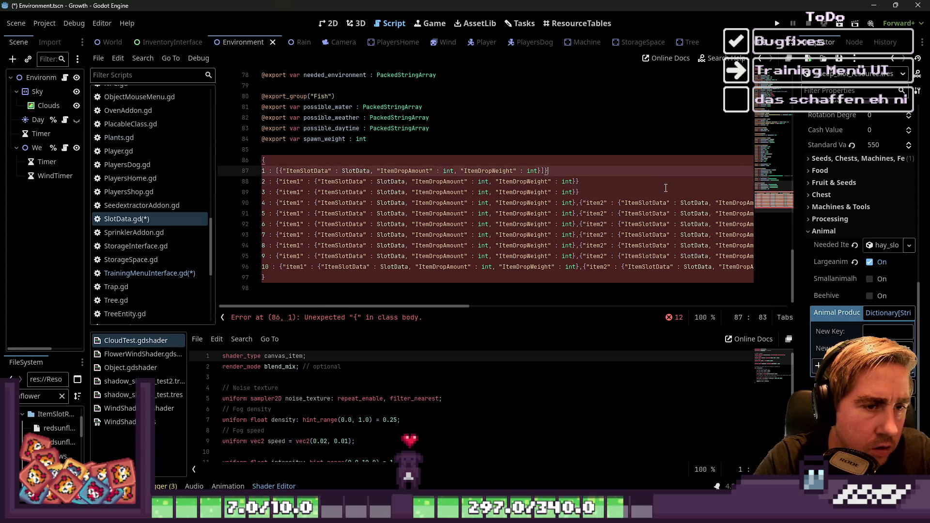
Step: Replace level 2's value with the copied one-dictionary array
key("Down")
key("Home")
key("Right")
key("Right")
key("Right")
key("shift+End")
key("shift+Left")
type("[{\"ItemSlotData\" : SlotData, \"ItemDropAmount\" : int, \"ItemDropWeight\" : int}]")
Step: Select the old item1 values on the level 3–10 lines with multiple carets
key("Down")
key("Home")
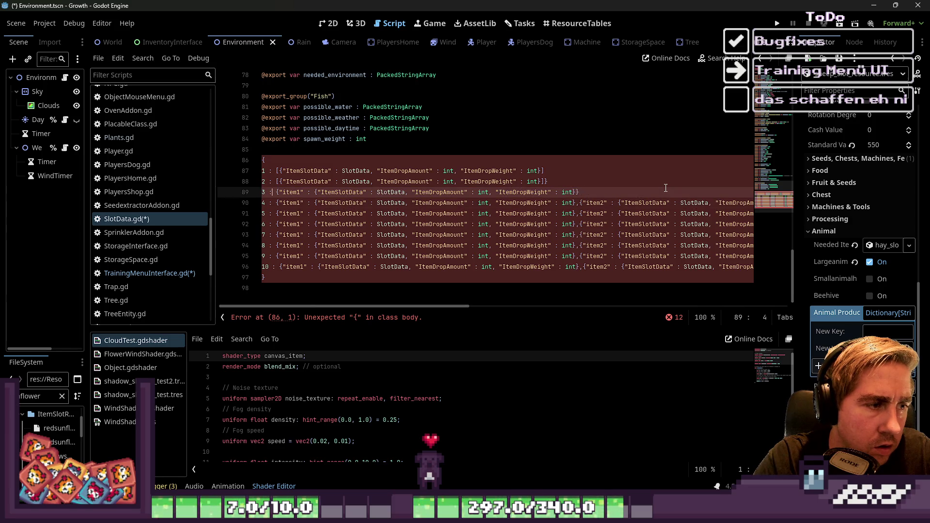
key("Right")
key("shift+alt+Down")
key("shift+alt+Down")
key("shift+alt+Down")
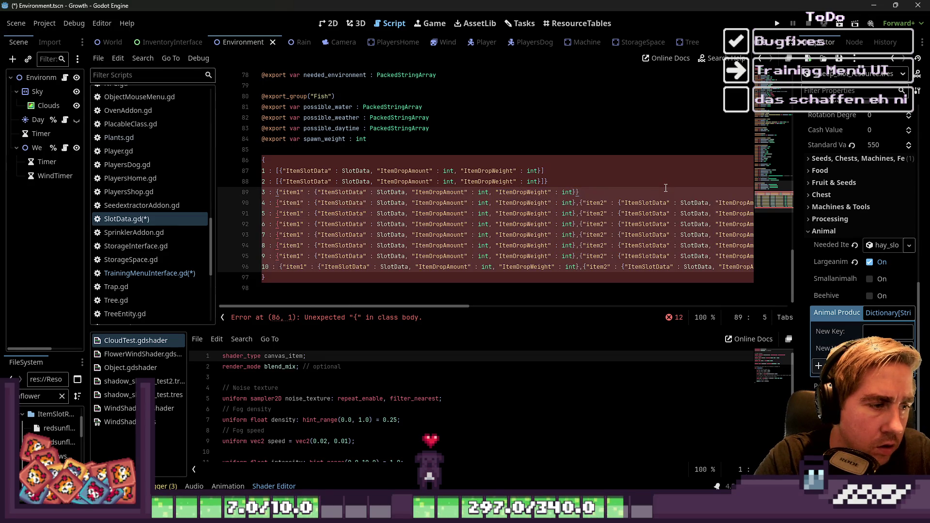
key("shift+End")
key("shift+Down")
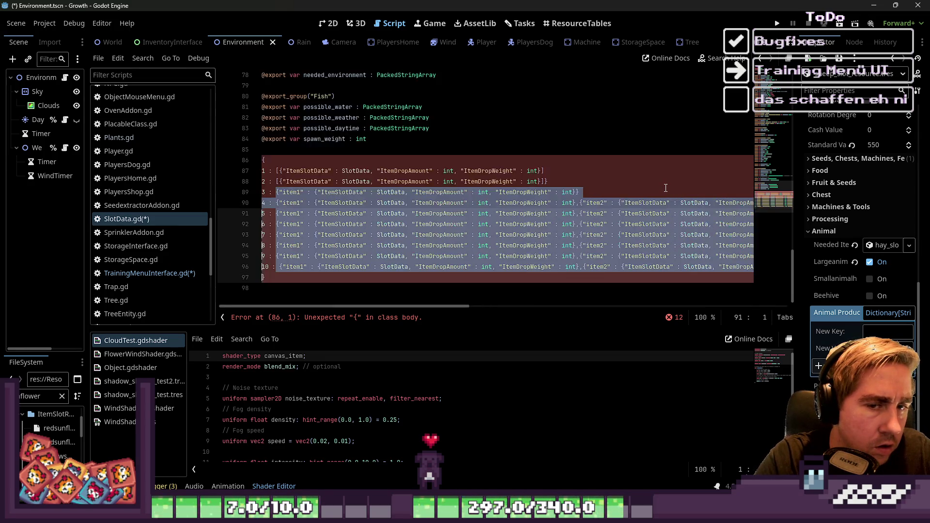
Step: Paste the one-dictionary array entry onto each emptied level 3–10 line
key("BackSpace")
key("ctrl+z")
key("ctrl+z")
key("ctrl+z")
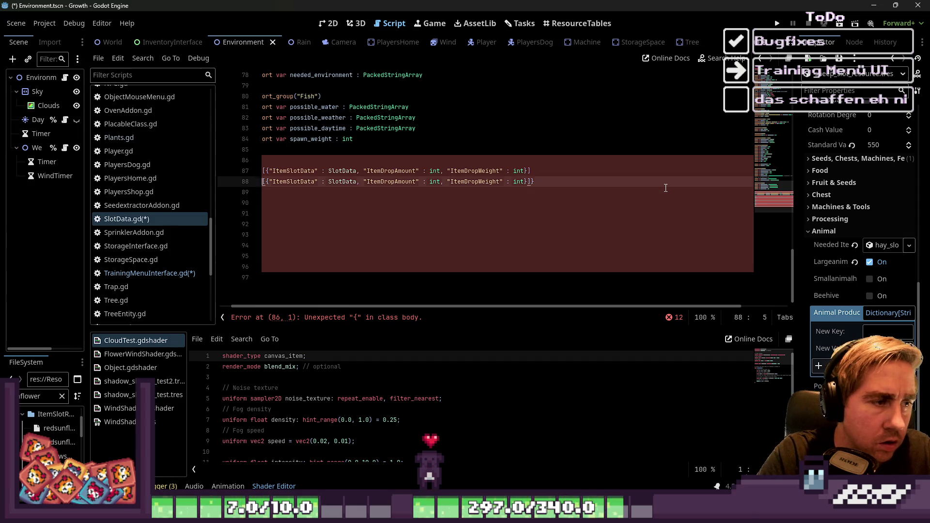
key("Down")
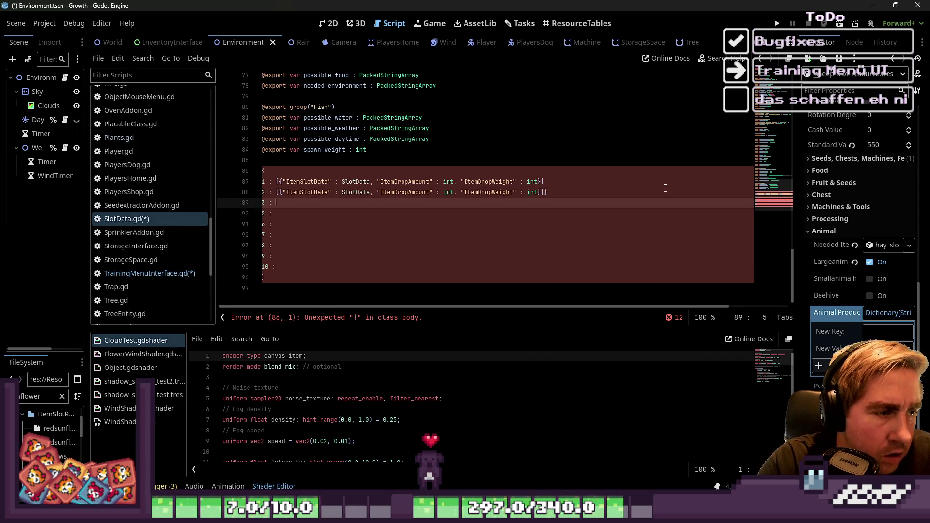
key("shift+alt+Down")
key("shift+alt+Down")
key("shift+alt+Down")
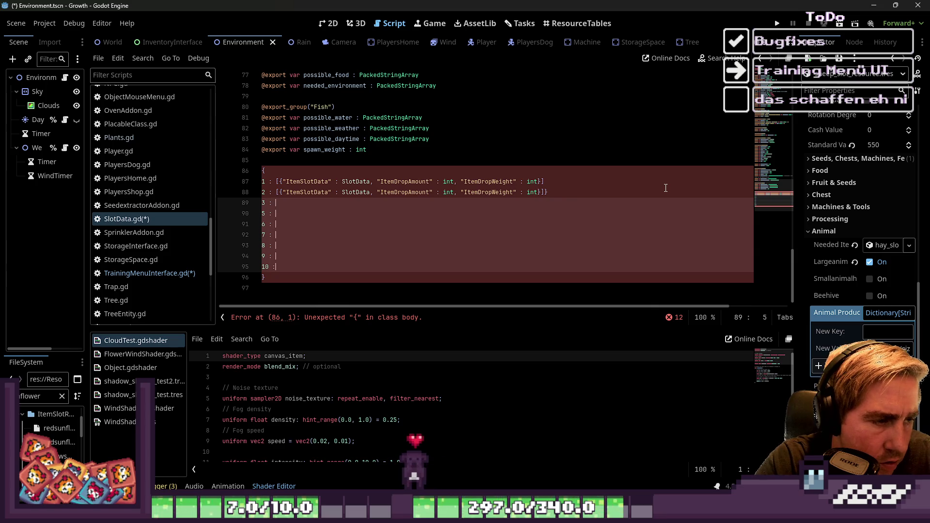
type("[{\"ItemSlotData\" : SlotData, \"ItemDropAmount\" : int, \"ItemDropWeight\" : int}],")
Step: Return to a single caret and add a comma after the level 5 dictionary
key("Escape")
key("Up")
key("shift+alt+Down")
key("shift+alt+Down")
key("shift+alt+Down")
key("shift+alt+Down")
key("shift+alt+Down")
key("shift+alt+Down")
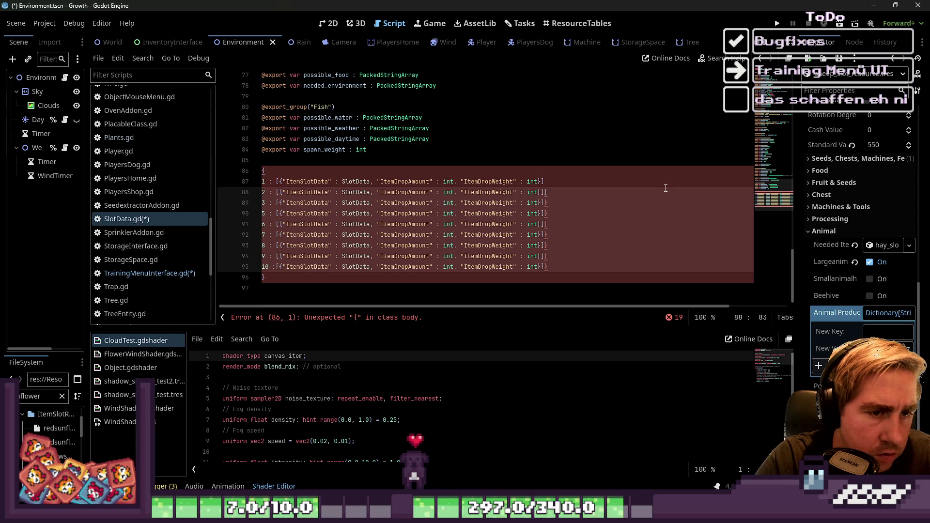
key("Escape")
key("Up")
key("Down")
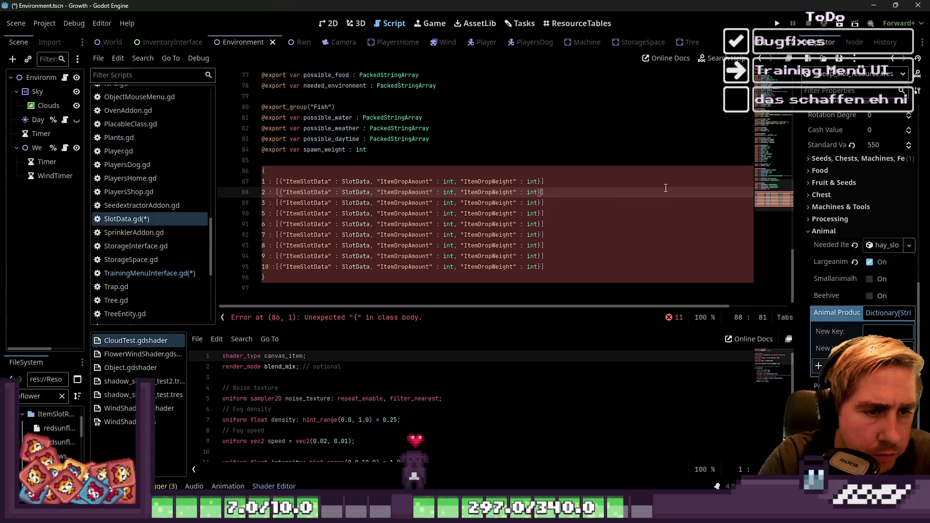
key("Down")
key("Down")
type(",")
key("Down")
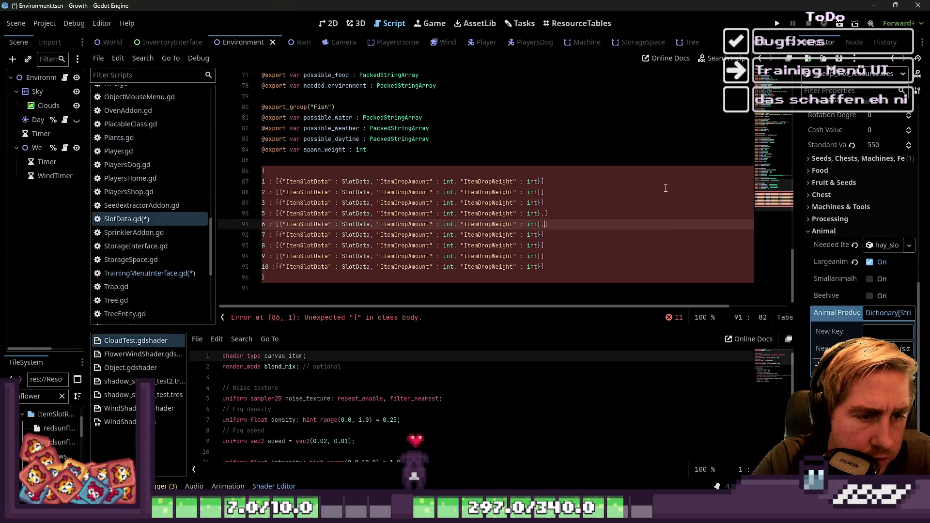
Step: Add commas after the level 6–10 dictionaries
key("Down")
type(",")
key("Down")
type(",")
key("Down")
type(",")
key("Down")
type(",")
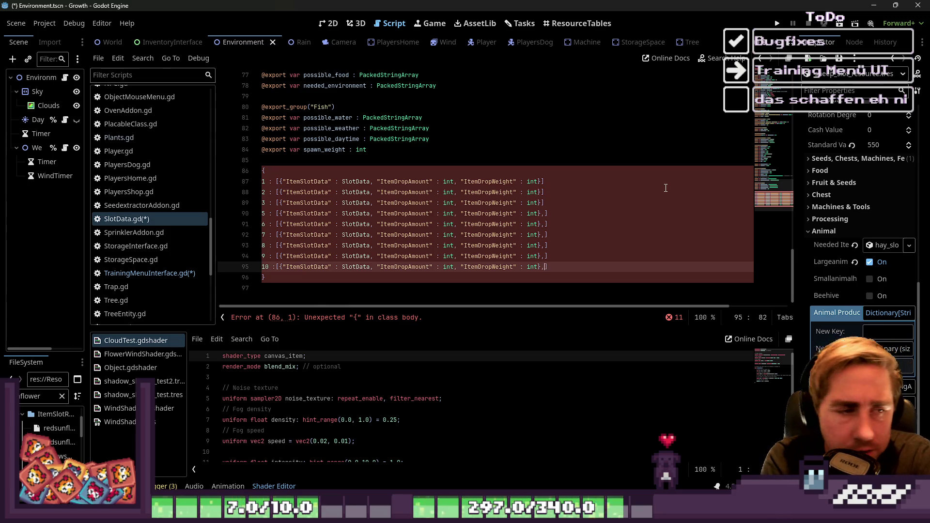
Step: Copy the level 5 dictionary and paste it as a second entry on levels 5 through 10
key("Up")
key("Up")
key("Up")
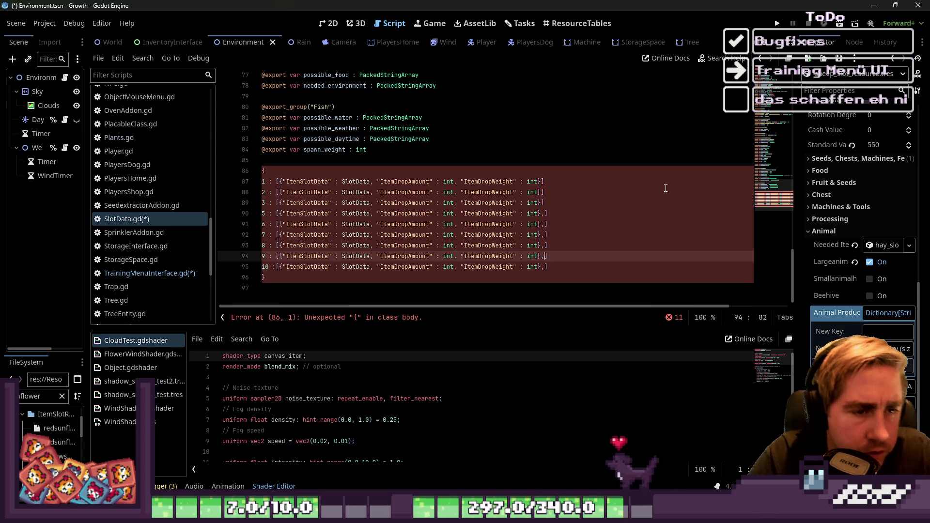
key("ctrl+shift+Left")
key("ctrl+shift+Left")
key("ctrl+shift+Left")
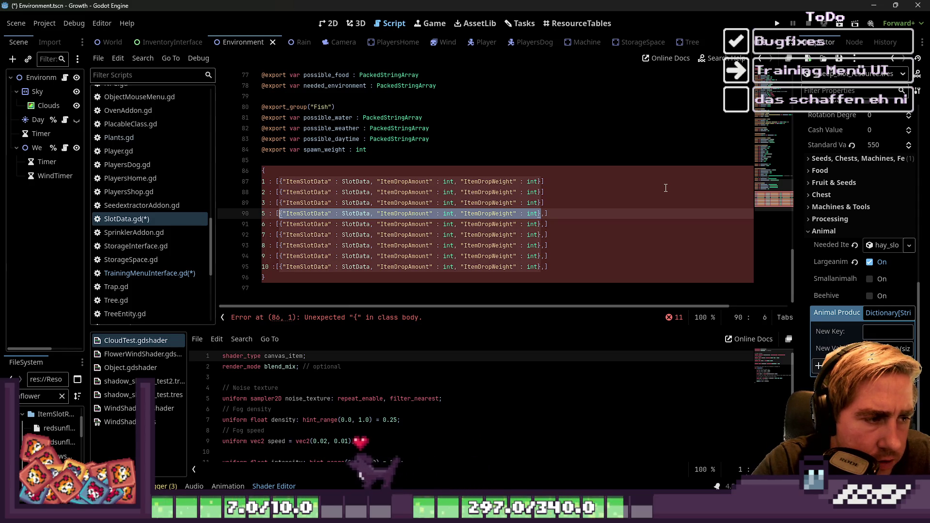
key("End")
type("{\"ItemSlotData\" : SlotData, \"ItemDropAmount\" : int, \"ItemDropWeight\" : int}")
key("Down")
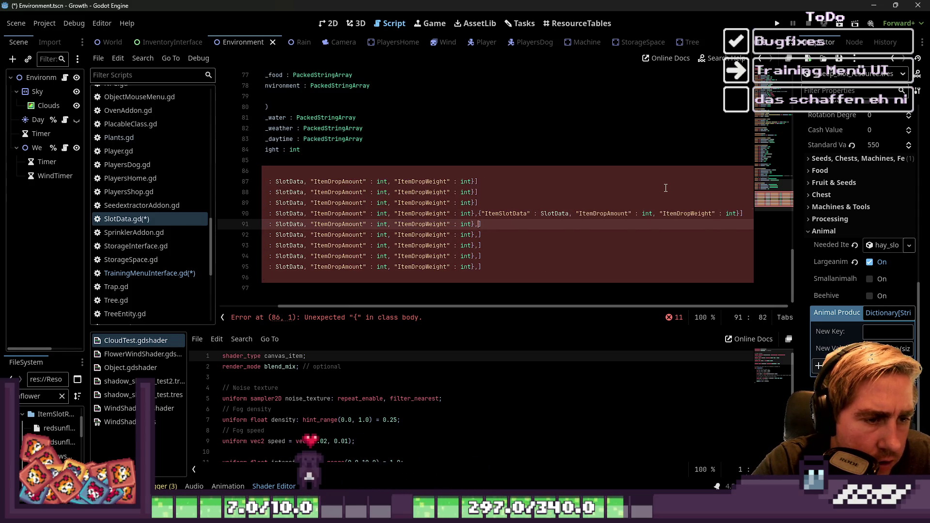
type("{\"ItemSlotData\" : SlotData, \"ItemDropAmount\" : int, \"ItemDropWeight\" : int}")
key("Down")
type("{\"ItemSlotData\" : SlotData, \"ItemDropAmount\" : int, \"ItemDropWeight\" : int}")
key("Down")
type("{\"ItemSlotData\" : SlotData, \"ItemDropAmount\" : int, \"ItemDropWeight\" : int}")
key("Down")
type("{\"ItemSlotData\" : SlotData, \"ItemDropAmount\" : int, \"ItemDropWeight\" : int}")
key("Down")
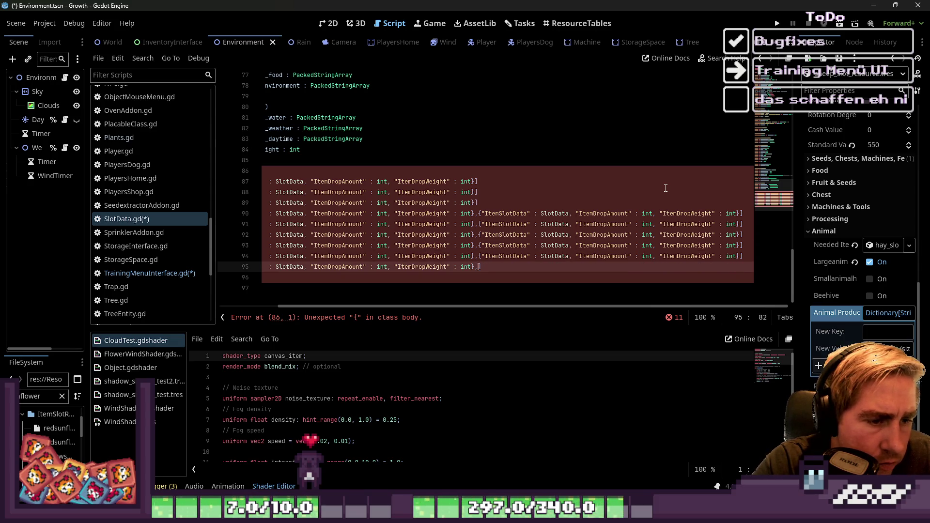
type("{\"ItemSlotData\" : SlotData, \"ItemDropAmount\" : int, \"ItemDropWeight\" : int}")
Step: Move the caret back over the level 5–7 lines to review the doubled entries
key("Up")
key("Up")
key("Up")
key("Home")
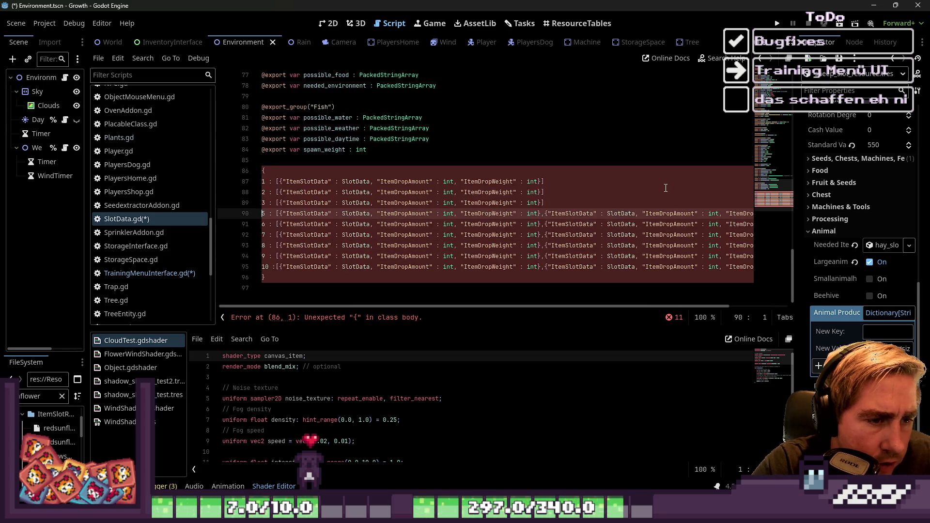
key("Down")
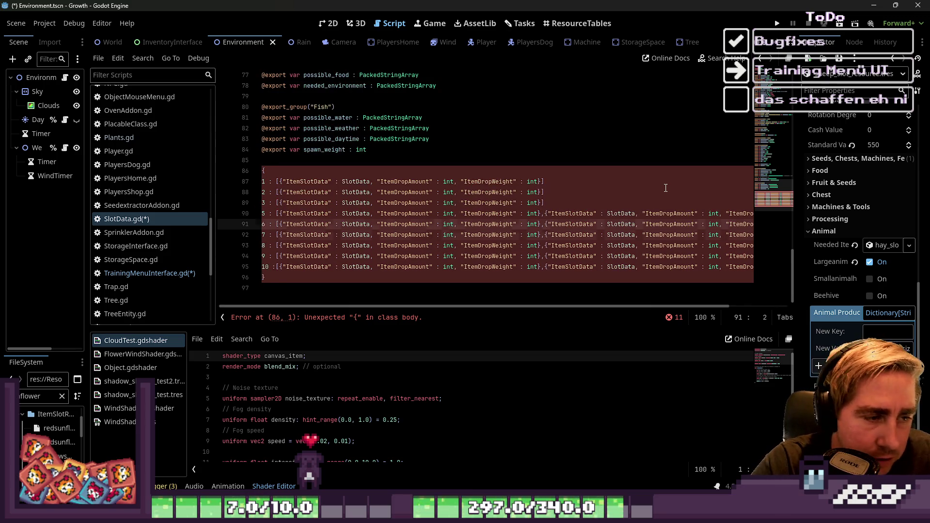
key("Down")
key("Down")
key("Down")
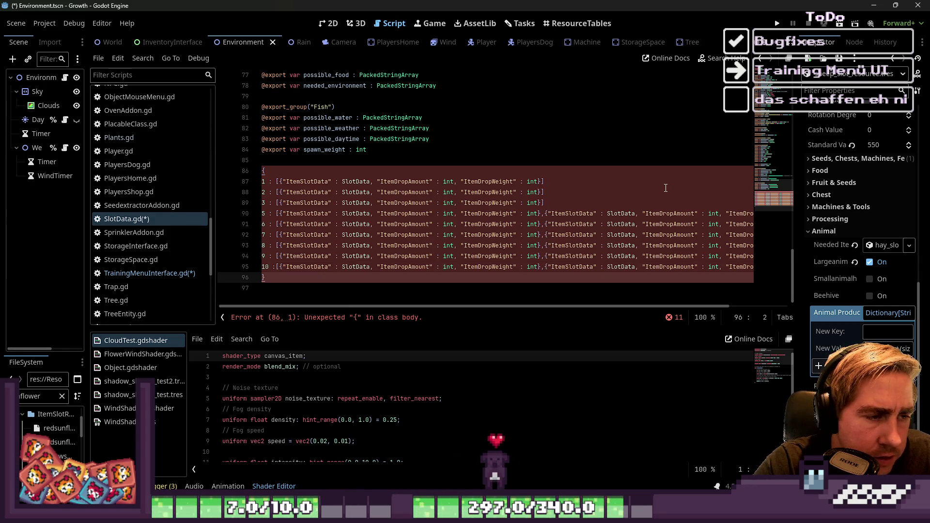
key("Up")
key("Up")
key("Up")
key("Down")
key("Down")
key("Down")
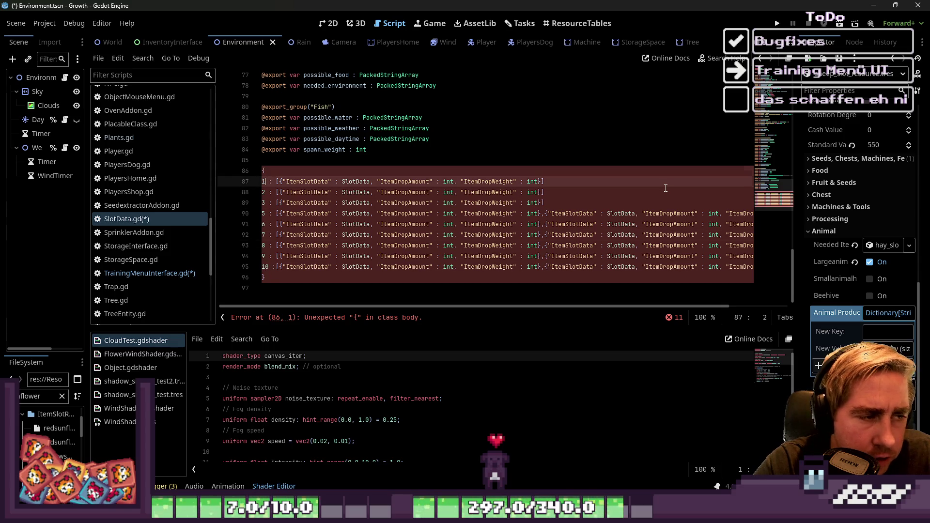
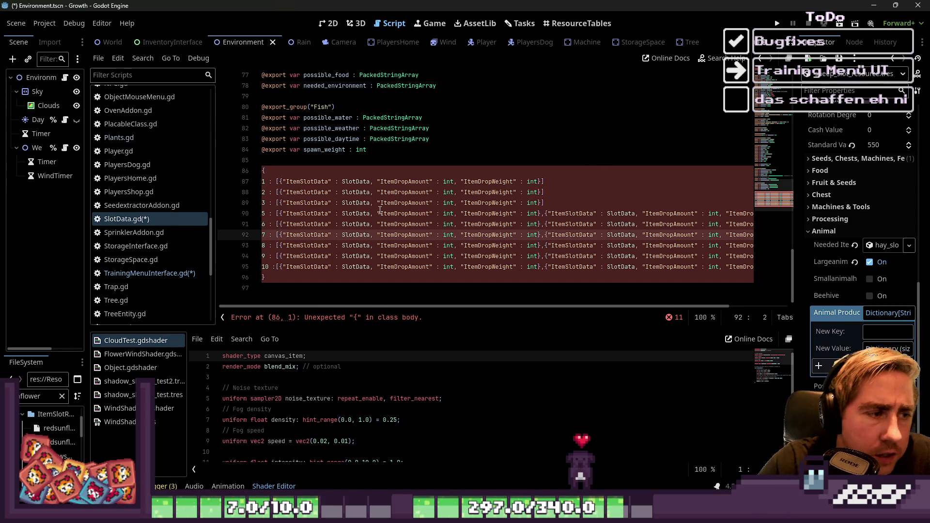
Step: Select the level 1 item-drop definition in the pasted per-level block of the script
mouse_move(298, 280)
left_mouse_down()
mouse_move(257, 184)
mouse_move(239, 170)
left_mouse_up()
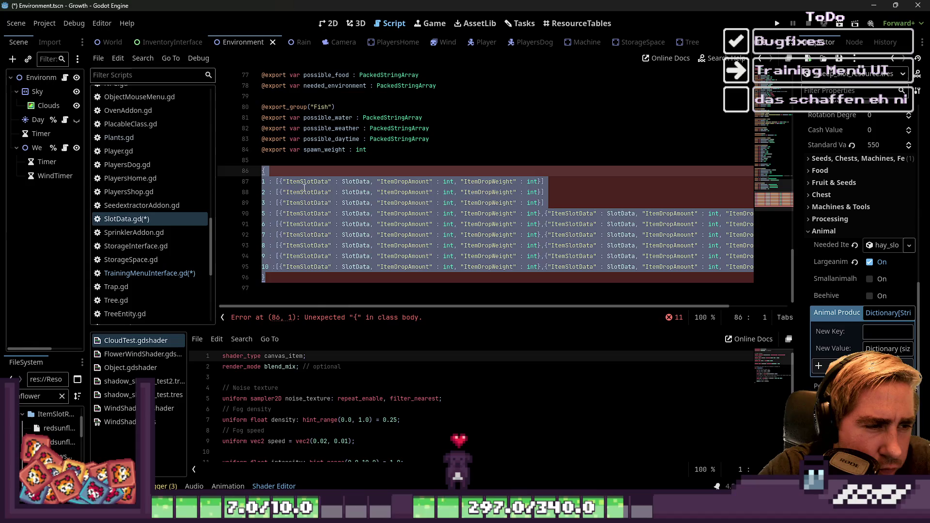
left_click(327, 182)
mouse_move(278, 181)
left_mouse_down()
mouse_move(545, 265)
mouse_move(541, 181)
left_mouse_up()
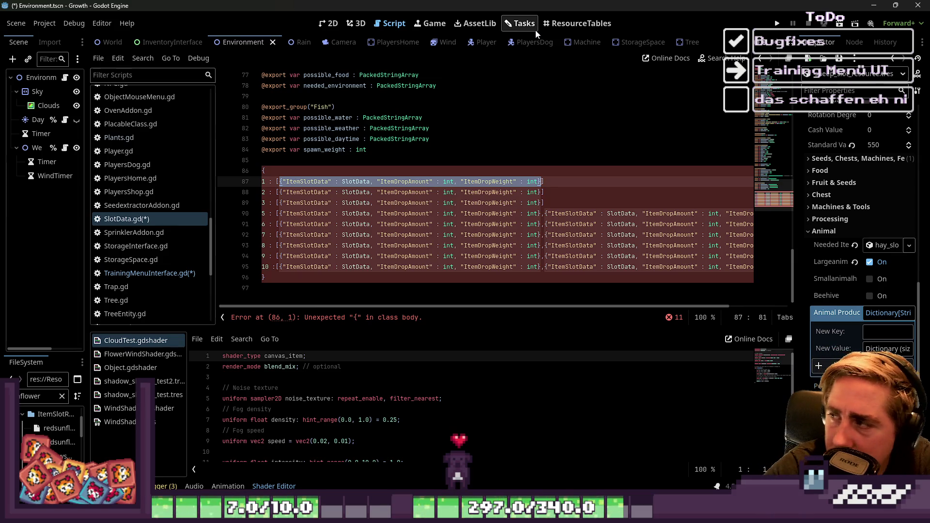
Step: Sort the ResourceTables list by Item Type and select the Sheep resource
left_click(566, 27)
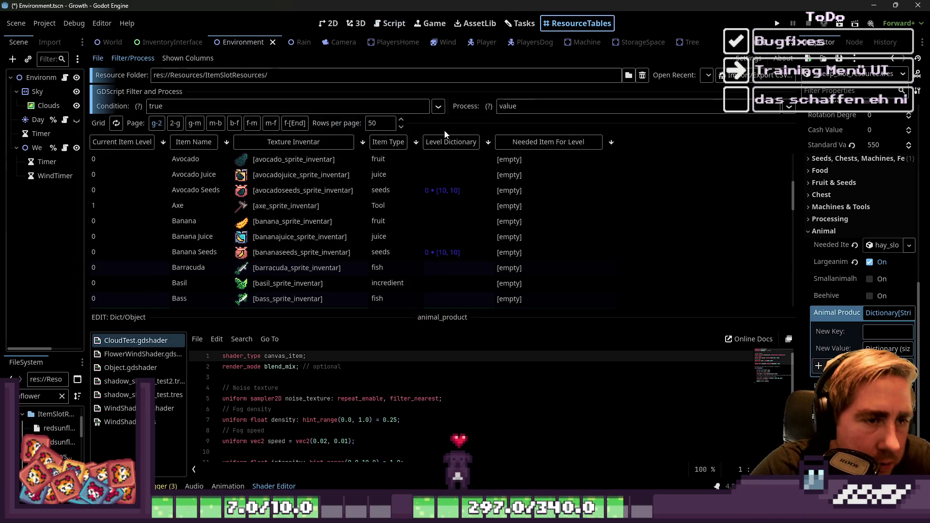
left_click(400, 142)
scroll(546, 183, "down", 10)
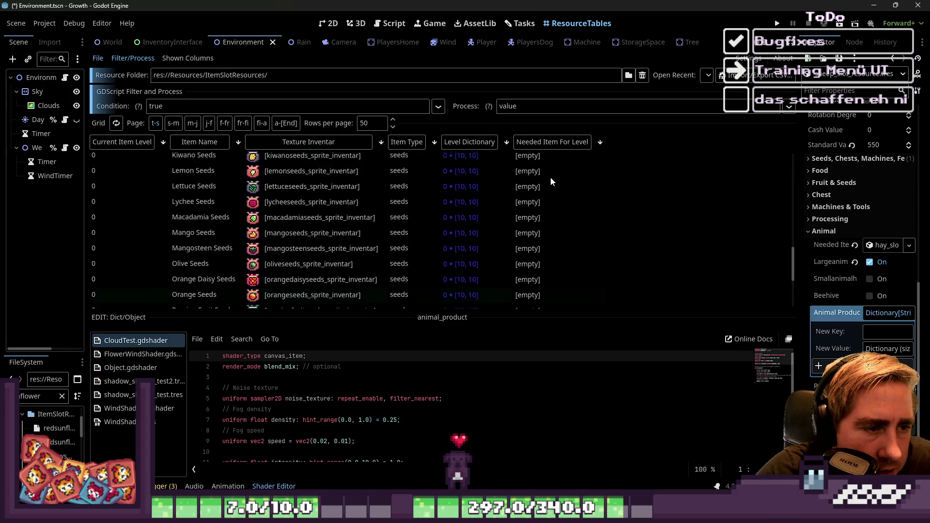
scroll(544, 177, "up", 10)
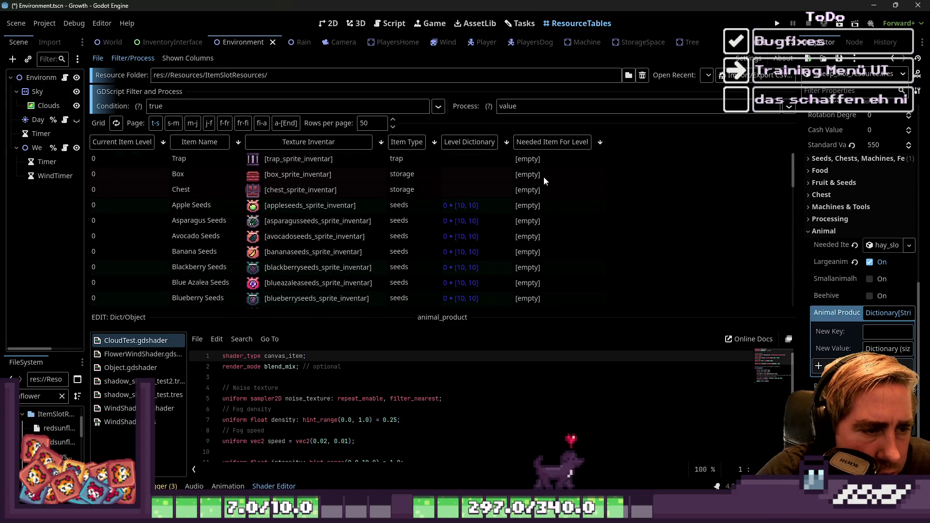
scroll(412, 223, "down", 10)
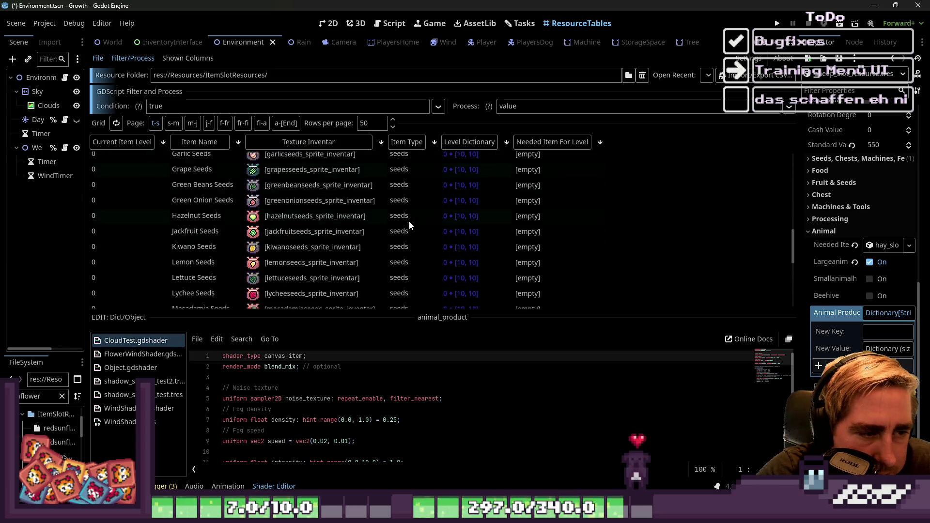
scroll(408, 231, "up", 10)
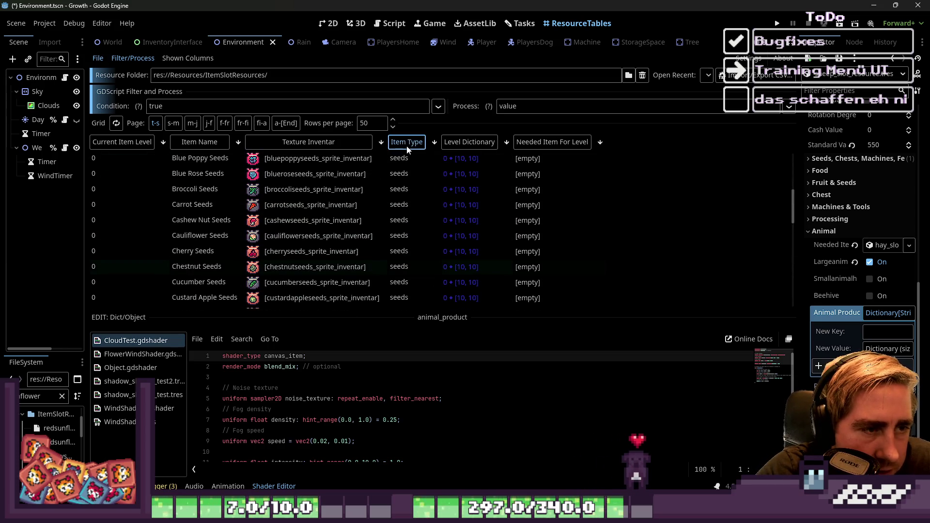
left_click(407, 142)
left_click(472, 174)
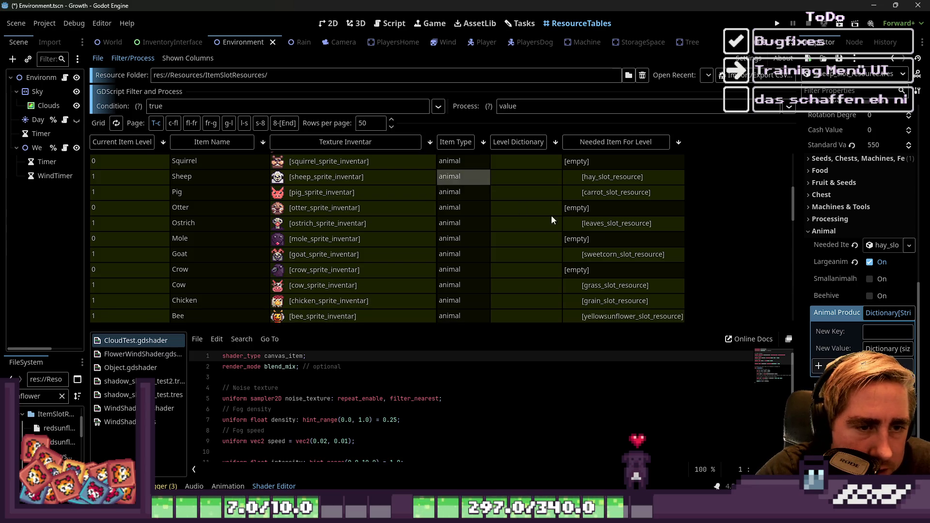
Step: Widen the Inspector and enter 1 as a new Animal Product key
left_click_drag(799, 252, 569, 246)
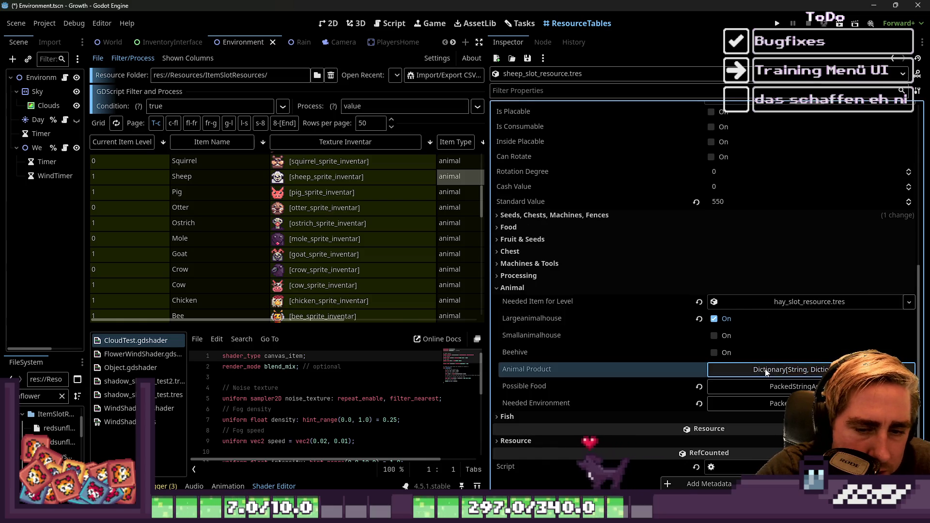
scroll(726, 349, "up", 2)
scroll(726, 349, "down", 2)
left_click(746, 332)
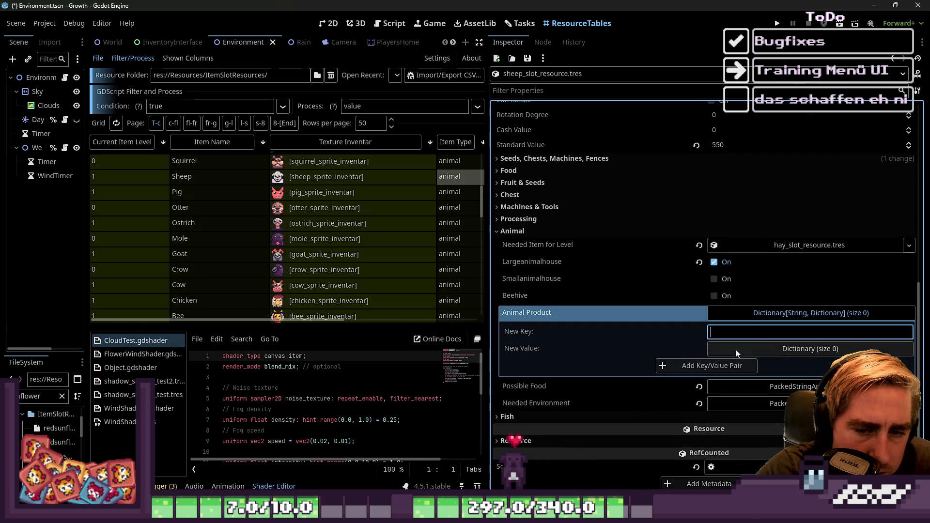
type("1")
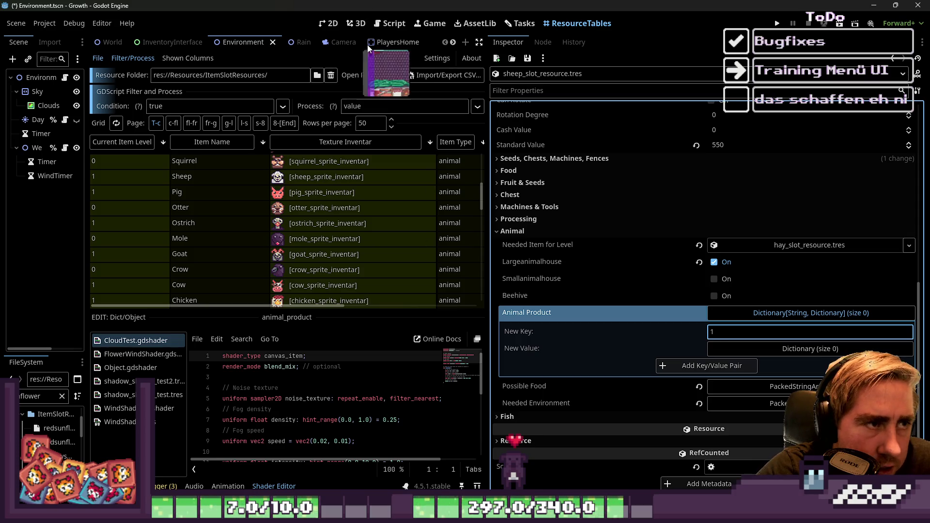
Step: Go back to the script editor with the SlotData script showing
left_click_drag(488, 243, 621, 242)
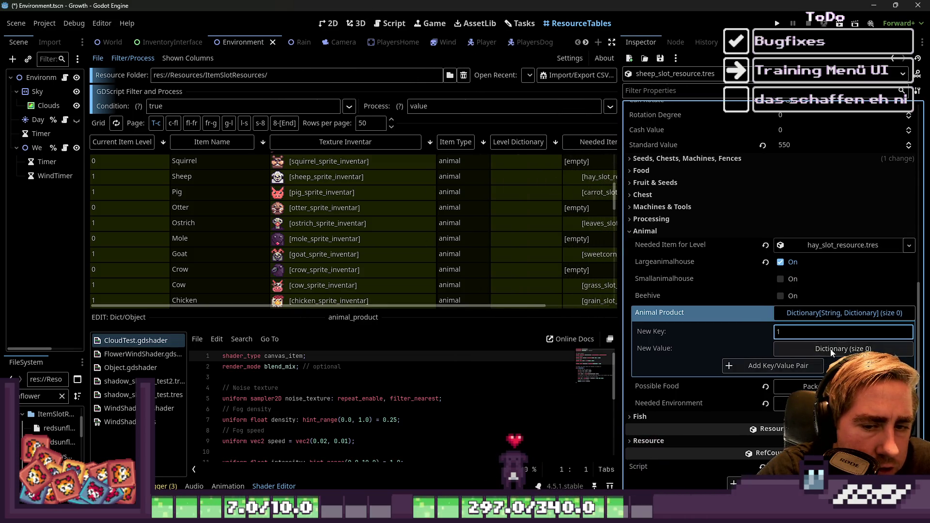
left_click(394, 23)
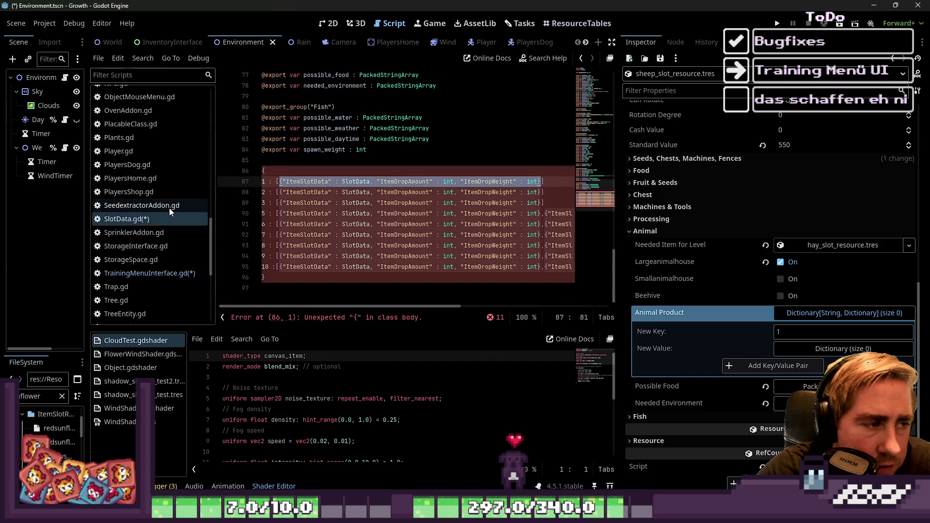
left_click(142, 220)
Step: Delete lines 86–97, change animal_product's value type to Array, and save
left_click_drag(283, 289, 284, 170)
key("BackSpace")
key("BackSpace")
scroll(284, 199, "up", 5)
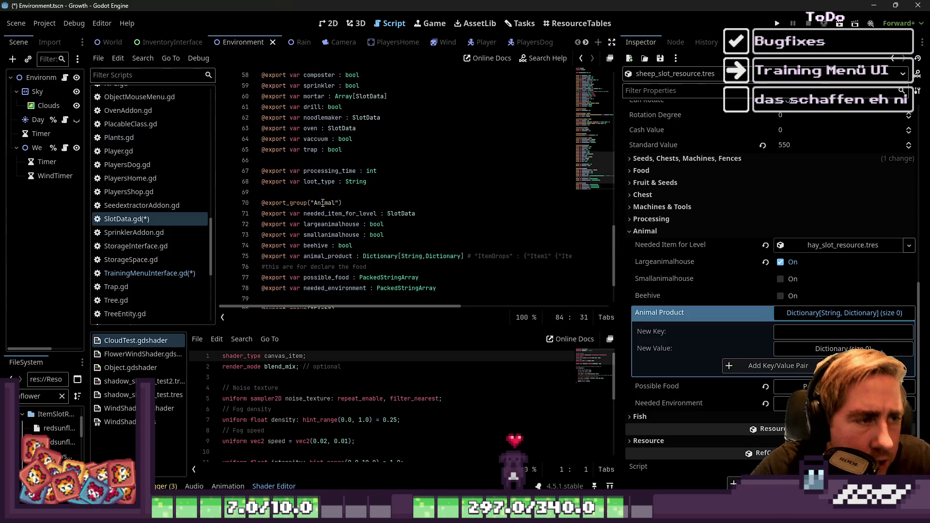
left_click(441, 223)
double_click(441, 224)
type("Array")
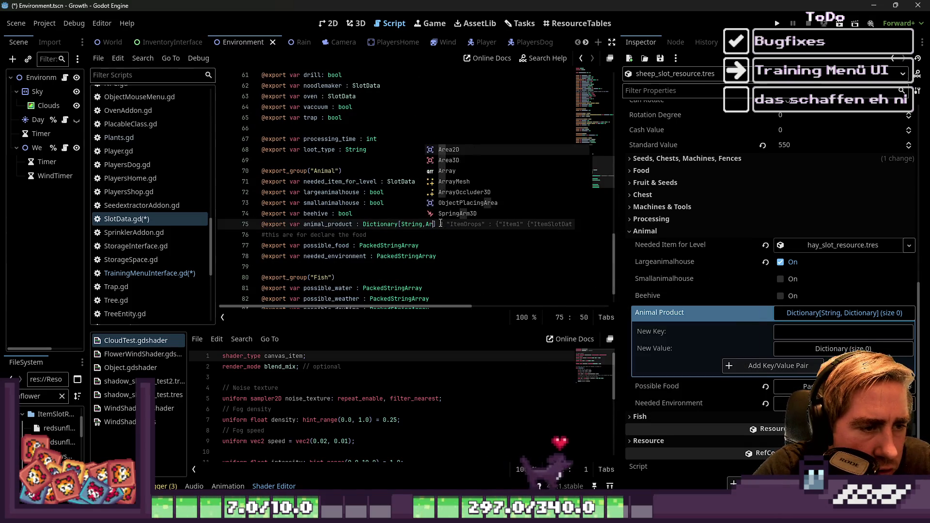
left_click(448, 246)
key("ctrl+s")
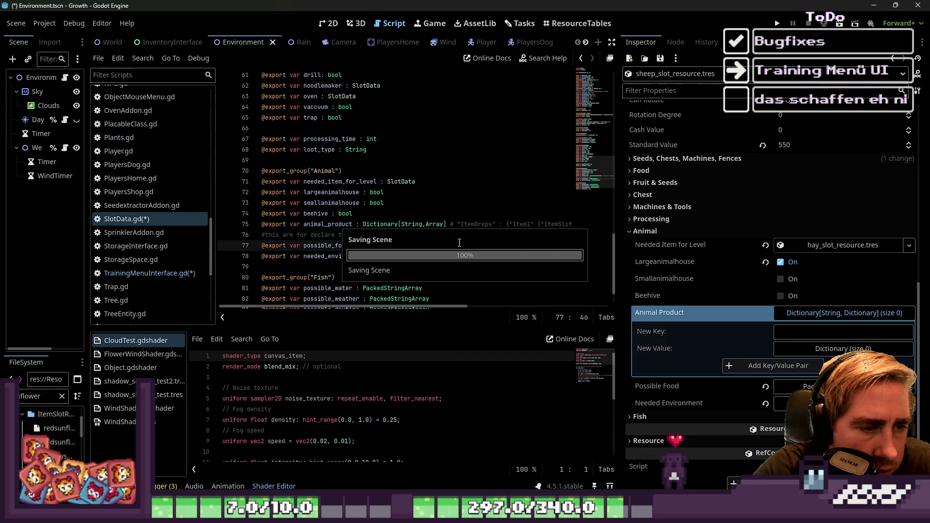
Step: Add Animal Product keys 1 through 5, each with an empty array
left_click(780, 334)
type("1")
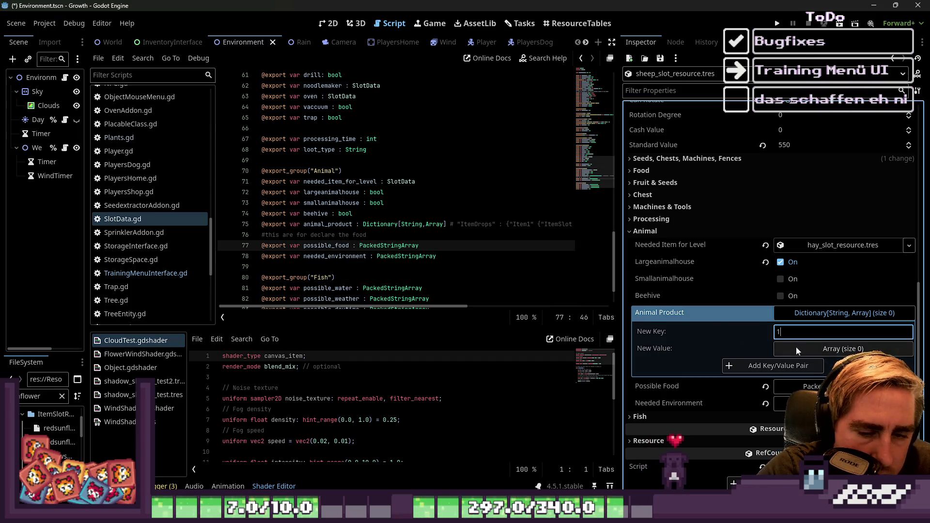
left_click(773, 366)
left_click(780, 383)
left_click(805, 366)
type("3")
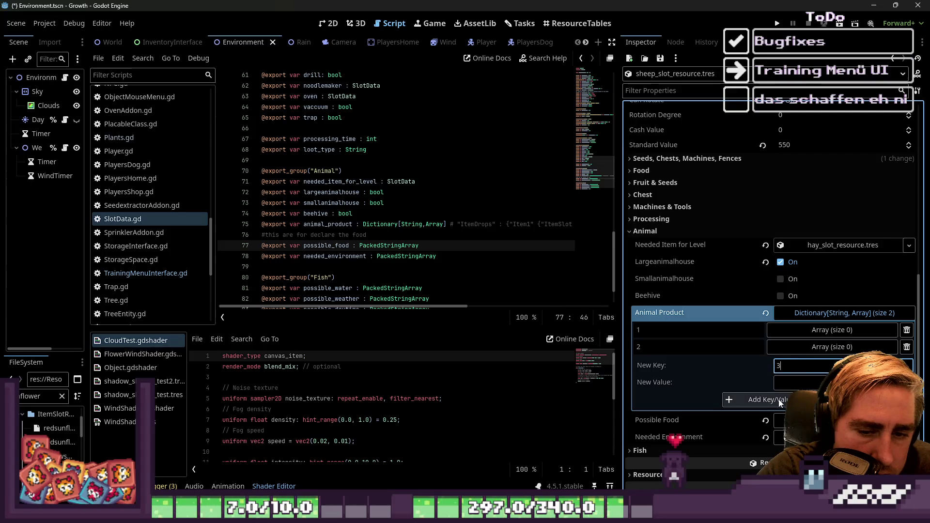
left_click(780, 400)
type("4")
left_click(758, 416)
left_click(780, 399)
type("5")
left_click(756, 433)
Step: Add Animal Product keys 6 through 10 with empty arrays and widen the Inspector
left_click(756, 451)
left_click(780, 433)
type("7")
left_click(756, 467)
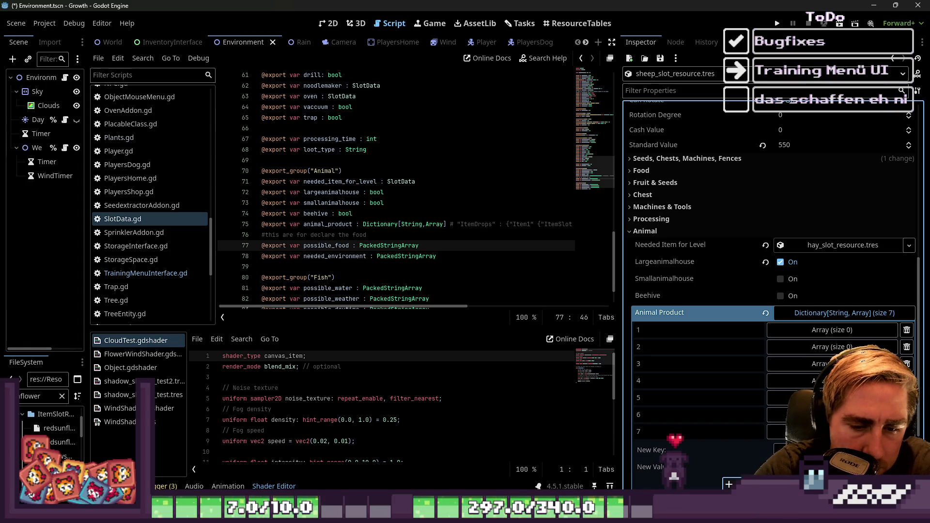
type("8")
left_click(756, 485)
left_click(780, 467)
type("9")
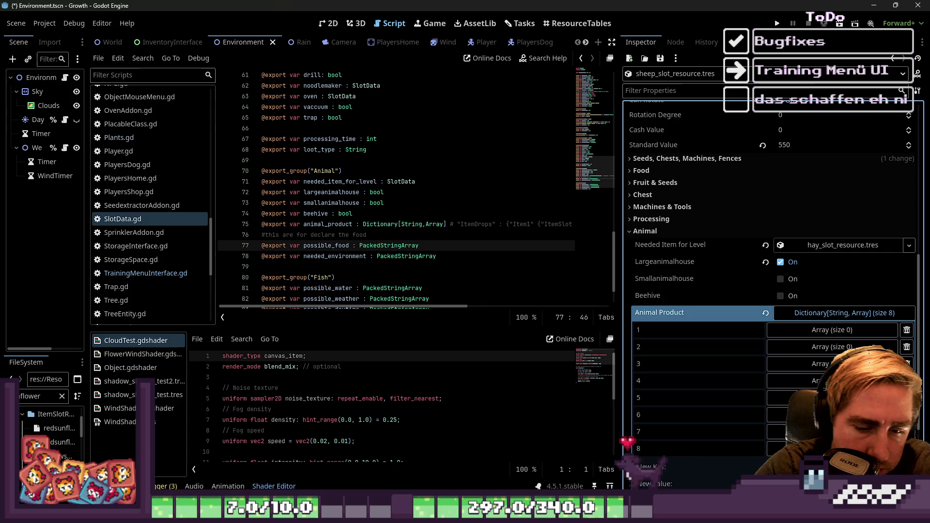
scroll(730, 443, "down", 2)
scroll(730, 443, "down", 1)
left_click(739, 370)
left_click(795, 349)
type("10")
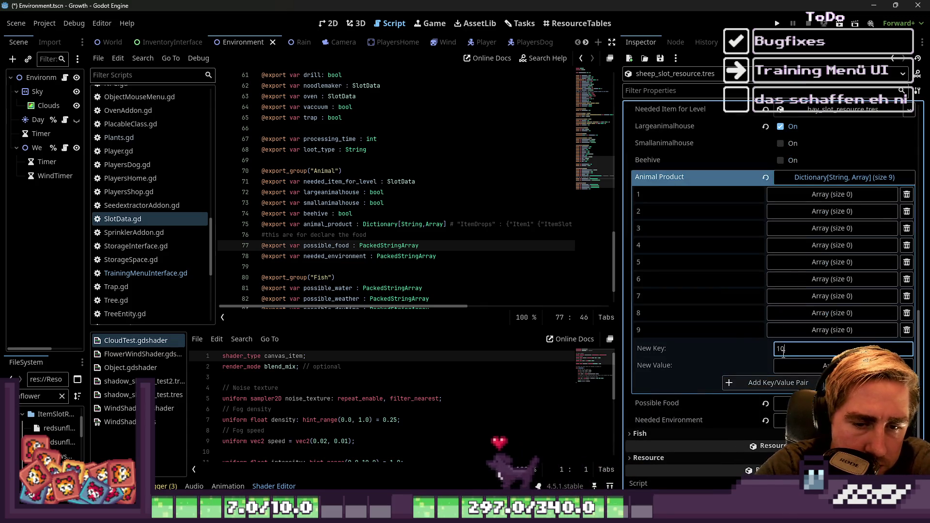
left_click(789, 389)
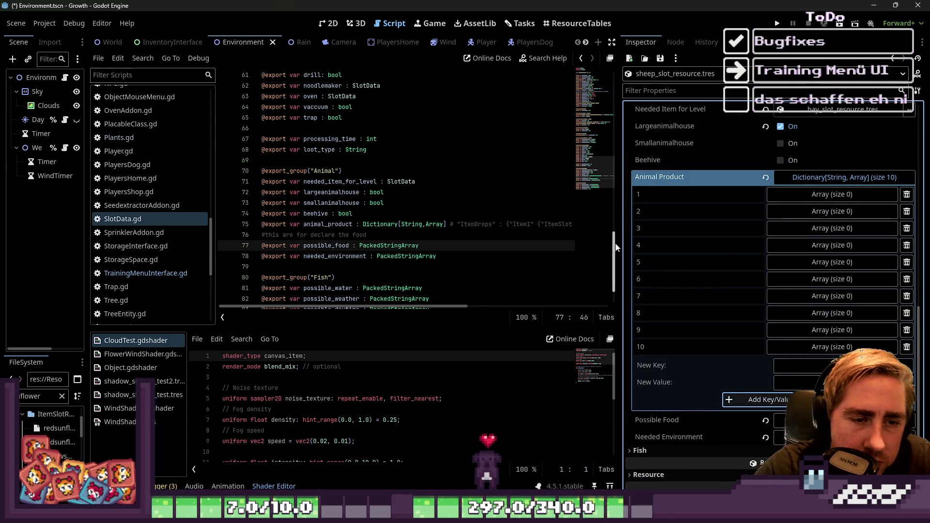
left_click_drag(620, 244, 564, 244)
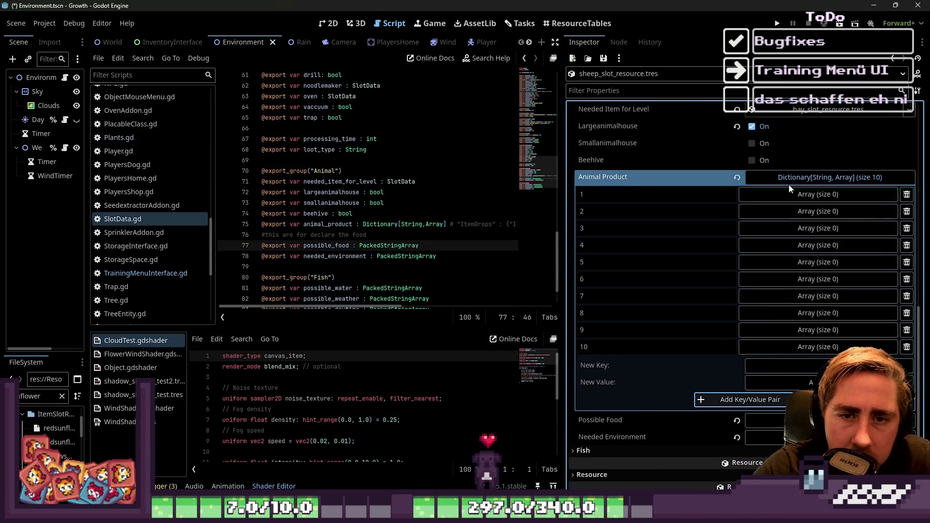
Step: Add an element to level 1's array and make it a Dictionary
left_click(795, 194)
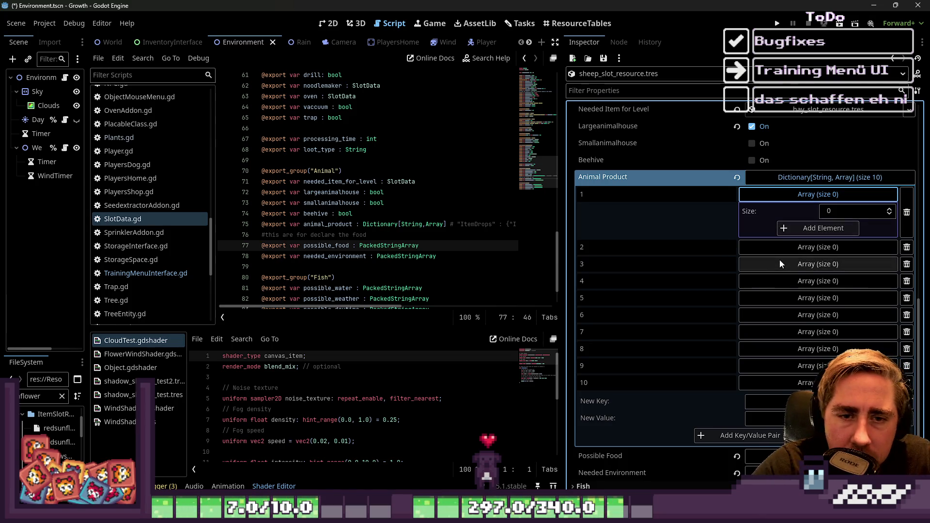
left_click(797, 231)
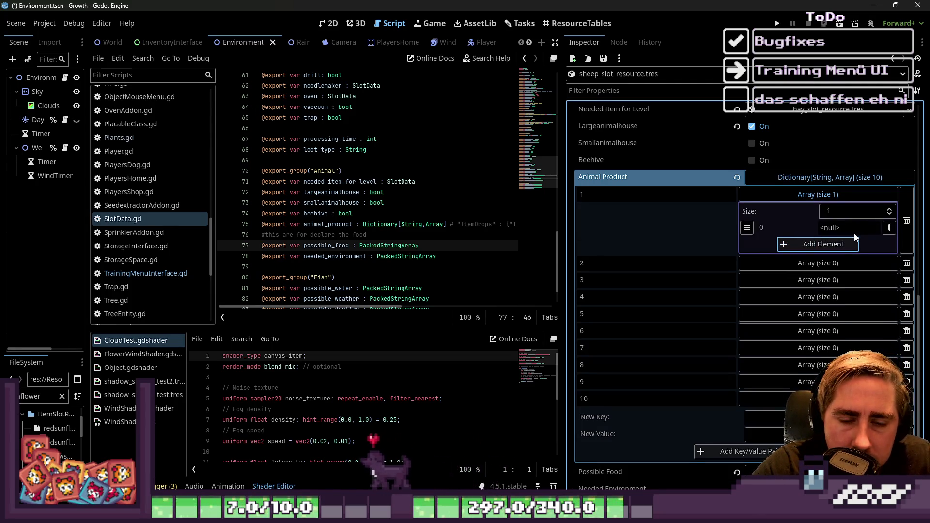
left_click(889, 227)
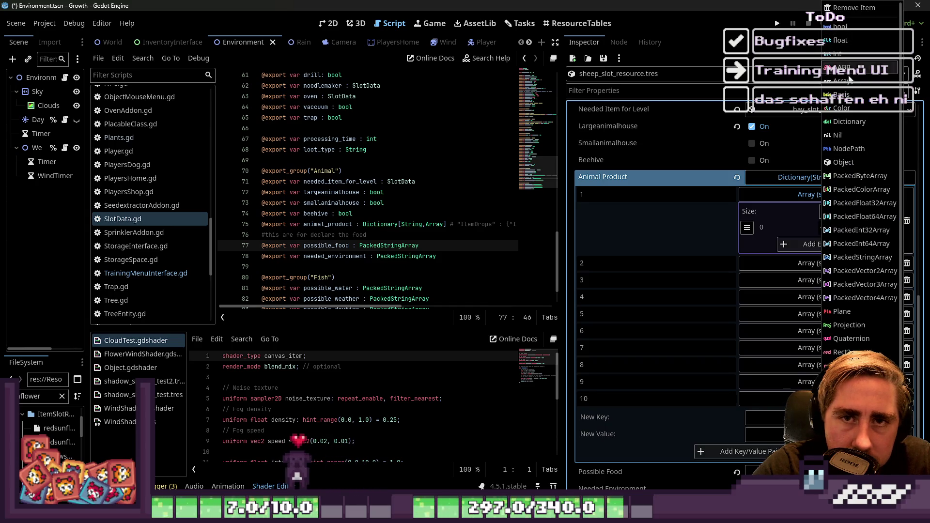
left_click(845, 124)
right_click(784, 234)
left_click(784, 234)
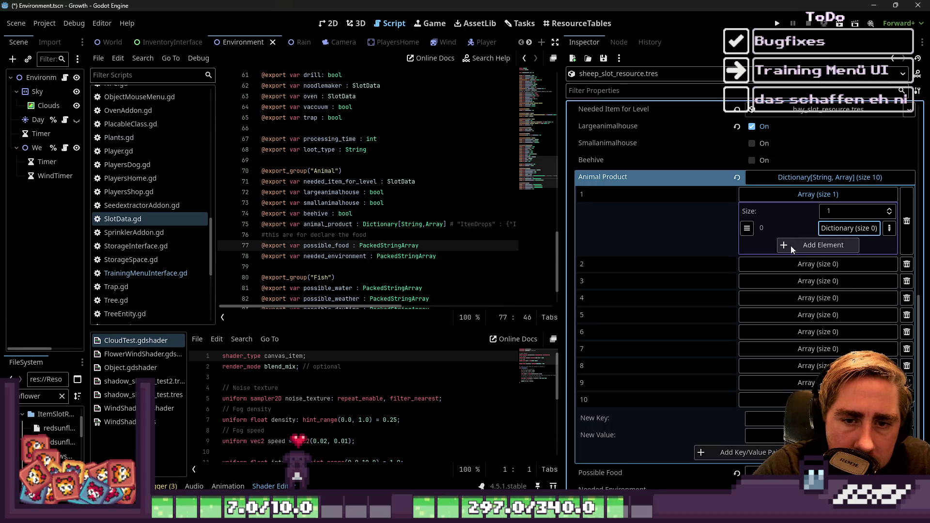
Step: Add and remove a pasted second element, then expand the first element's dictionary
left_click(788, 246)
right_click(810, 249)
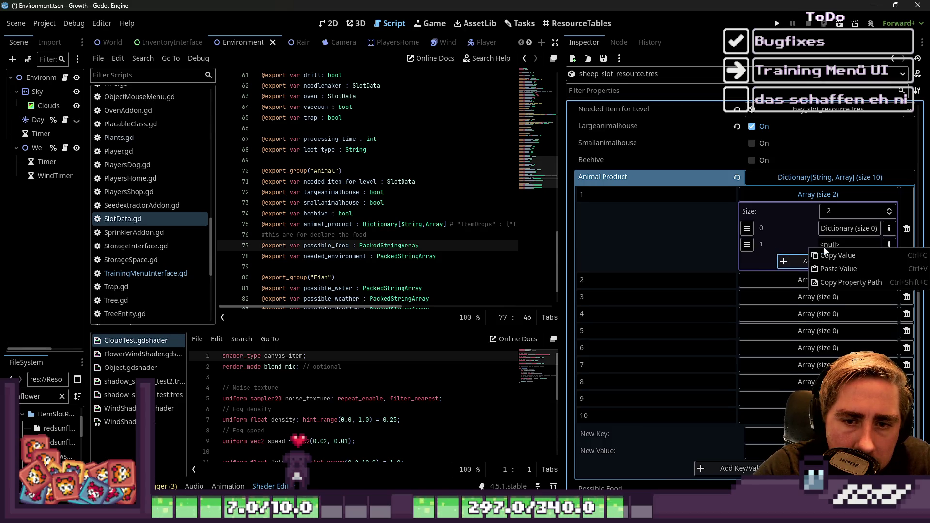
left_click(828, 269)
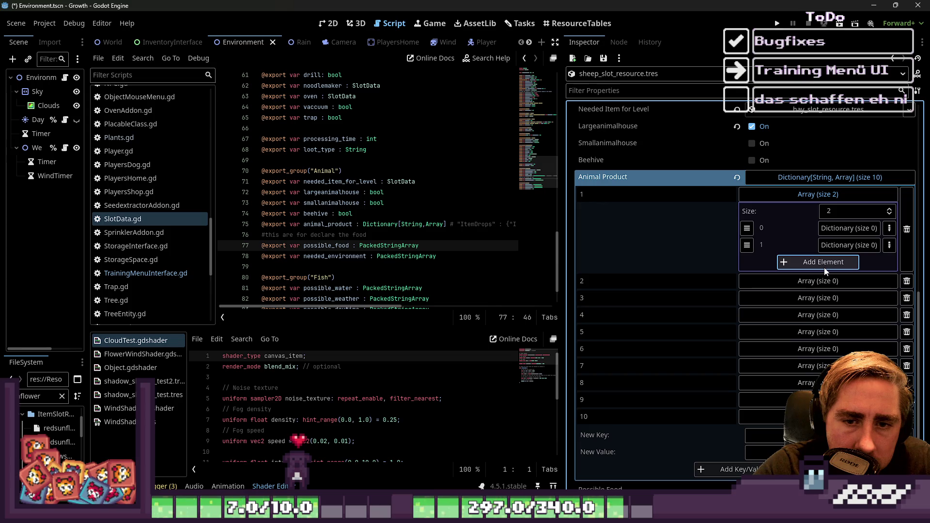
left_click(889, 243)
left_click(838, 8)
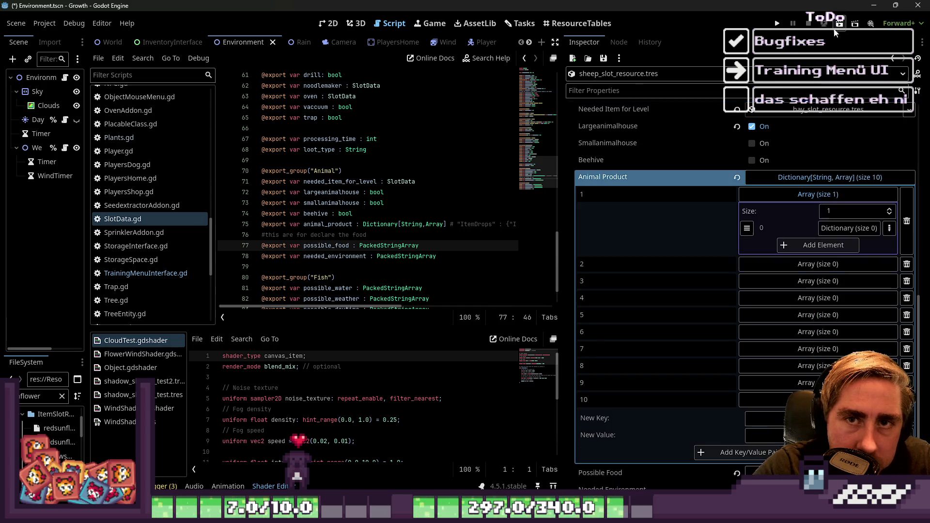
left_click(836, 227)
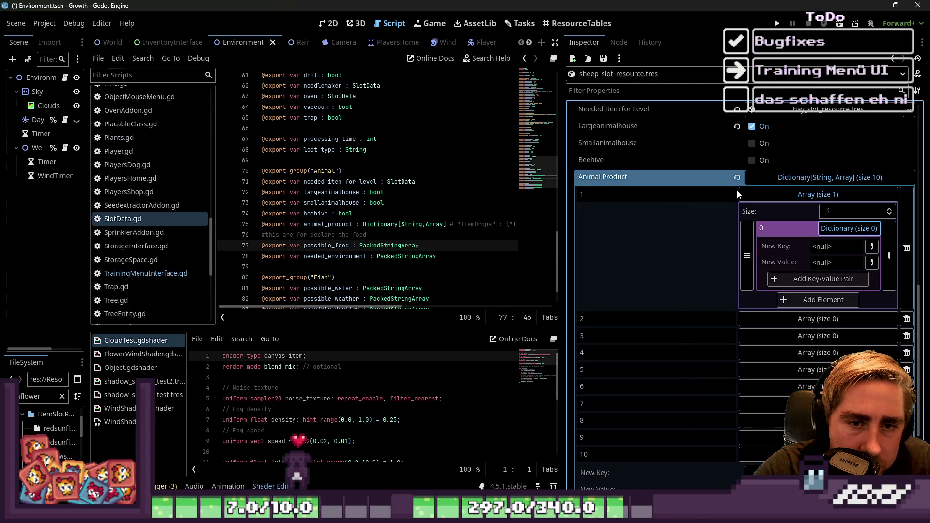
left_click_drag(566, 198, 525, 202)
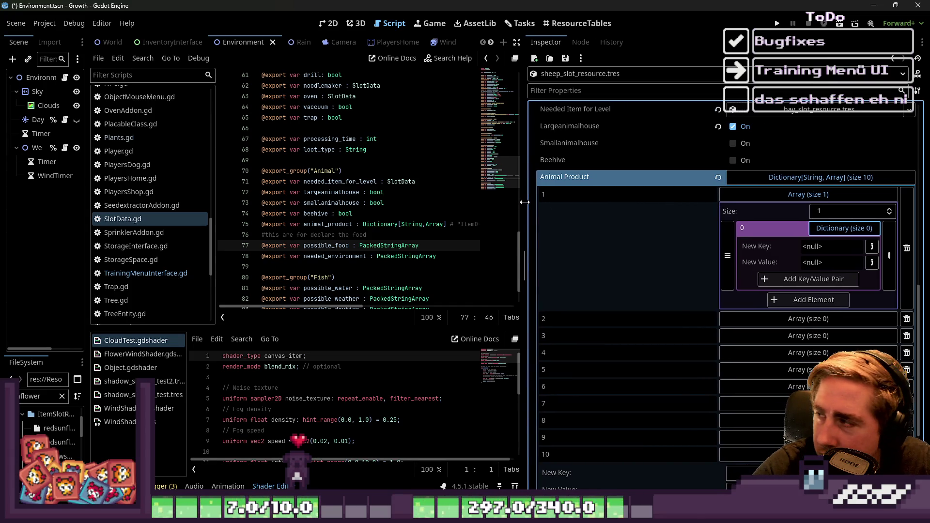
Step: Set the level 1 dictionary's key and value data types
left_click(872, 246)
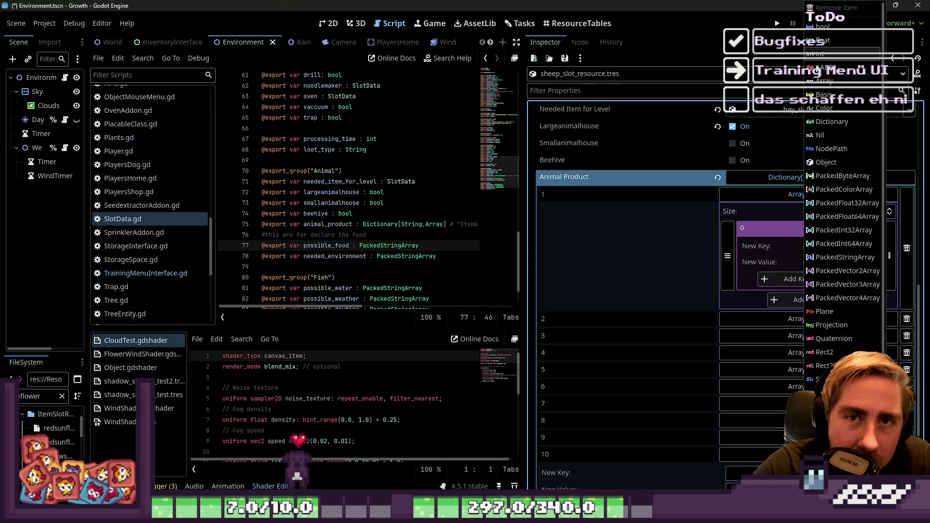
left_click(859, 289)
left_click(865, 262)
left_click(824, 127)
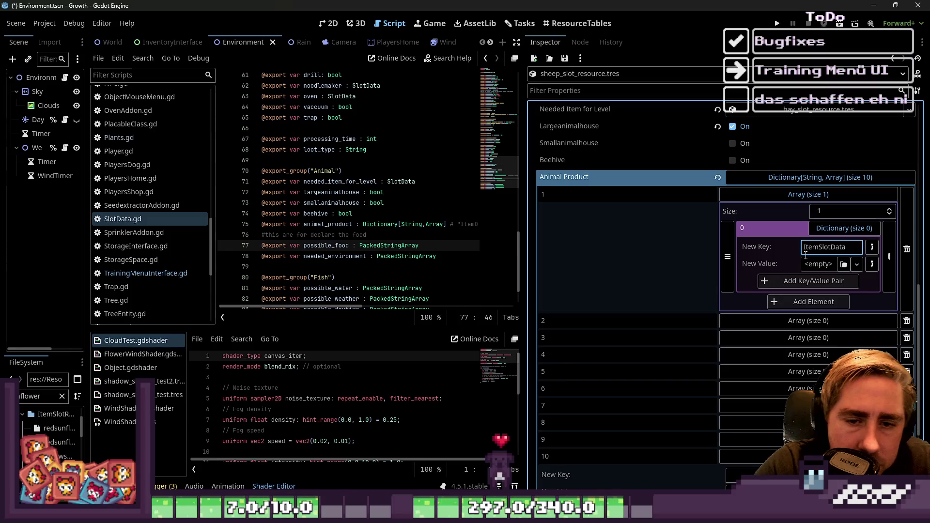
Step: Add the ItemSlotData key, leaving its resource value empty
left_click(826, 281)
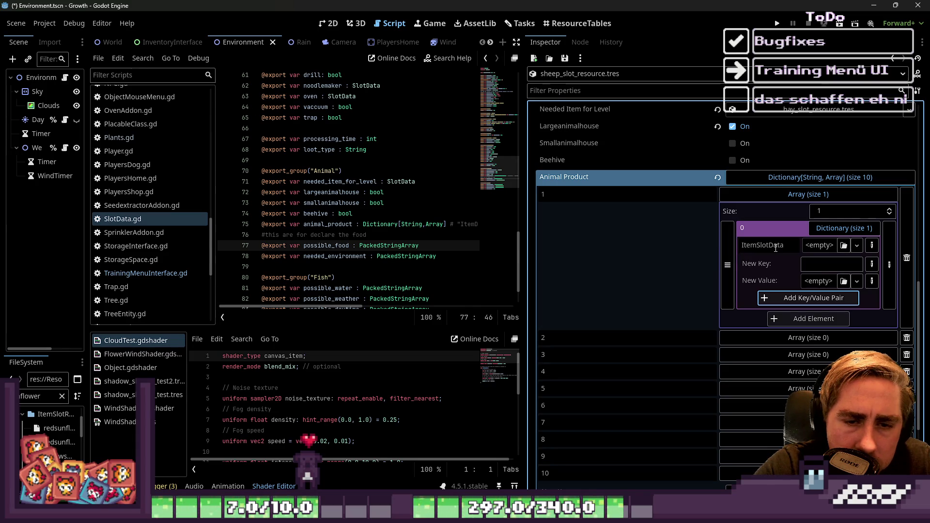
left_click(817, 266)
type("ItemDropAmount")
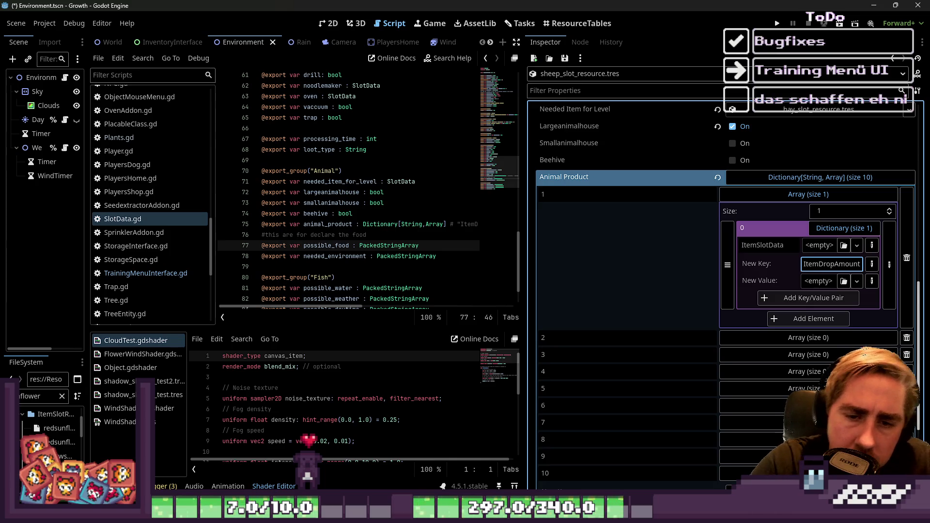
left_click(844, 281)
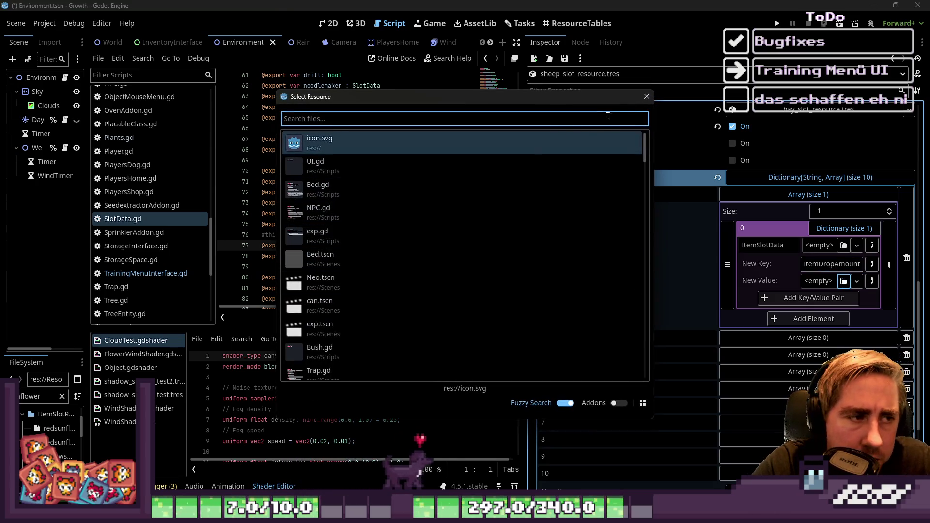
key("Escape")
left_click(853, 282)
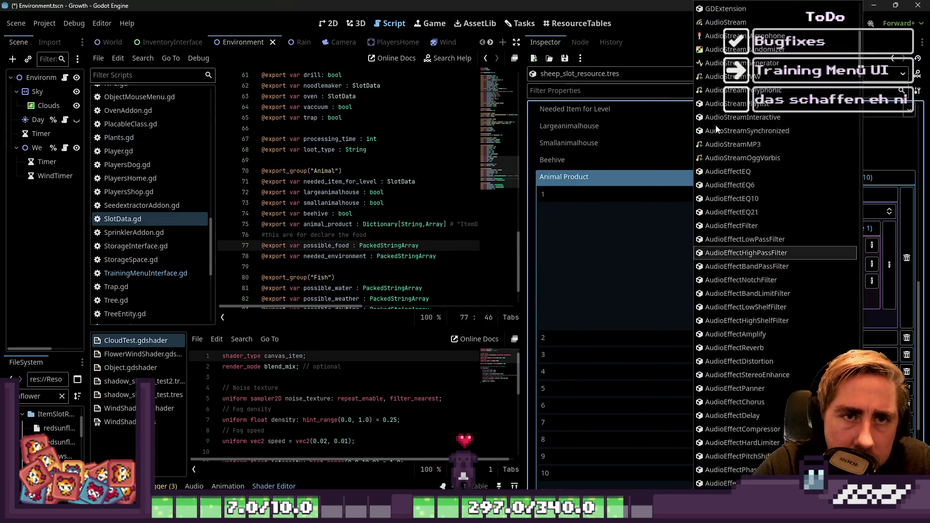
left_click(595, 275)
Step: Add ItemDropAmount 0 and ItemDropWeight 0, then collapse the three-key dictionary
left_click(814, 298)
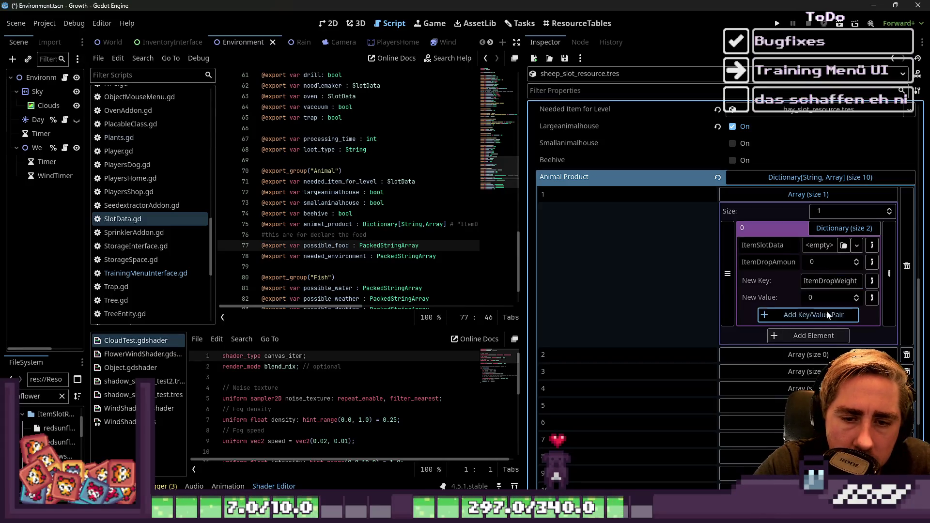
left_click(814, 315)
left_click(840, 229)
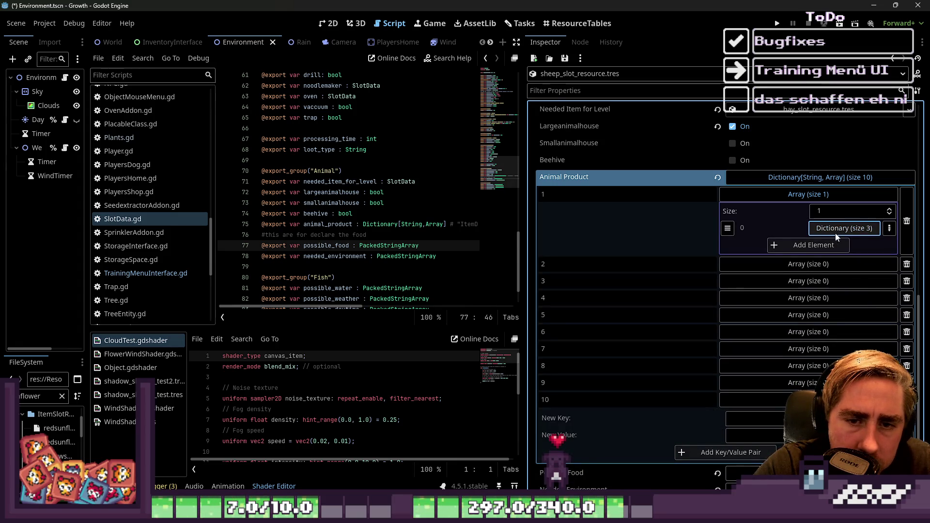
right_click(751, 232)
Step: Copy the level 1 three-key drop dictionary and recheck it
left_click(777, 238)
left_click(783, 194)
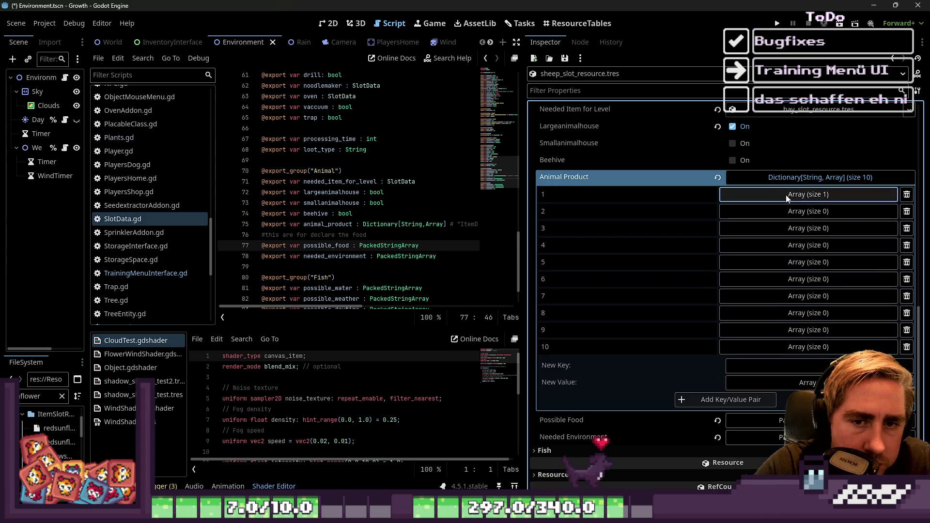
right_click(667, 197)
left_click(683, 234)
left_click(658, 209)
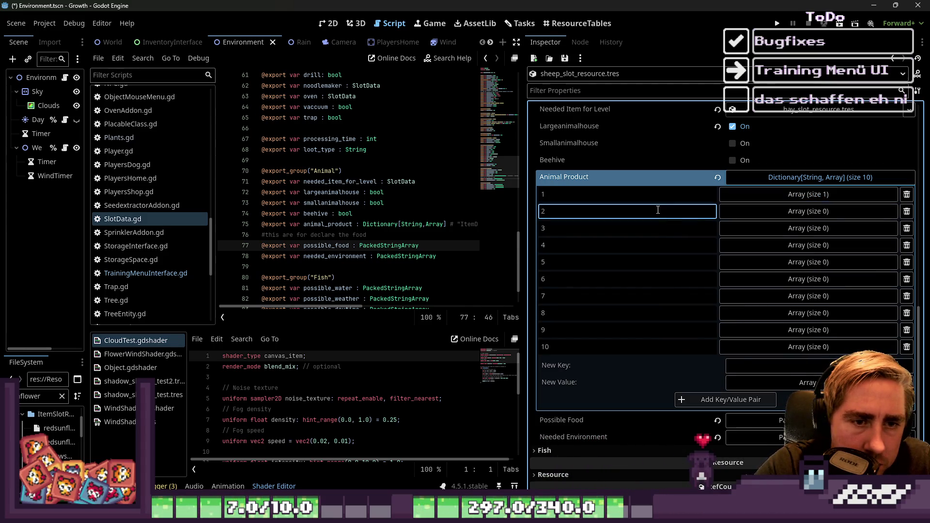
right_click(658, 210)
left_click(817, 201)
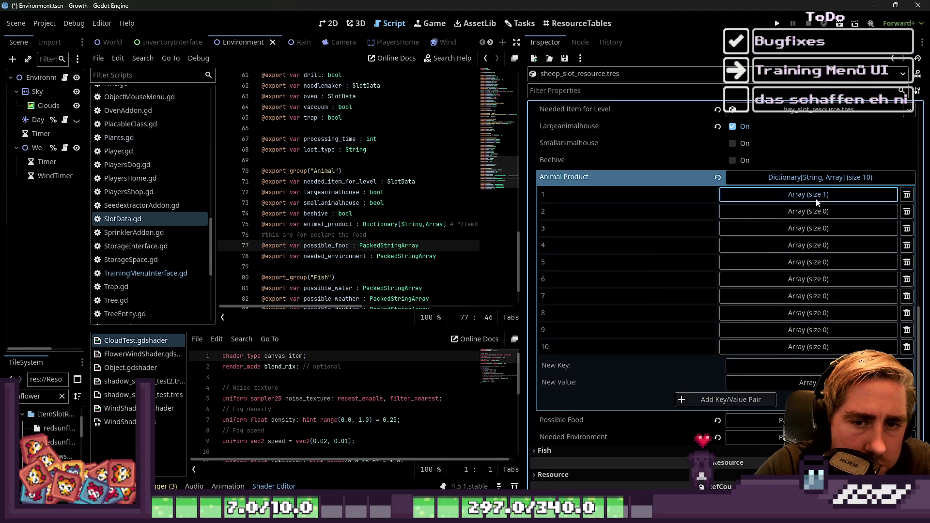
left_click(817, 201)
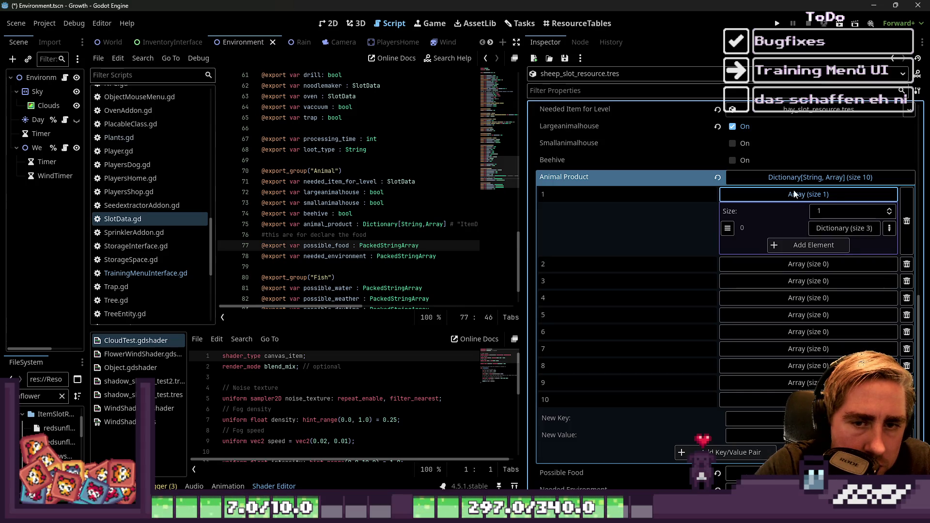
right_click(750, 228)
key("Escape")
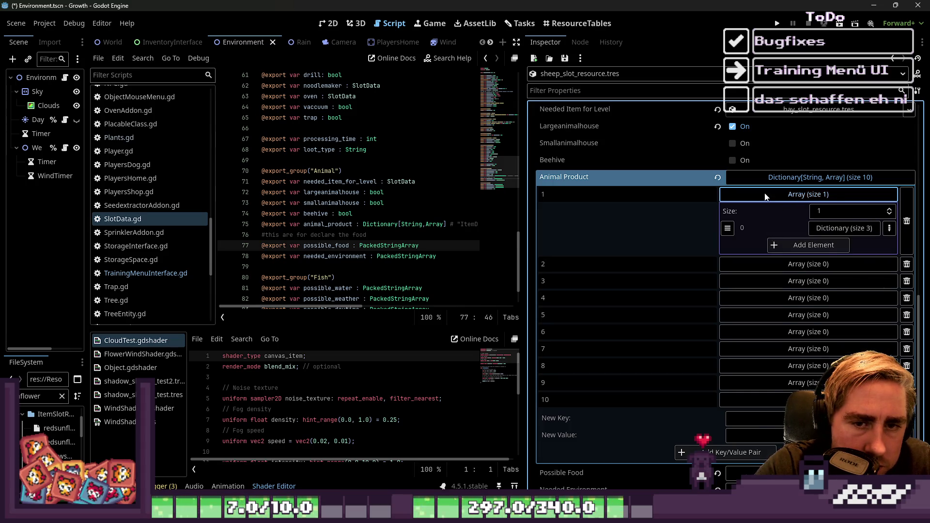
left_click(760, 194)
Step: Paste the drop dictionary as a new element into levels 2 and 3
left_click(760, 211)
left_click(783, 242)
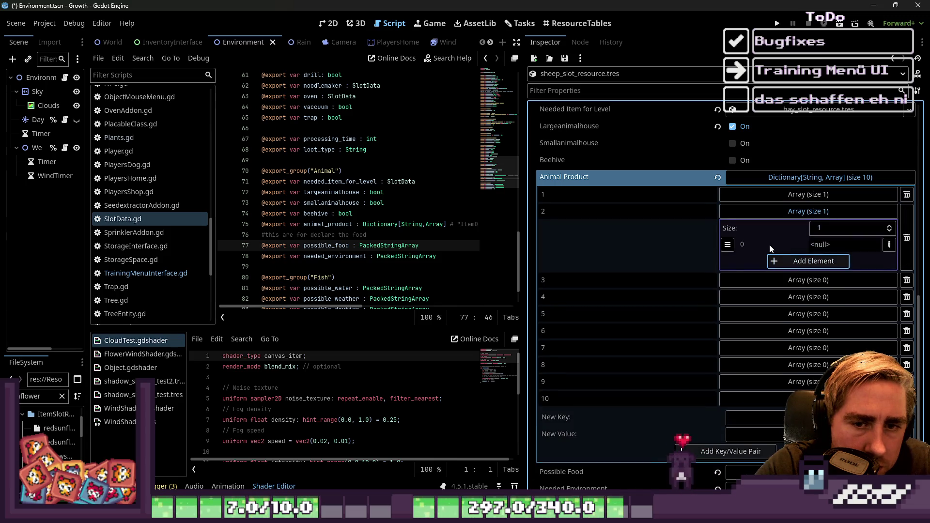
right_click(767, 247)
left_click(778, 267)
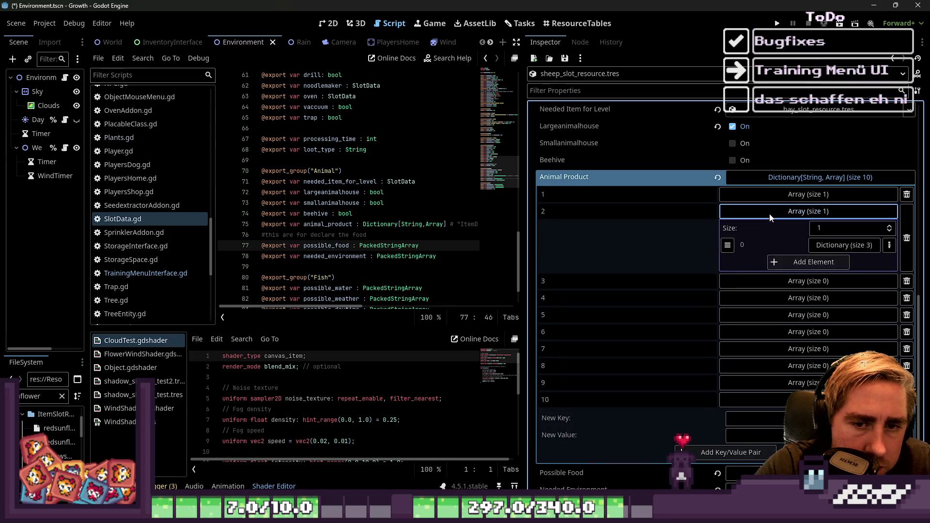
left_click(771, 216)
left_click(764, 229)
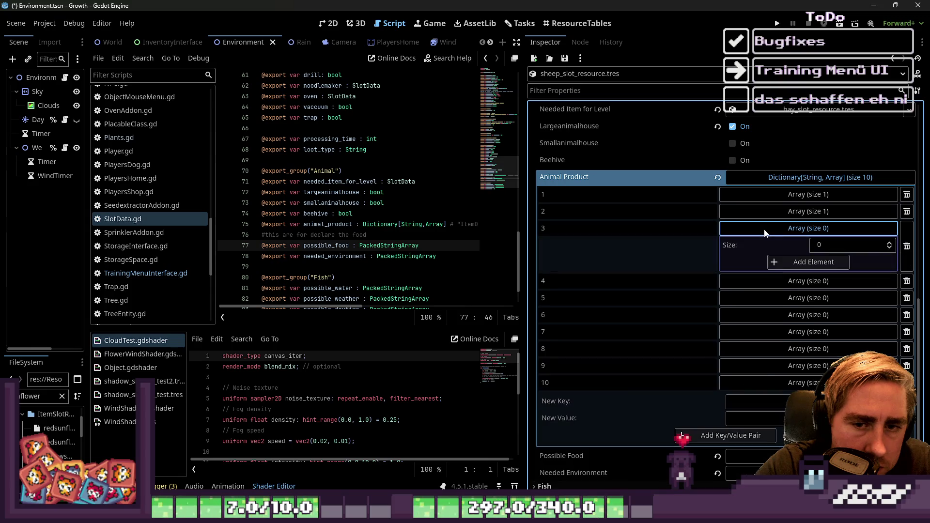
left_click(779, 264)
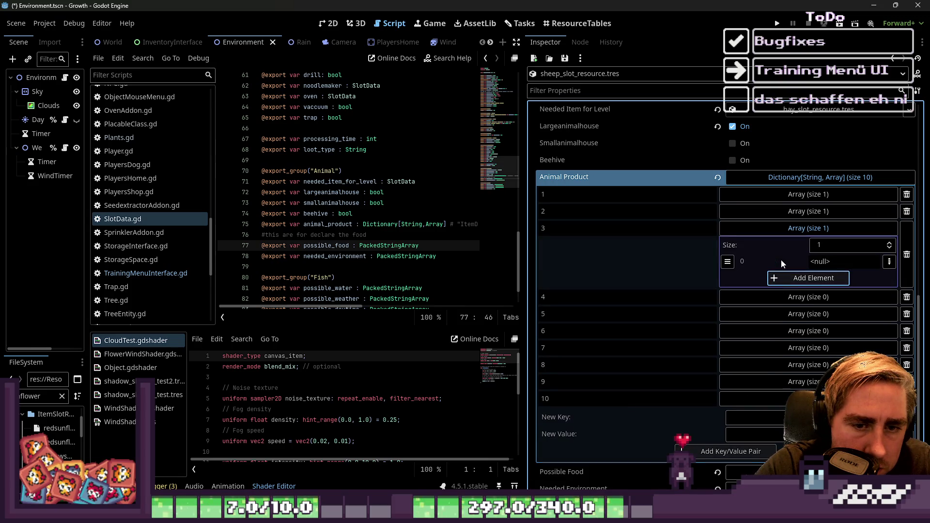
right_click(783, 262)
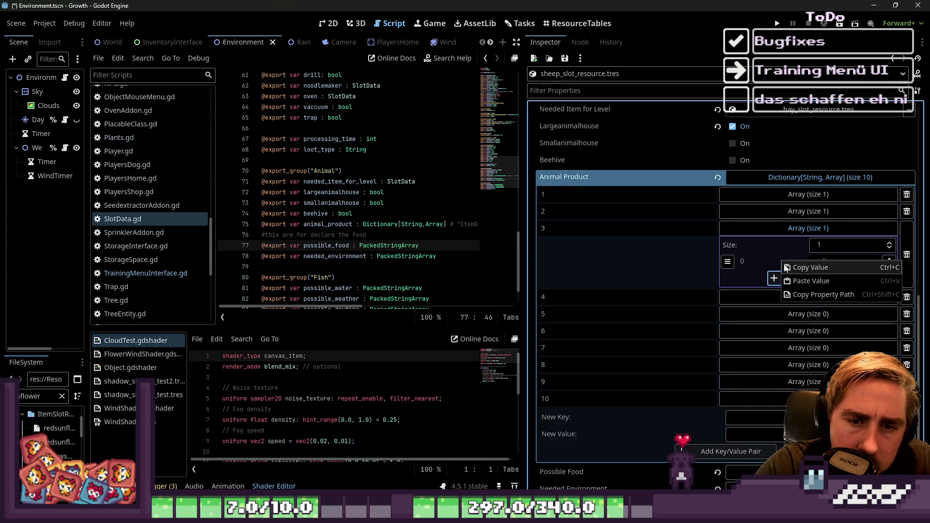
left_click(790, 280)
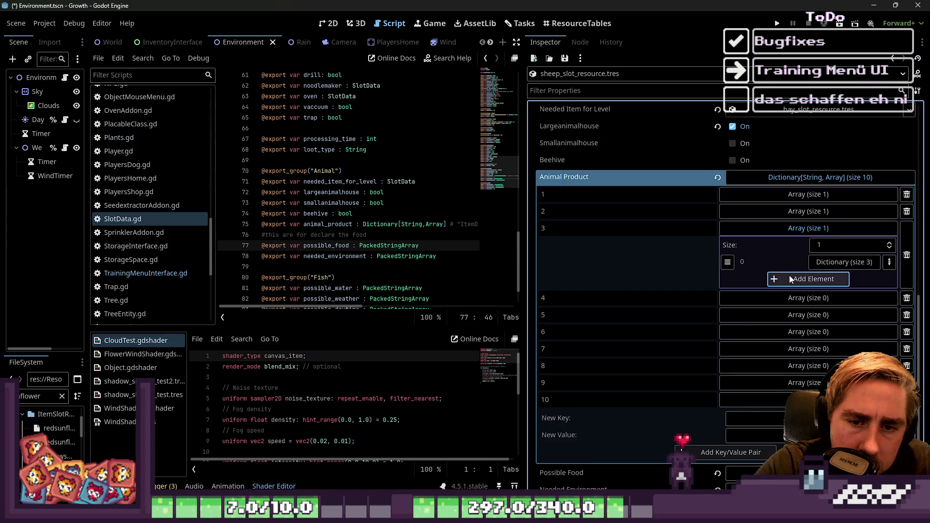
left_click(782, 228)
Step: Paste the drop dictionary as a new element into levels 10 and 9
scroll(785, 328, "down", 2)
left_click(785, 313)
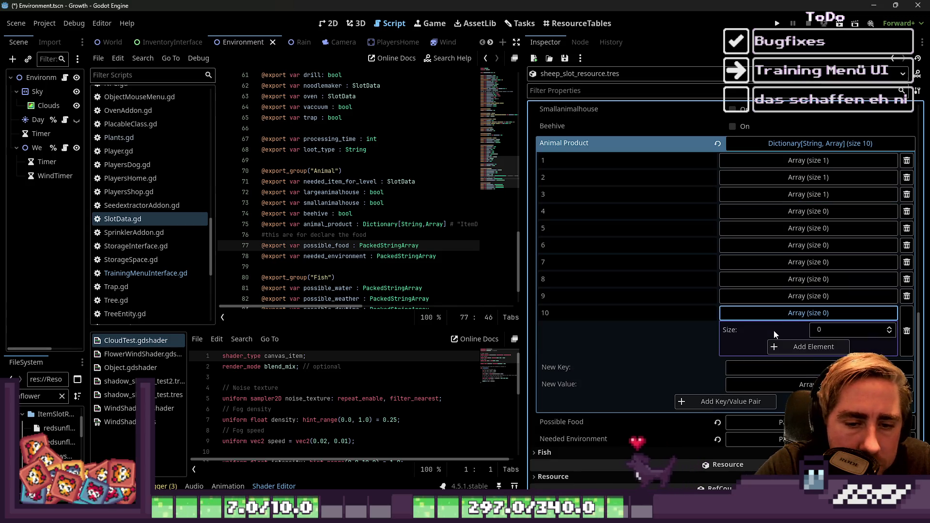
left_click(789, 348)
right_click(785, 347)
left_click(798, 364)
left_click(778, 297)
left_click(792, 330)
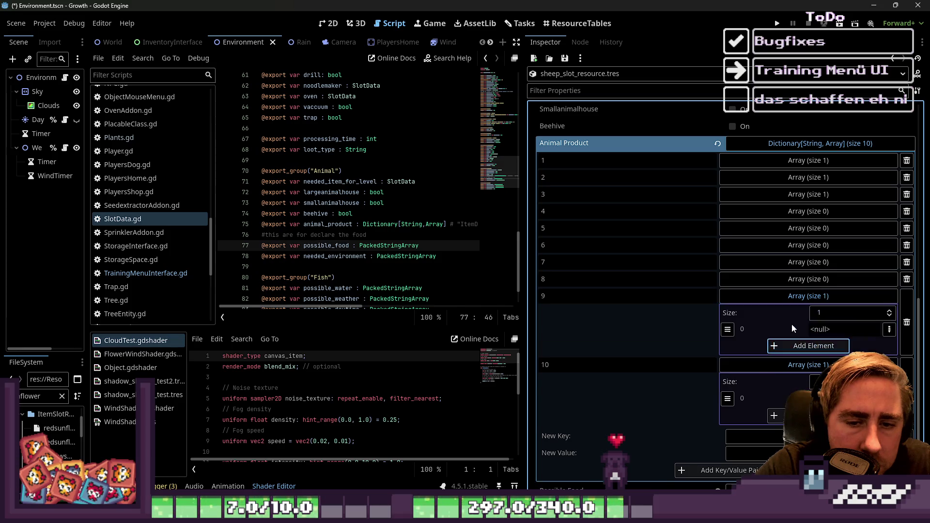
right_click(785, 332)
left_click(800, 354)
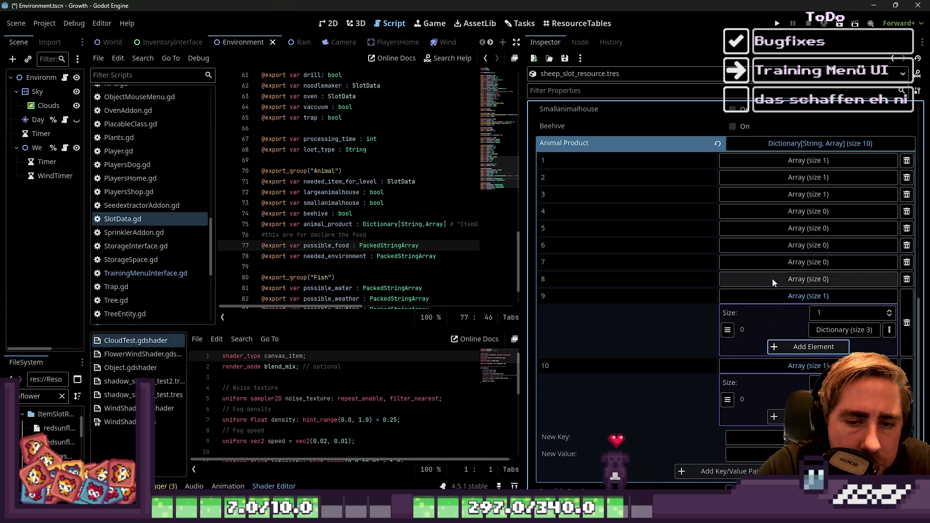
Step: Paste the drop dictionary into level 8 and add a second element there
left_click(772, 278)
left_click(779, 317)
right_click(779, 317)
left_click(800, 339)
left_click(775, 329)
right_click(772, 330)
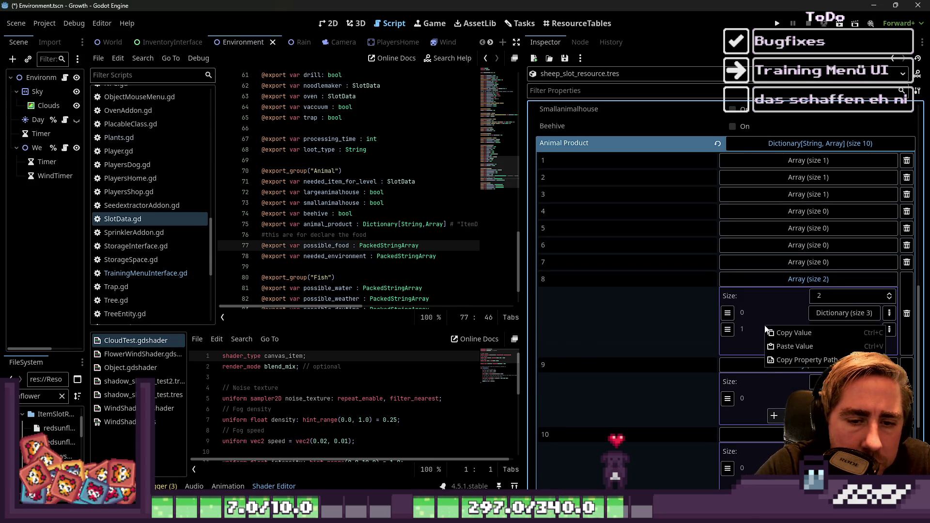
Step: Paste the drop dictionary as second entries for levels 8 and 9, and add a second element to level 10
left_click(795, 351)
scroll(770, 295, "down", 3)
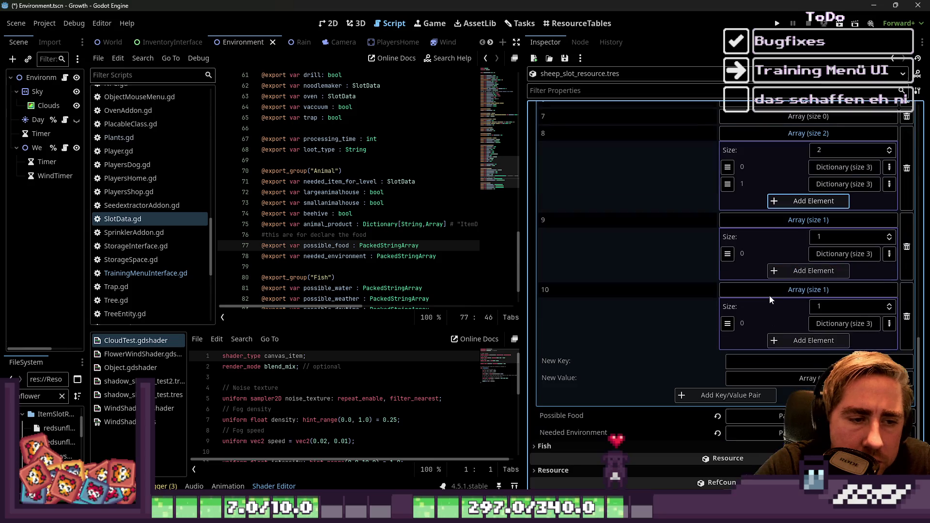
left_click(794, 271)
right_click(788, 276)
left_click(817, 296)
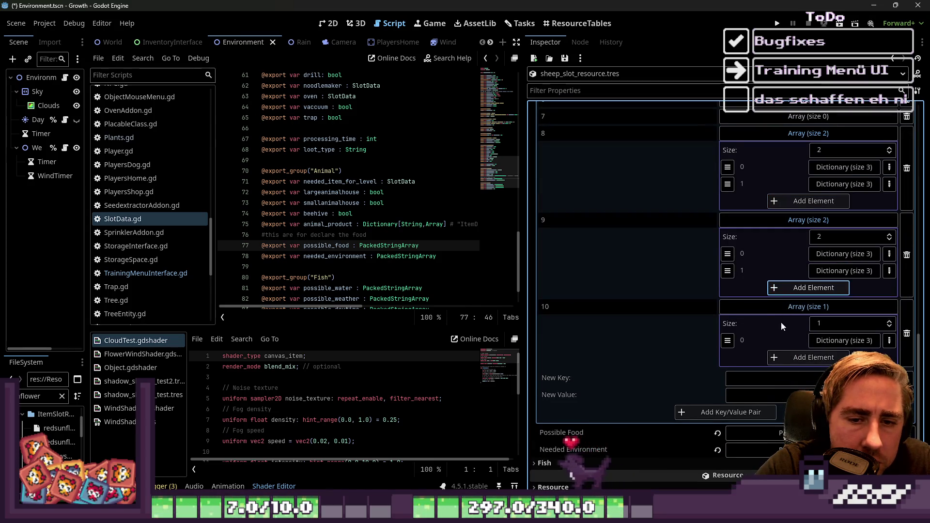
left_click(799, 357)
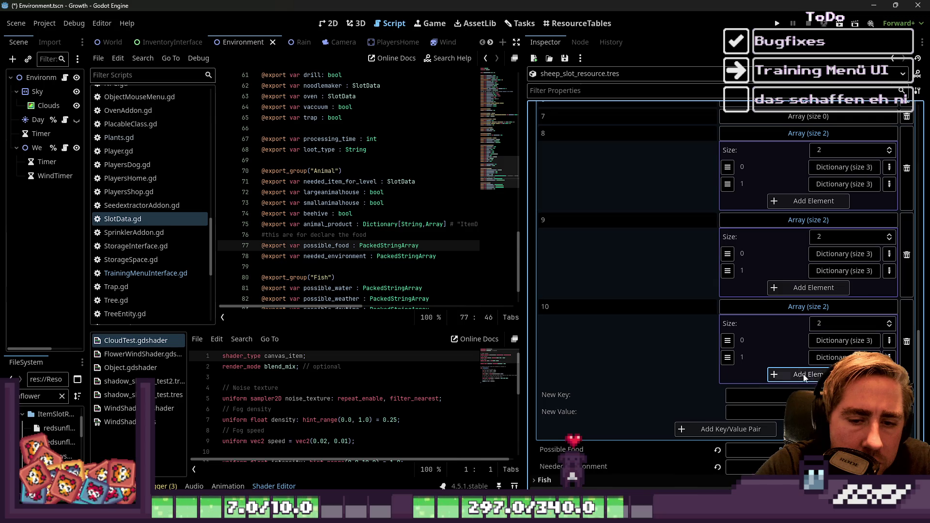
Step: Expand level 7's empty array and paste the product dictionary into a new element
scroll(787, 322, "up", 1)
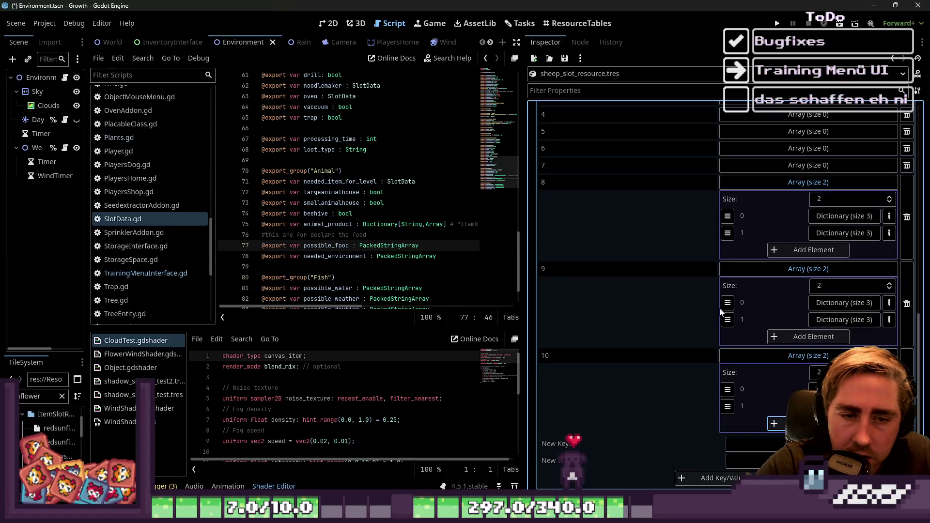
scroll(756, 307, "up", 2)
left_click(757, 262)
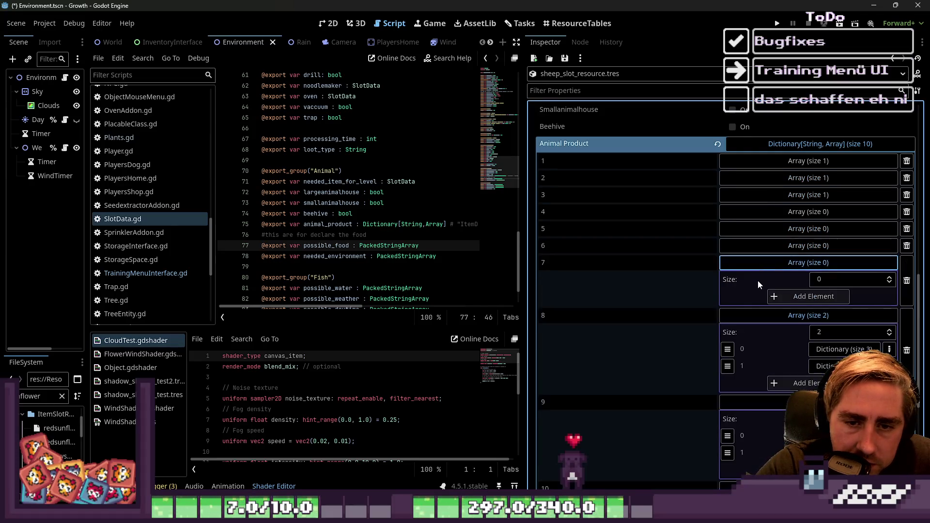
left_click(790, 291)
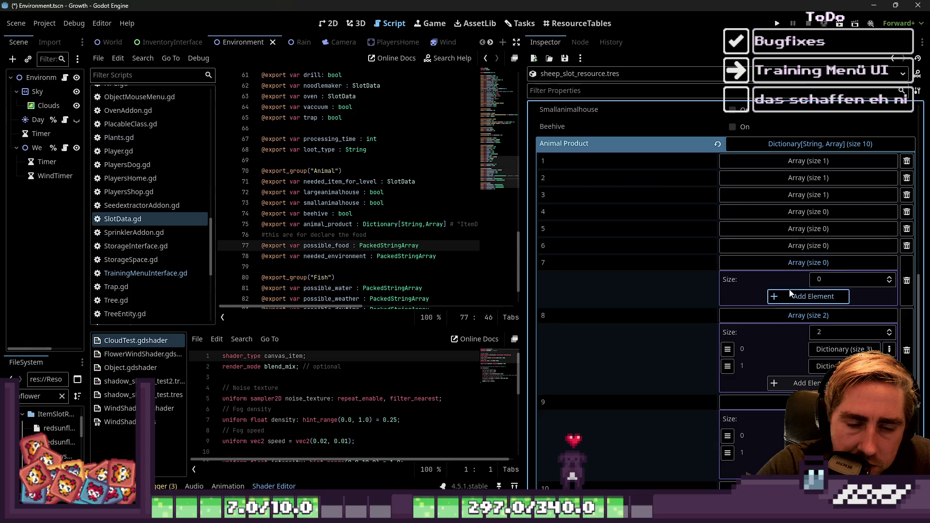
right_click(772, 292)
left_click(792, 313)
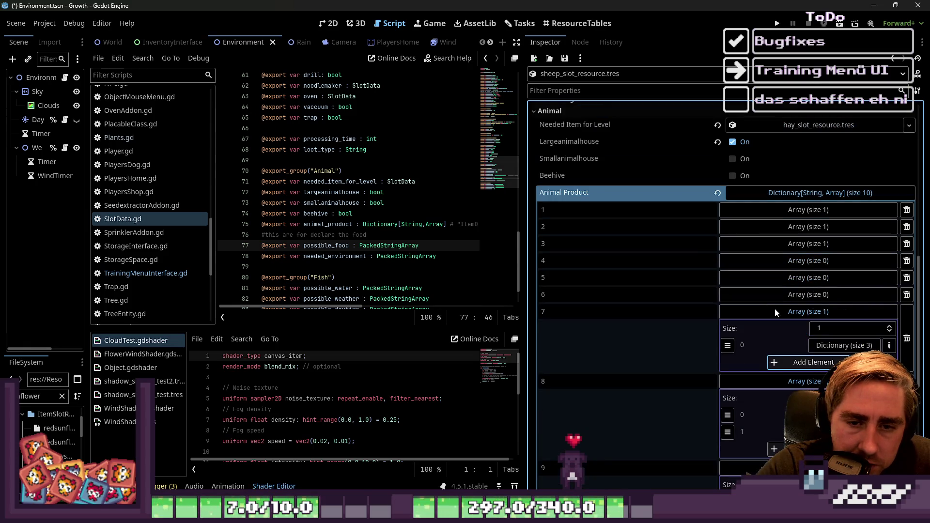
Step: Expand level 6 and paste the product dictionary into its first element
left_click(758, 295)
left_click(806, 329)
right_click(785, 329)
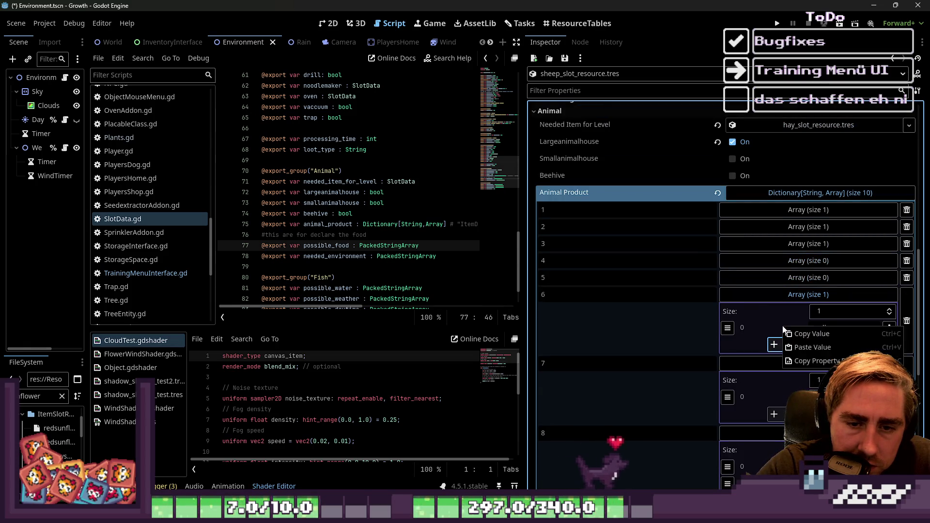
left_click(796, 348)
Step: Paste a second product dictionary into both level 7 and level 6
scroll(776, 310, "down", 2)
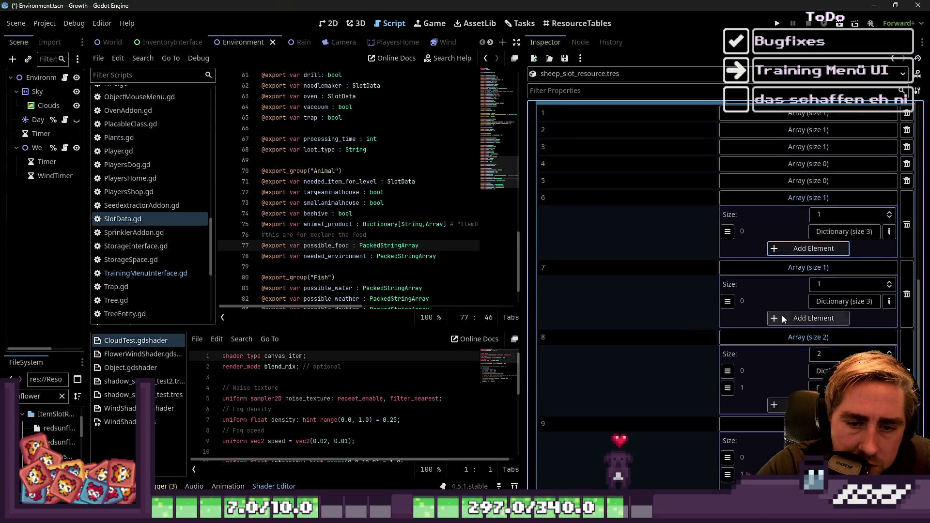
left_click(783, 316)
right_click(785, 321)
left_click(790, 338)
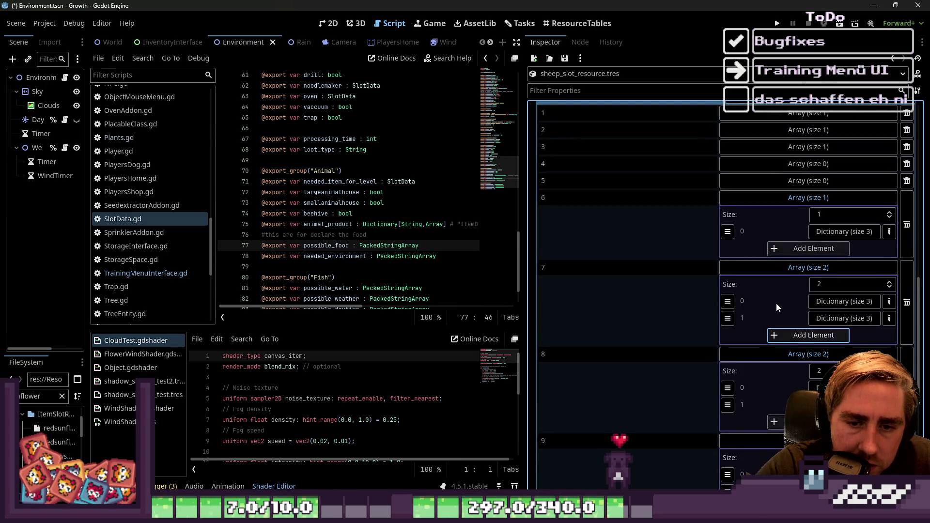
left_click(776, 249)
right_click(781, 254)
left_click(794, 270)
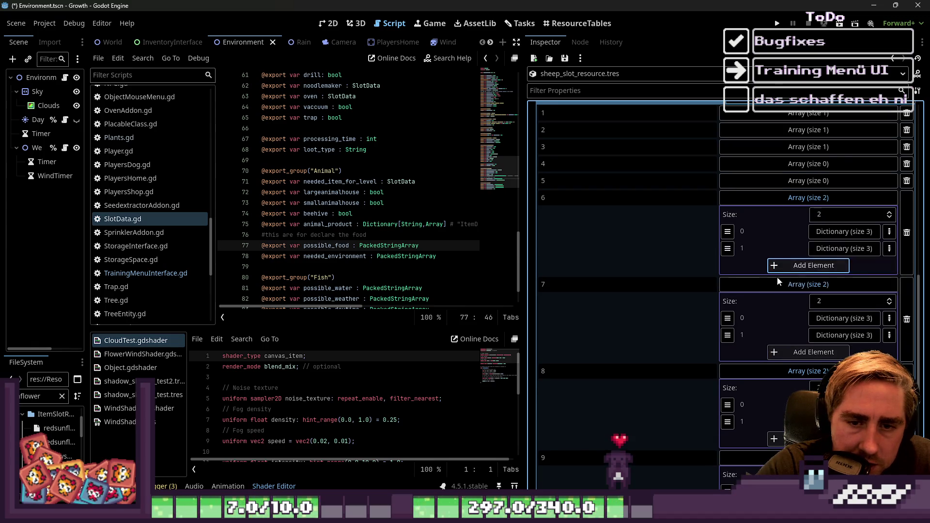
Step: Expand level 5 and paste the product dictionary into two new elements
scroll(764, 283, "up", 1)
scroll(764, 283, "up", 1)
left_click(766, 278)
left_click(780, 316)
left_click(780, 328)
right_click(776, 314)
left_click(782, 337)
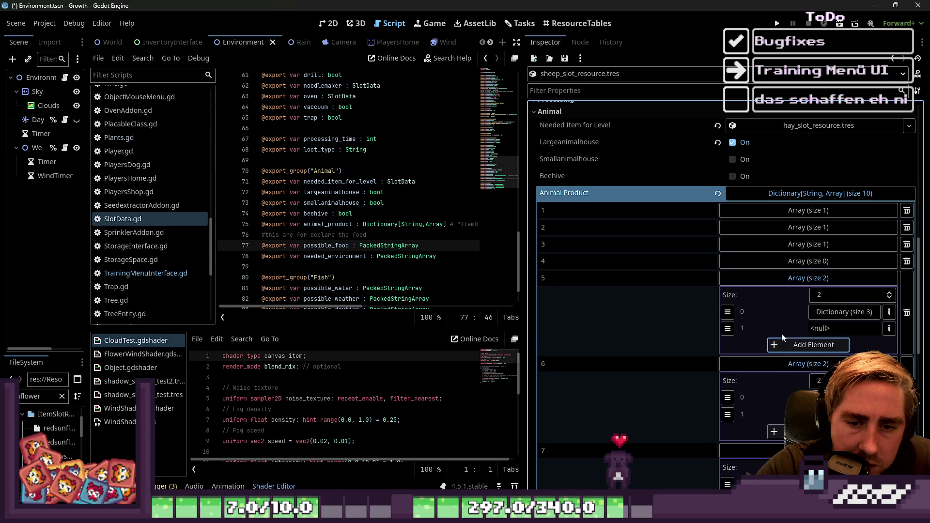
right_click(778, 330)
left_click(787, 353)
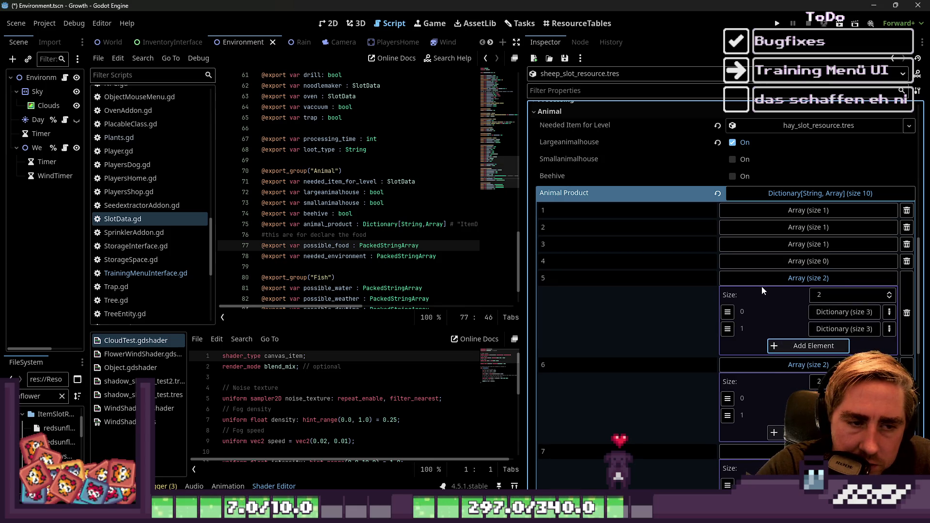
Step: Expand level 4 and paste the product dictionary into two new elements
left_click(766, 266)
left_click(794, 295)
right_click(778, 295)
left_click(785, 318)
left_click(785, 310)
right_click(785, 311)
left_click(787, 334)
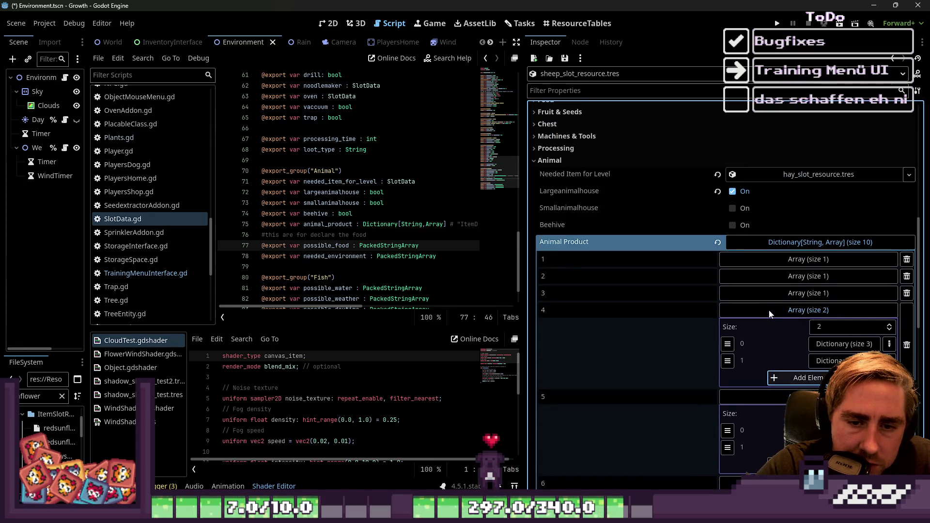
Step: Add elements to level 3, paste the dictionary, and remove the empty third element
left_click(773, 294)
left_click(802, 344)
left_click(802, 360)
left_click(807, 362)
right_click(795, 360)
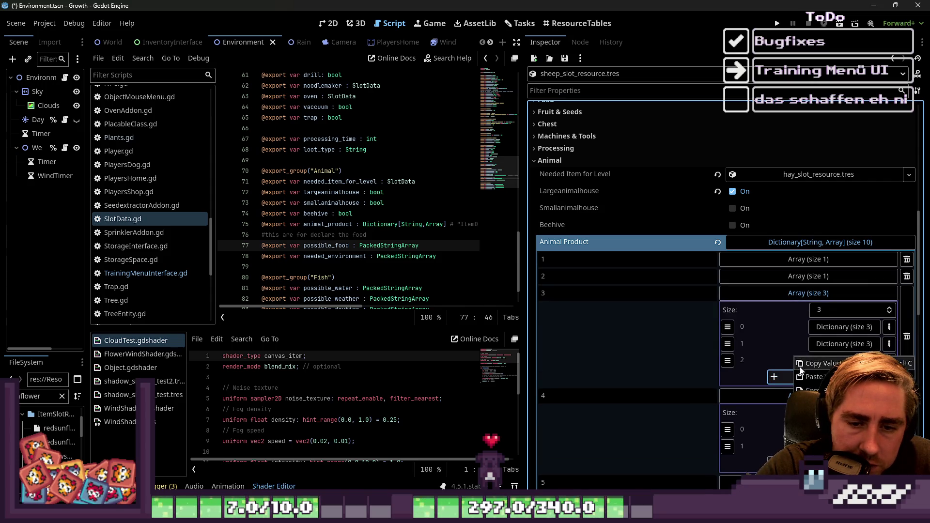
left_click(781, 349)
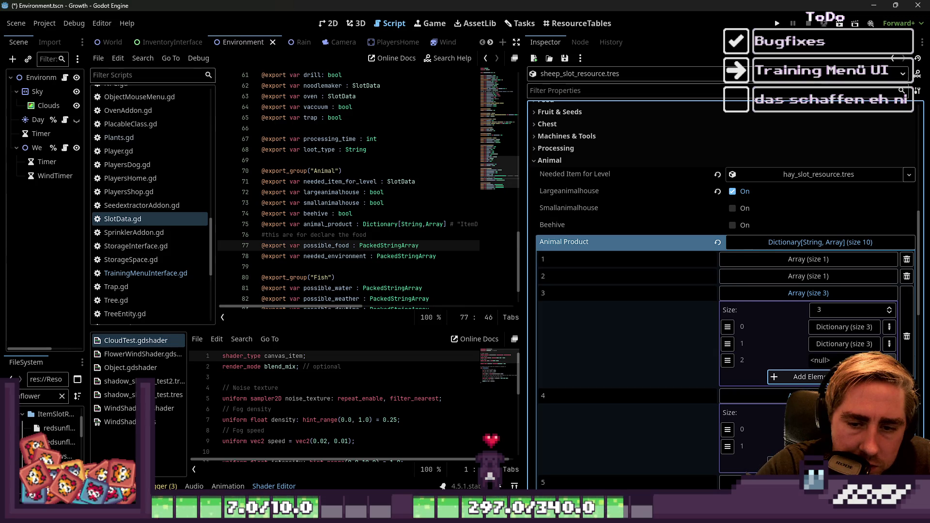
left_click(890, 360)
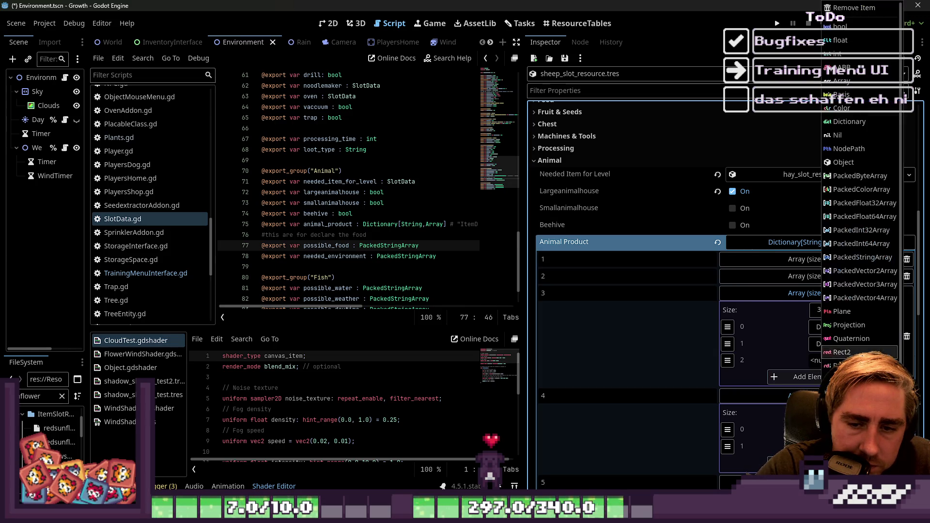
left_click(863, 375)
Step: Remove level 3's second element so it holds one product dictionary
scroll(794, 348, "down", 1)
scroll(795, 347, "down", 1)
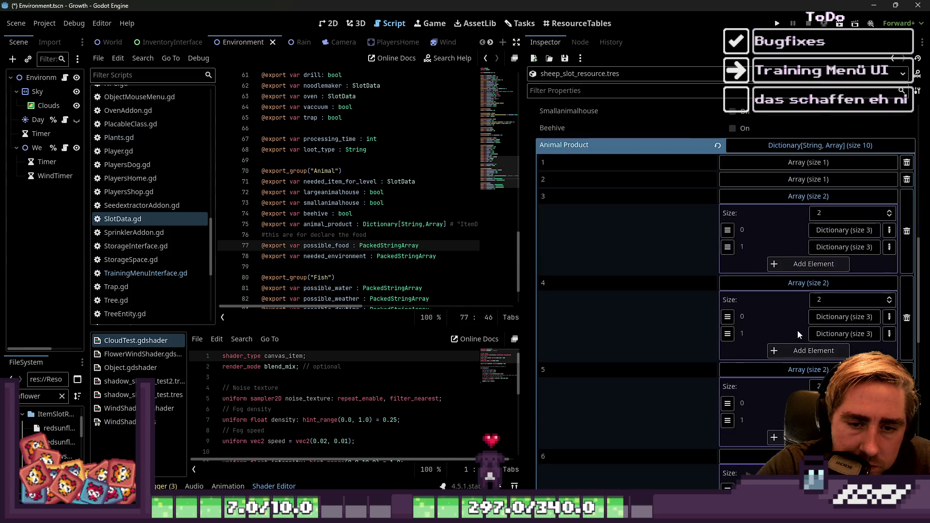
scroll(788, 320, "up", 1)
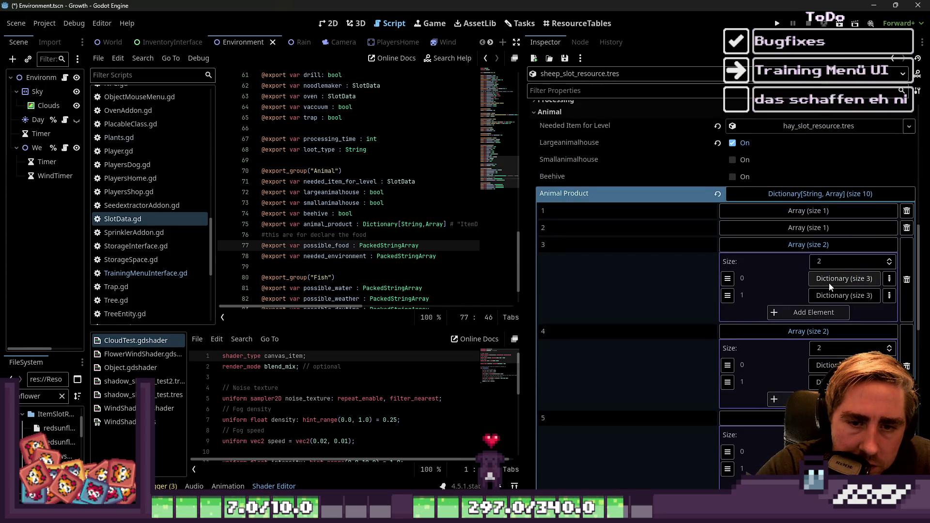
left_click(891, 296)
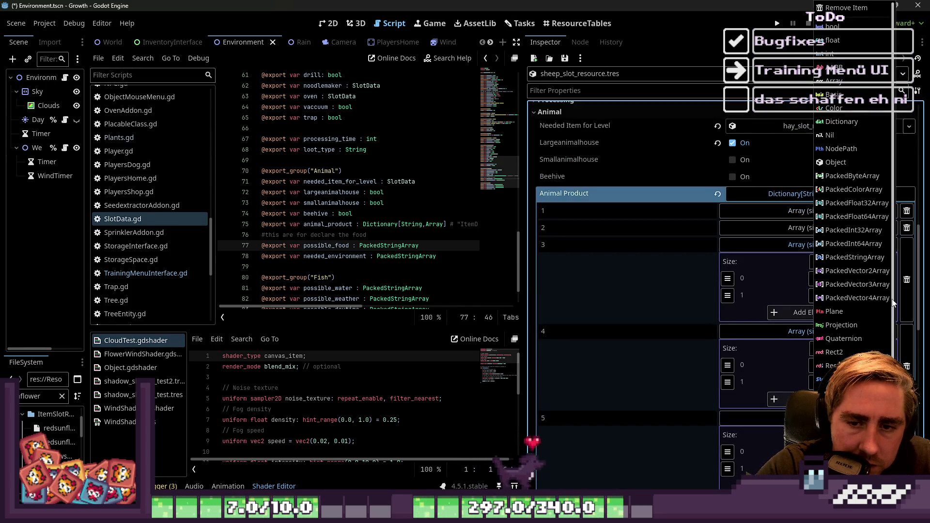
left_click(865, 11)
left_click(790, 245)
left_click(790, 245)
Step: Expand levels 2 and 1 and add a second, empty element to level 1's list
left_click(793, 228)
left_click(795, 213)
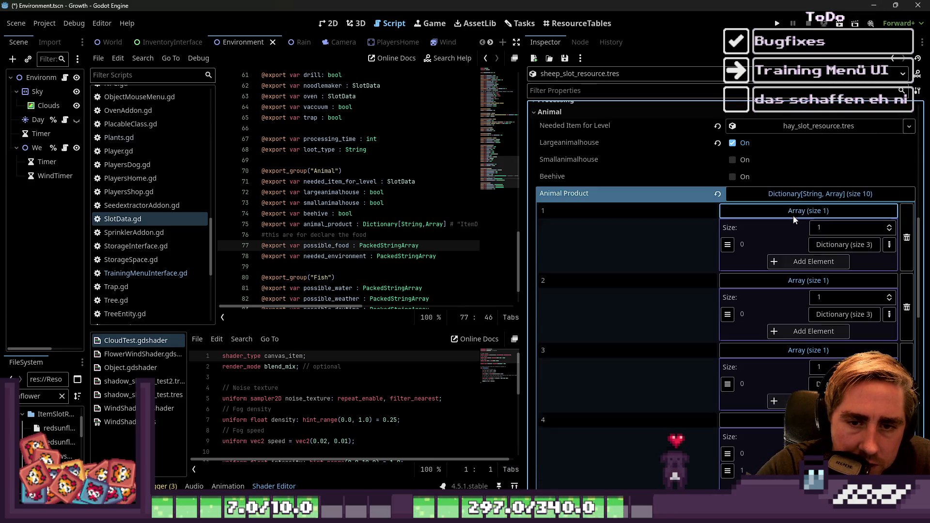
left_click(795, 262)
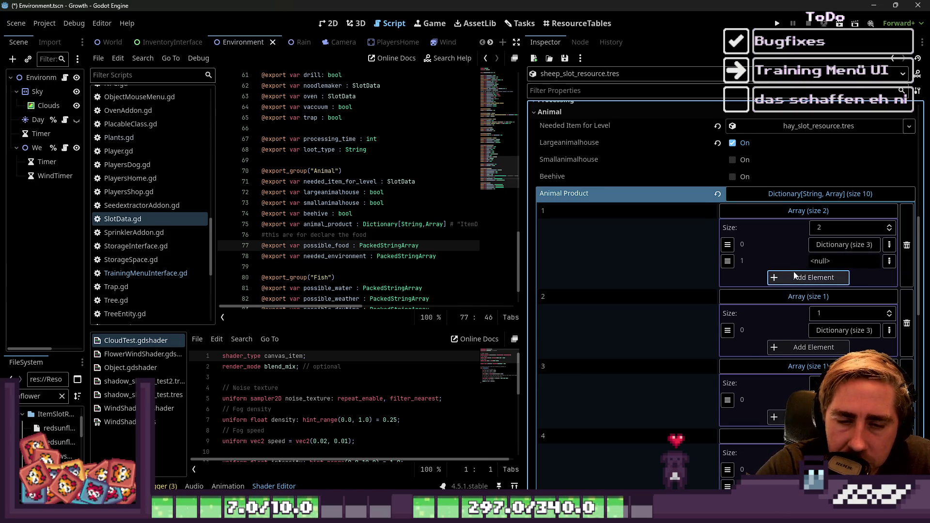
right_click(799, 259)
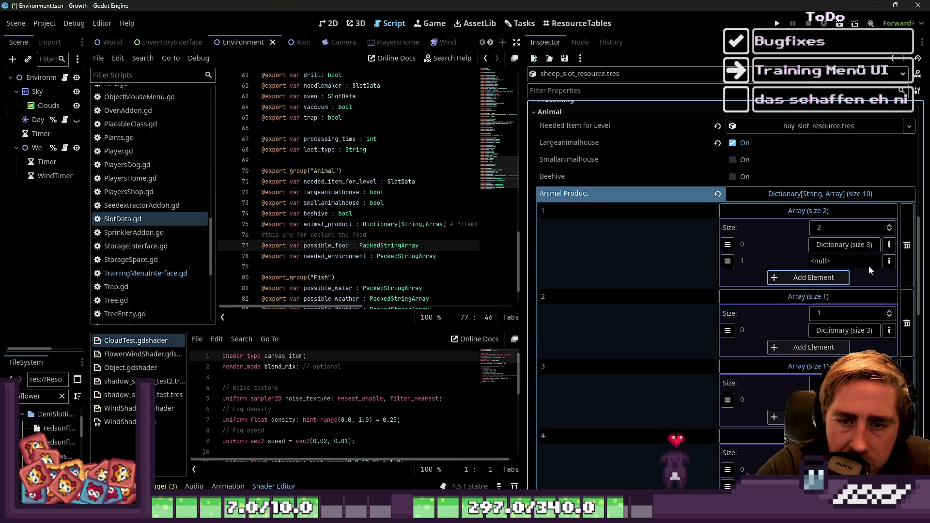
Step: Remove level 1's empty extra element and check its remaining product dictionary
left_click(889, 261)
left_click(852, 383)
left_click(828, 246)
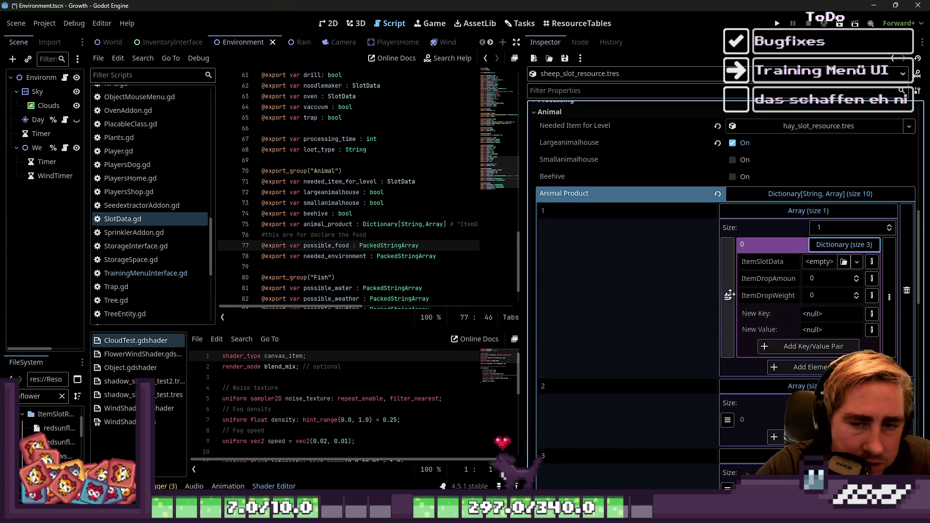
Step: Narrow the Inspector, copy the whole Animal Product dictionary, and show the Tasks board
left_click_drag(524, 232, 622, 233)
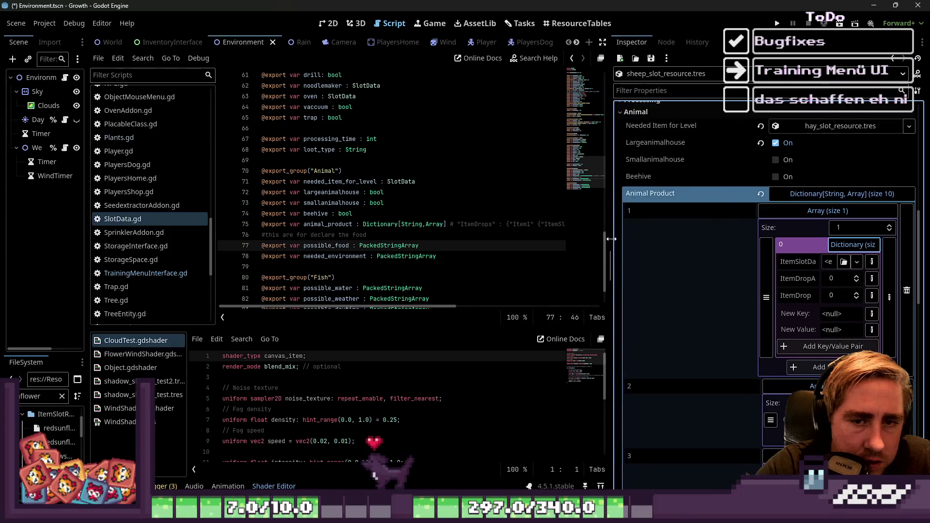
left_click(824, 193)
right_click(746, 372)
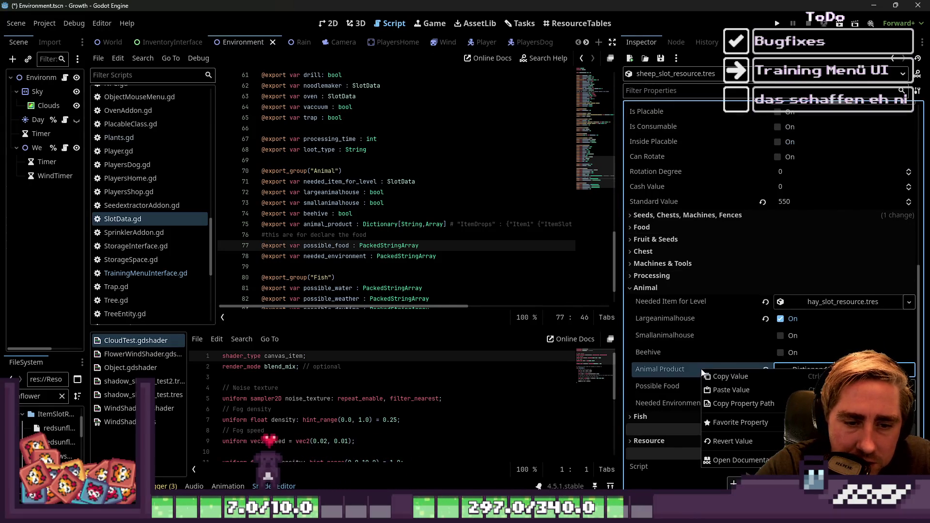
left_click(715, 379)
left_click(520, 23)
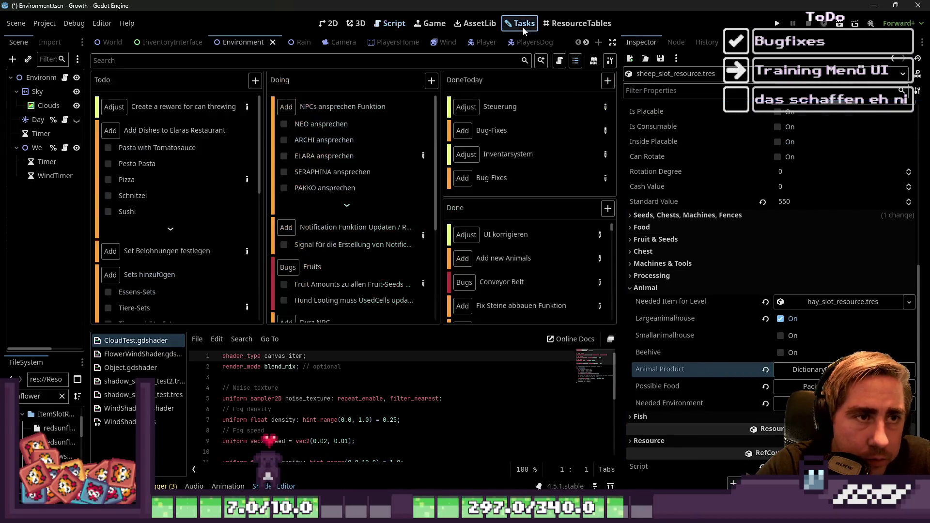
Step: Open the item resource table sorted by Item Type and widen the grid
left_click(561, 20)
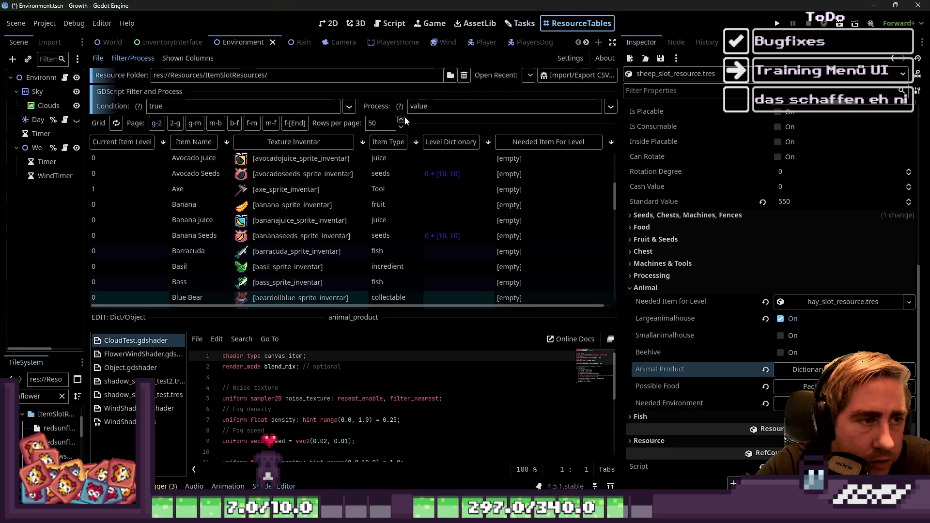
left_click(406, 142)
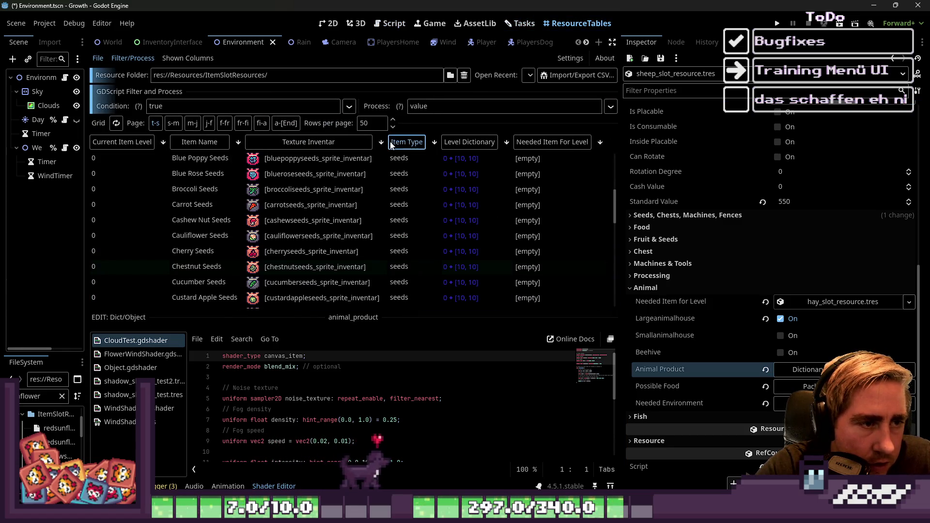
scroll(431, 189, "down", 8)
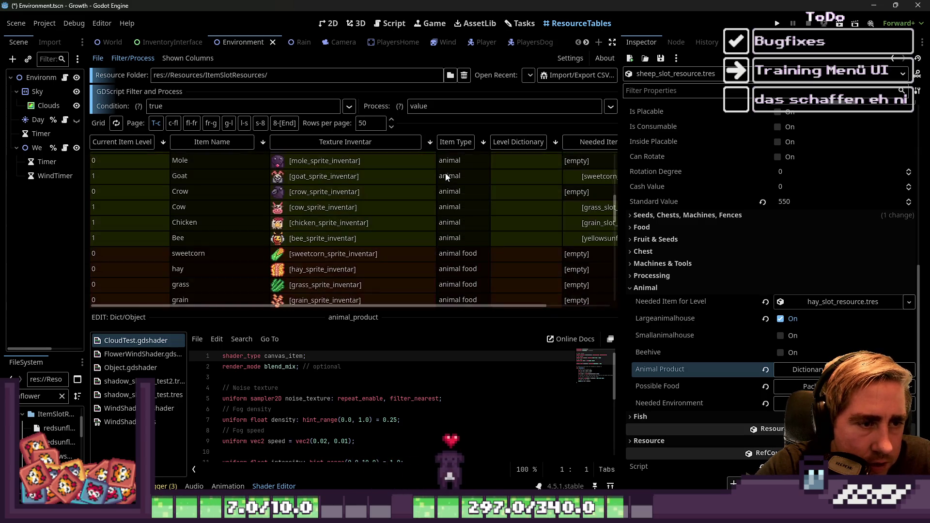
left_click_drag(623, 223, 732, 223)
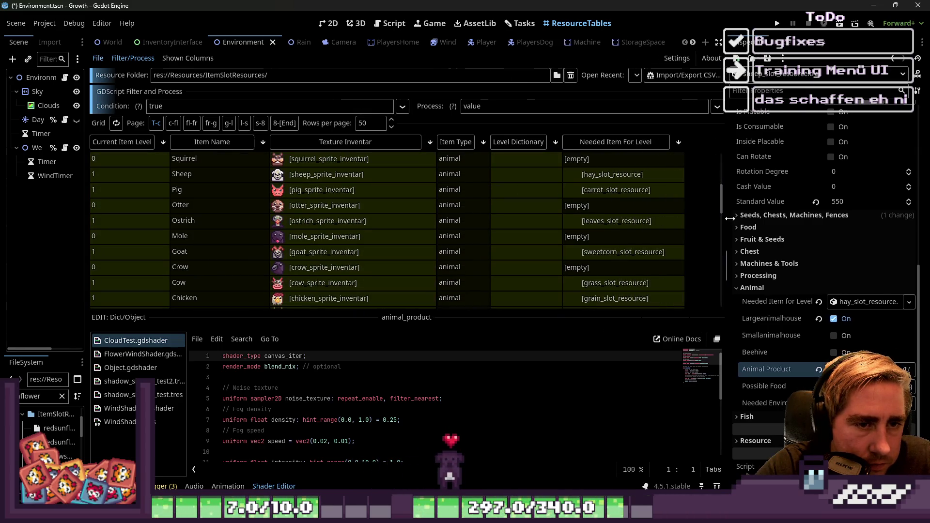
scroll(478, 208, "up", 2)
scroll(478, 210, "down", 1)
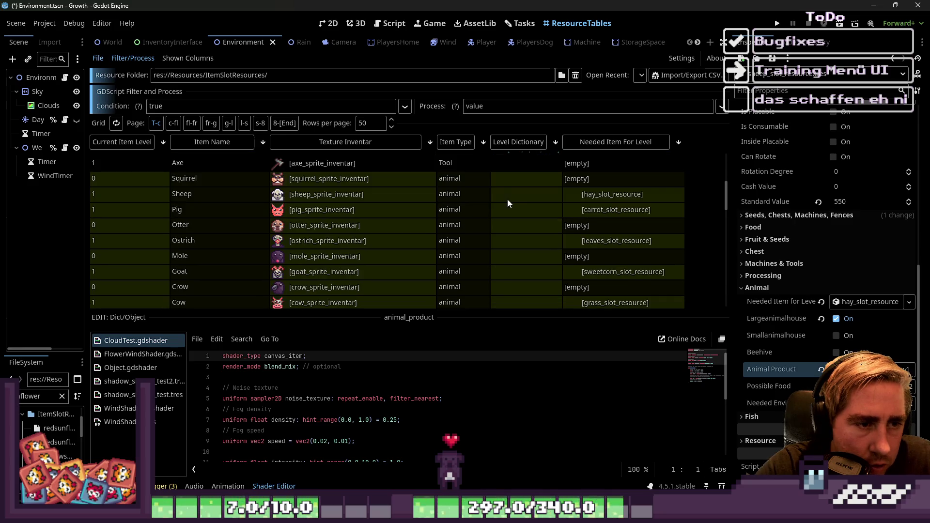
Step: Select the Ostrich, Goat, Cow, Chicken and Bee rows and paste the copied Animal Product dictionary
left_click(532, 210)
scroll(531, 215, "down", 1)
left_click(532, 221, "ctrl")
left_click(533, 253, "ctrl")
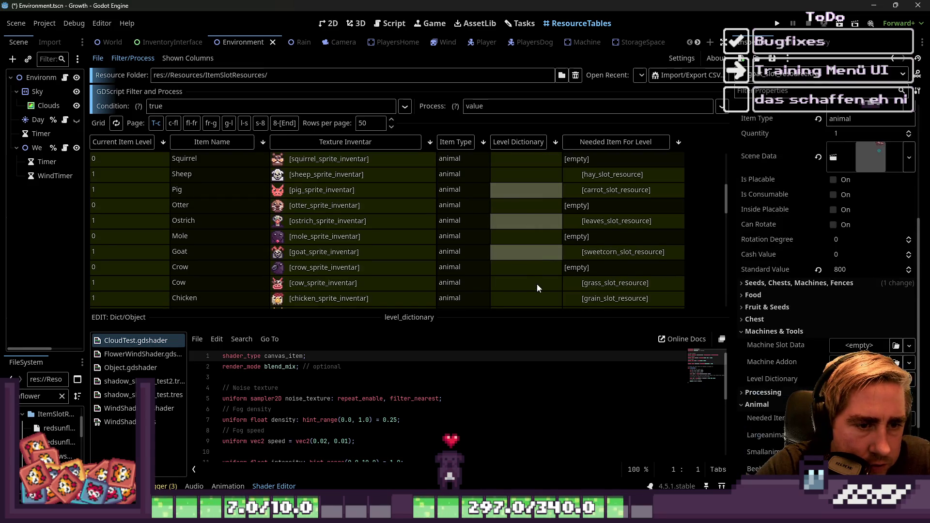
left_click(537, 284, "ctrl")
scroll(537, 216, "down", 3)
left_click(533, 237, "ctrl")
left_click(534, 250, "ctrl")
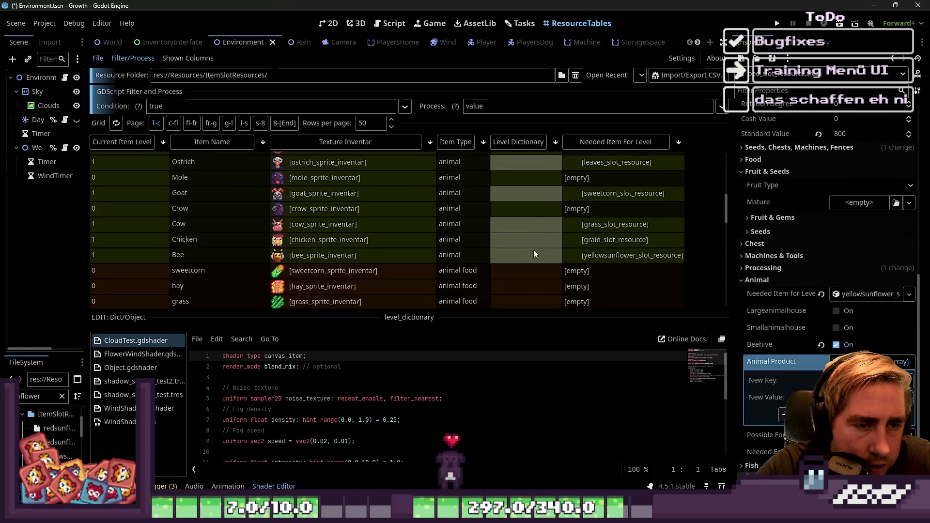
scroll(821, 324, "down", 2)
right_click(803, 317)
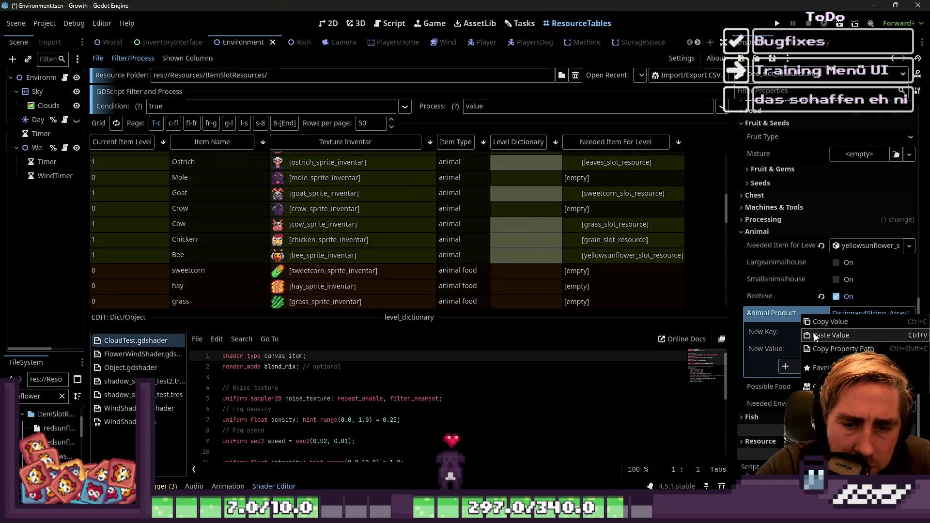
left_click(815, 335)
Step: Reselect only the Sheep row and widen its properties area
scroll(823, 371, "down", 4)
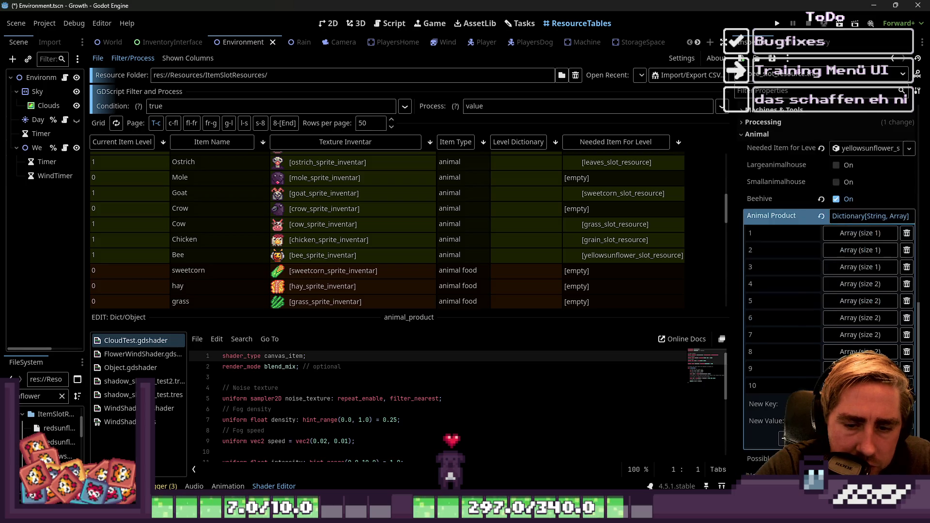
left_click(845, 219)
scroll(563, 237, "up", 5)
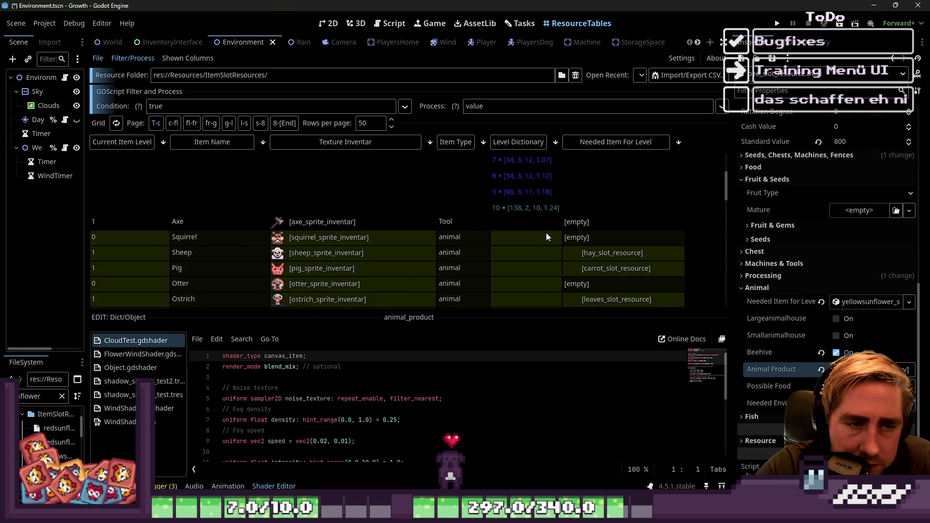
left_click(544, 234)
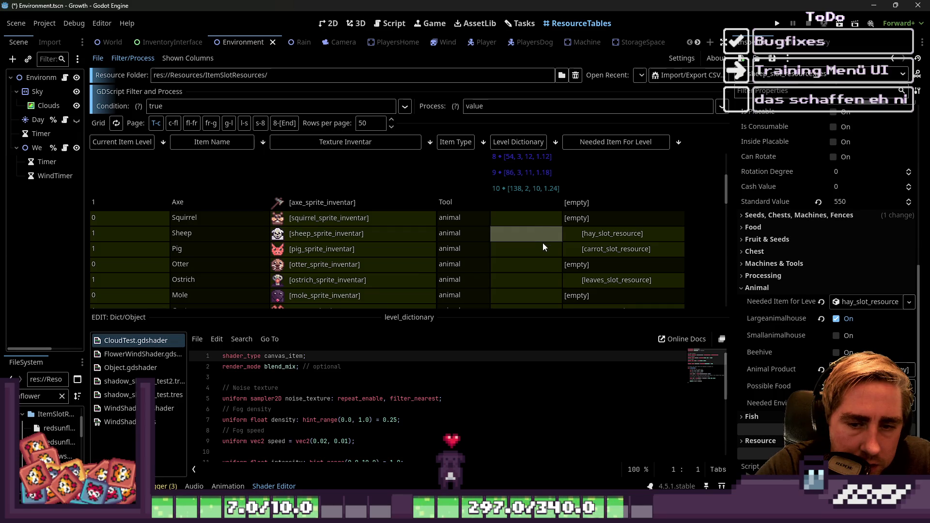
left_click(538, 247, "shift")
scroll(510, 210, "down", 1)
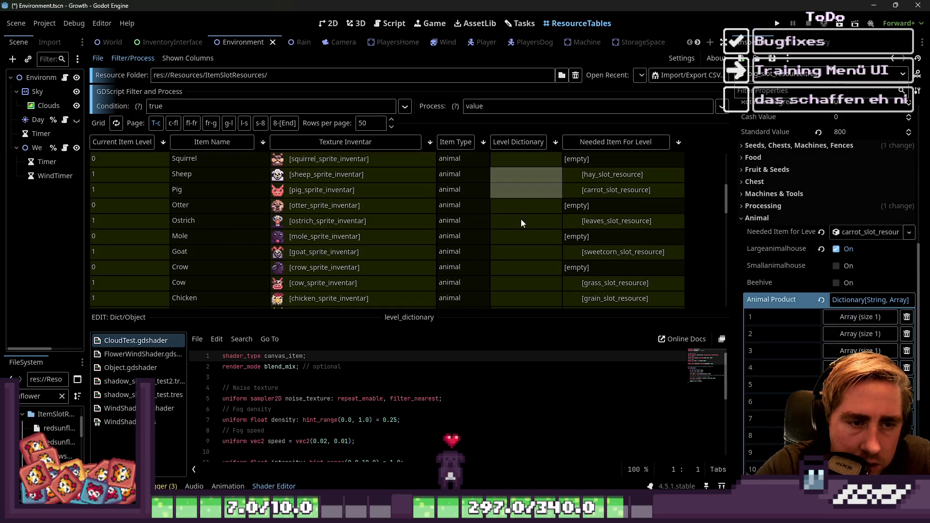
left_click(523, 222, "ctrl")
left_click(531, 252, "ctrl")
left_click(534, 172)
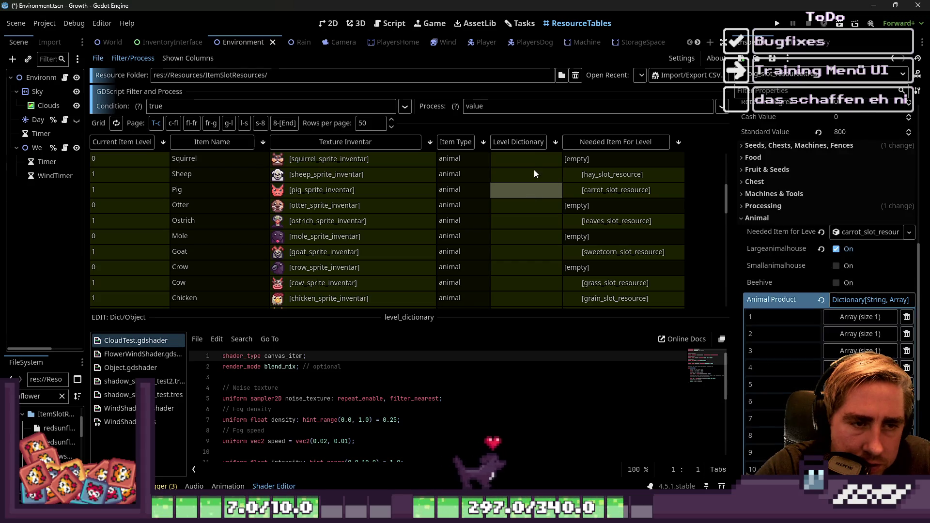
left_click_drag(727, 265, 608, 264)
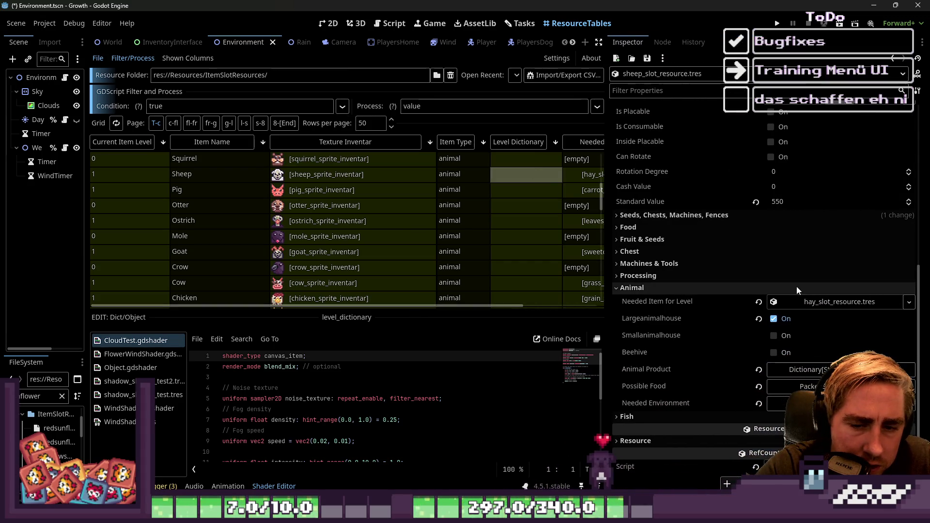
Step: Set level 1's product entry to drop amount 1 with a drop value of 100
left_click(841, 370)
scroll(867, 319, "down", 3)
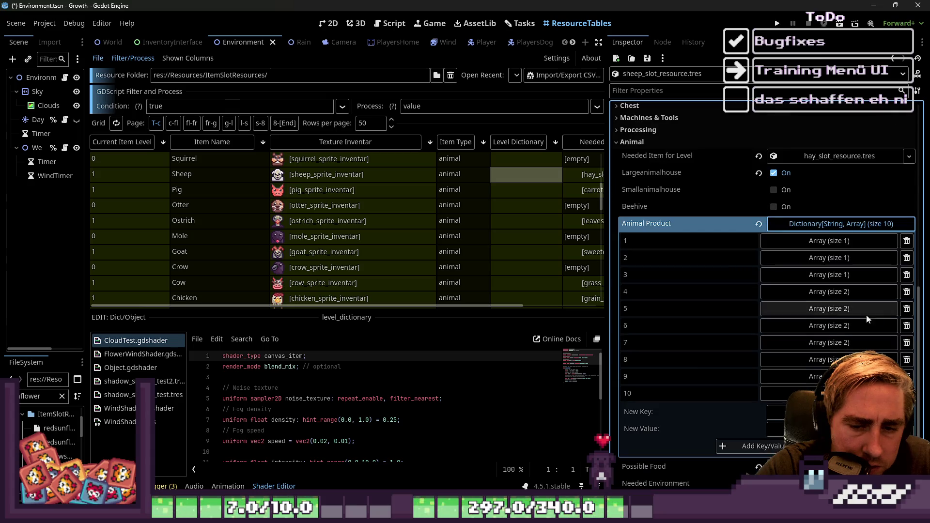
left_click(815, 241)
left_click(845, 279)
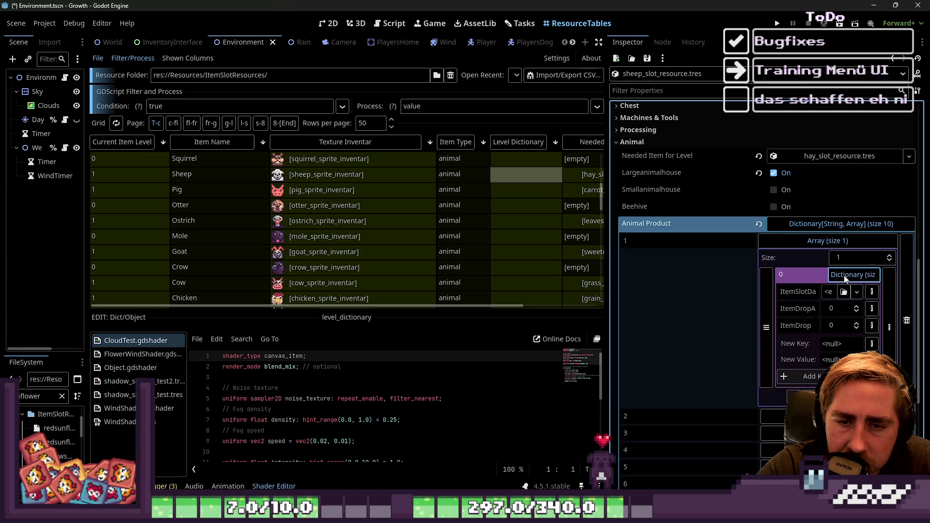
left_click(843, 322)
type("100")
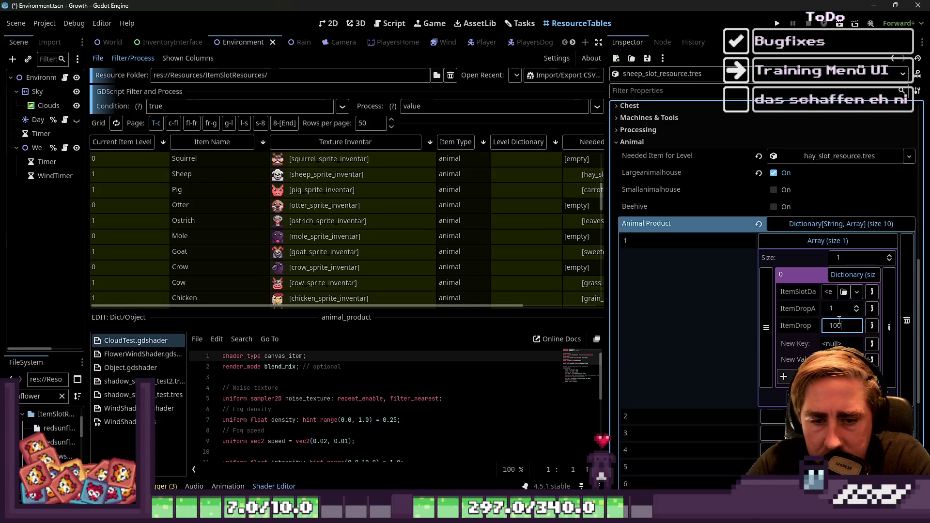
key("Return")
left_click(845, 280)
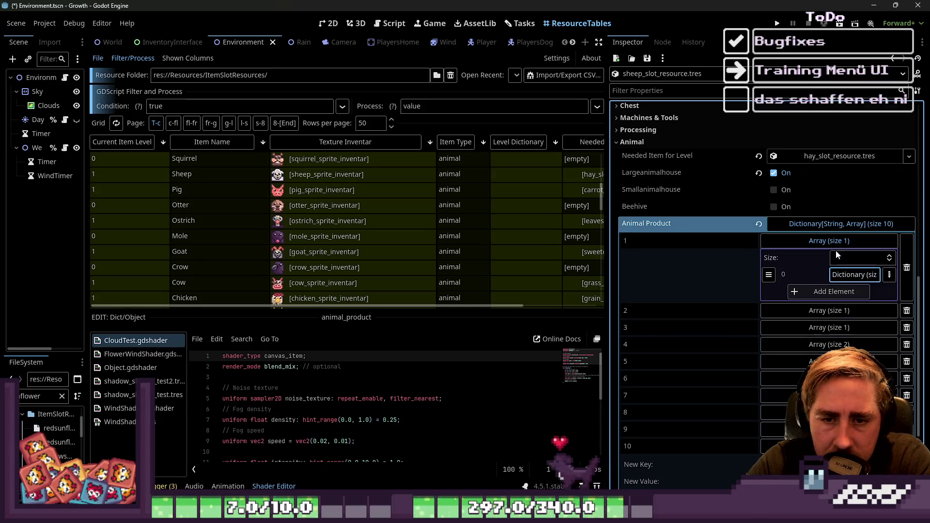
Step: Edit level 2's drop amount and set level 3's drop amount to 3
left_click(837, 244)
left_click(837, 258)
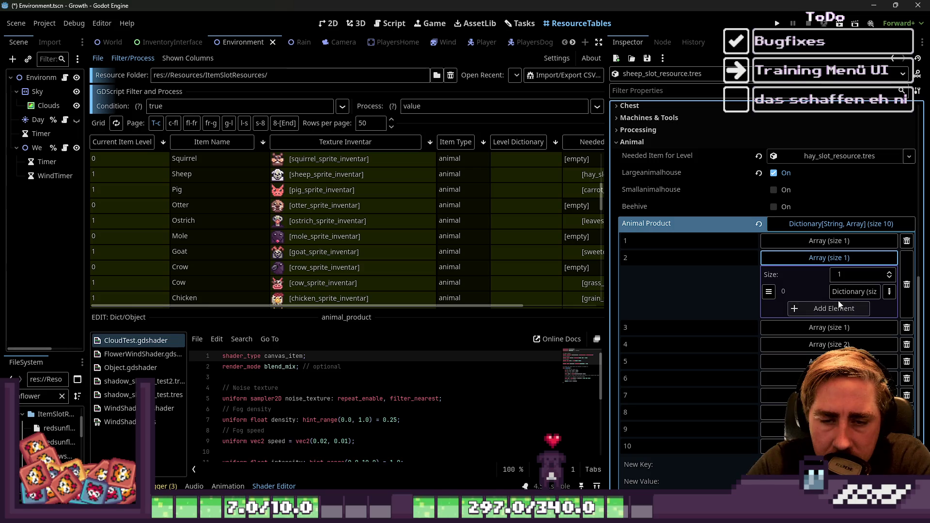
left_click(839, 295)
left_click(839, 327)
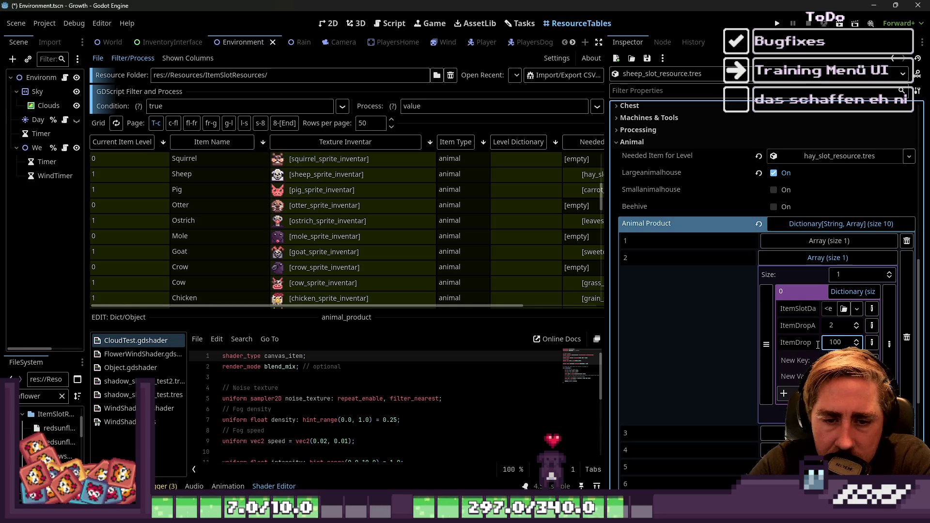
left_click(831, 258)
left_click(829, 275)
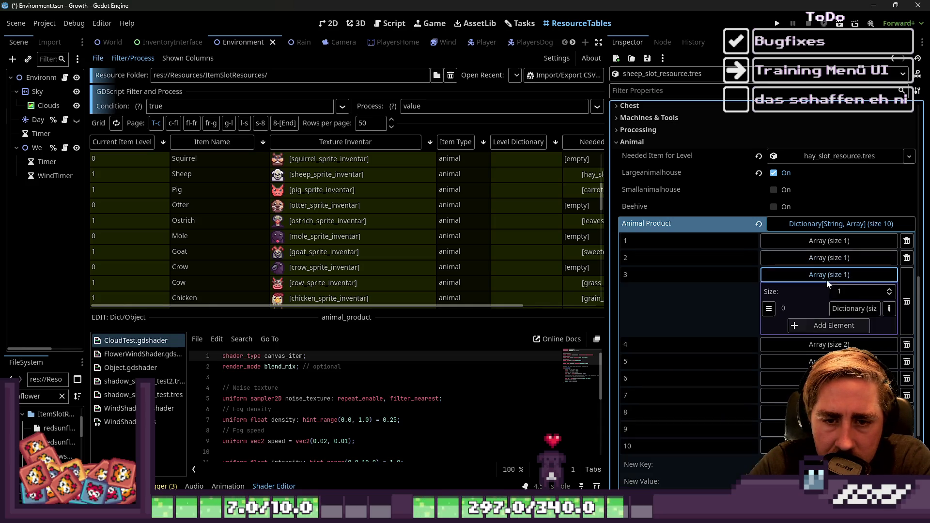
left_click(843, 310)
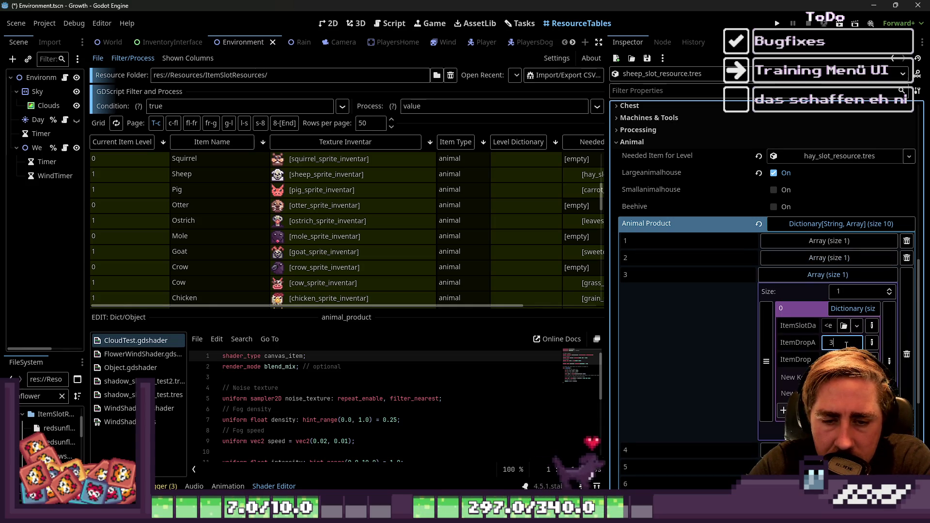
type("3")
key("Return")
Step: Inspect both level 4 product entries and expand level 5's product list
left_click(838, 275)
left_click(830, 293)
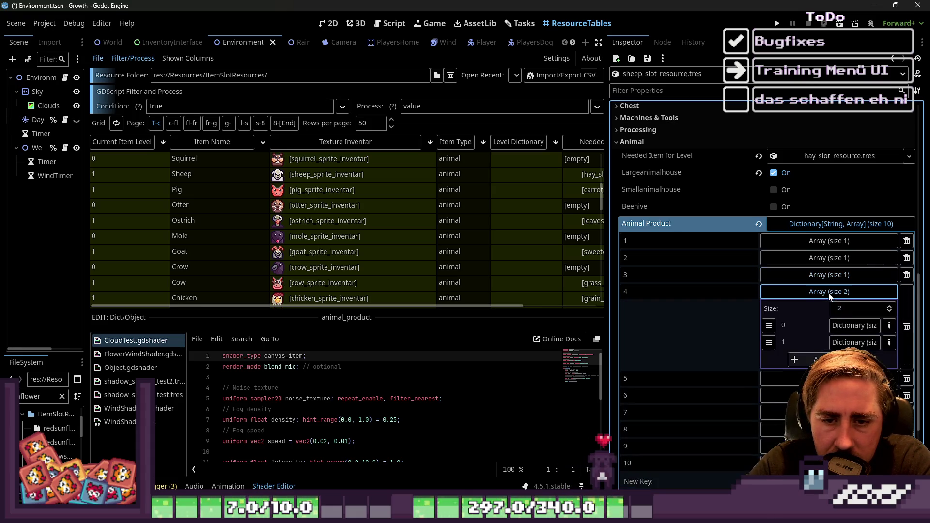
left_click(841, 328)
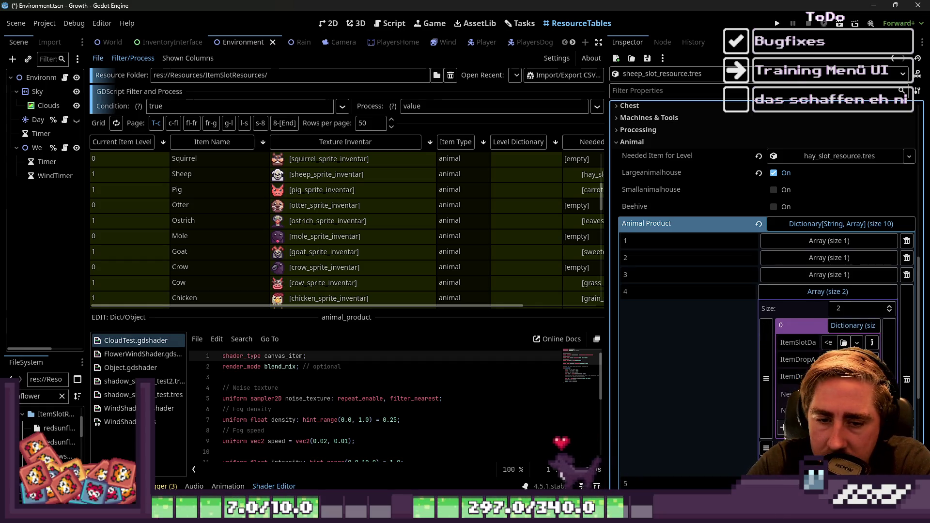
left_click(830, 295)
left_click(829, 301)
left_click(853, 326)
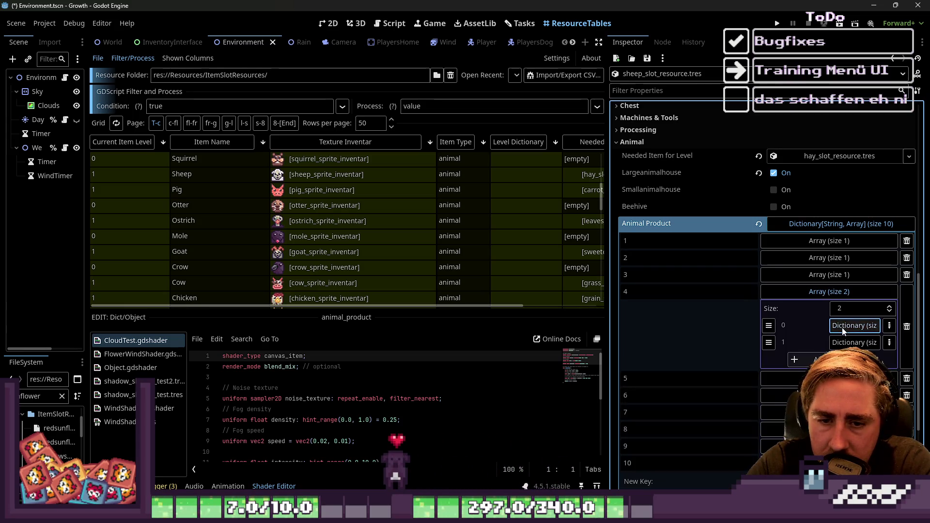
left_click(853, 343)
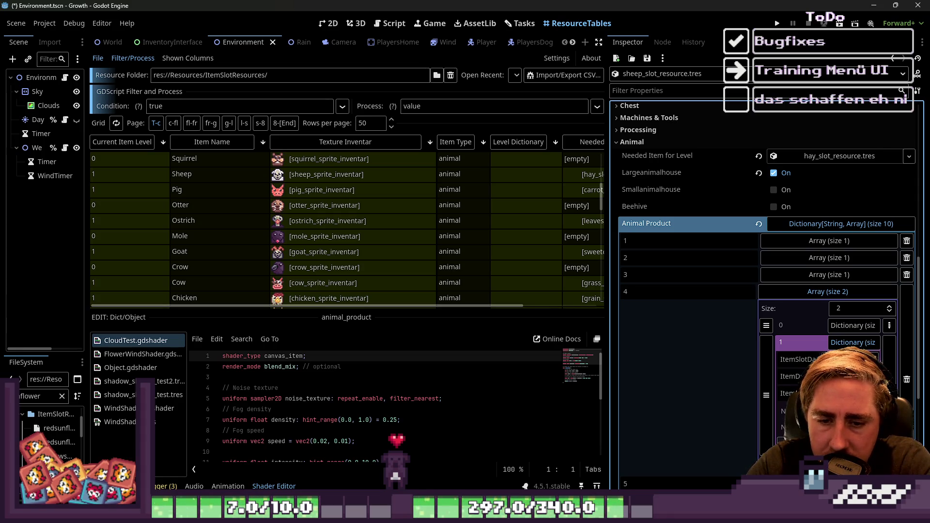
left_click(824, 292)
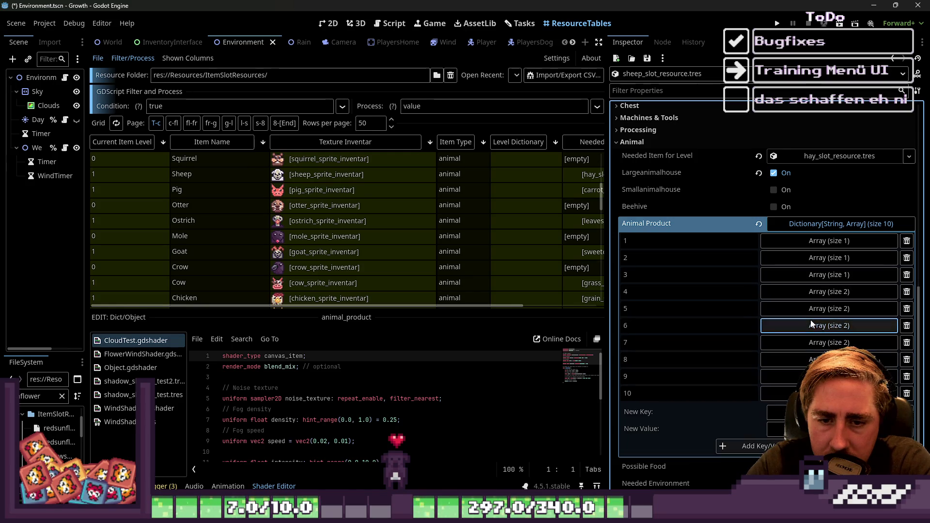
left_click(821, 309)
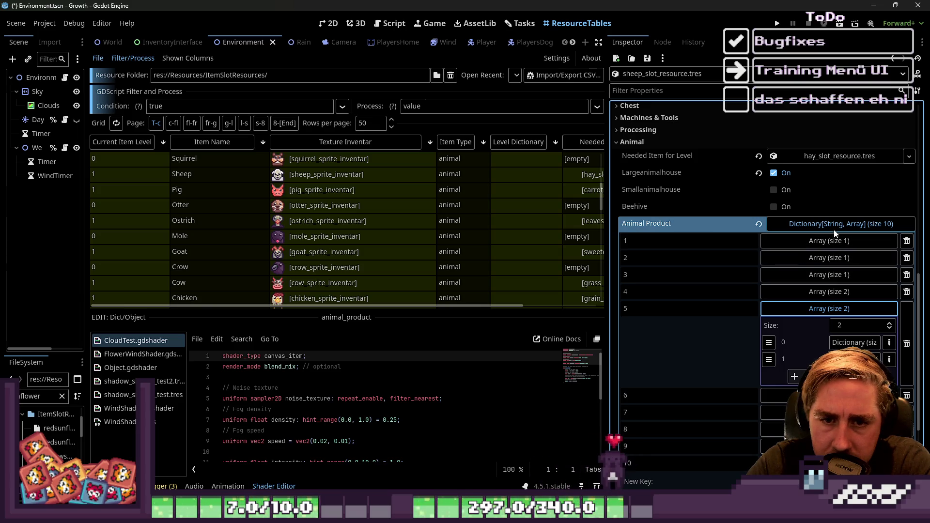
right_click(670, 225)
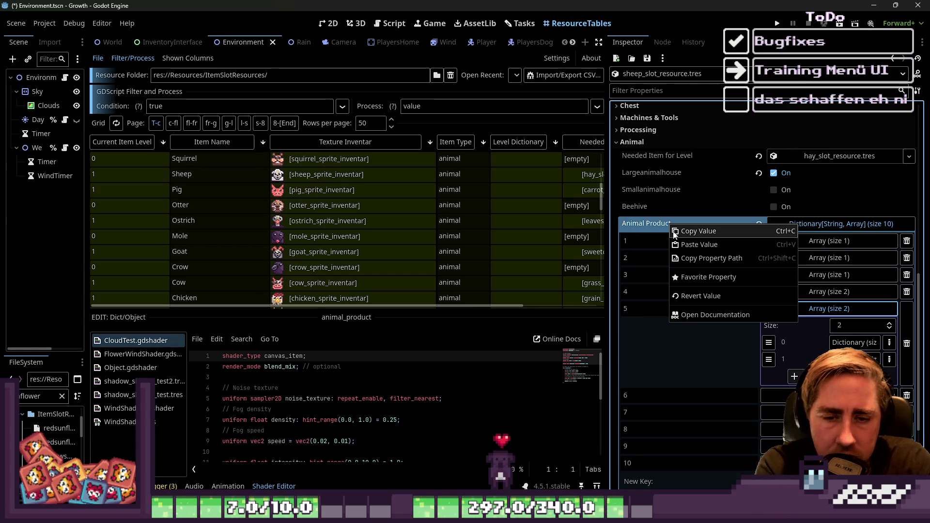
Step: Review the sheep's level 5 product list and its first and second drop entries
left_click(852, 314)
left_click(851, 314)
left_click(851, 315)
left_click(853, 342)
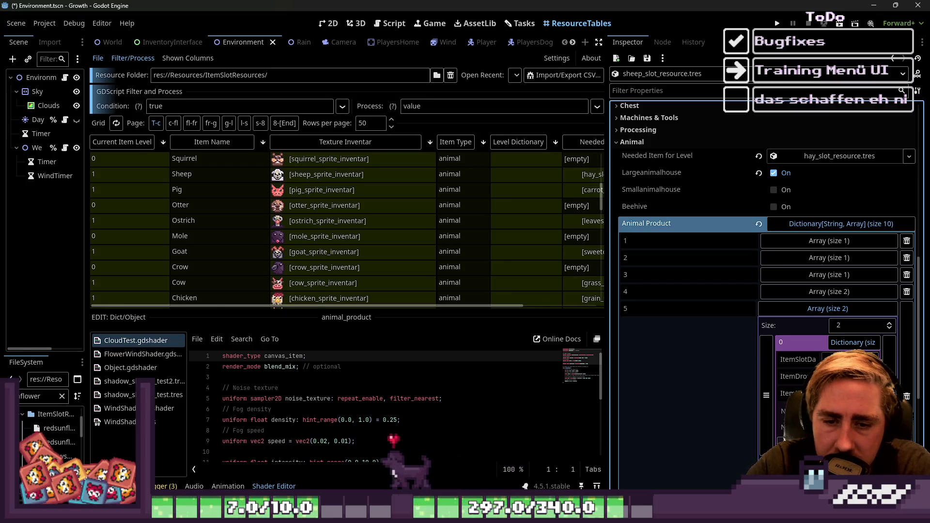
left_click(837, 314)
left_click(837, 314)
scroll(816, 339, "down", 1)
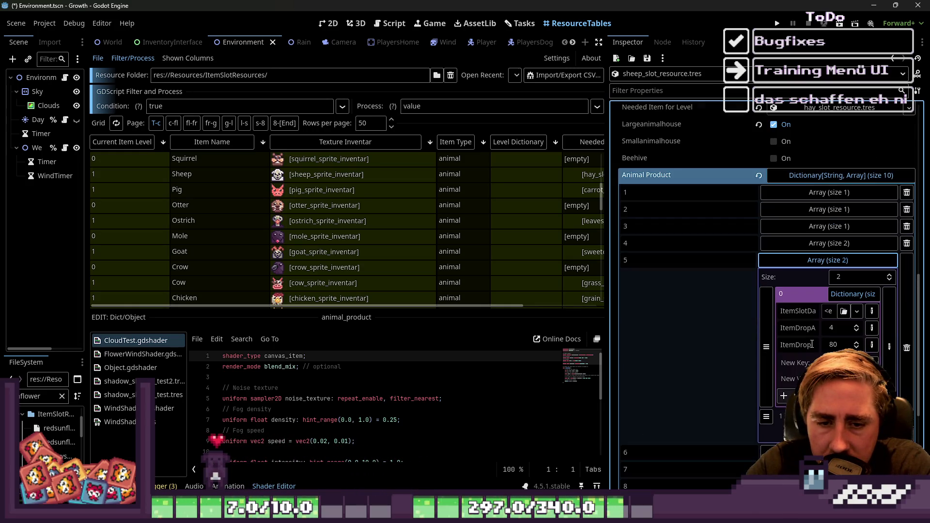
left_click(837, 296)
left_click(838, 311)
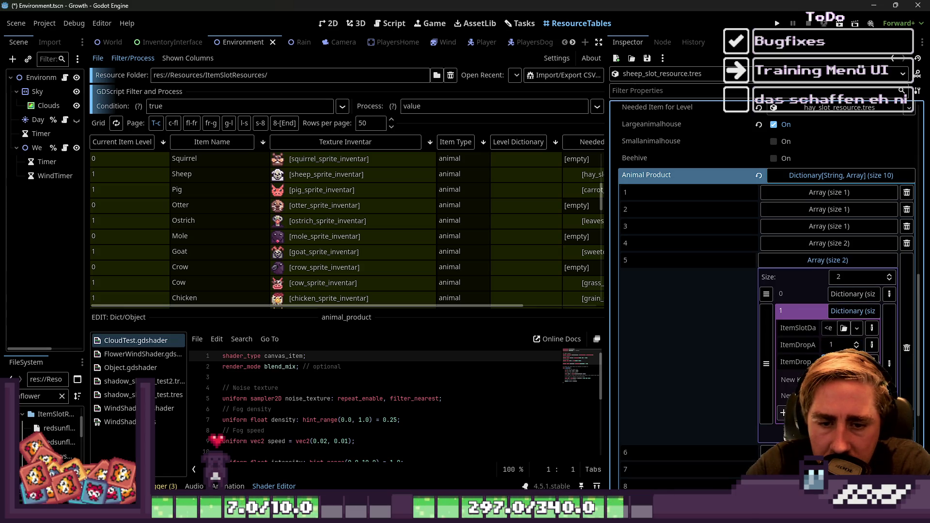
left_click(833, 310)
left_click(833, 310)
left_click(834, 311)
left_click(840, 299)
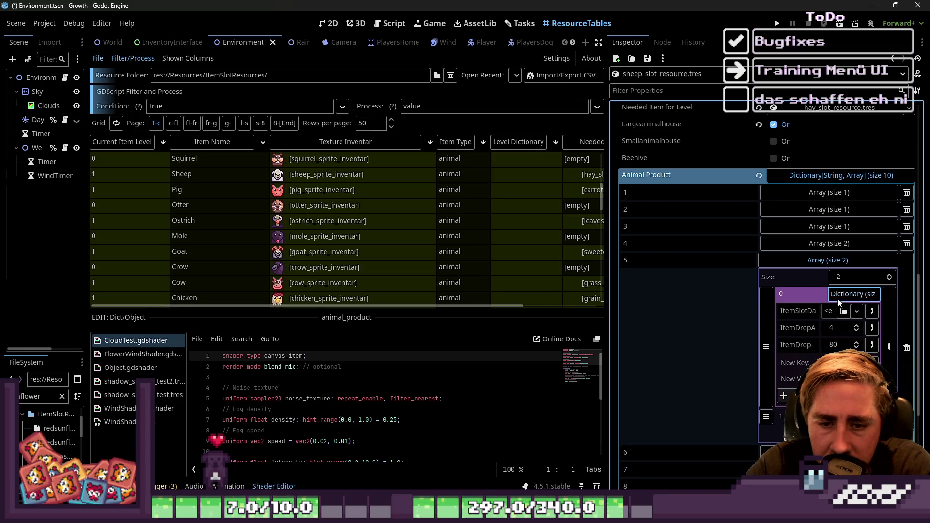
left_click(840, 300)
Step: Set level 6's first drop amount to 4 and check its second product entry
left_click(829, 261)
left_click(827, 278)
left_click(823, 280)
left_click(823, 280)
left_click(831, 312)
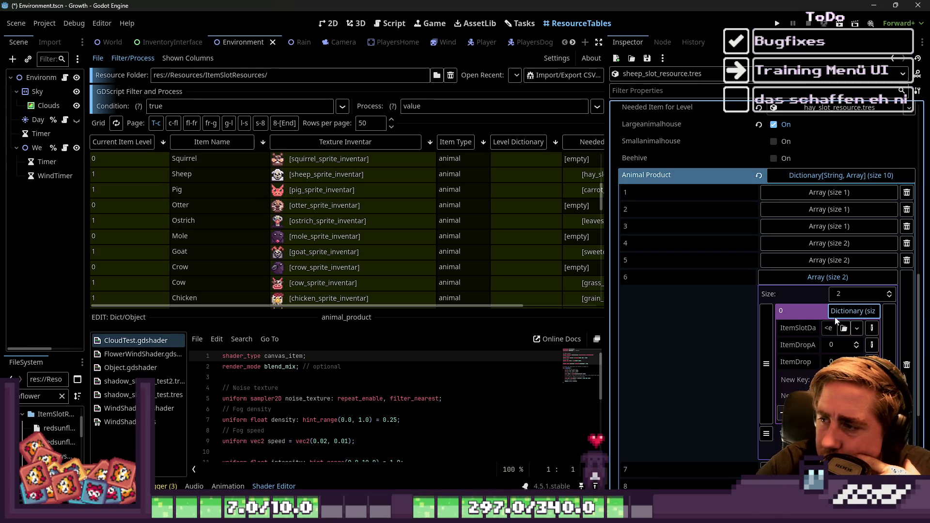
left_click(838, 346)
type("4")
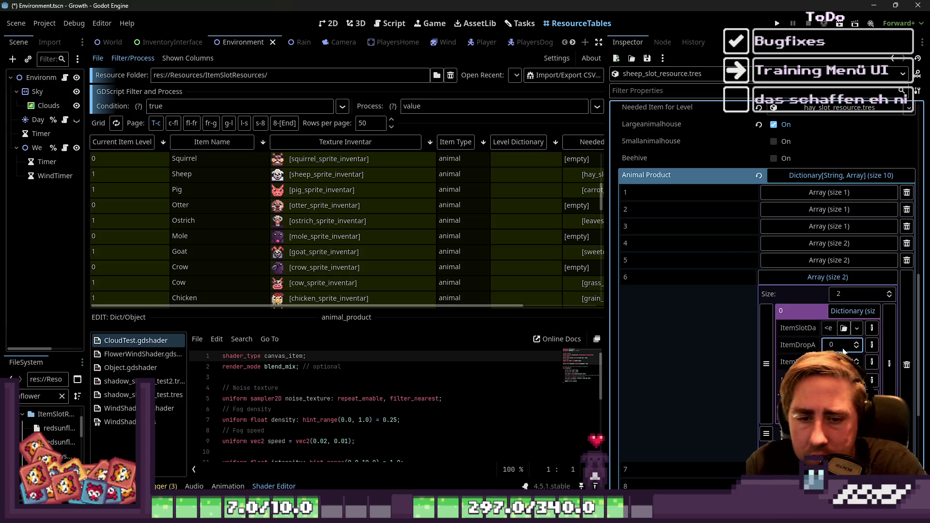
left_click(833, 315)
left_click(834, 328)
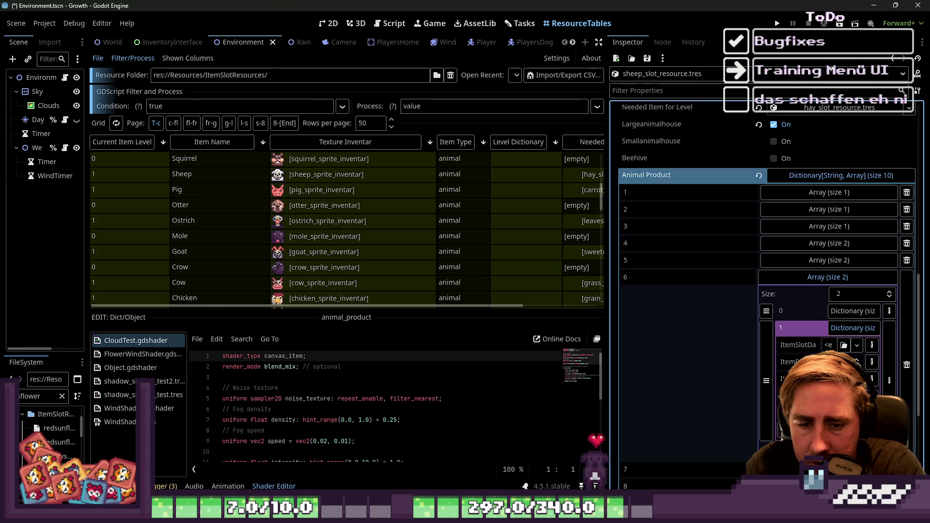
left_click(853, 328)
left_click(838, 294)
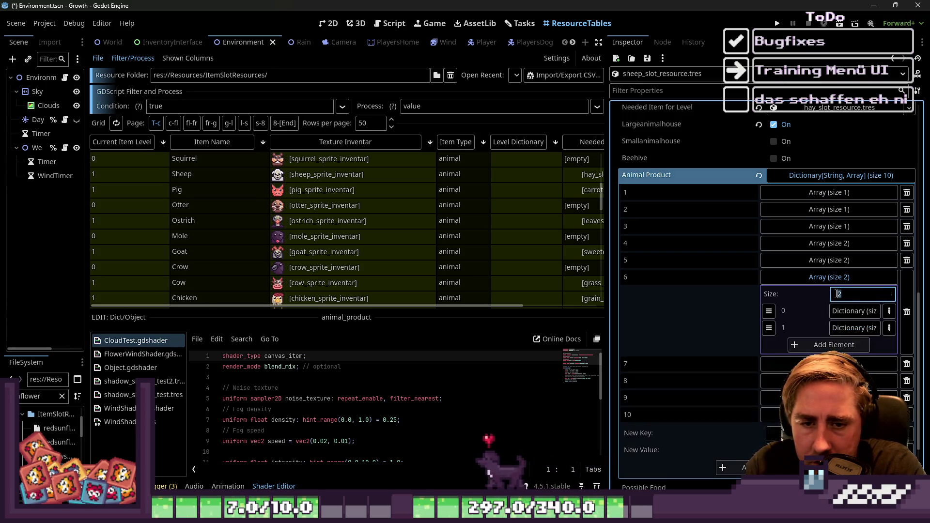
Step: Expand the sheep's level 7 product list and open its first drop entry
left_click(845, 278)
left_click(840, 294)
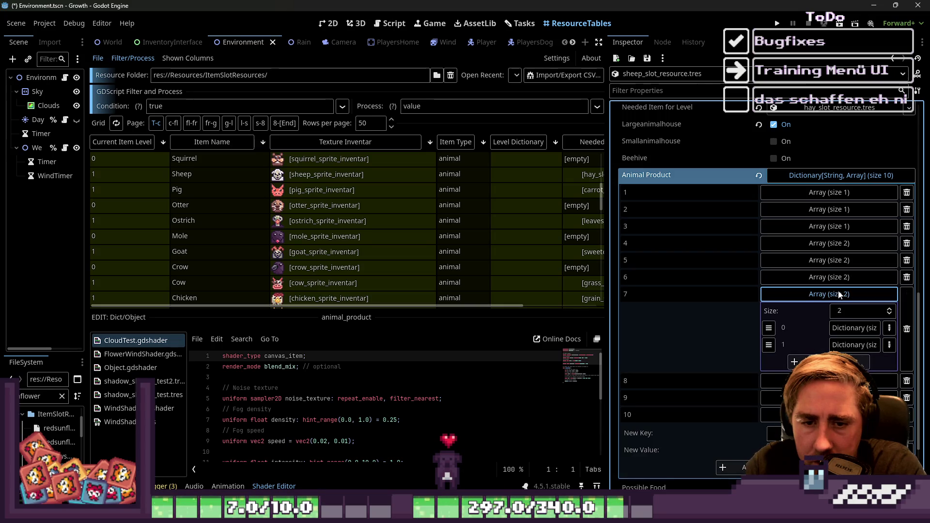
left_click(840, 294)
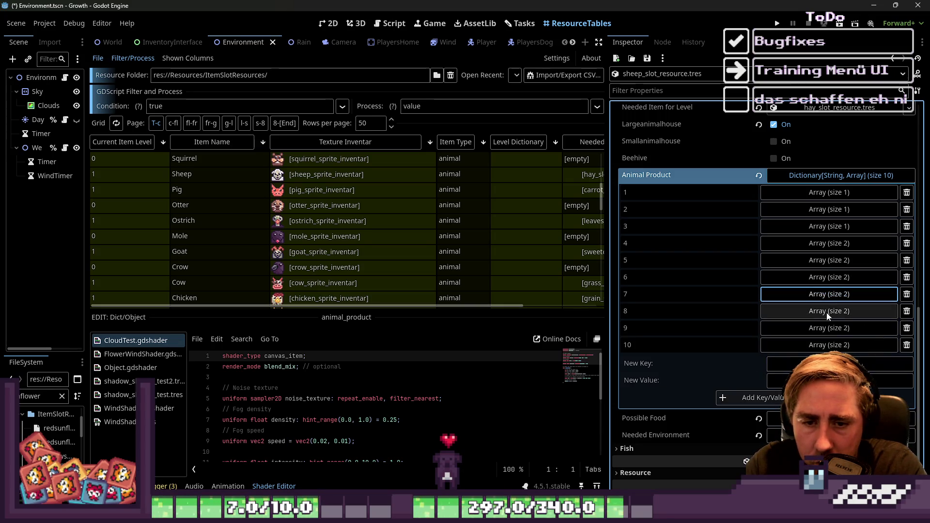
left_click(827, 299)
left_click(836, 329)
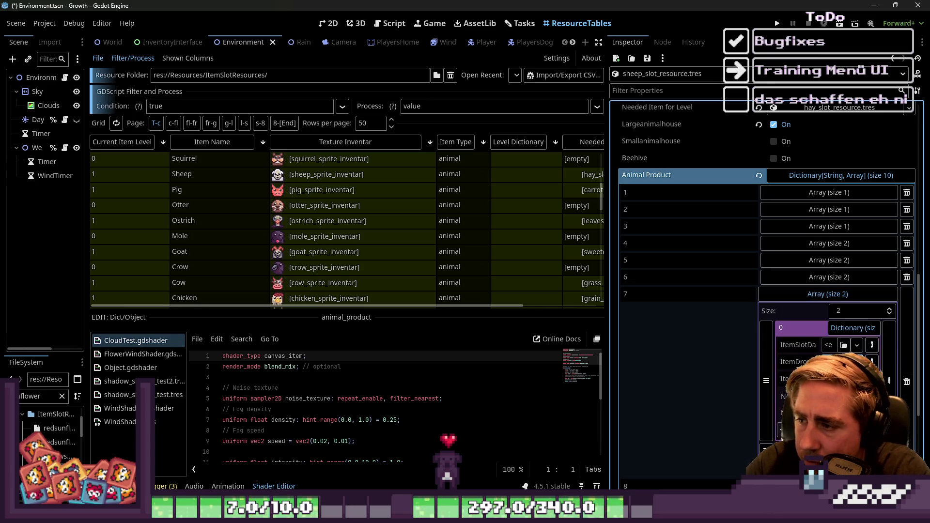
Step: Select the Pig resource in the resource table to edit its properties
left_click(527, 174)
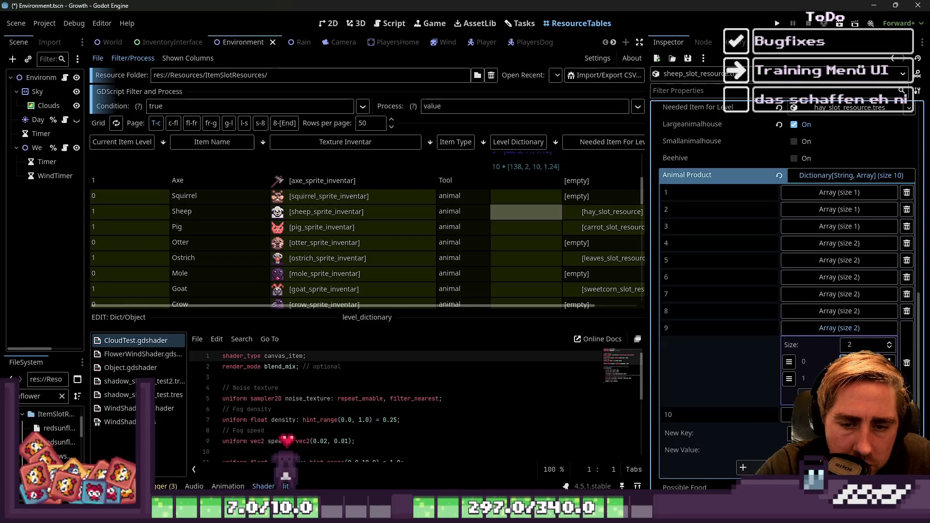
scroll(805, 248, "up", 3)
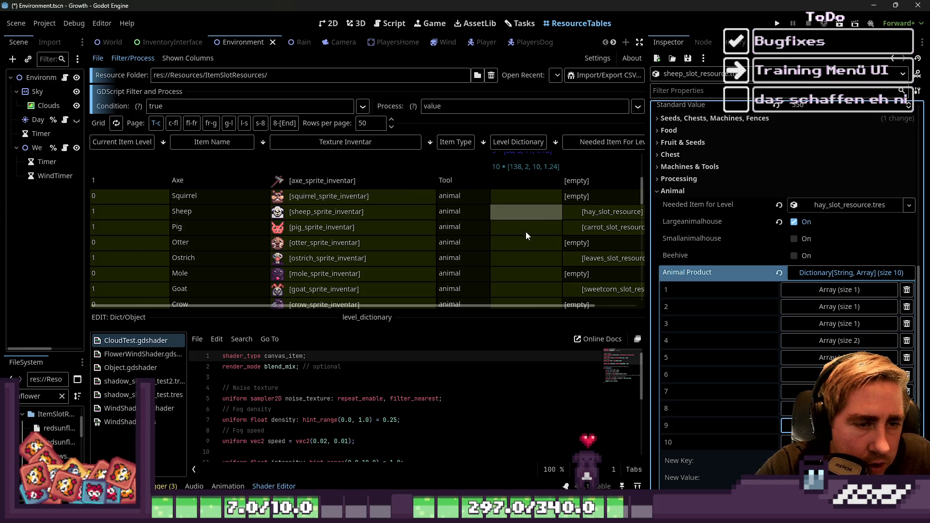
left_click(526, 226)
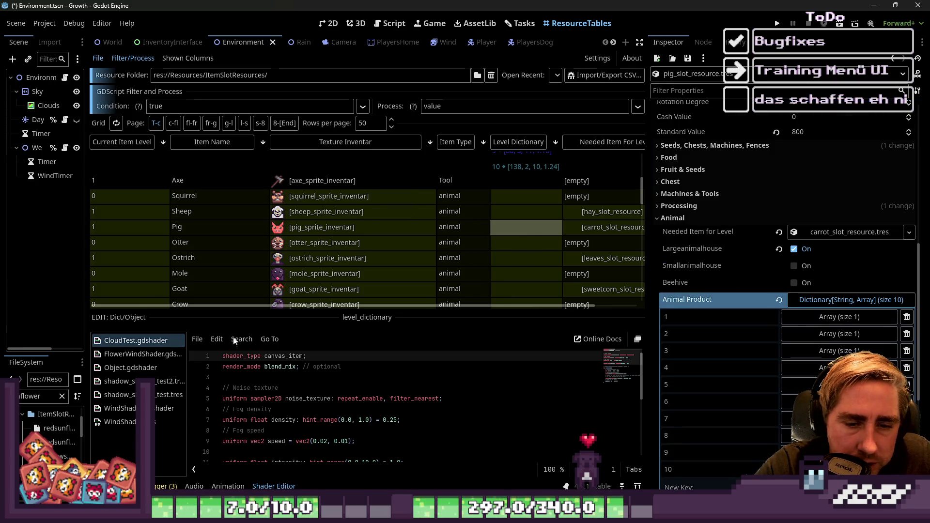
Step: Filter FileSystem for pork and assign pork_slot_resource.tres as level 1's drop item
left_click_drag(86, 387, 146, 387)
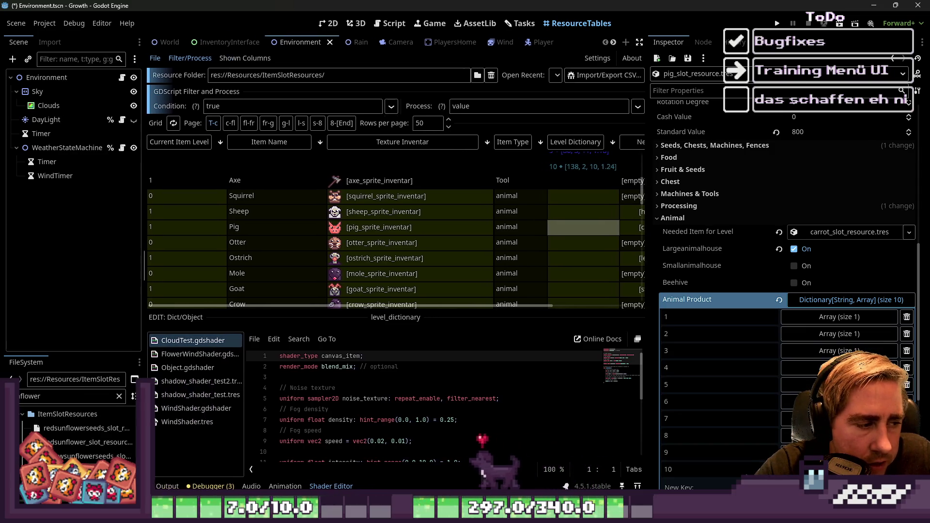
left_click(835, 319)
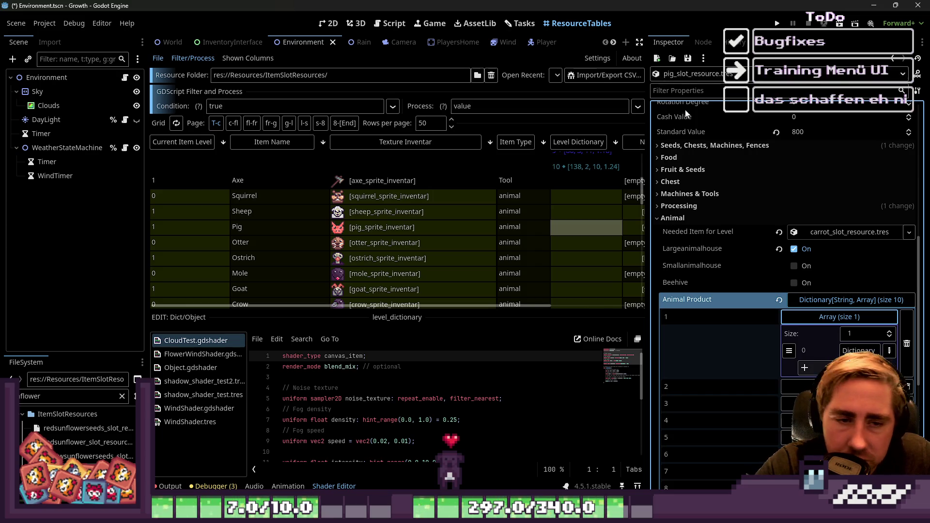
scroll(744, 319, "down", 2)
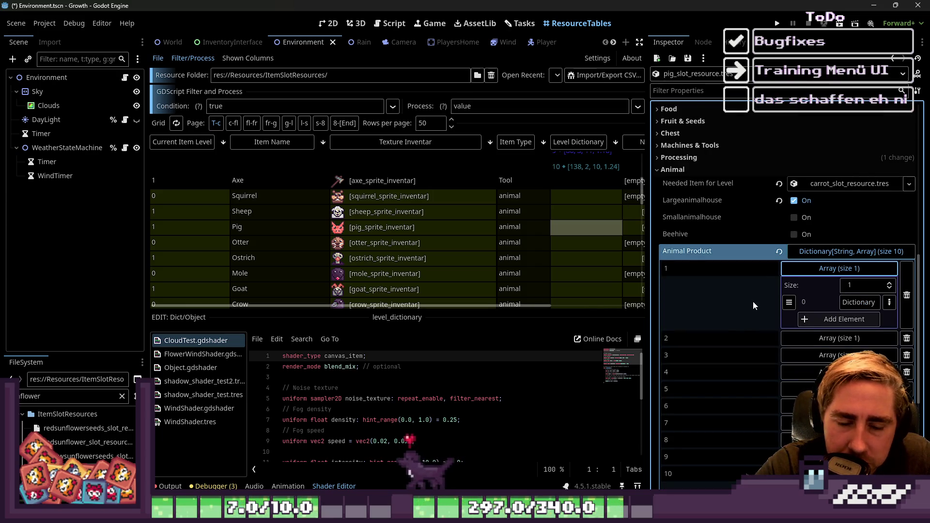
scroll(753, 305, "down", 2)
left_click(853, 254)
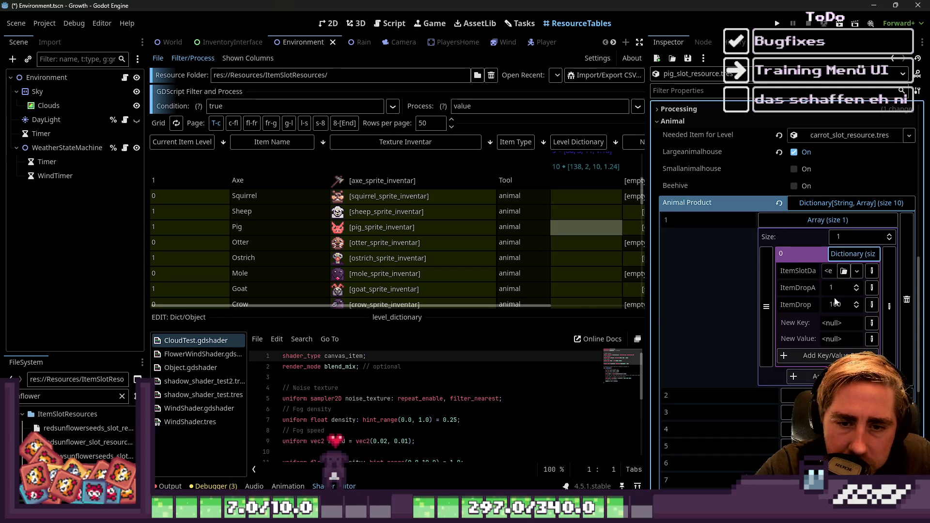
double_click(67, 397)
type("k")
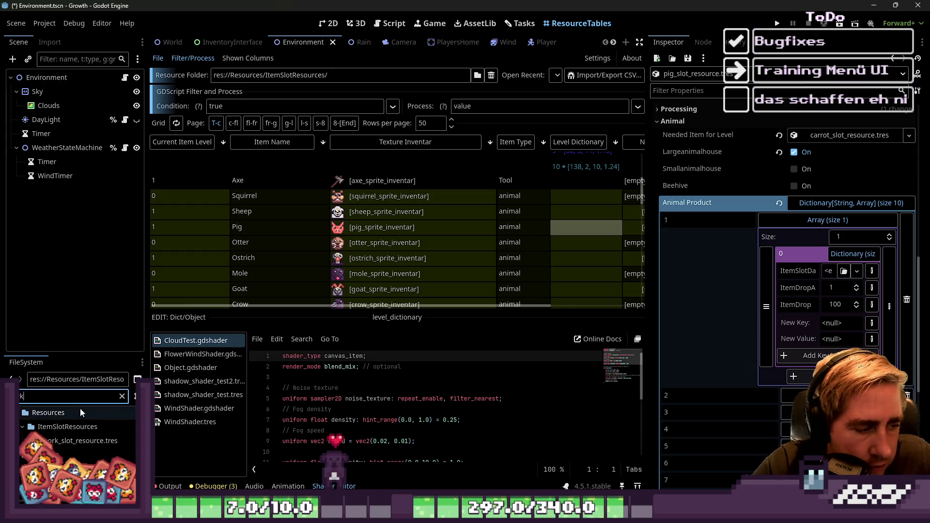
mouse_move(82, 441)
left_mouse_down()
mouse_move(675, 393)
mouse_move(841, 271)
left_mouse_up()
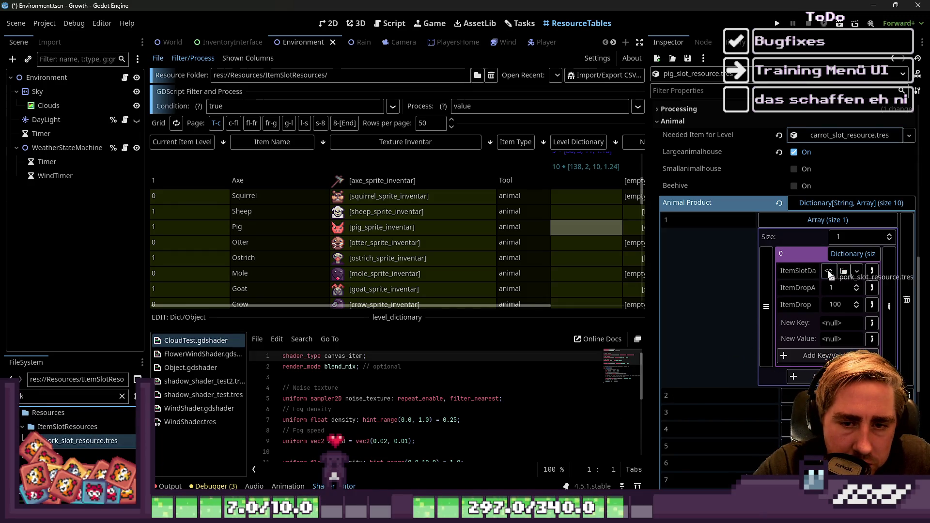
Step: Assign pork_slot_resource.tres as the drop item for levels 2 and 3
left_click(826, 222)
left_click(823, 237)
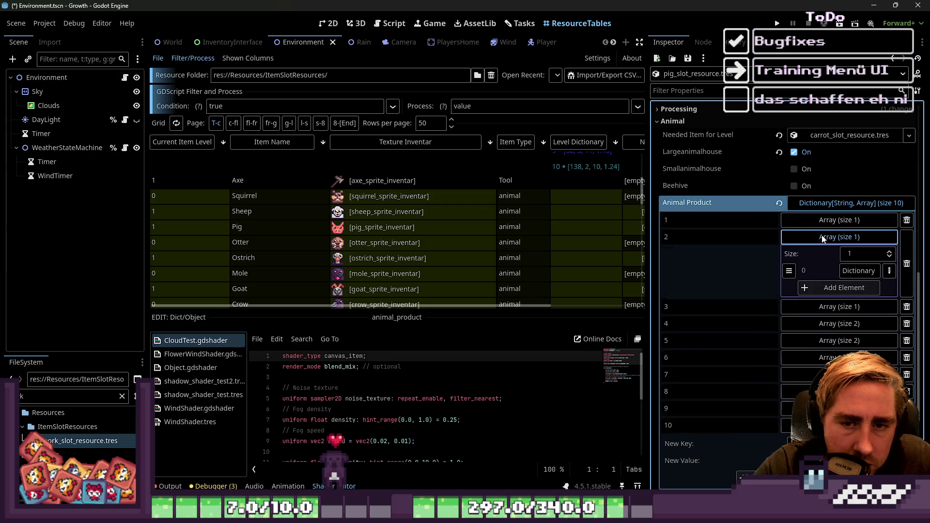
left_click(859, 271)
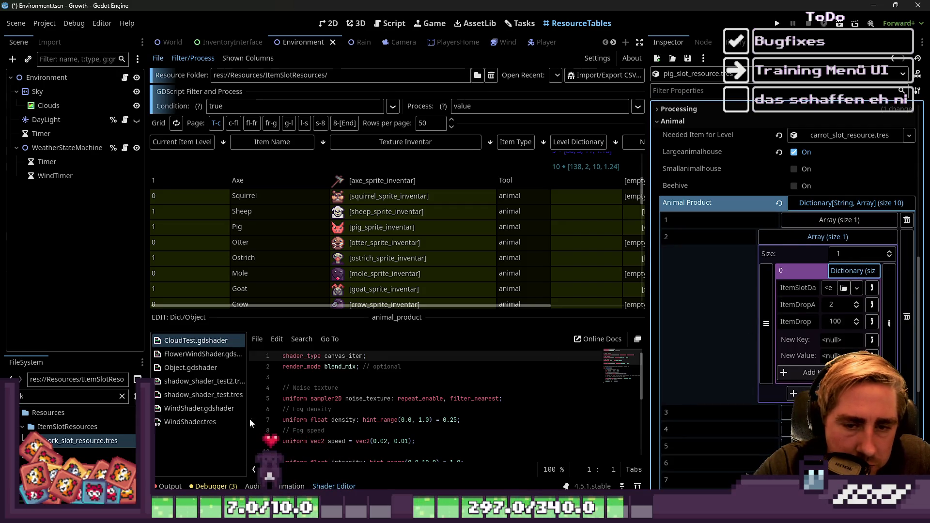
mouse_move(96, 441)
left_mouse_down()
mouse_move(649, 381)
mouse_move(832, 290)
left_mouse_up()
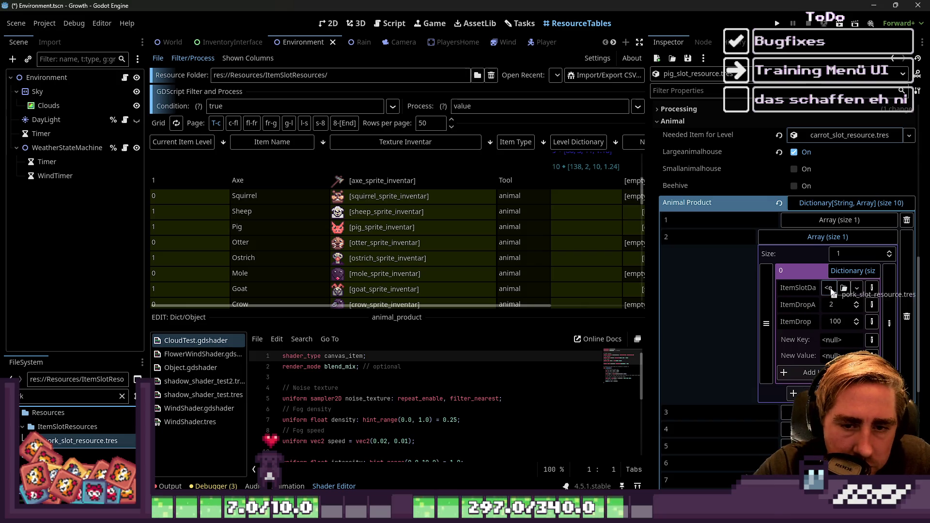
left_click(825, 238)
left_click(818, 255)
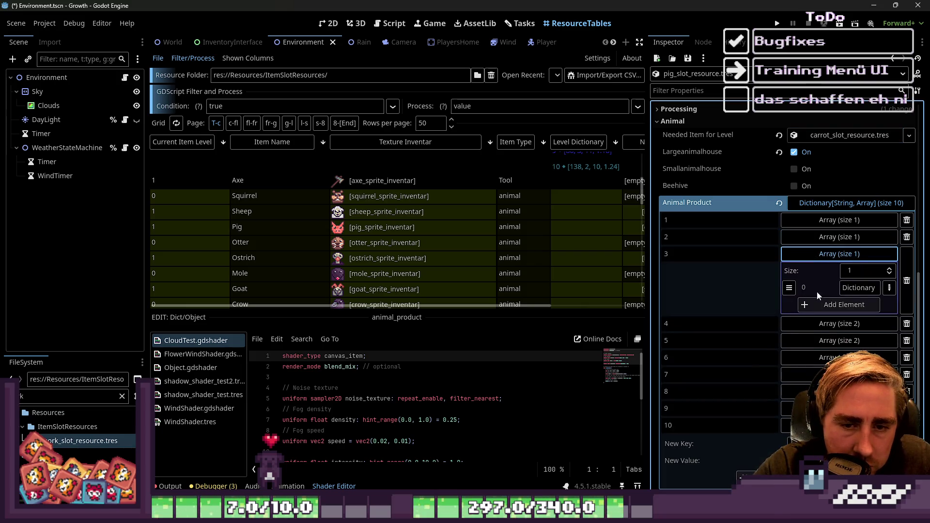
left_click(859, 287)
mouse_move(80, 441)
left_mouse_down()
mouse_move(738, 384)
mouse_move(829, 306)
left_mouse_up()
Step: Assign pork_slot_resource.tres to the first drops of levels 4 and 5, then recheck level 4
left_click(814, 255)
left_click(812, 272)
left_click(853, 304)
mouse_move(80, 441)
left_mouse_down()
mouse_move(890, 354)
mouse_move(830, 342)
mouse_move(831, 325)
left_mouse_up()
left_click(827, 271)
left_click(827, 288)
left_click(853, 321)
mouse_move(80, 441)
left_mouse_down()
mouse_move(824, 339)
mouse_move(844, 328)
mouse_move(843, 339)
mouse_move(825, 342)
left_mouse_up()
left_click(827, 287)
left_click(832, 271)
left_click(833, 271)
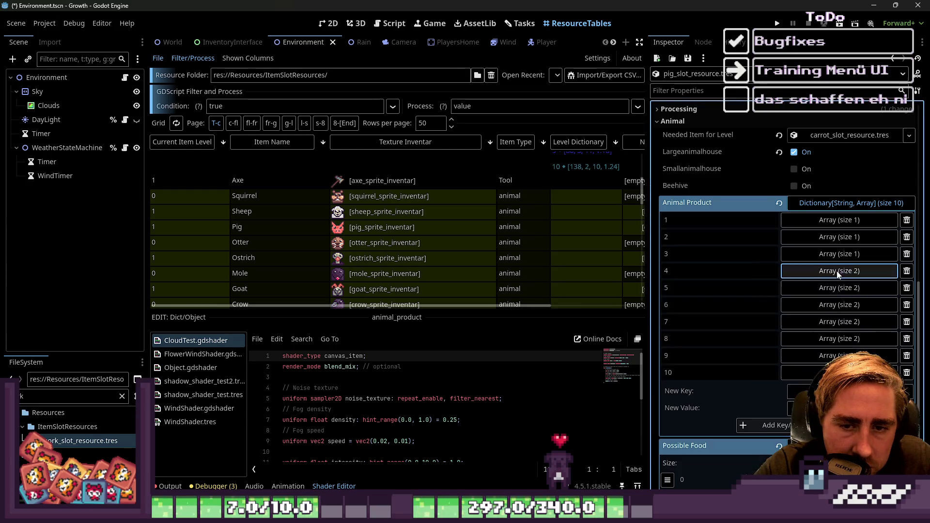
Step: Assign pork_slot_resource.tres as the drop item for levels 6 and 7
left_click(832, 287)
left_click(831, 288)
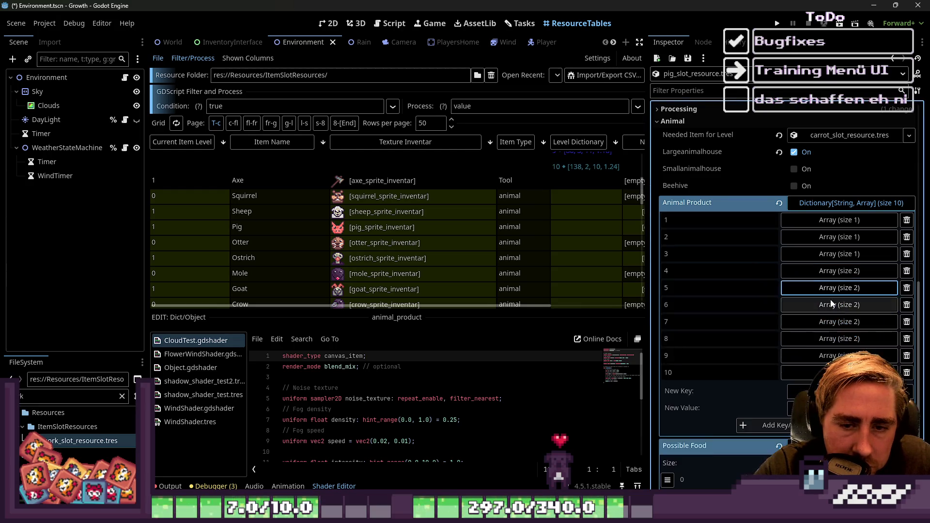
left_click(832, 304)
mouse_move(83, 441)
left_mouse_down()
mouse_move(436, 242)
mouse_move(823, 140)
mouse_move(833, 355)
left_mouse_up()
left_click(817, 305)
left_click(814, 322)
mouse_move(116, 441)
left_mouse_down()
mouse_move(589, 458)
mouse_move(860, 356)
mouse_move(765, 394)
mouse_move(845, 369)
left_mouse_up()
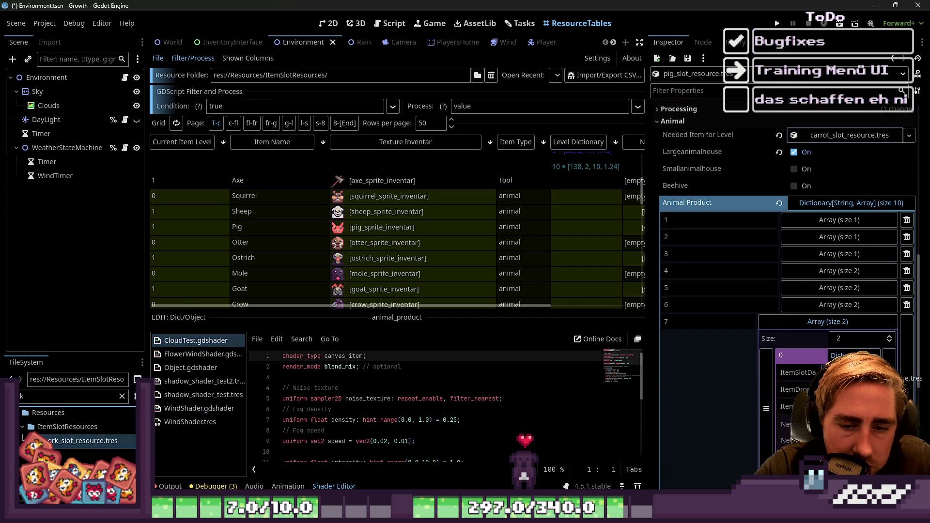
left_click(827, 326)
Step: Assign pork_slot_resource.tres as the drop item for levels 8 and 9
scroll(828, 291, "down", 3)
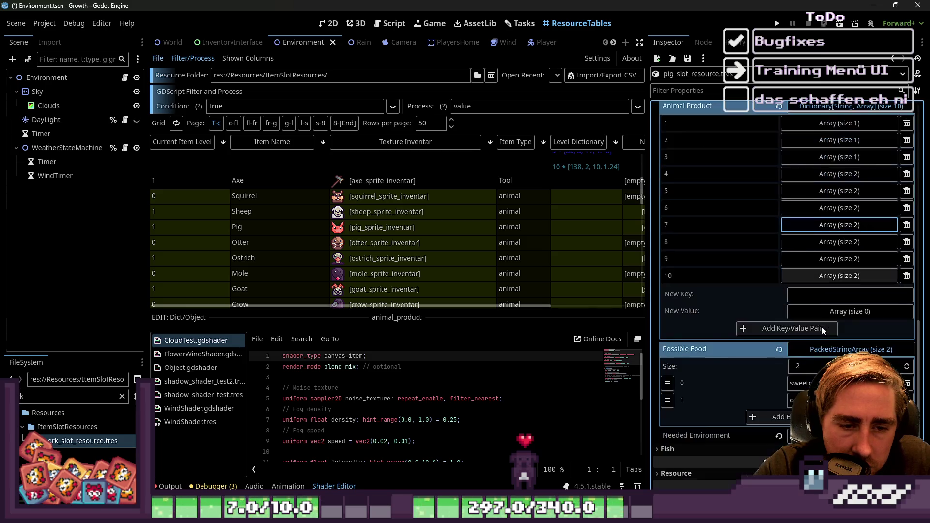
left_click(854, 242)
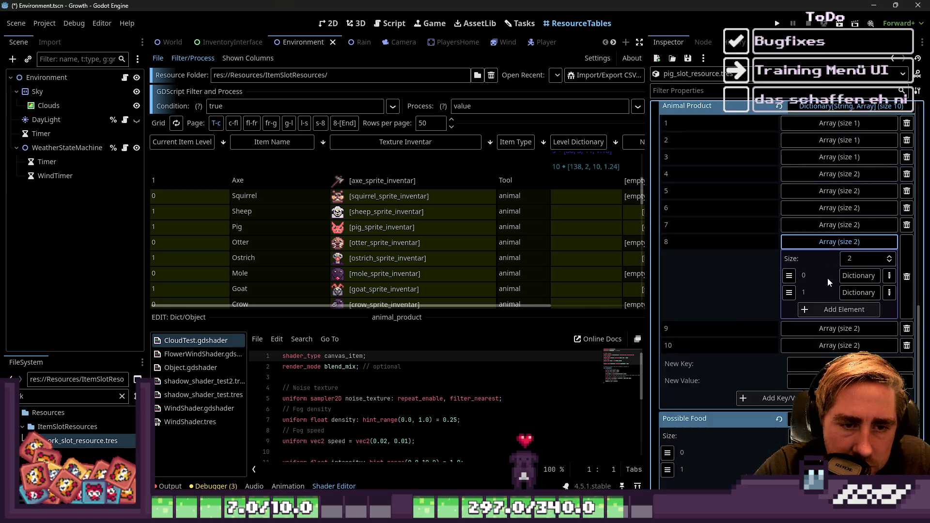
left_click(853, 276)
mouse_move(50, 441)
left_mouse_down()
mouse_move(436, 368)
mouse_move(794, 319)
mouse_move(829, 303)
left_mouse_up()
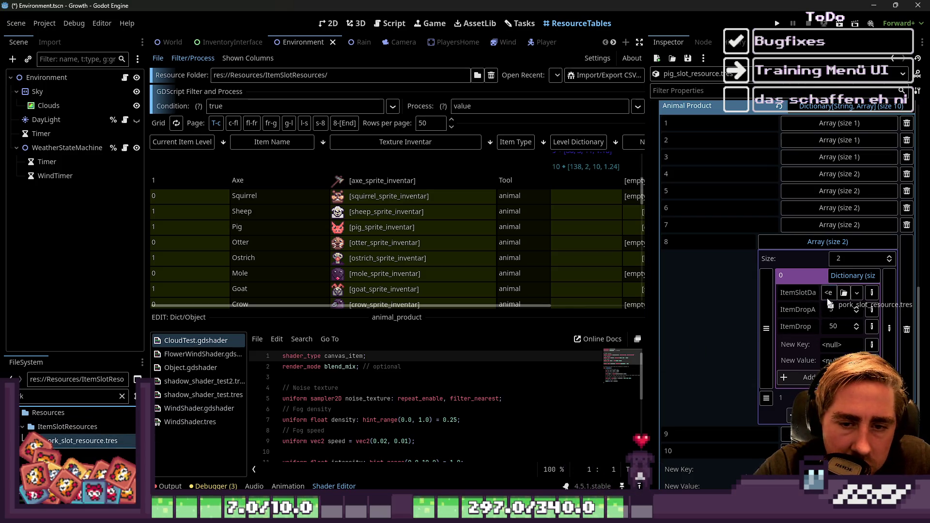
left_click(829, 242)
left_click(834, 259)
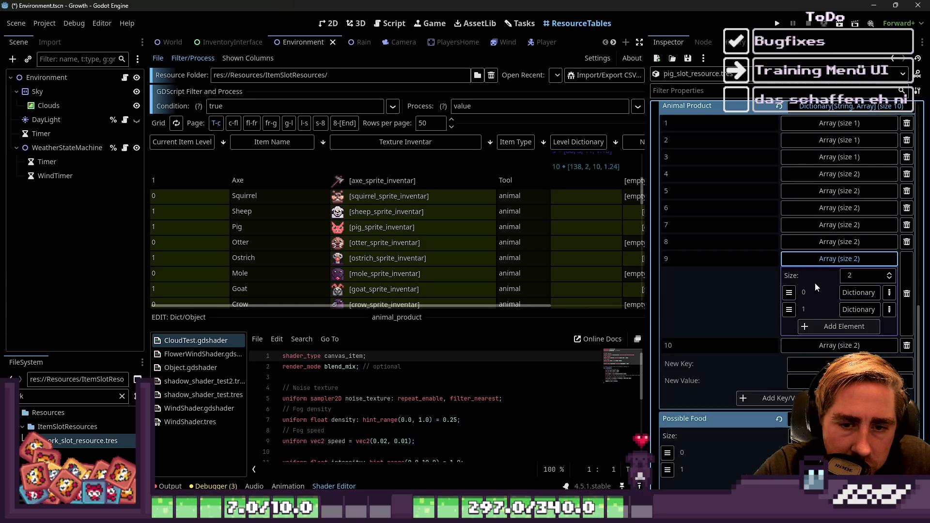
left_click(848, 292)
mouse_move(109, 444)
left_mouse_down()
mouse_move(269, 423)
mouse_move(808, 318)
left_mouse_up()
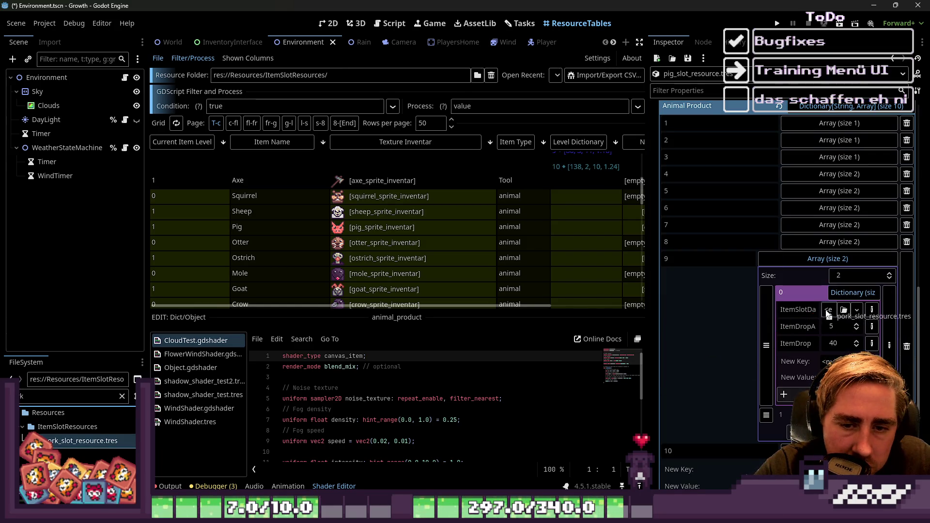
left_click(814, 260)
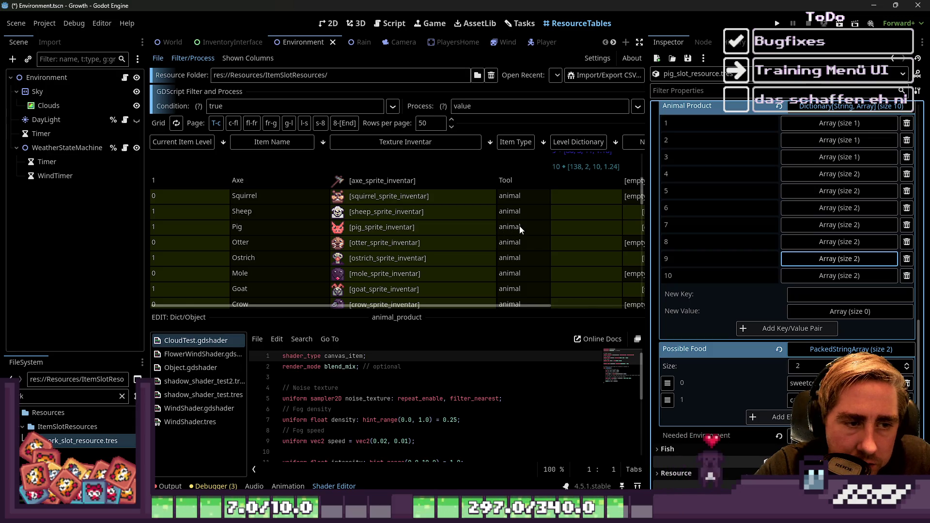
Step: Reload the Pig resource to verify level 6's drops, then select the Ostrich resource
left_click(566, 226)
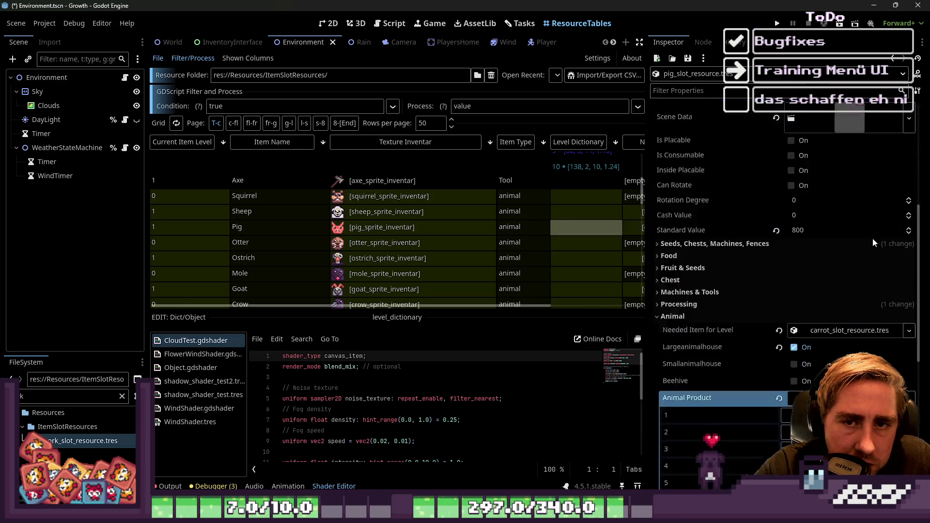
scroll(868, 237, "down", 10)
left_click(840, 257)
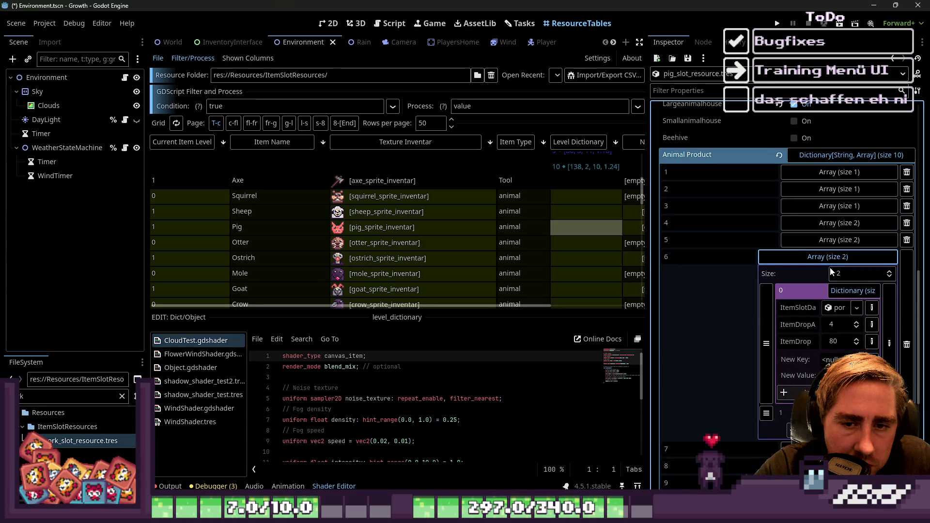
left_click(833, 257)
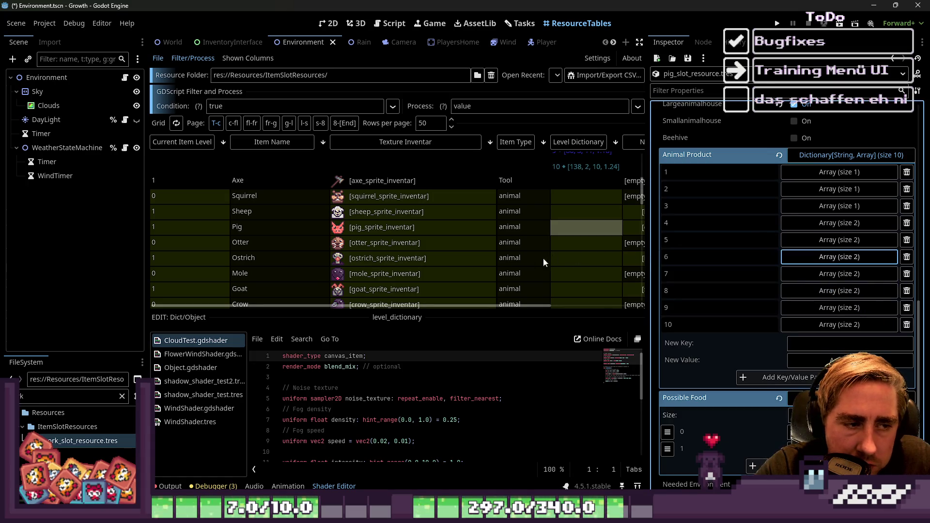
left_click(577, 259)
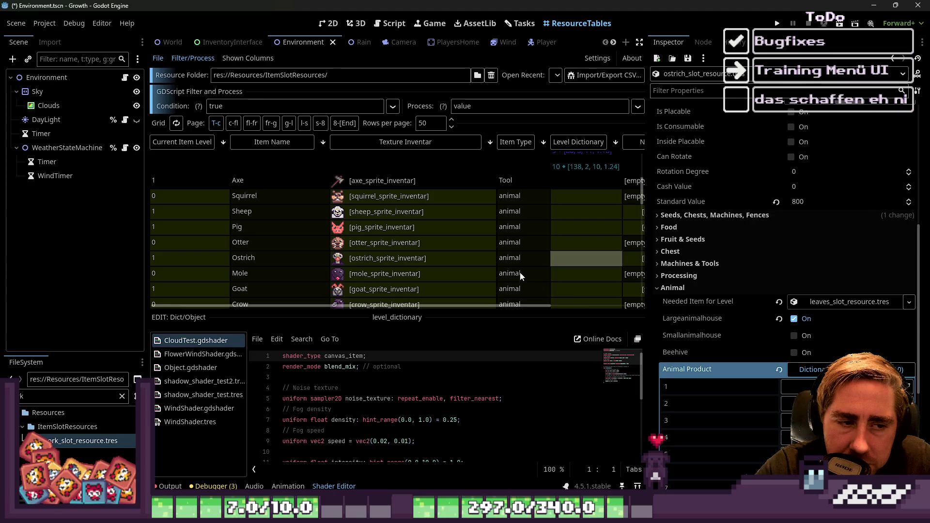
Step: Open the Goat resource, expand its Animal Product dictionary to inspect level 1, then select Cow
scroll(535, 248, "down", 3)
left_click(574, 234)
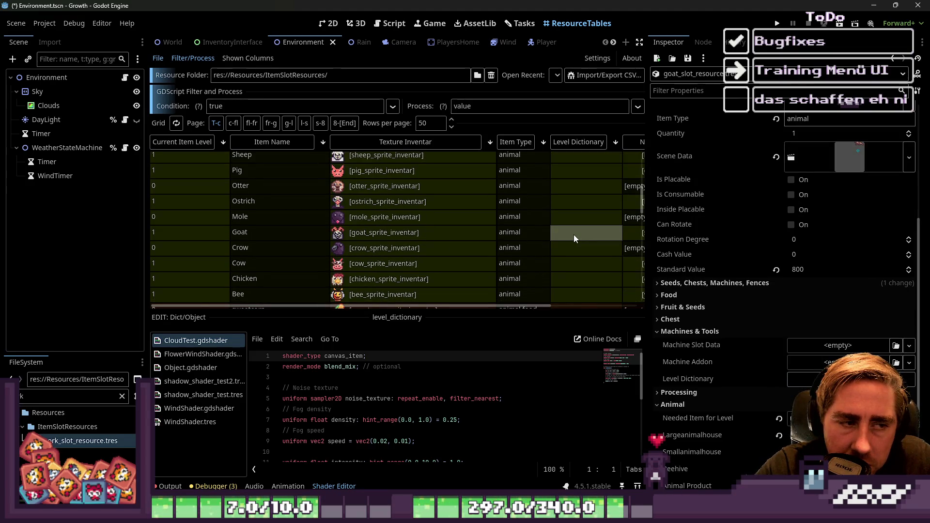
scroll(757, 250, "down", 2)
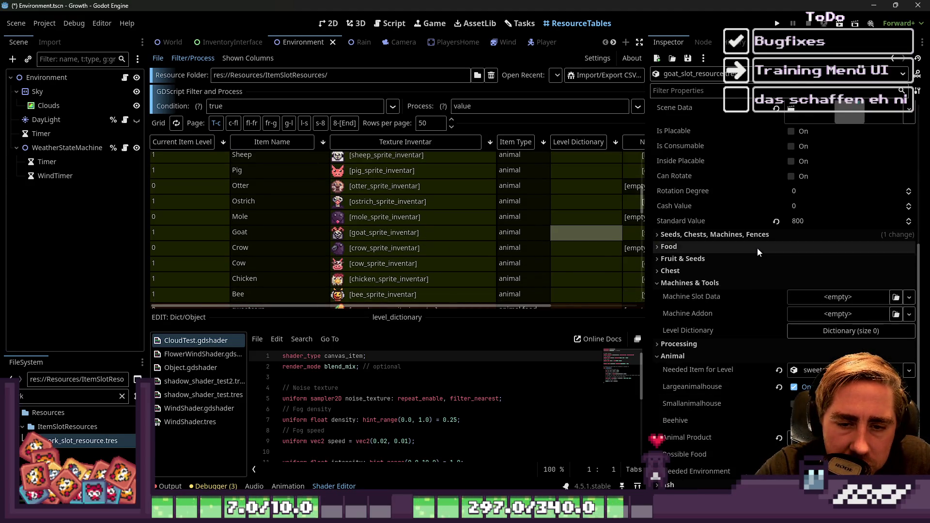
scroll(758, 247, "down", 5)
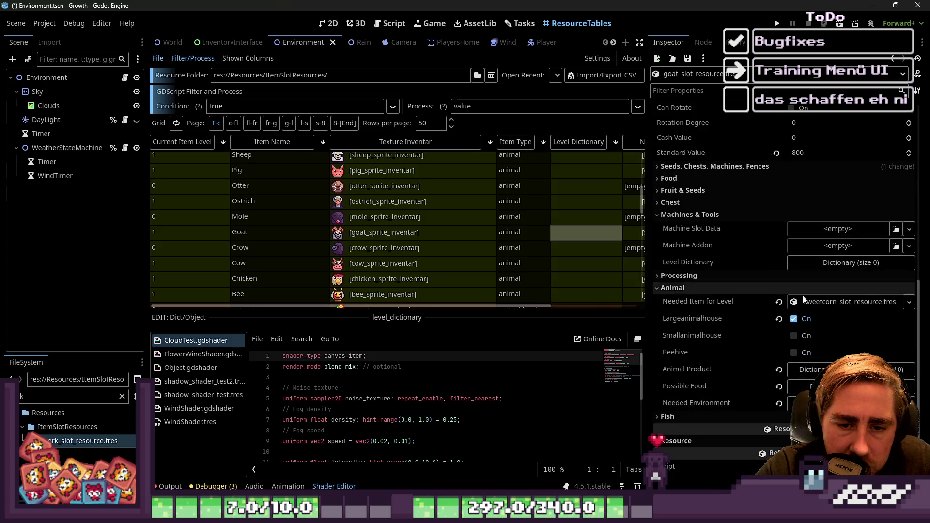
left_click(807, 370)
scroll(779, 295, "down", 5)
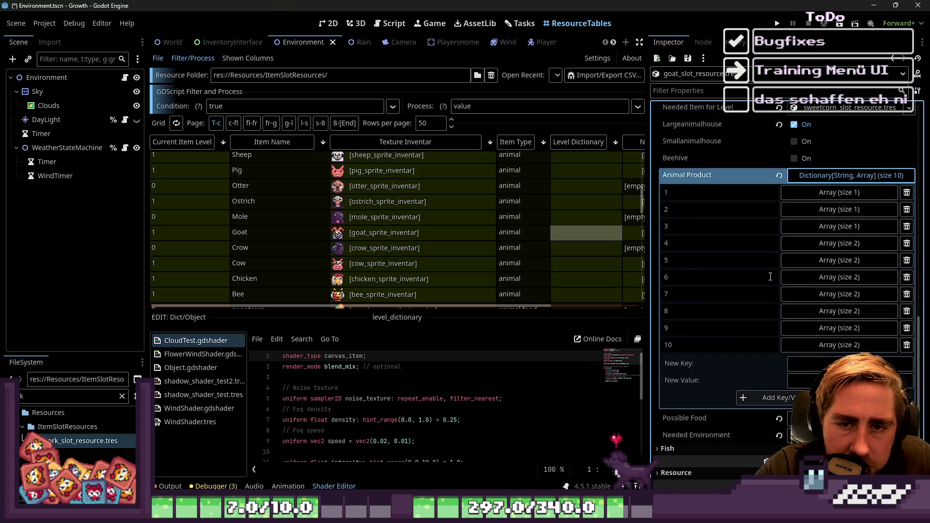
left_click(824, 195)
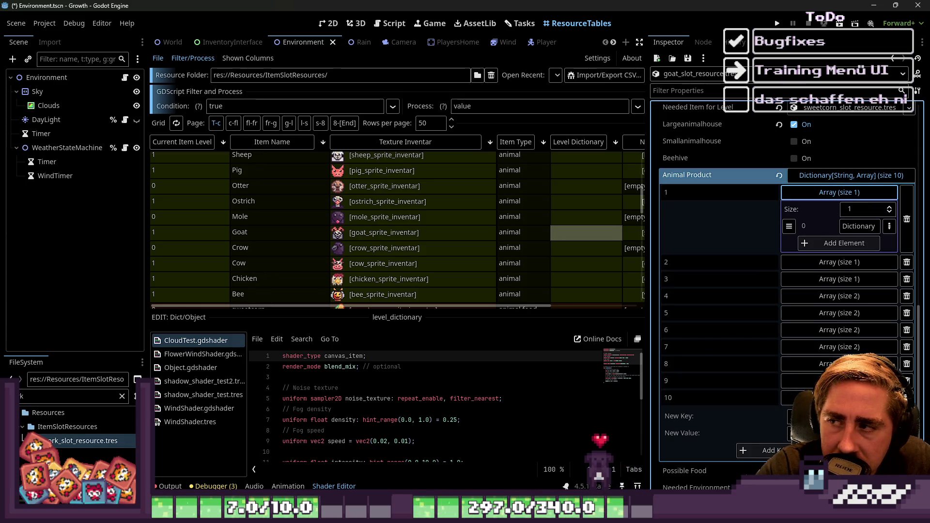
left_click(807, 194)
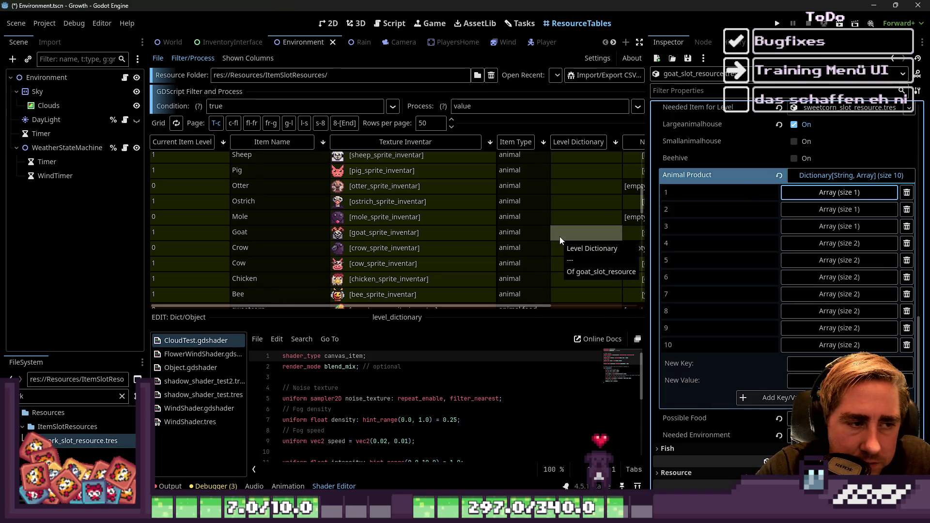
left_click(571, 265)
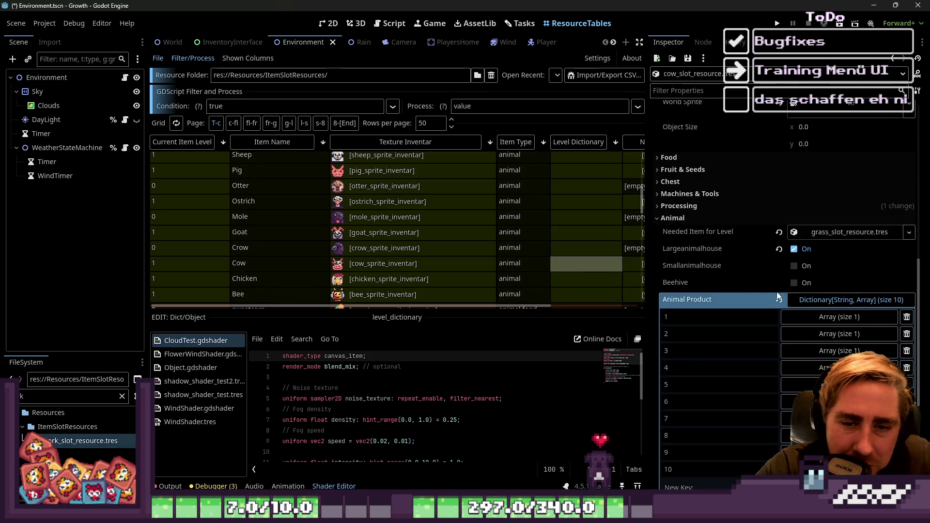
Step: Filter FileSystem for milk and set milk_slot_resource.tres as level 1's first drop item
scroll(812, 307, "down", 5)
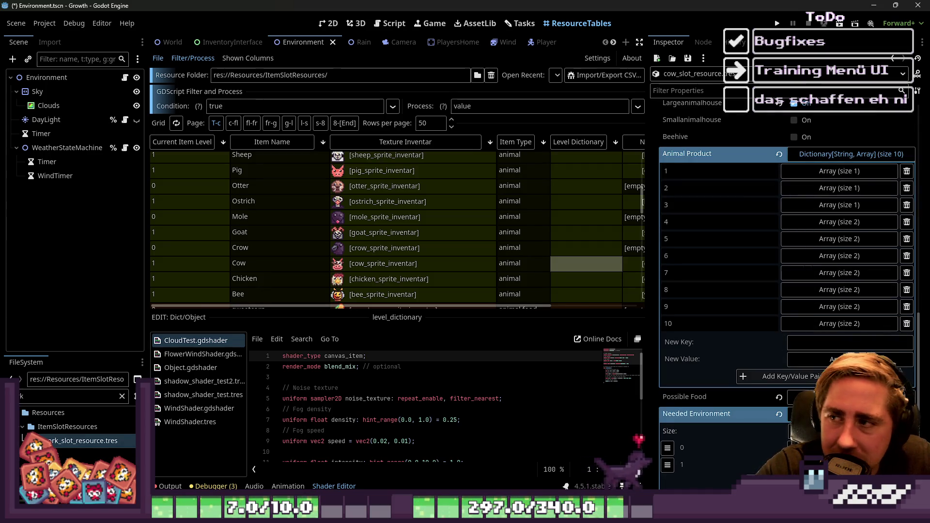
left_click(795, 173)
left_click(843, 205)
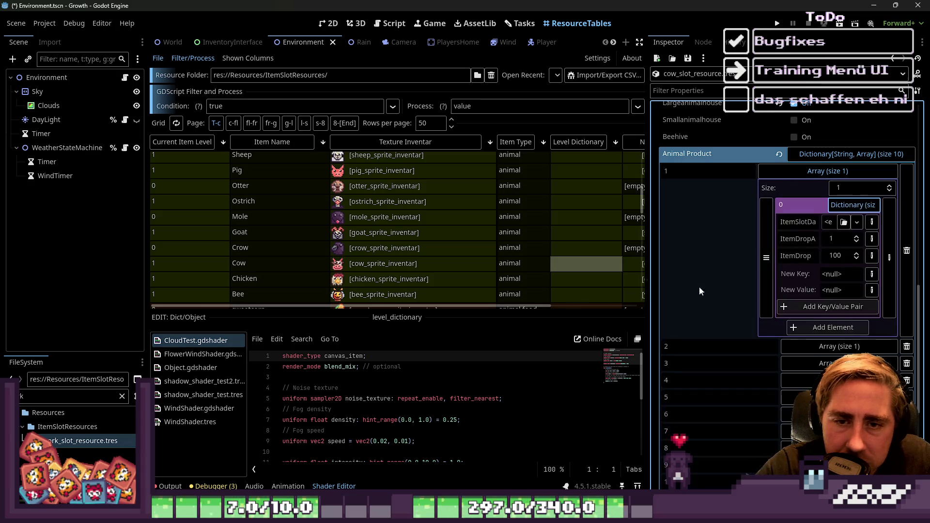
key("BackSpace")
key("BackSpace")
key("BackSpace")
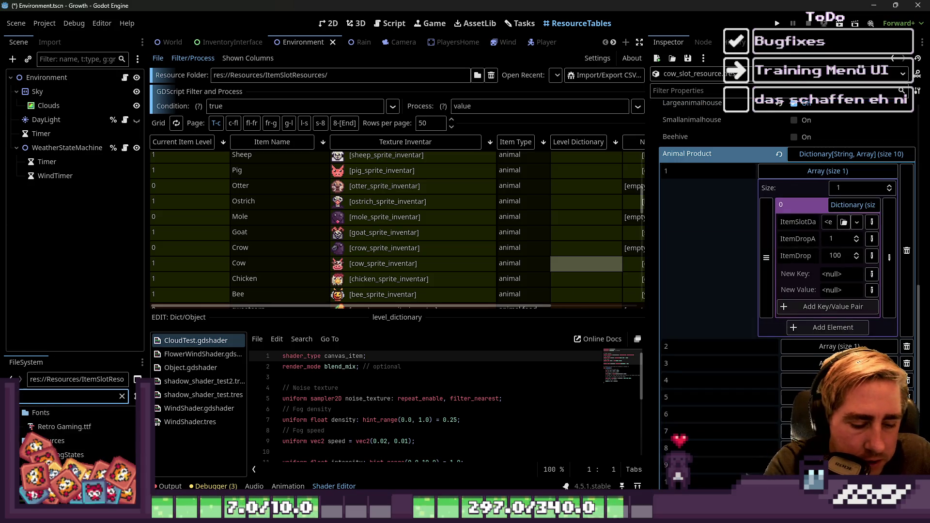
type("milk")
mouse_move(54, 446)
left_mouse_down()
mouse_move(625, 356)
mouse_move(833, 242)
mouse_move(834, 222)
left_mouse_up()
Step: Set milk_slot_resource.tres as the first drop item for levels 9, 8 and 7
scroll(819, 279, "down", 3)
left_click(826, 320)
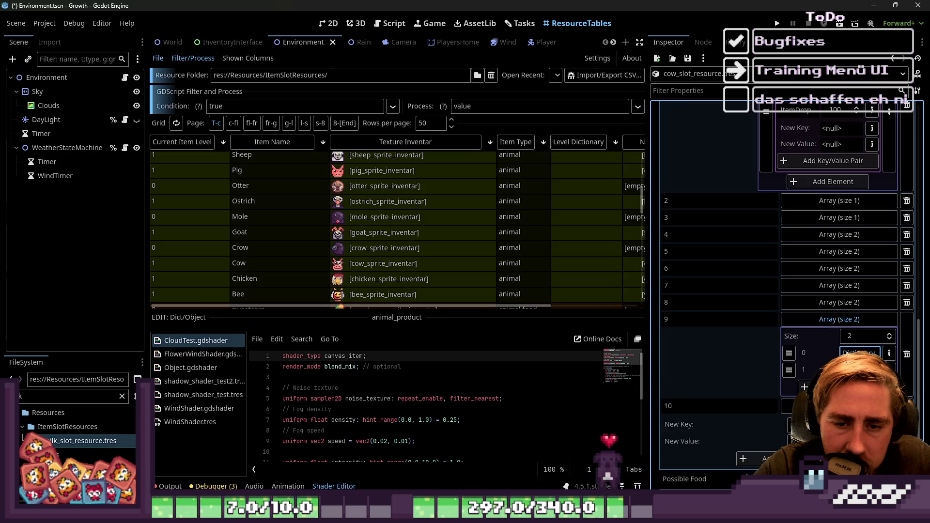
left_click(858, 354)
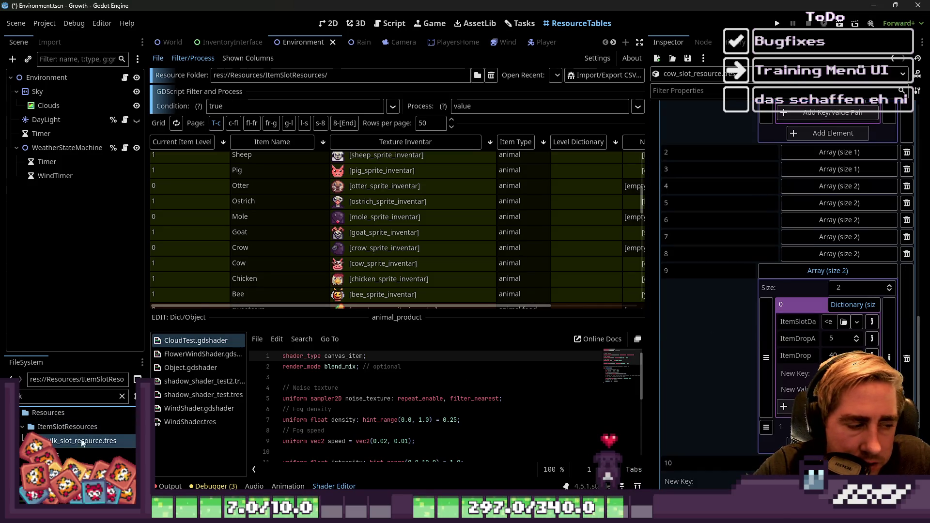
left_click_drag(82, 443, 832, 329)
left_click(813, 275)
left_click(828, 254)
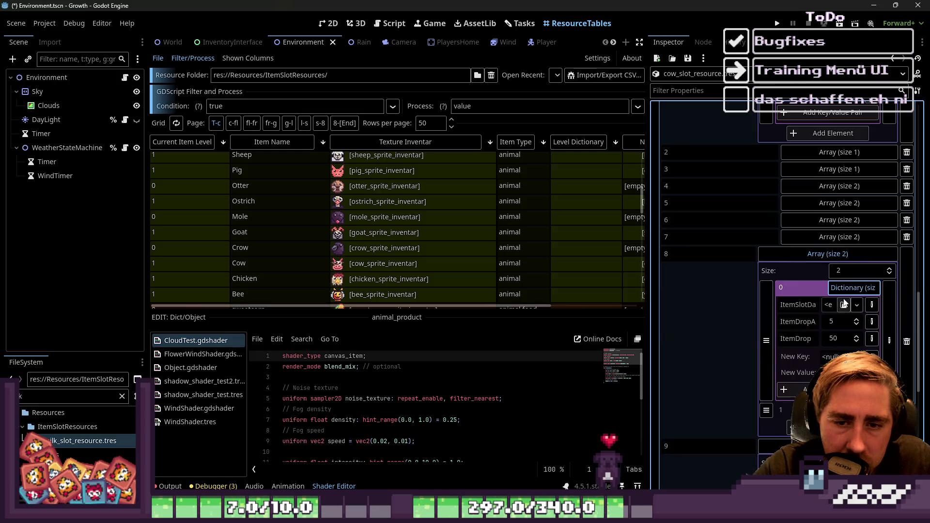
mouse_move(83, 441)
left_mouse_down()
mouse_move(613, 373)
mouse_move(821, 305)
left_mouse_up()
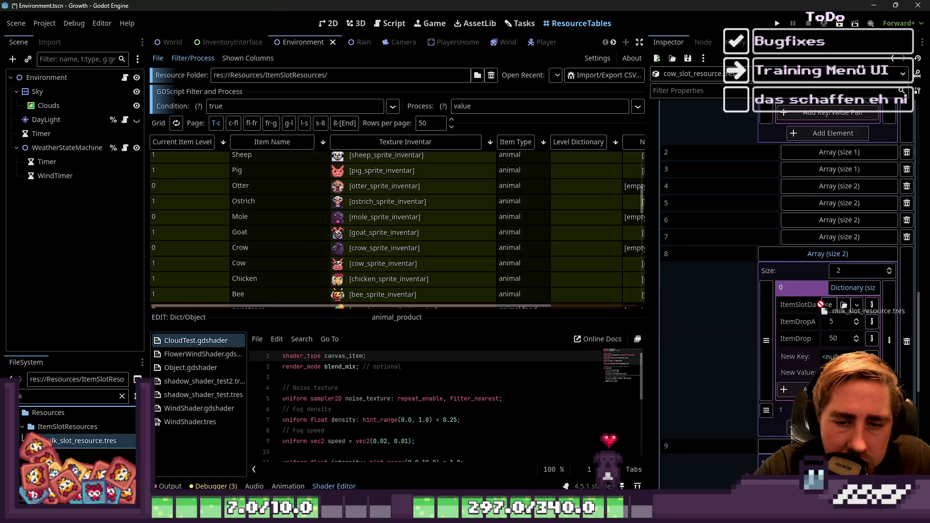
left_click(808, 239)
left_click_drag(848, 268, 829, 290)
Step: Set milk as the first drop item for levels 6 and 5, and expand level 4's drops
left_click(840, 220)
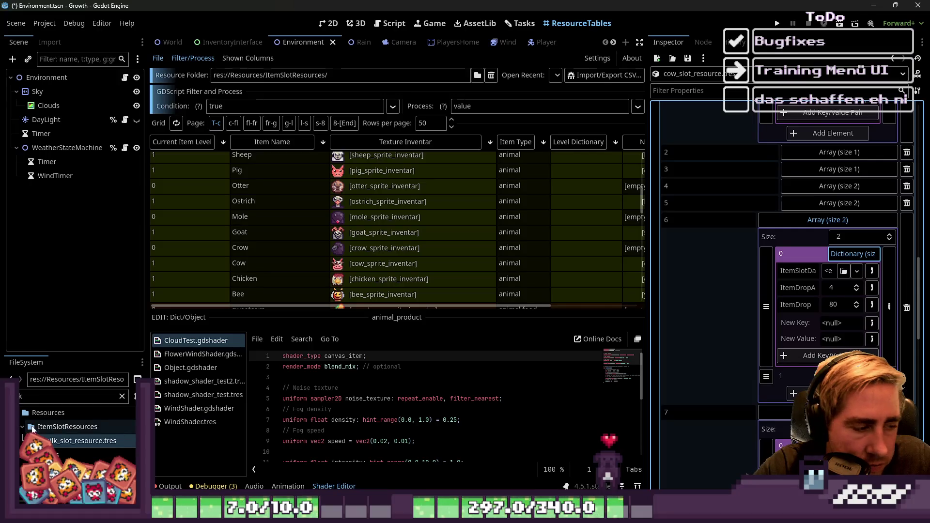
left_click_drag(33, 439, 670, 340)
left_click_drag(829, 278, 830, 270)
mouse_move(78, 447)
left_mouse_down()
mouse_move(775, 291)
mouse_move(836, 260)
left_mouse_up()
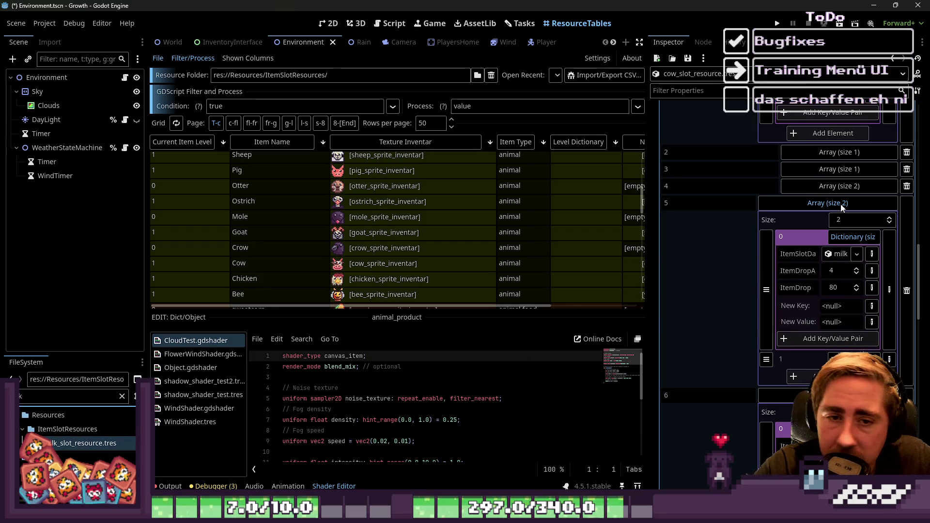
left_click(840, 188)
left_click(852, 221)
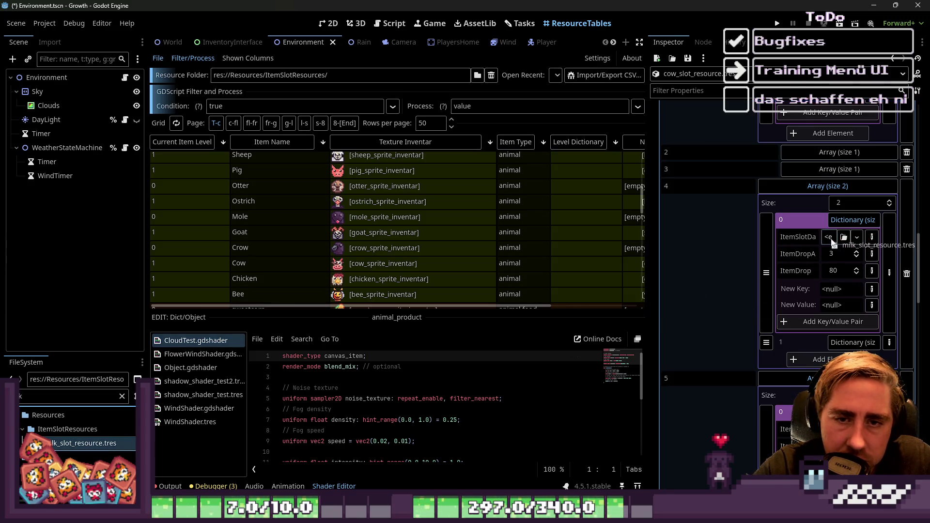
Step: Set milk as level 2's first drop item, check level 9's second drop, and clear the filter
left_click(825, 153)
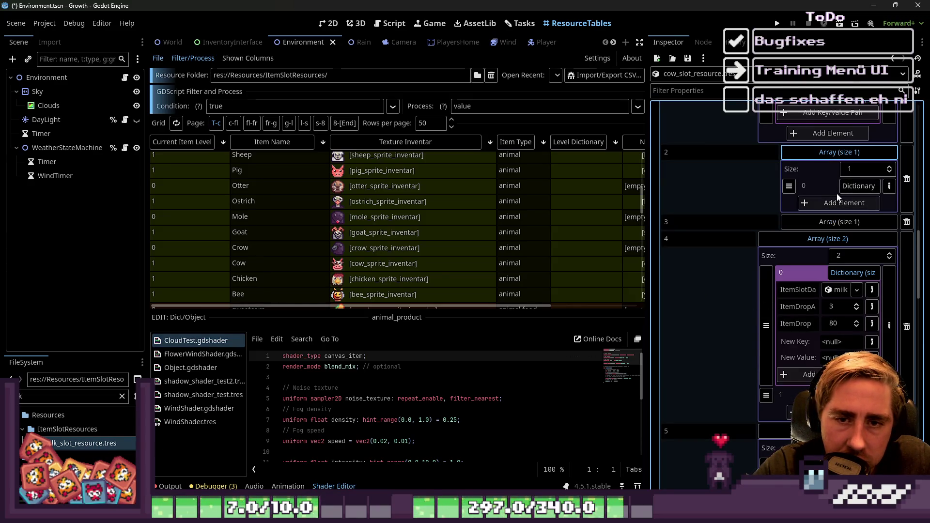
left_click(856, 185)
mouse_move(82, 443)
left_mouse_down()
mouse_move(305, 390)
mouse_move(816, 222)
mouse_move(829, 207)
left_mouse_up()
scroll(780, 219, "down", 10)
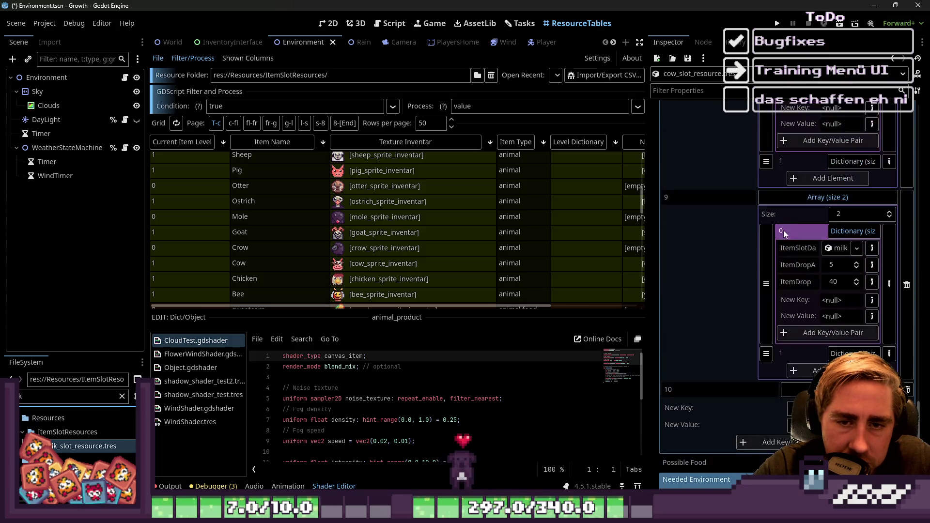
left_click(842, 239)
left_click(849, 248)
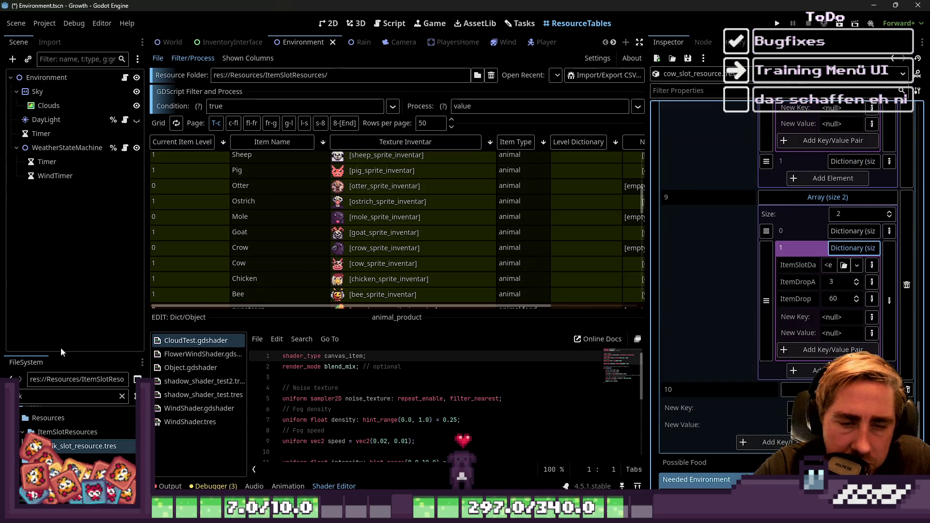
left_click(50, 391)
key("BackSpace")
type("f")
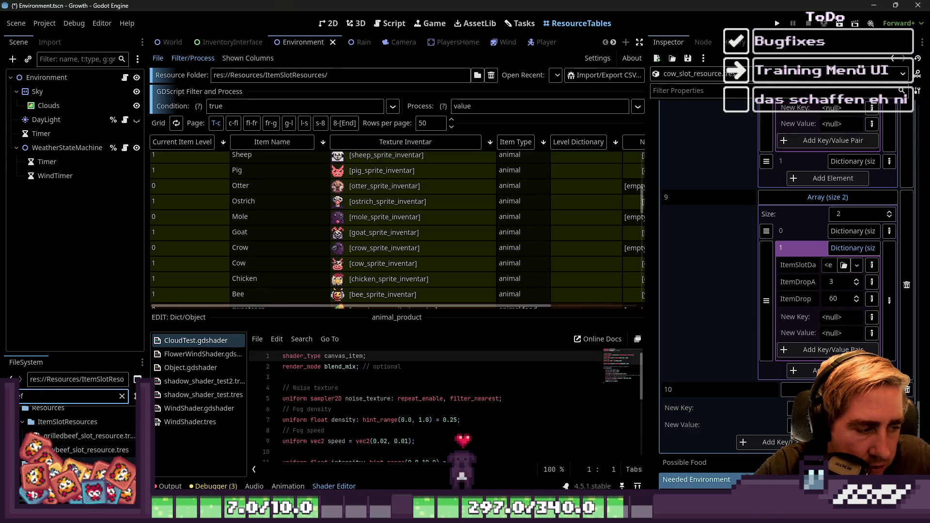
Step: Set rawbeef_slot_resource.tres as the cow's level 9 second drop, then fold level 8's drop fields
mouse_move(87, 440)
left_mouse_down()
mouse_move(819, 356)
mouse_move(811, 273)
mouse_move(829, 268)
left_mouse_up()
scroll(815, 262, "up", 3)
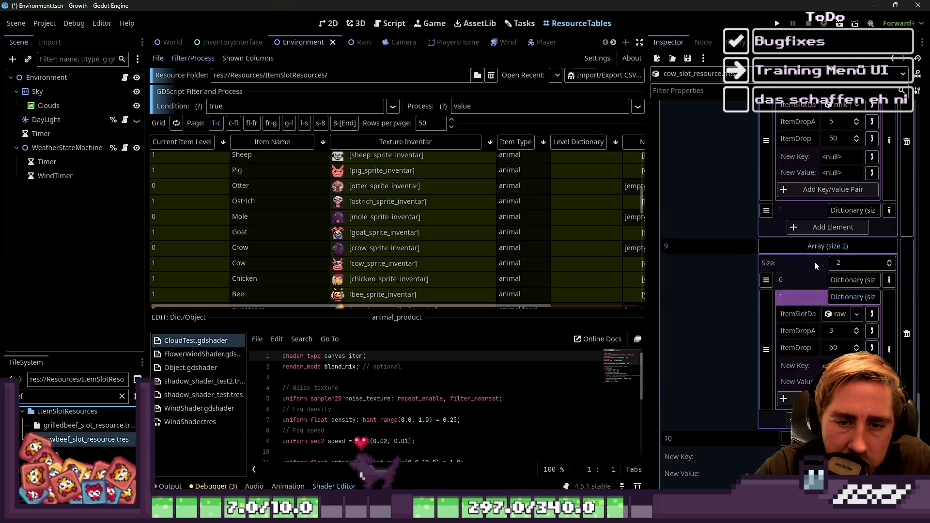
left_click(841, 190)
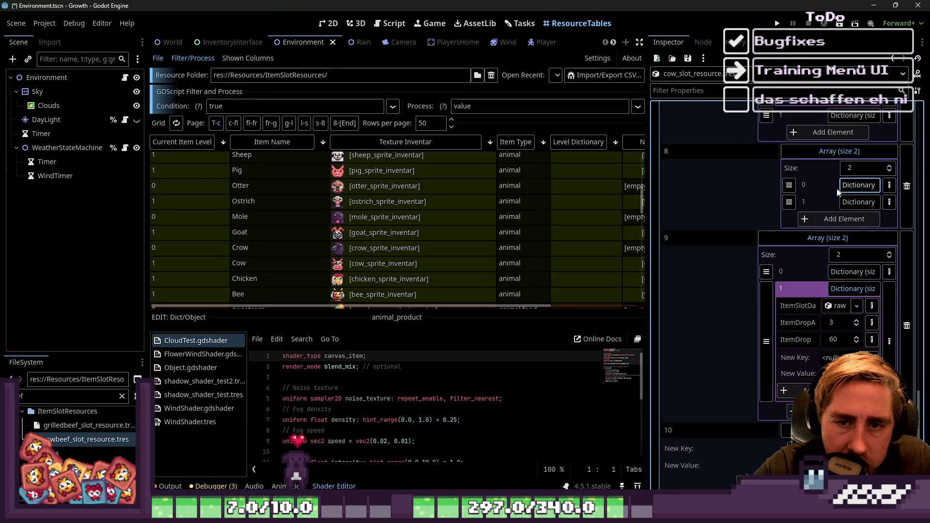
left_click(845, 200)
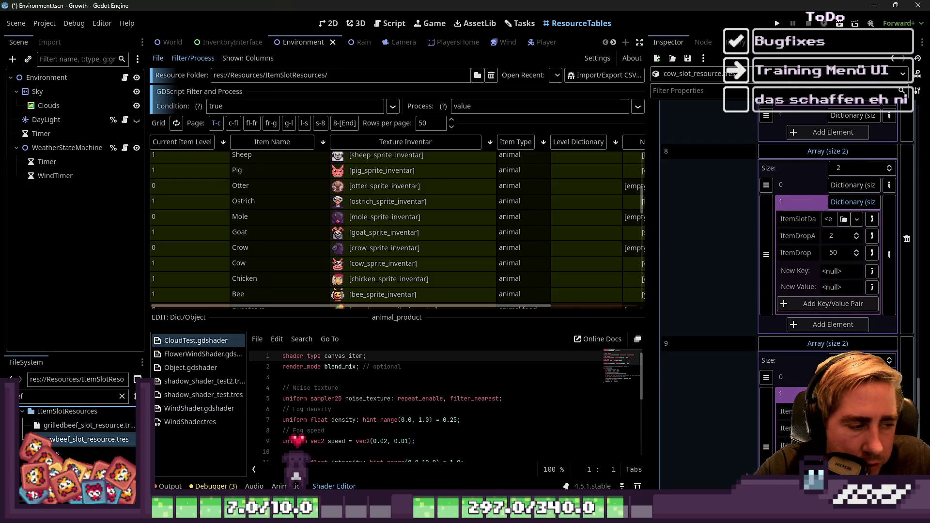
scroll(800, 235, "up", 1)
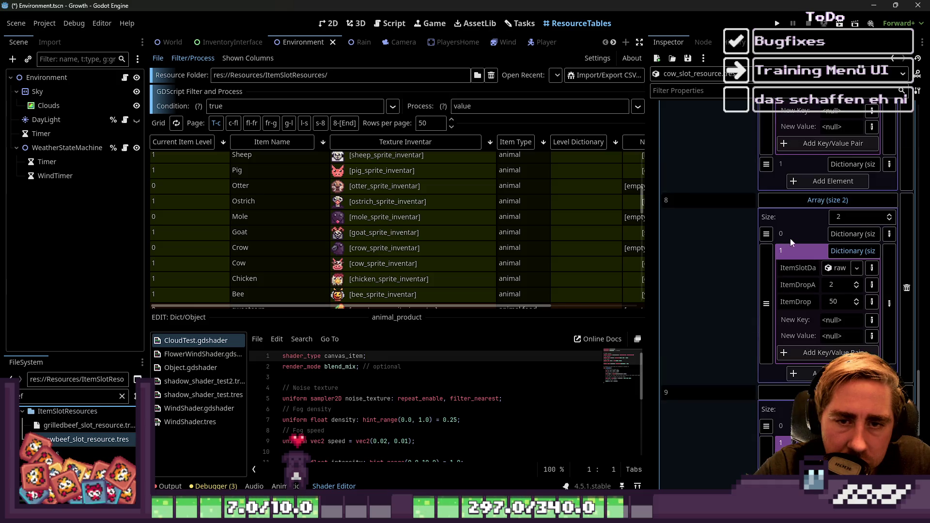
left_click(815, 201)
left_click(819, 218)
scroll(798, 247, "up", 1)
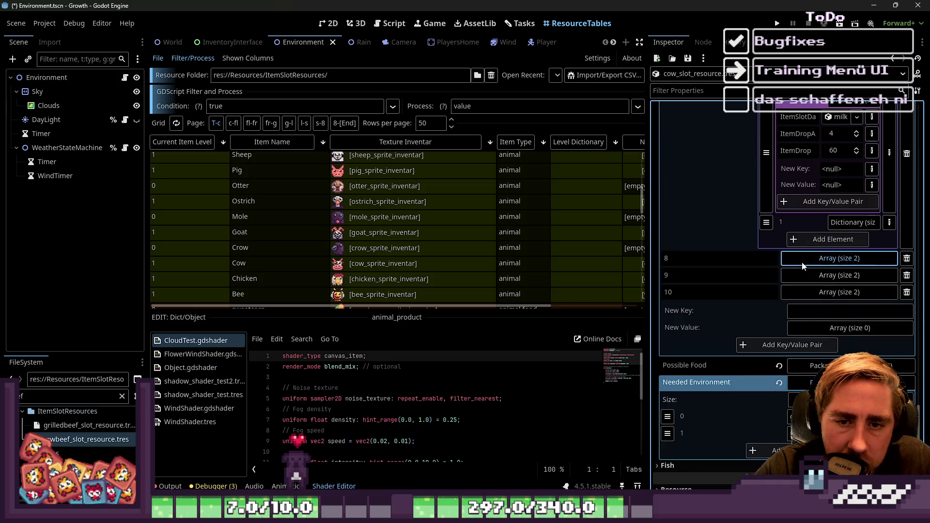
left_click(802, 266)
left_click(841, 311)
left_click(805, 258)
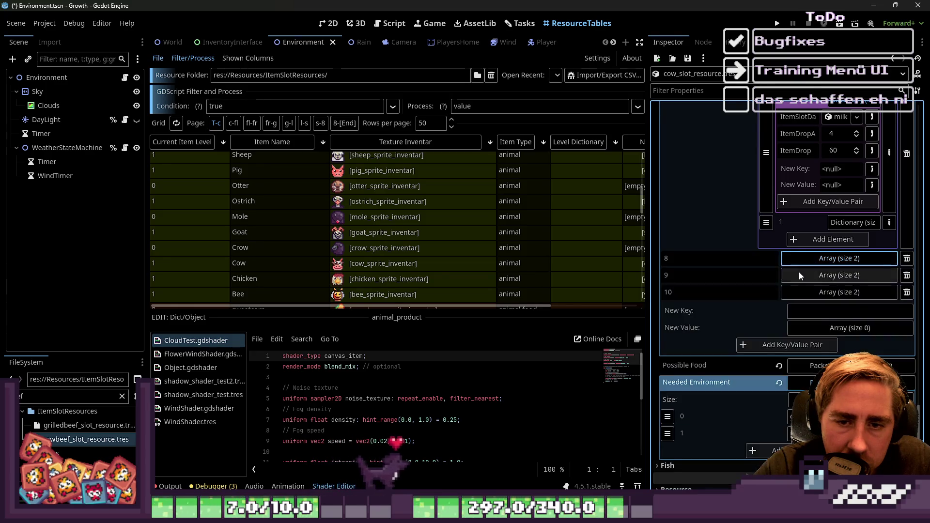
scroll(798, 272, "up", 2)
Step: Assign rawbeef_slot_resource.tres as the second drop item for cow levels 7 and 6
left_click(853, 197)
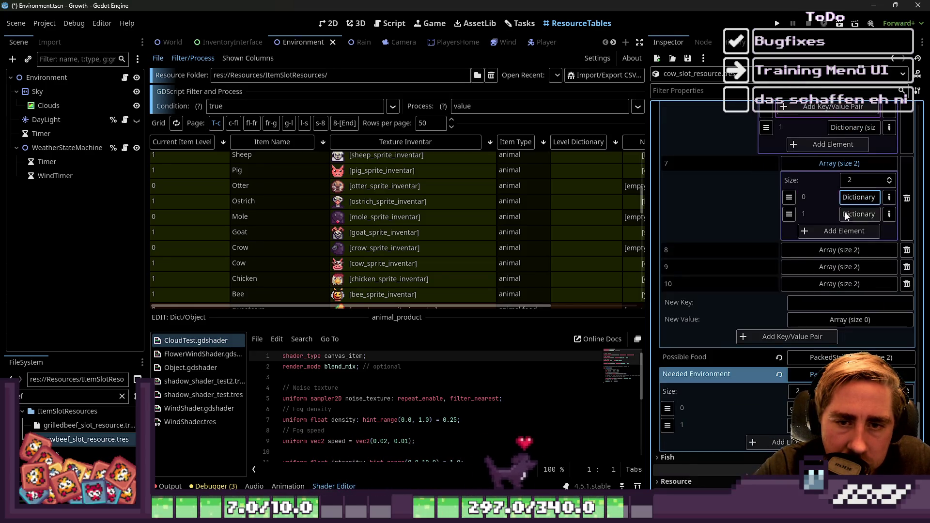
left_click(852, 215)
mouse_move(117, 445)
left_mouse_down()
mouse_move(581, 291)
mouse_move(828, 236)
left_mouse_up()
left_click(815, 165)
scroll(811, 232, "up", 3)
scroll(810, 238, "up", 2)
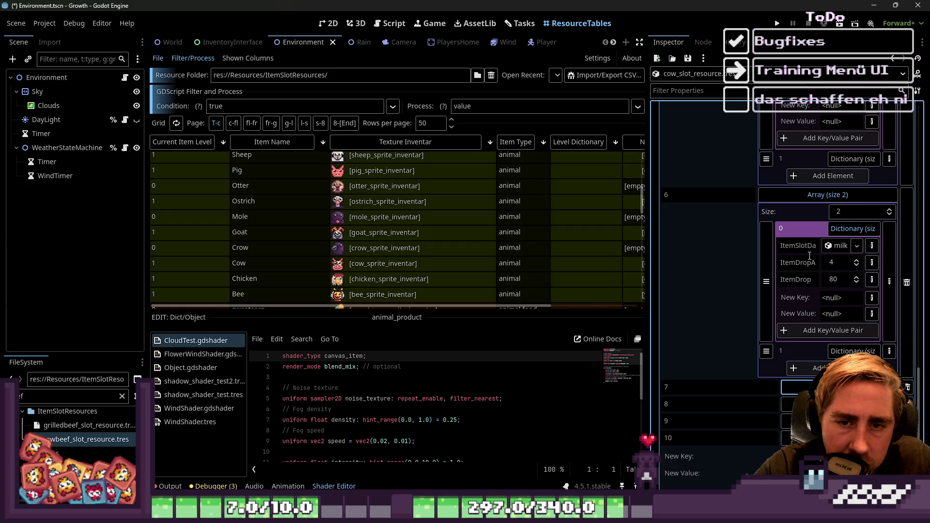
left_click(844, 230)
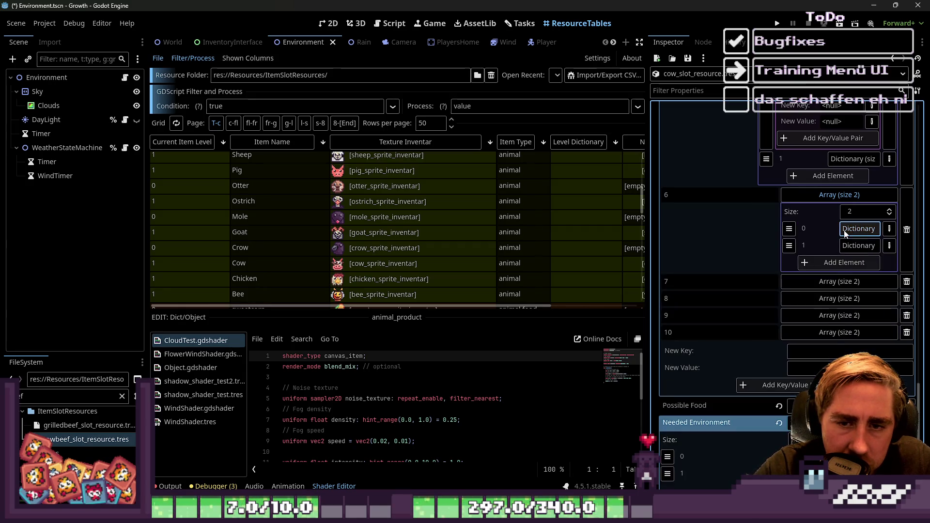
left_click(859, 245)
left_click_drag(88, 439, 830, 266)
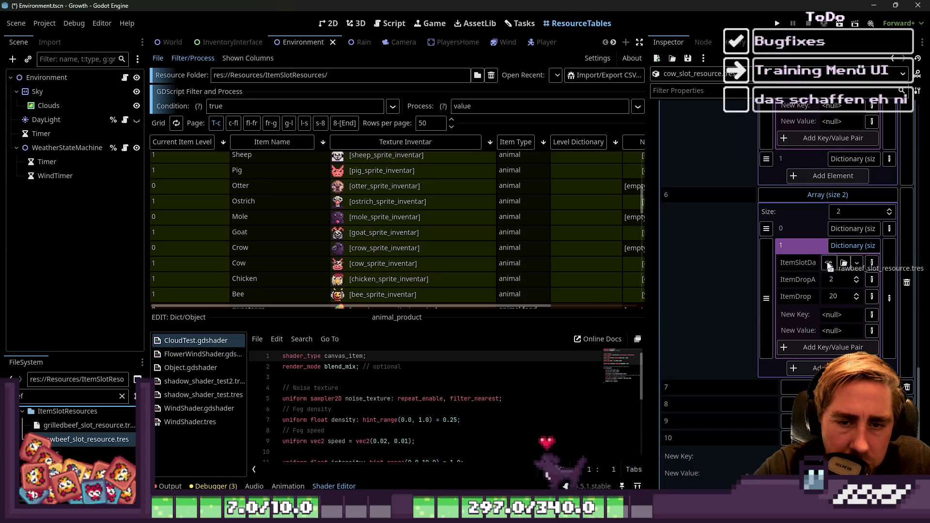
left_click(804, 195)
Step: Assign rawbeef_slot_resource.tres as the second drop item for cow levels 5 and 4
scroll(804, 195, "up", 3)
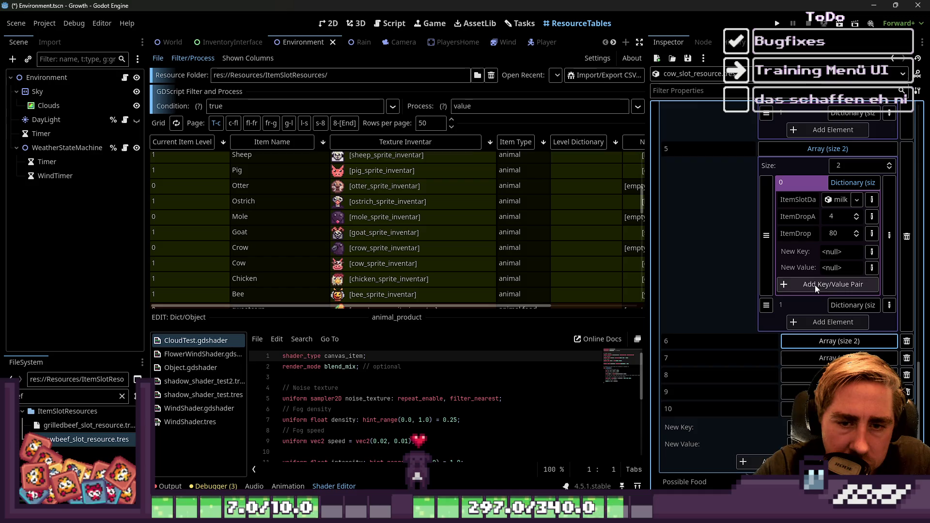
left_click(840, 305)
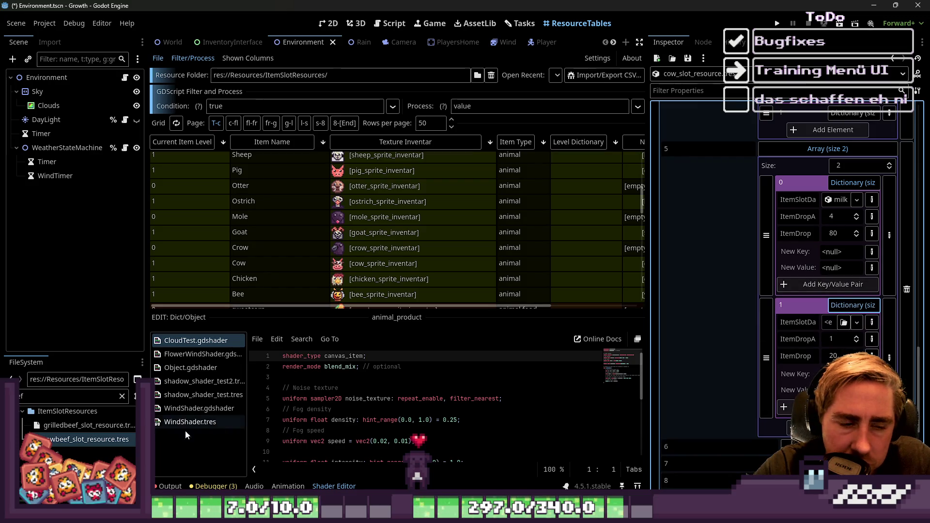
left_click_drag(109, 440, 829, 324)
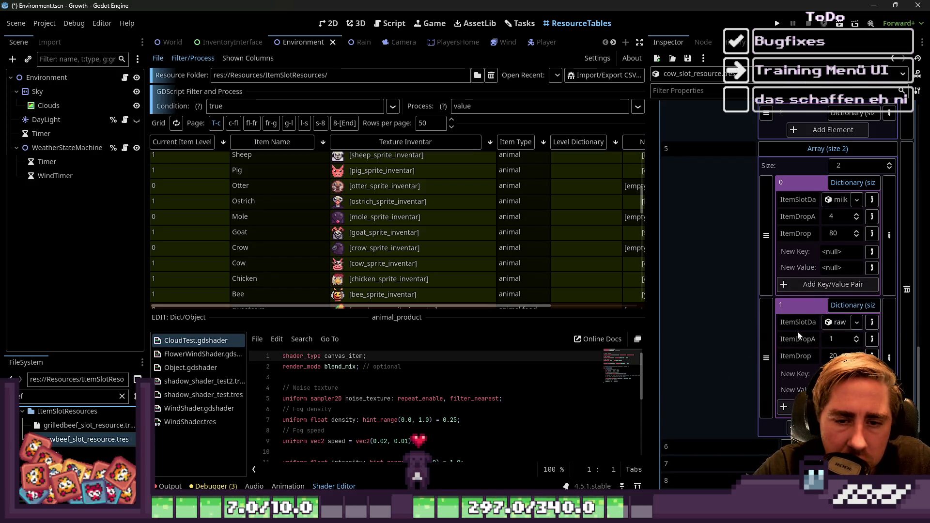
scroll(798, 335, "up", 5)
left_click(842, 308)
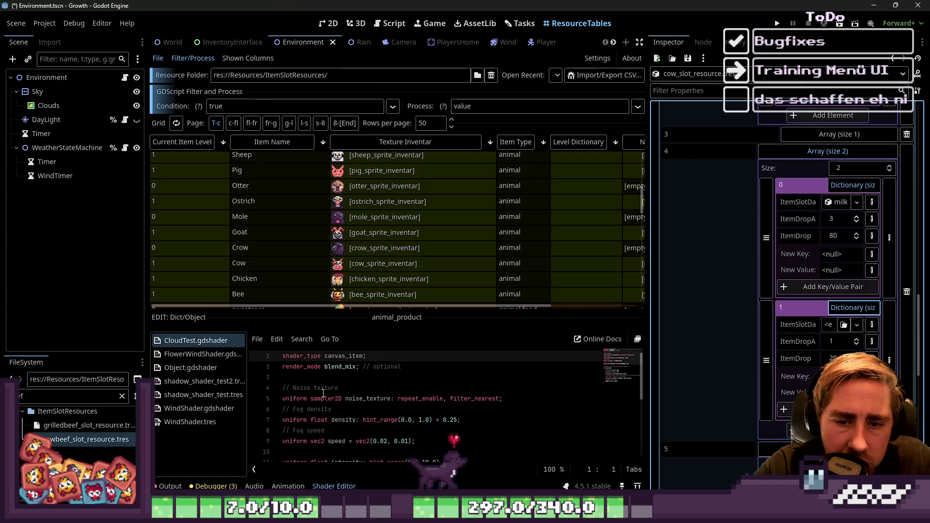
mouse_move(80, 442)
left_mouse_down()
mouse_move(678, 339)
mouse_move(828, 328)
left_mouse_up()
Step: Load the Chicken resource into the Inspector from the ResourceTables grid
scroll(799, 319, "up", 4)
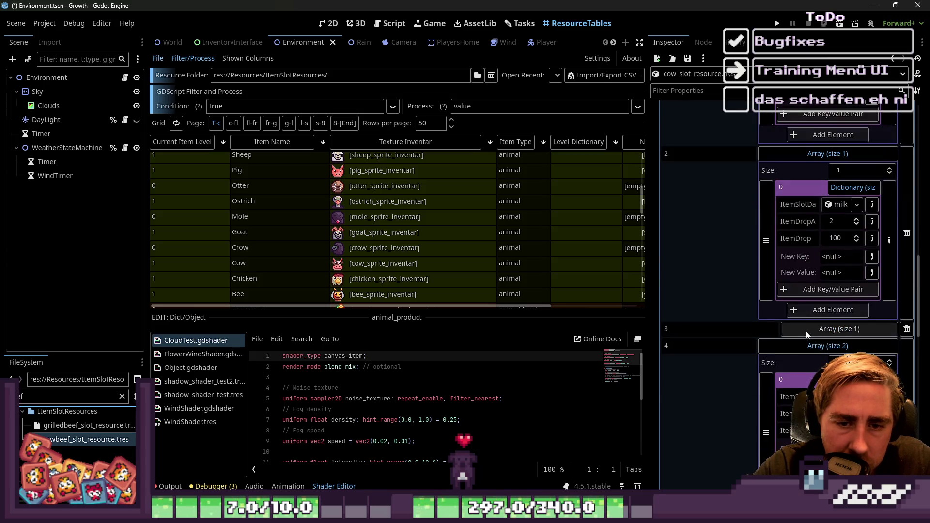
scroll(806, 330, "up", 1)
scroll(715, 260, "up", 1)
scroll(715, 252, "up", 5)
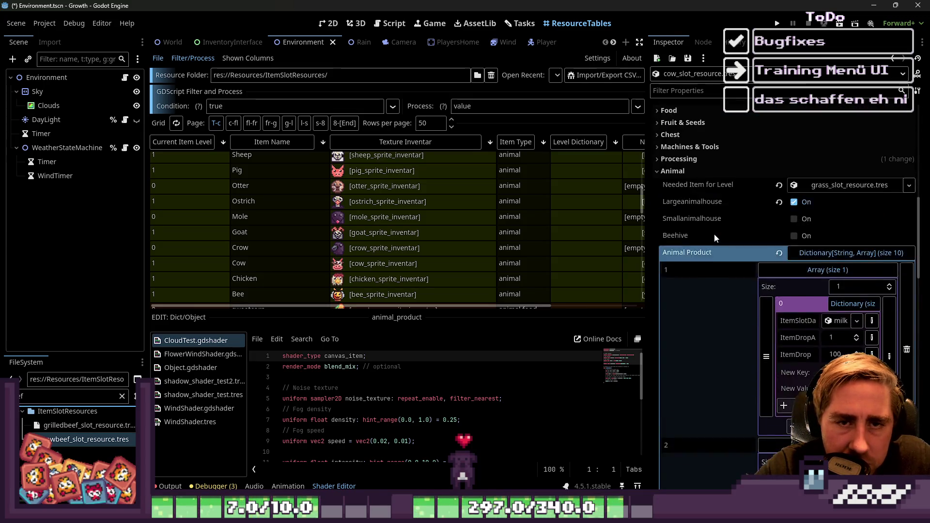
scroll(410, 237, "down", 3)
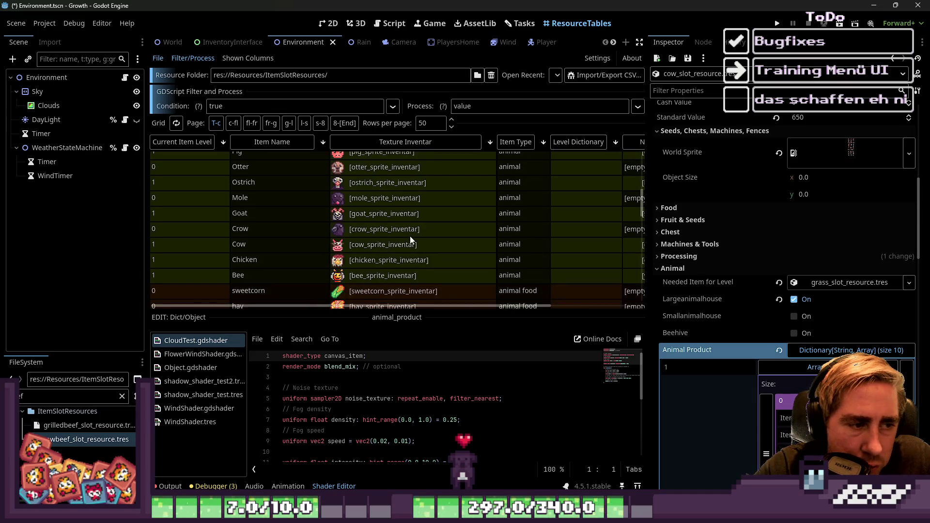
left_click(574, 241)
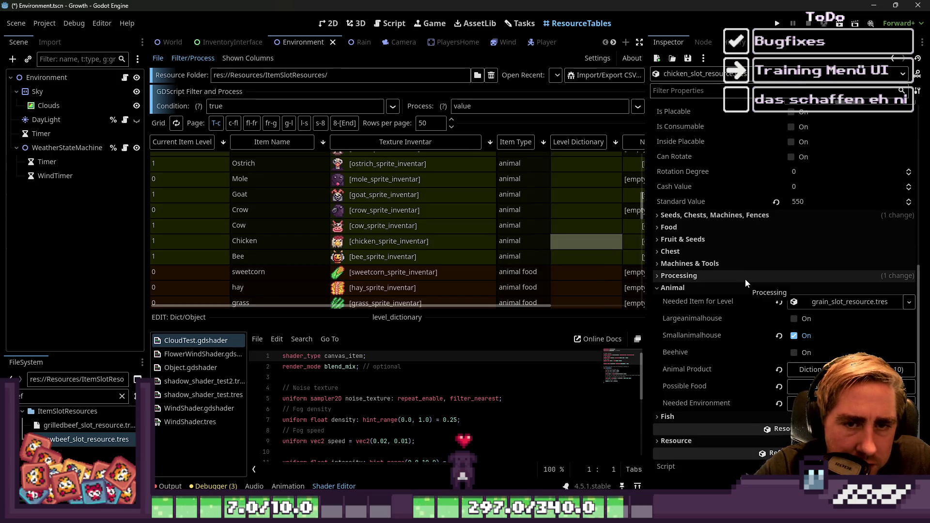
Step: Expand the chicken's Animal Product dictionary and filter the FileSystem for 'chicken'
left_click(820, 369)
scroll(820, 339, "down", 5)
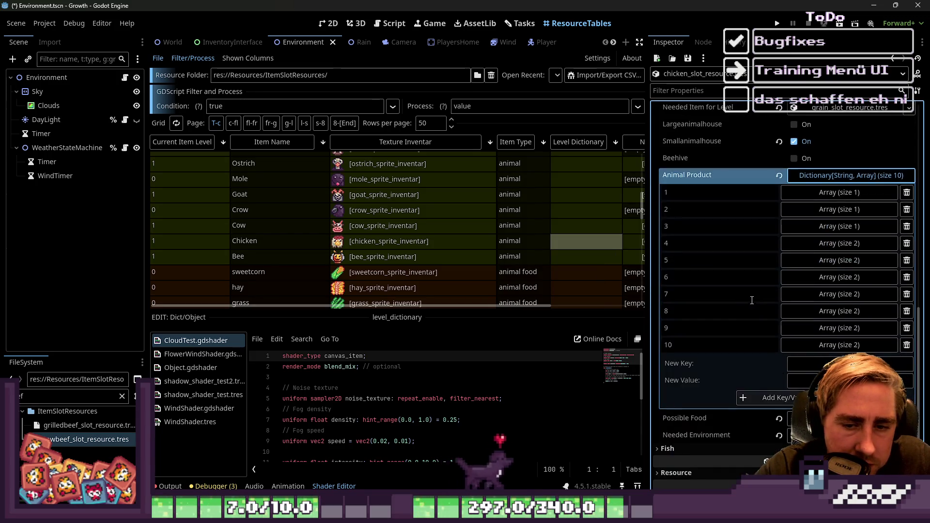
left_click(820, 314)
left_click(814, 312)
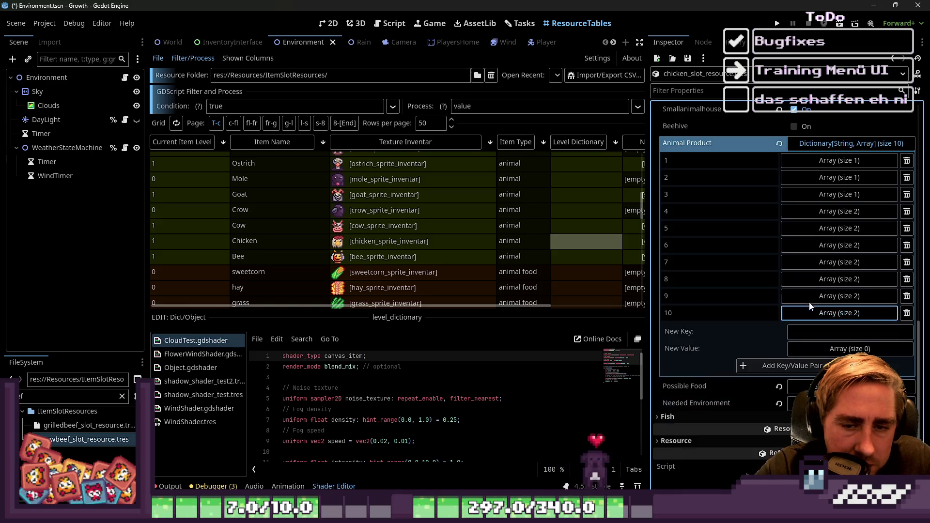
left_click(808, 296)
left_click(808, 296)
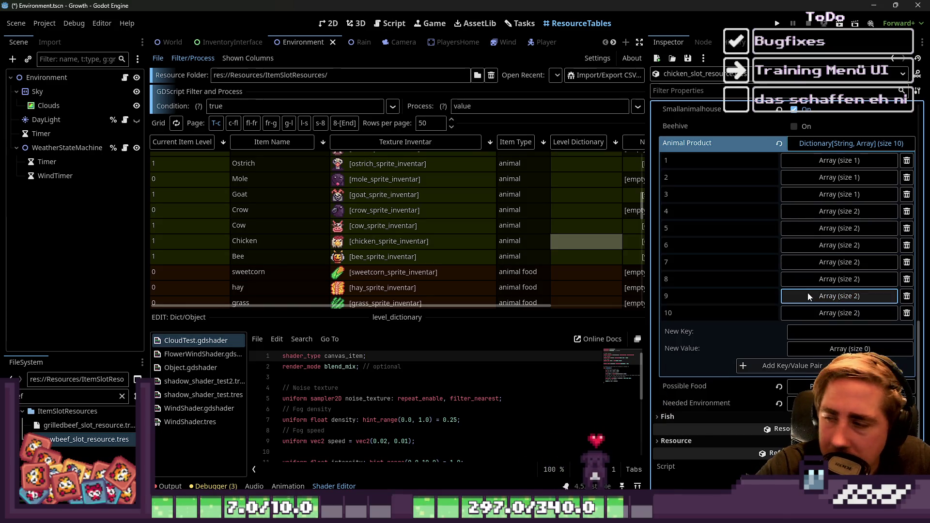
left_click(59, 398)
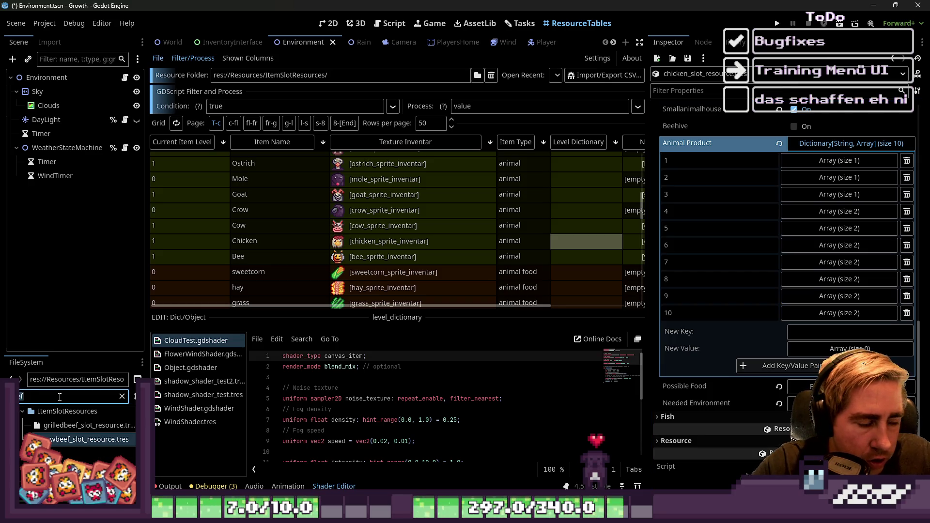
type("chicken")
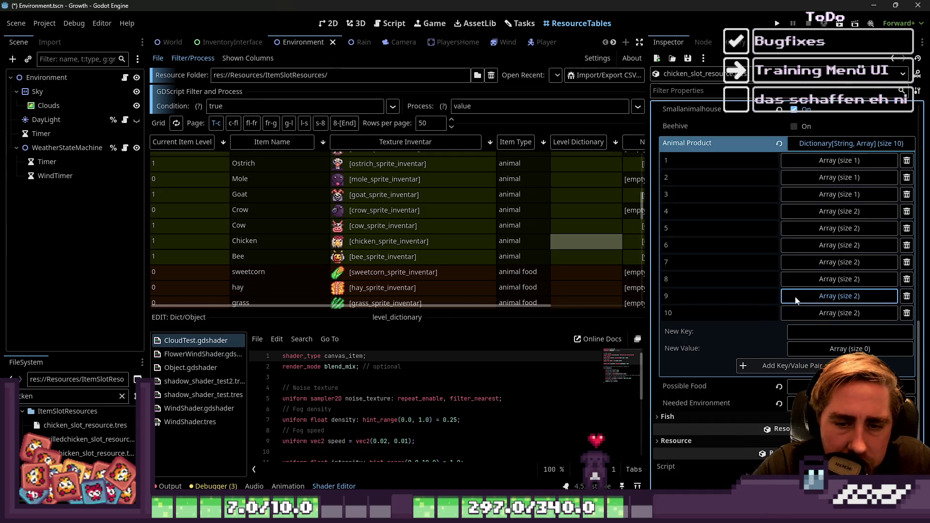
Step: Drop the raw chicken slot resource into level 7's second product entry item slot
left_click(839, 296)
left_click(843, 346)
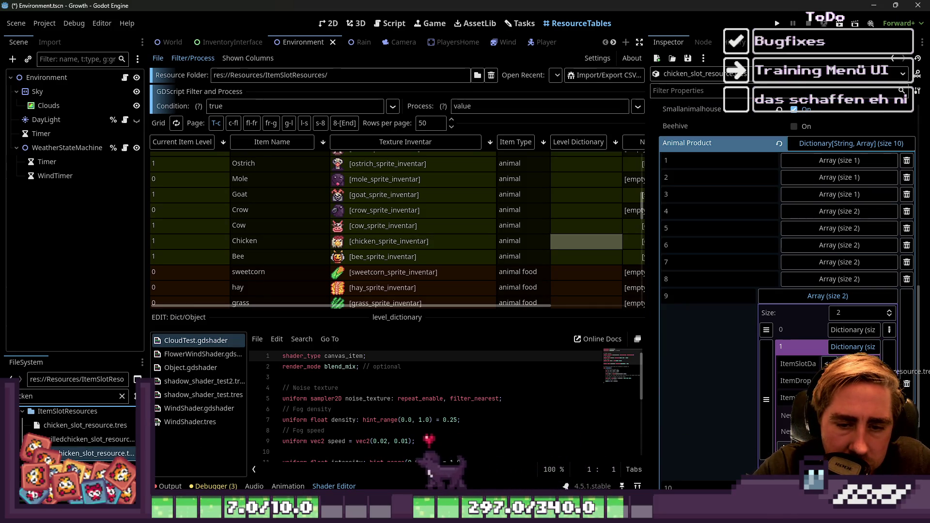
left_click(824, 266)
left_click(850, 316)
mouse_move(94, 453)
left_mouse_down()
mouse_move(90, 461)
mouse_move(829, 331)
left_mouse_up()
left_click(814, 245)
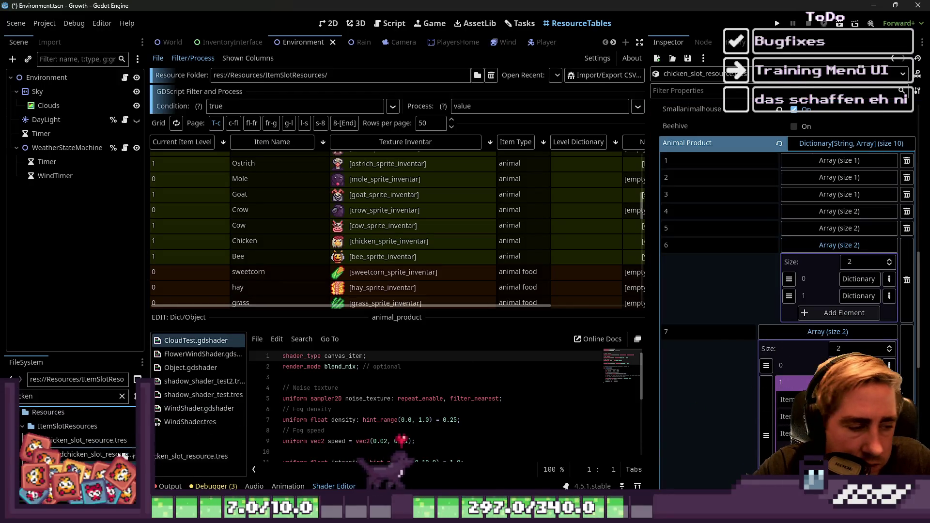
left_click(854, 297)
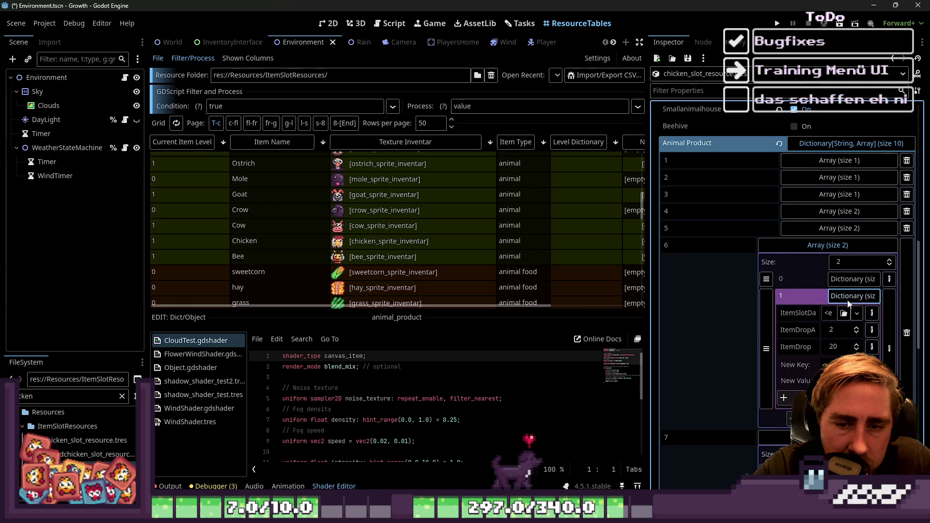
left_click(853, 296)
scroll(843, 306, "down", 3)
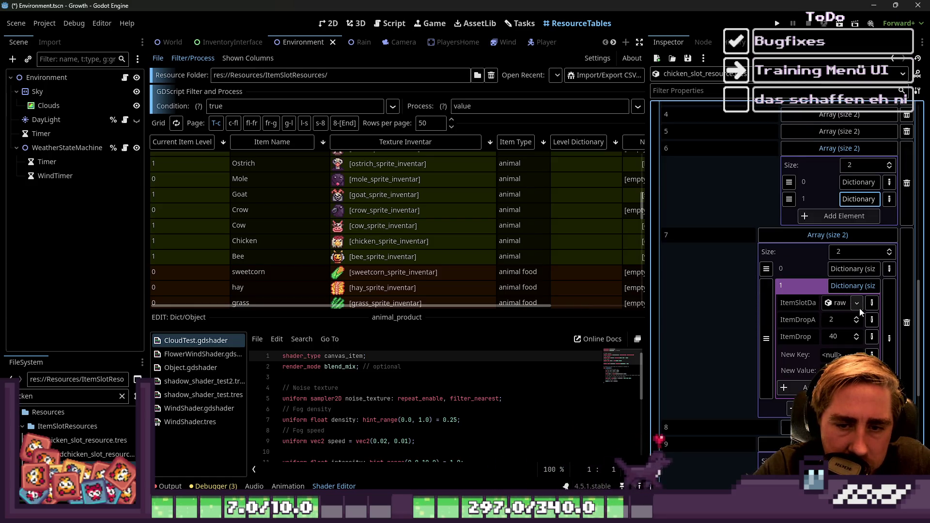
left_click(856, 304)
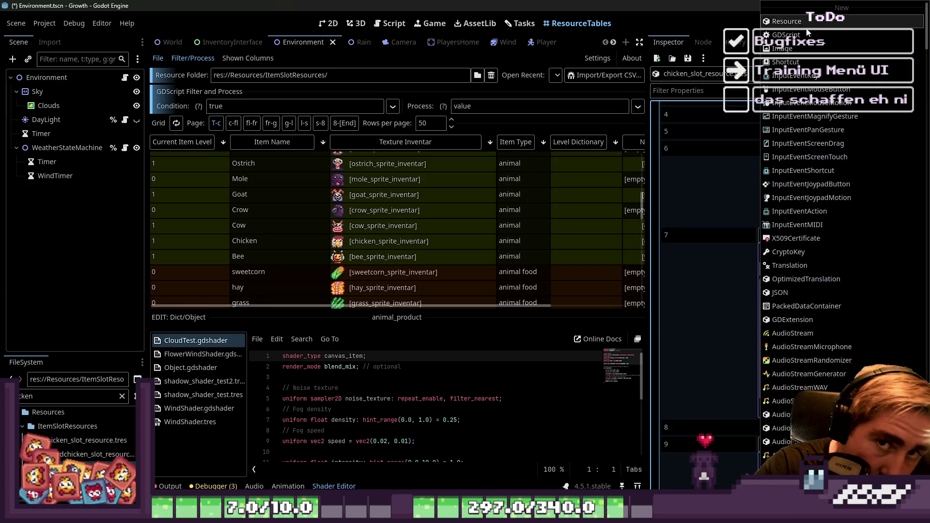
Step: Clear level 7's ItemSlotData and reassign rawchicken_slot_resource.tres to it
left_click(732, 180)
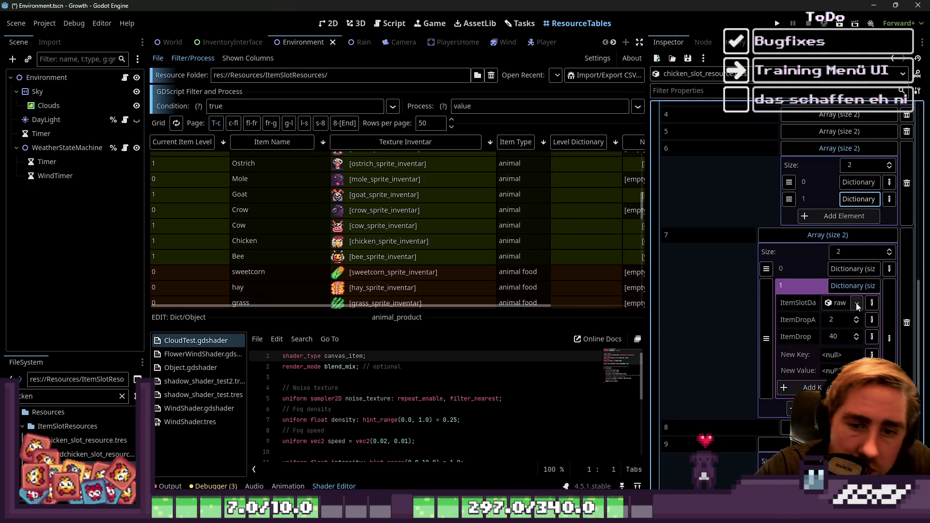
left_click(857, 303)
scroll(778, 230, "down", 2)
scroll(773, 272, "down", 15)
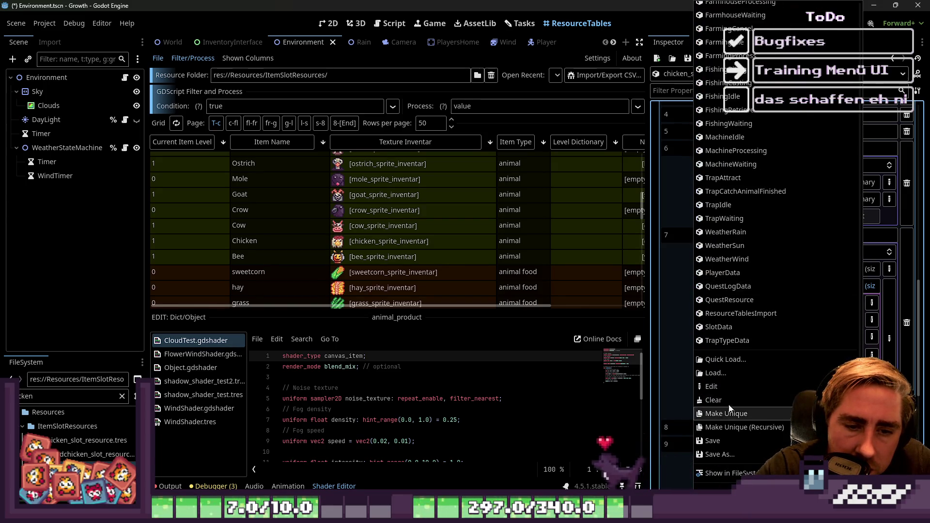
left_click(734, 398)
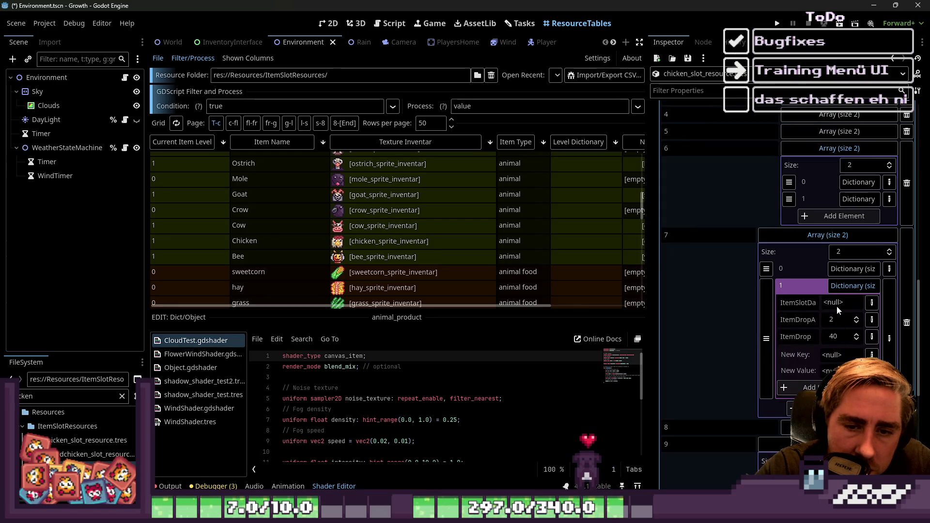
left_click(847, 285)
scroll(775, 369, "down", 3)
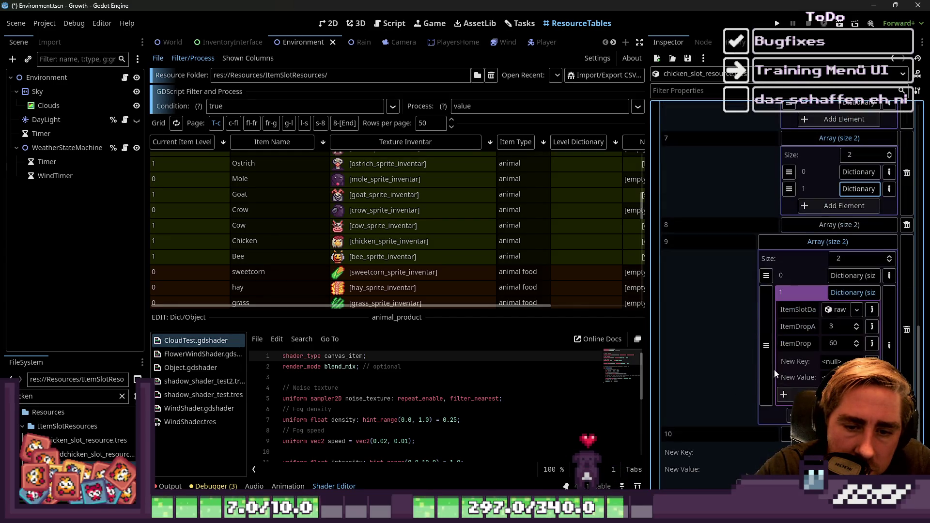
left_click(839, 293)
scroll(831, 300, "up", 1)
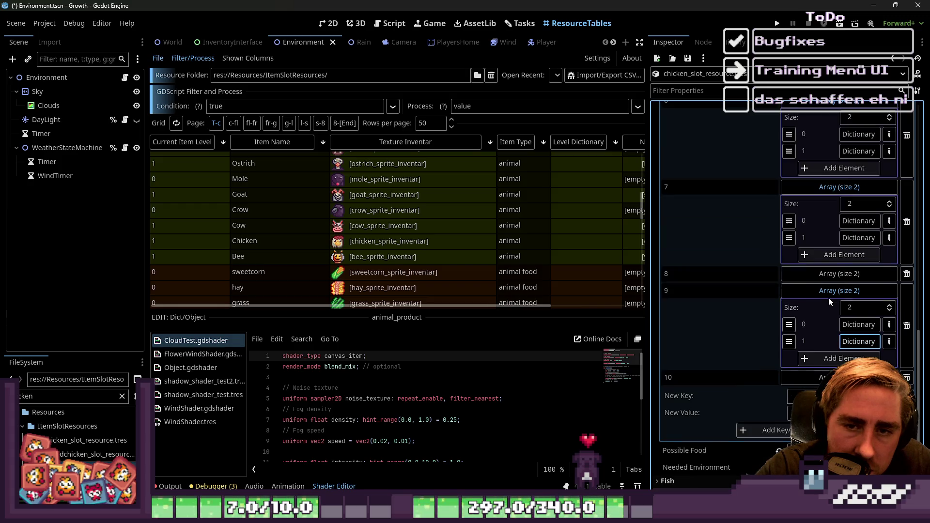
left_click(860, 239)
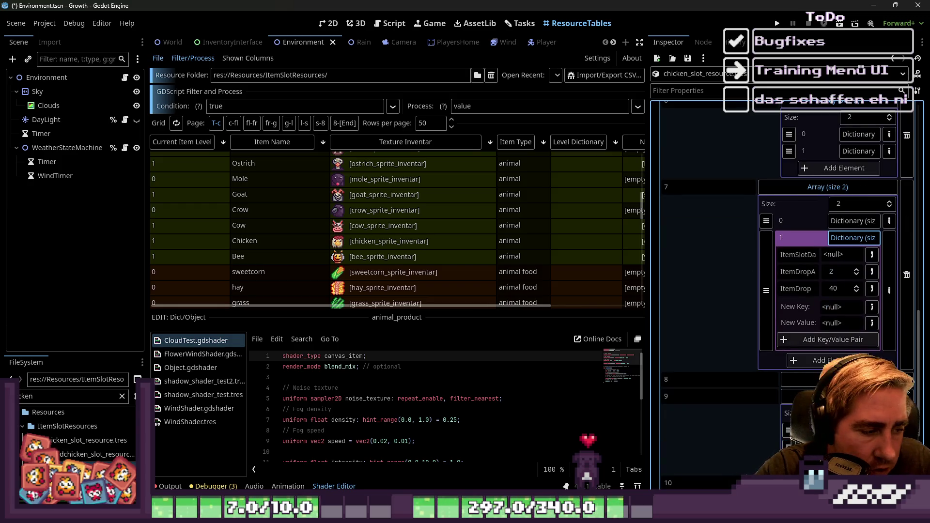
mouse_move(97, 455)
left_mouse_down()
mouse_move(824, 256)
mouse_move(842, 239)
mouse_move(841, 257)
left_mouse_up()
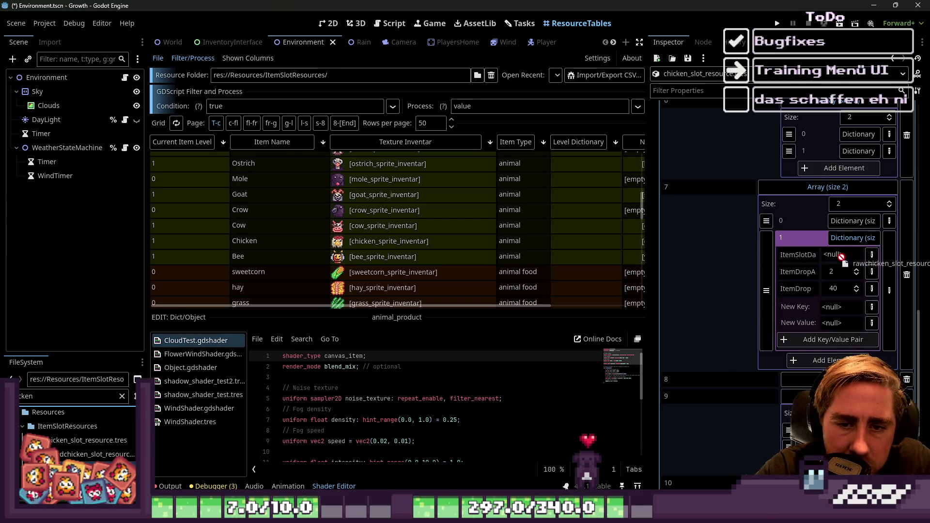
left_click(872, 255)
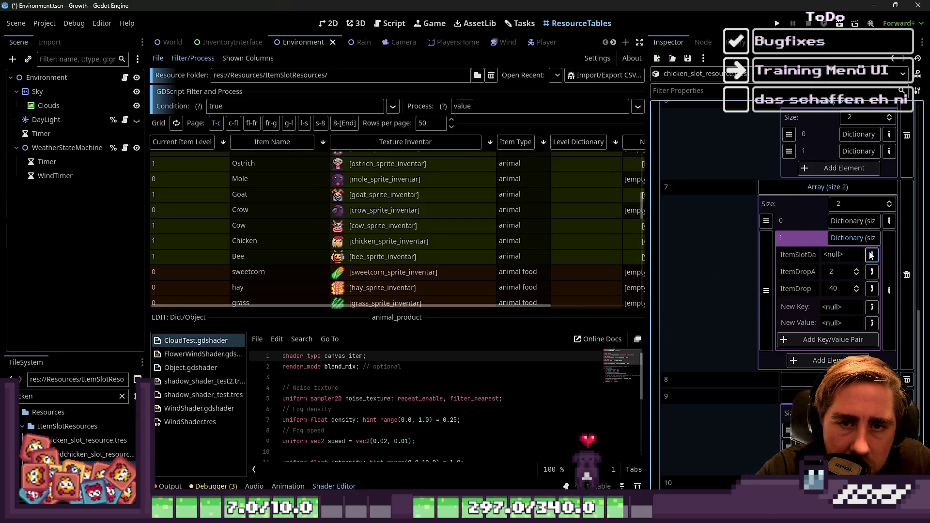
left_click(830, 166)
mouse_move(92, 454)
left_mouse_down()
mouse_move(78, 429)
mouse_move(855, 245)
mouse_move(832, 260)
left_mouse_up()
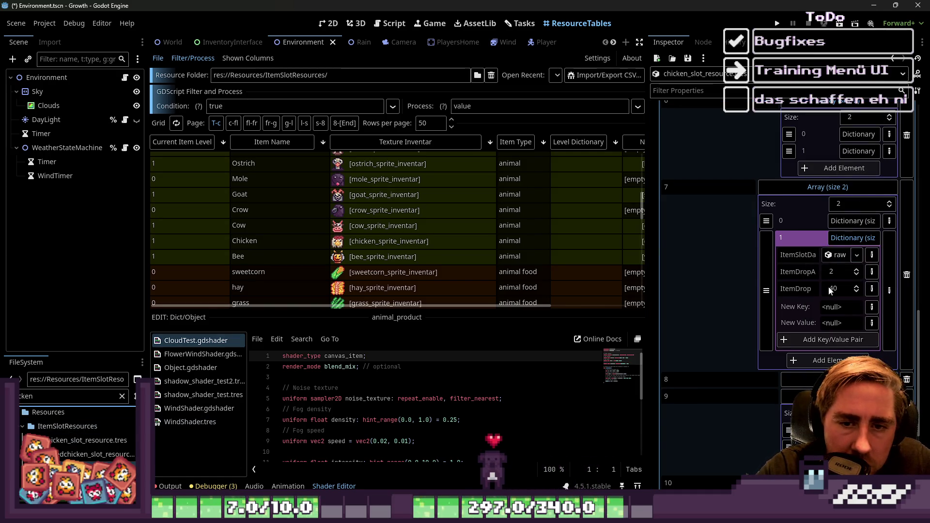
left_click(843, 237)
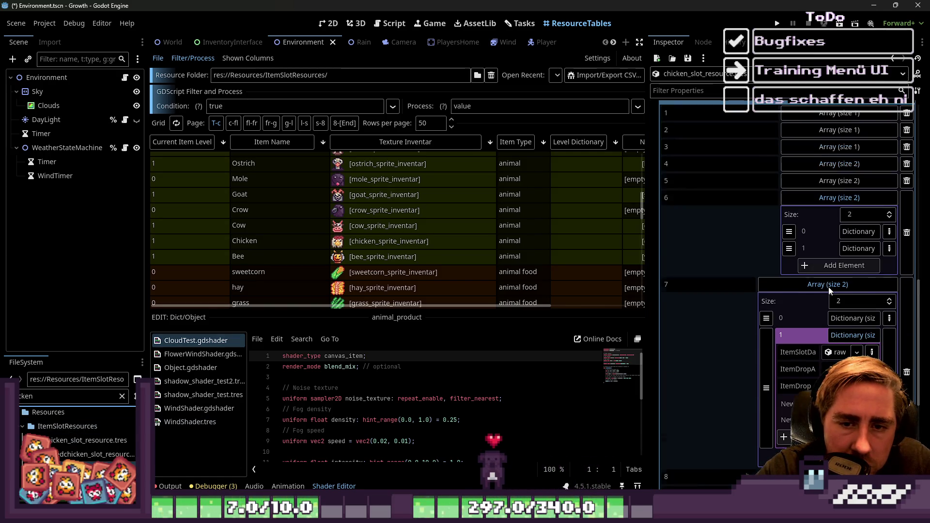
Step: Expand levels 6, 5 and 4 and assign raw chicken to level 4's second drop
left_click(842, 336)
left_click(854, 298)
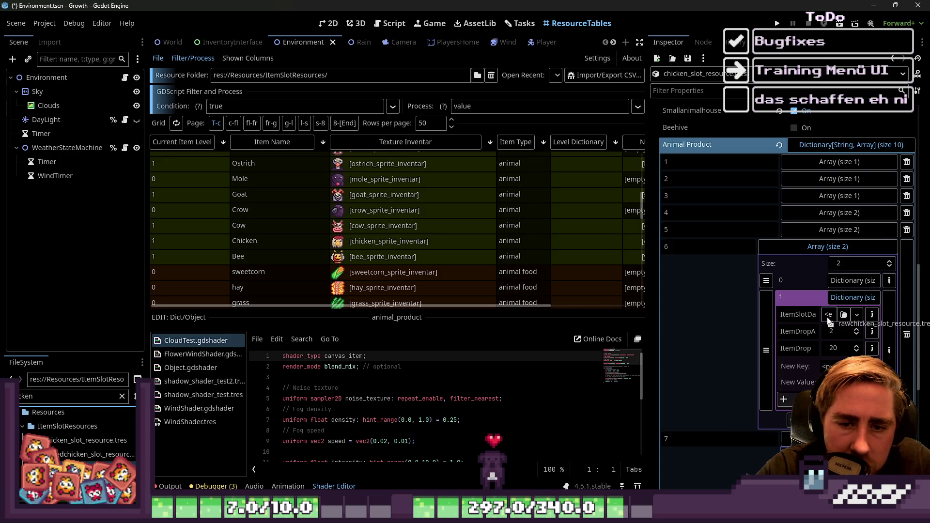
scroll(828, 318, "up", 2)
left_click(842, 282)
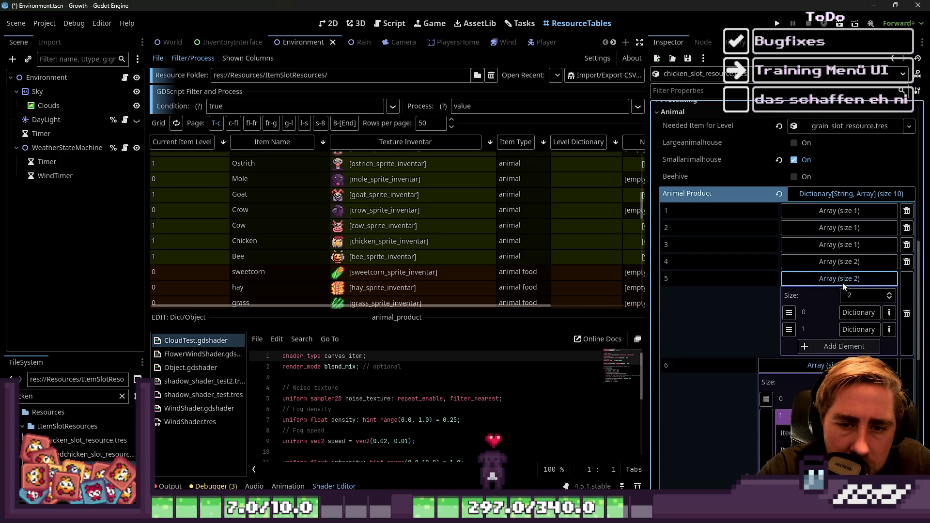
left_click(853, 330)
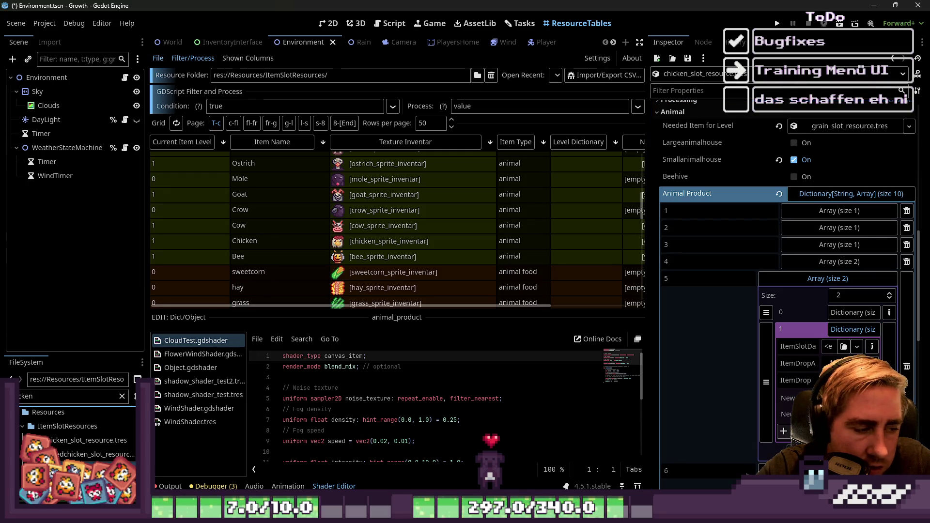
left_click(829, 268)
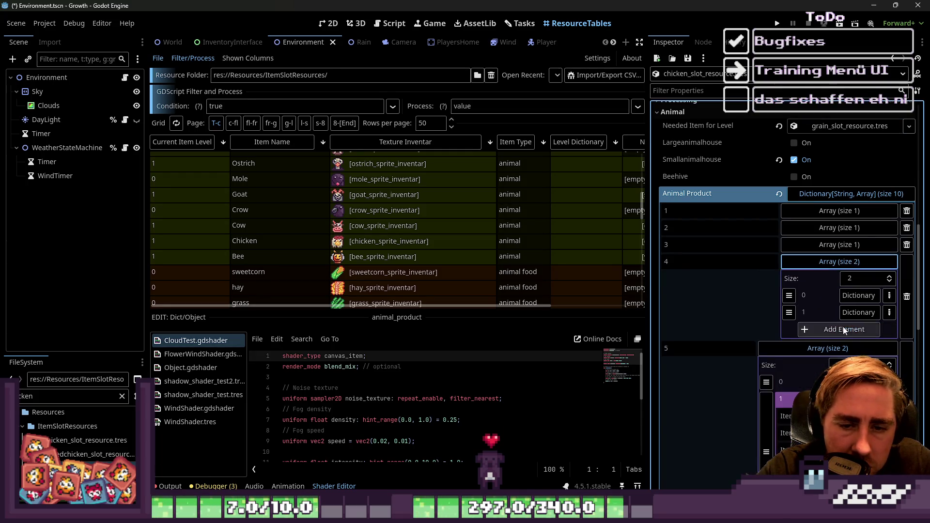
mouse_move(113, 458)
left_mouse_down()
mouse_move(678, 243)
mouse_move(843, 330)
left_mouse_up()
Step: Filter the FileSystem for 'egg' and set egg_slot_resource.tres as level 1's product drop
double_click(65, 396)
type("egg")
scroll(78, 441, "down", 4)
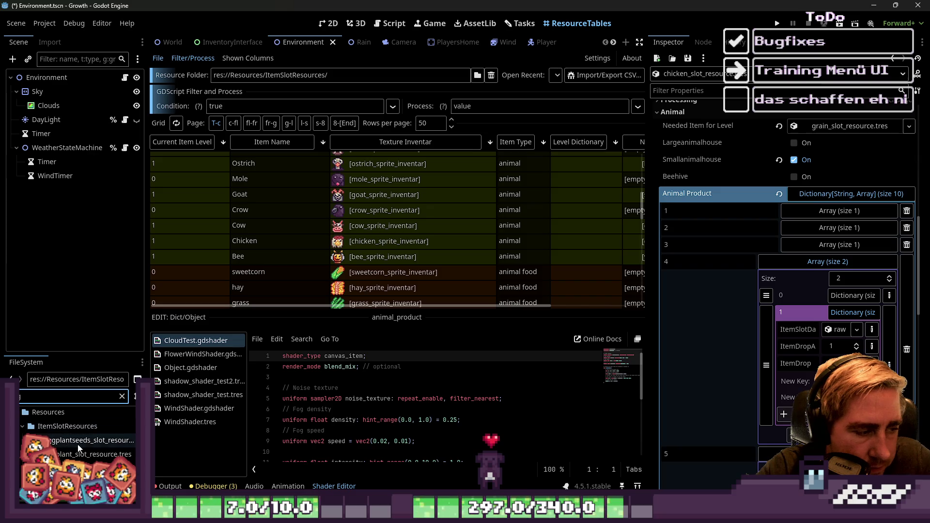
scroll(85, 443, "up", 2)
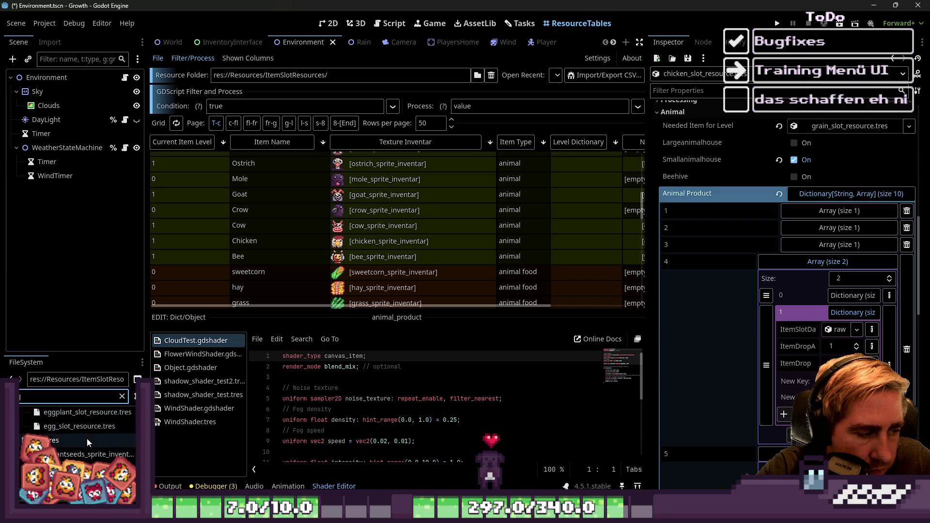
left_click_drag(88, 442, 93, 455)
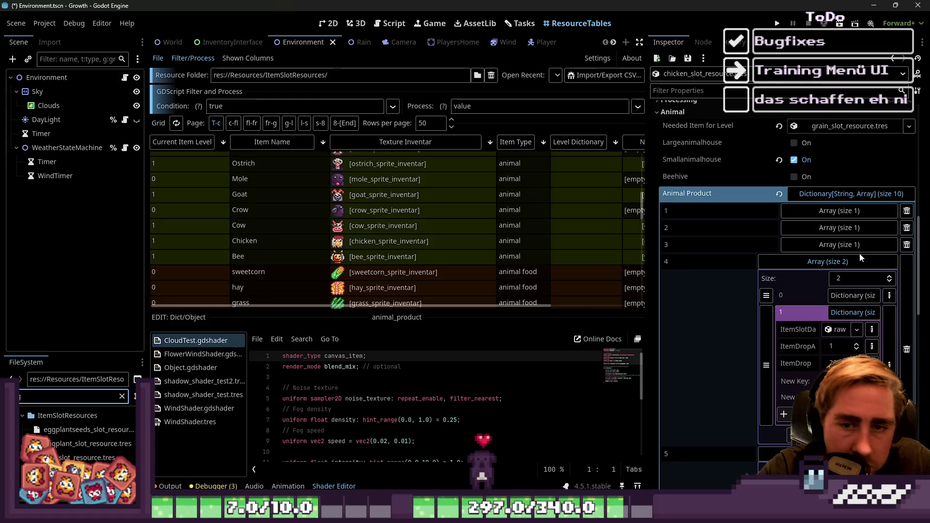
left_click(840, 211)
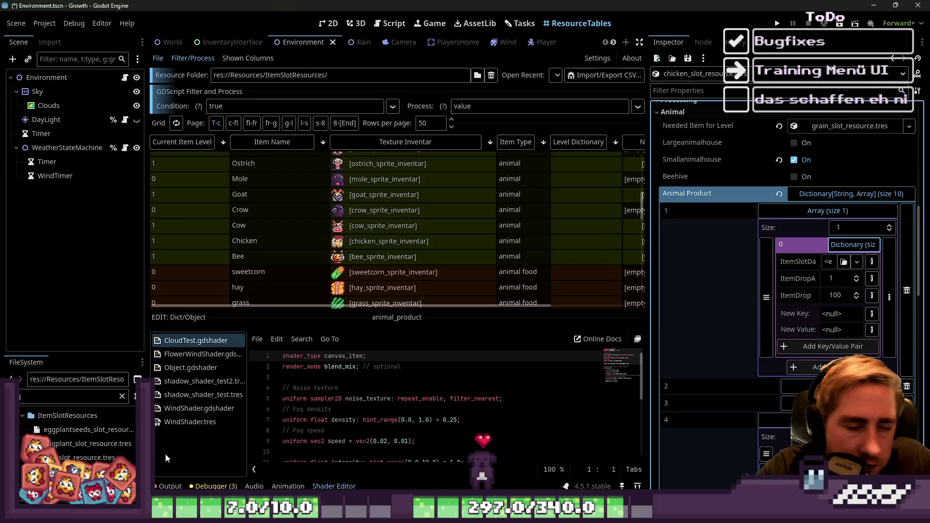
mouse_move(87, 458)
left_mouse_down()
mouse_move(843, 271)
mouse_move(841, 262)
left_mouse_up()
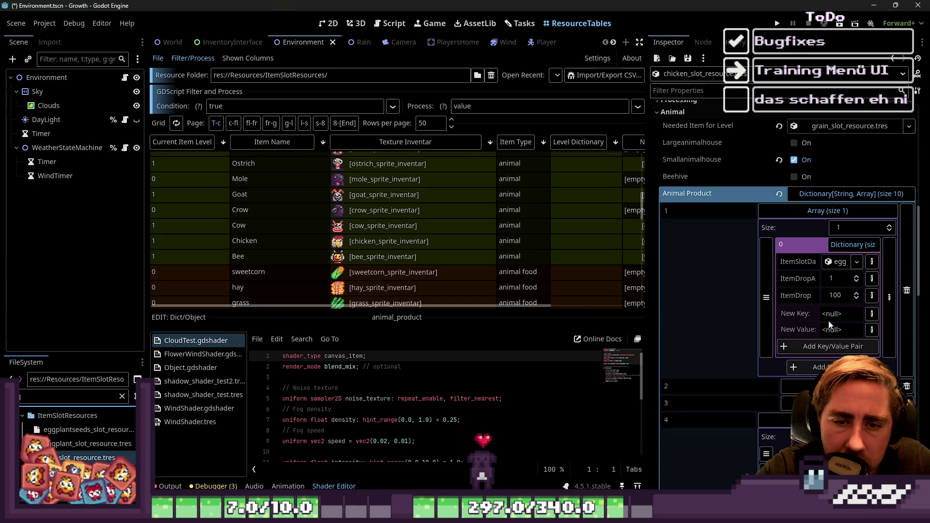
left_click(840, 386)
Step: Set egg as the ItemSlotData for chicken levels 2 and 3
scroll(824, 328, "down", 2)
left_click(854, 327)
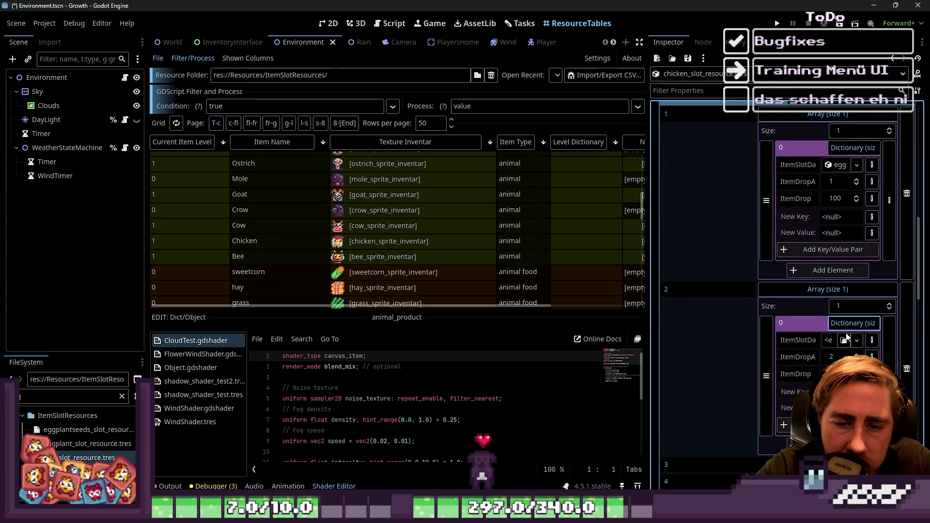
mouse_move(88, 458)
left_mouse_down()
mouse_move(436, 387)
mouse_move(843, 340)
left_mouse_up()
scroll(780, 296, "down", 5)
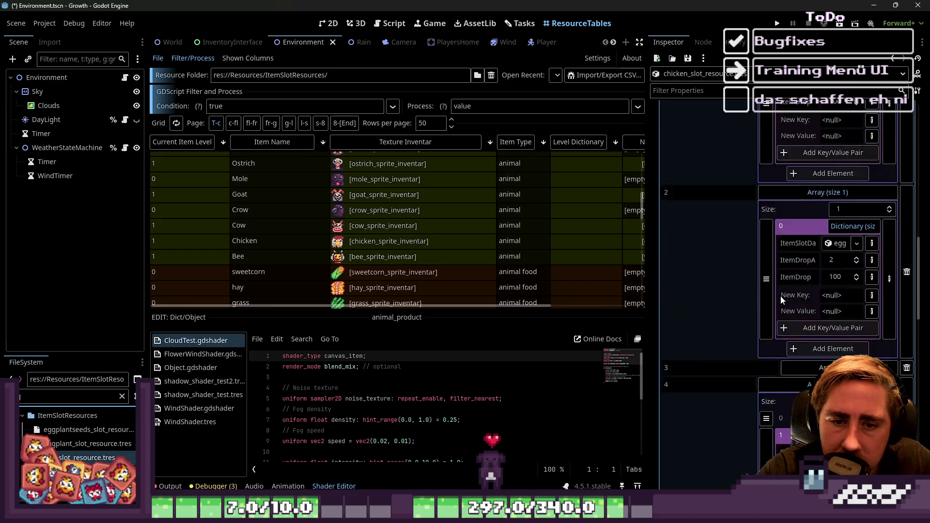
left_click(848, 223)
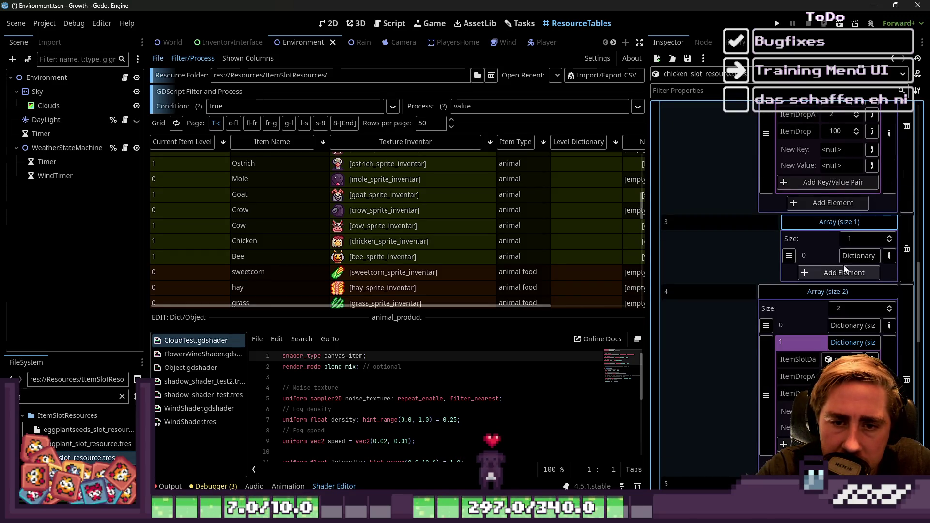
left_click(854, 256)
mouse_move(842, 284)
left_mouse_down()
mouse_move(824, 368)
mouse_move(812, 376)
mouse_move(832, 282)
left_mouse_up()
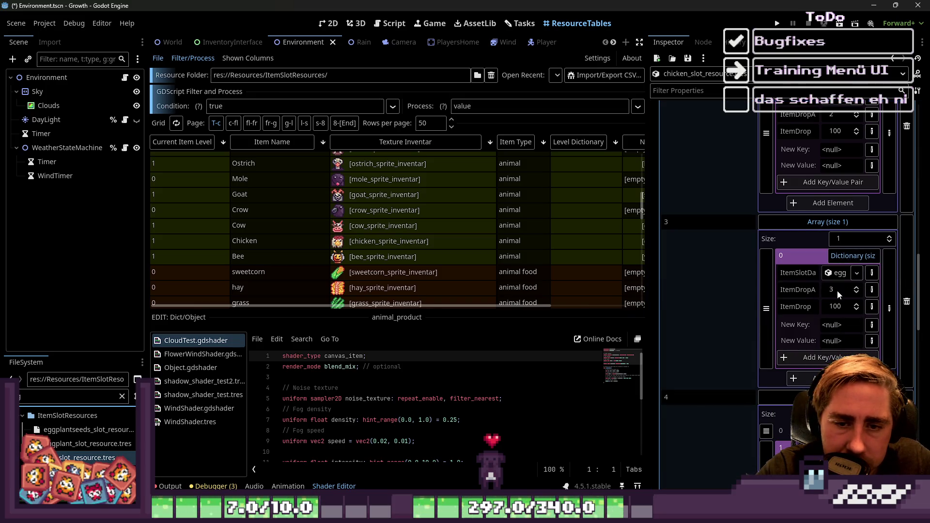
Step: Set egg as level 4's first drop alongside its raw chicken entry
scroll(824, 296, "down", 4)
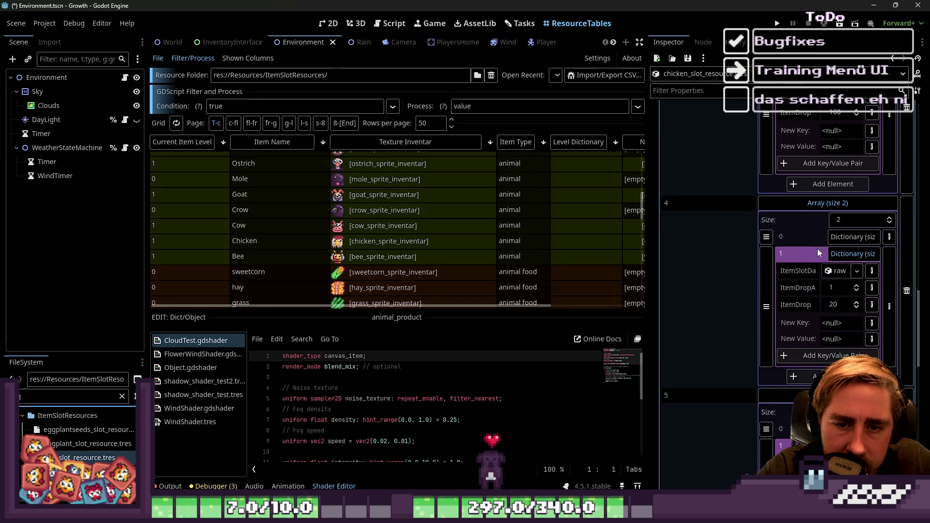
scroll(824, 262, "down", 3)
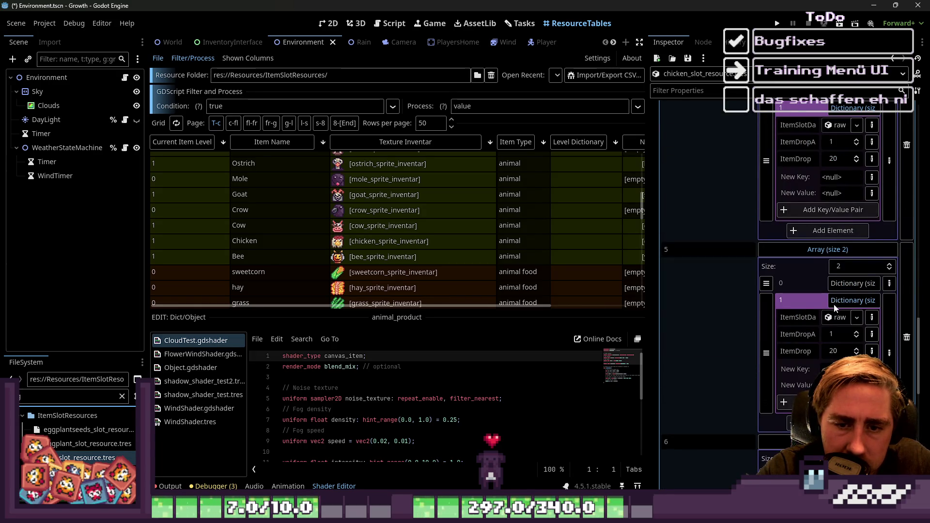
scroll(833, 304, "down", 1)
scroll(833, 304, "up", 2)
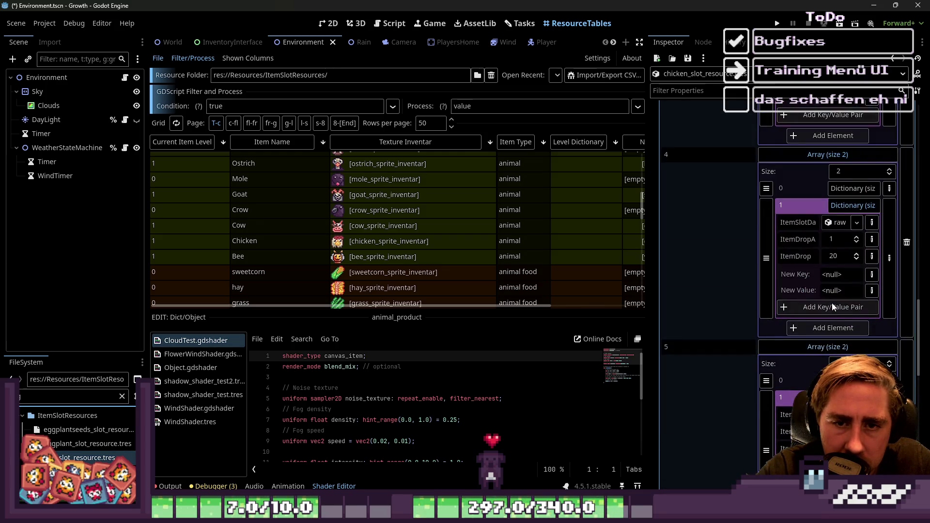
left_click(849, 254)
left_click(858, 237)
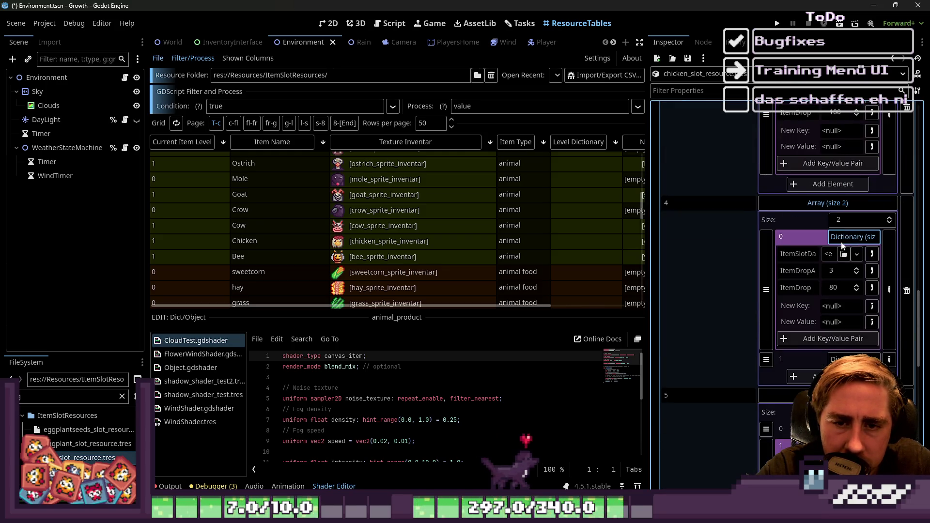
mouse_move(87, 458)
left_mouse_down()
mouse_move(621, 363)
mouse_move(800, 291)
mouse_move(834, 254)
left_mouse_up()
scroll(693, 252, "up", 2)
scroll(693, 252, "up", 1)
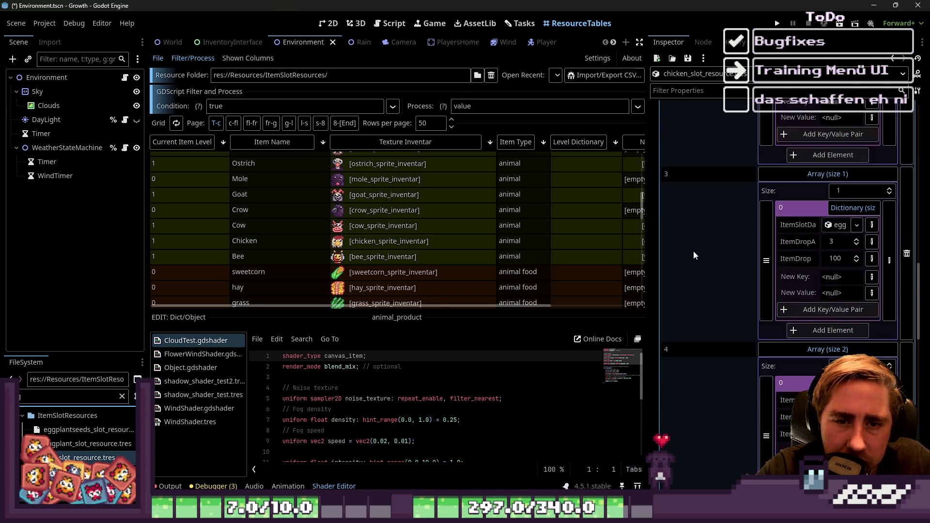
left_click(851, 208)
Step: Set egg_slot_resource.tres as the first drop for chicken level 6
left_click(850, 208)
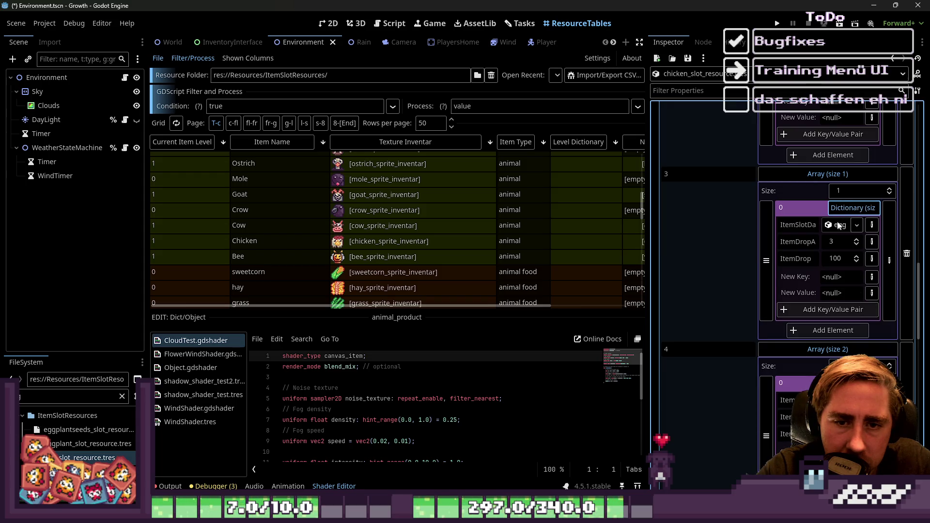
left_click(852, 209)
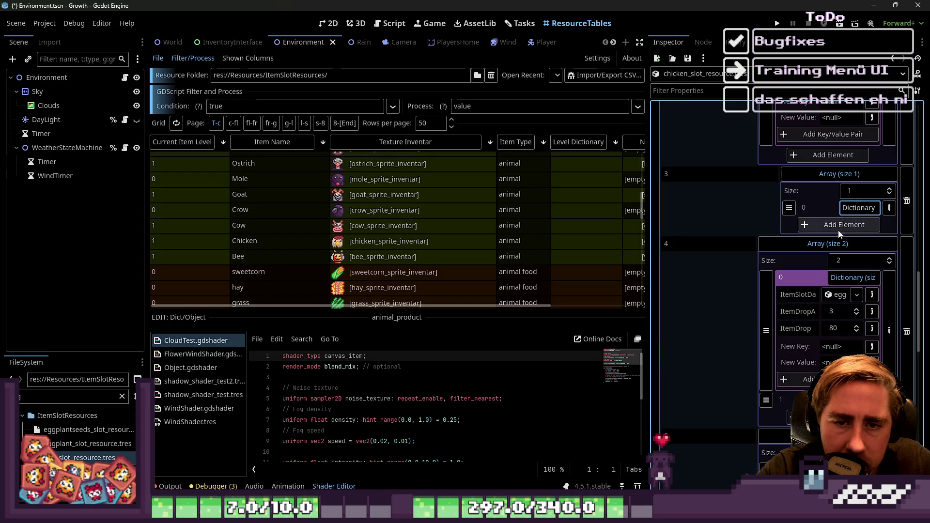
scroll(818, 249, "down", 5)
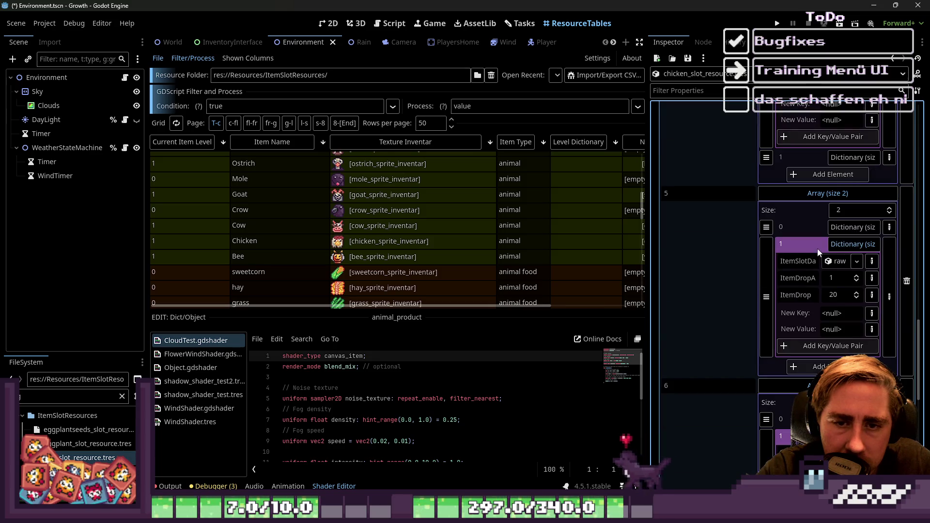
scroll(824, 247, "down", 1)
left_click(849, 198)
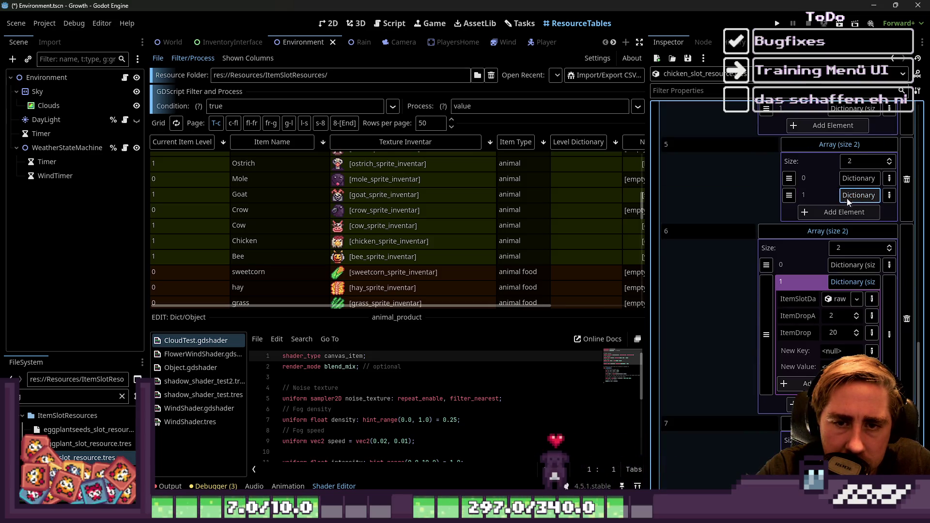
left_click(847, 264)
mouse_move(87, 457)
left_mouse_down()
mouse_move(662, 337)
mouse_move(821, 285)
left_mouse_up()
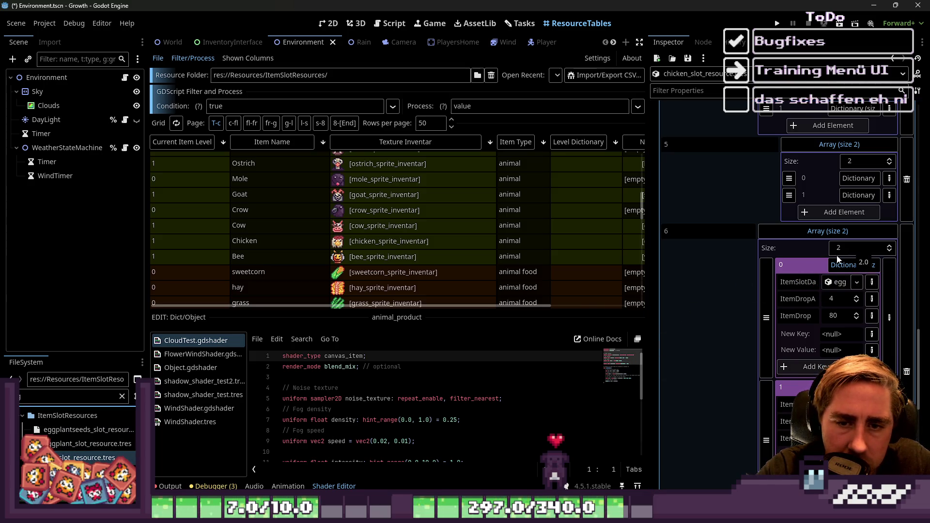
left_click(853, 265)
left_click(797, 233)
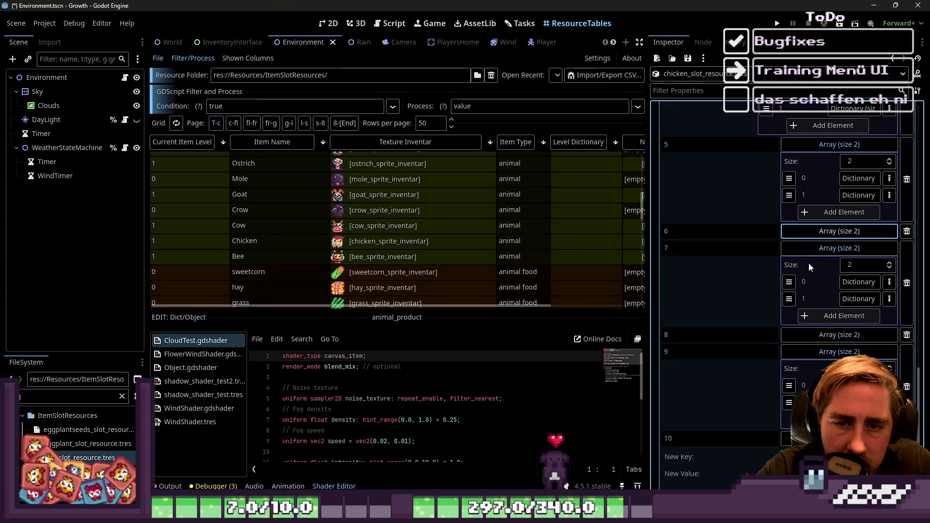
Step: Set egg as the first drop for chicken levels 7, 8 and 9
left_click(855, 286)
mouse_move(87, 458)
left_mouse_down()
mouse_move(678, 315)
mouse_move(830, 298)
left_mouse_up()
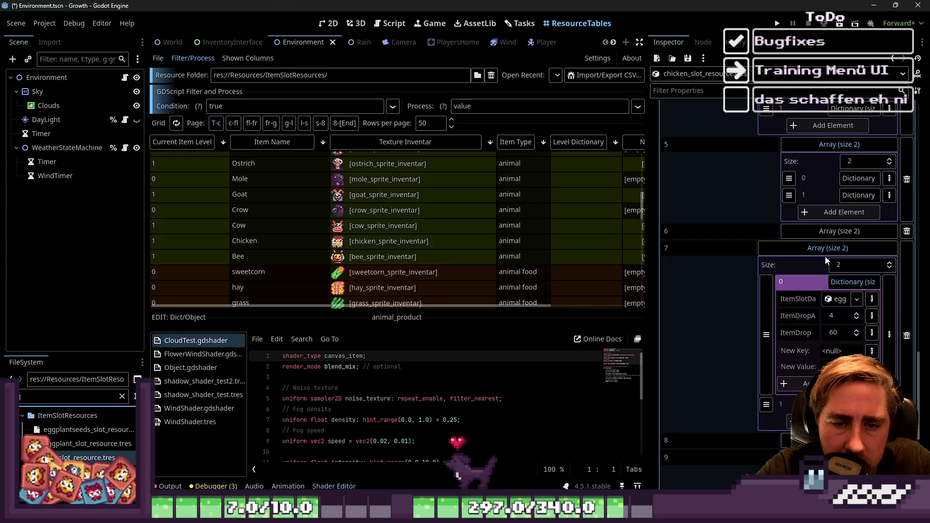
left_click(824, 249)
left_click(824, 265)
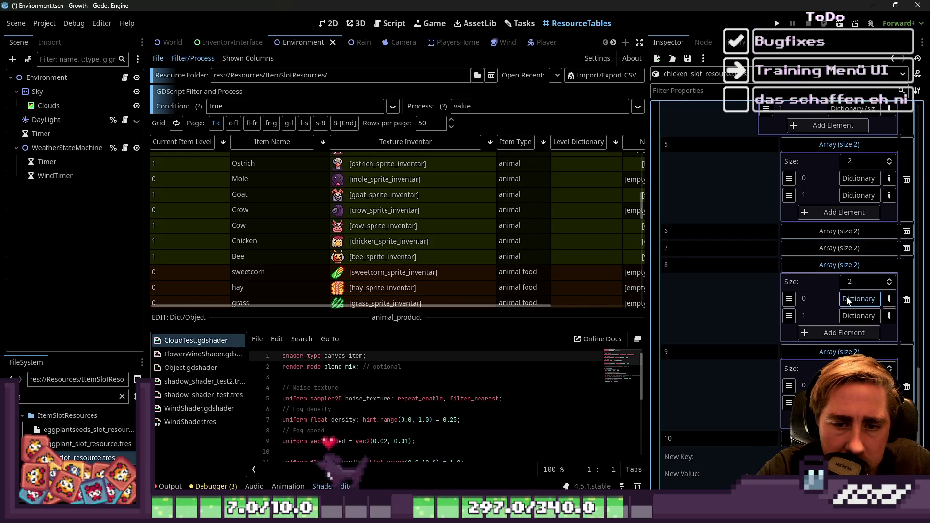
left_click(860, 299)
mouse_move(117, 457)
left_mouse_down()
mouse_move(436, 378)
mouse_move(799, 310)
mouse_move(832, 324)
left_mouse_up()
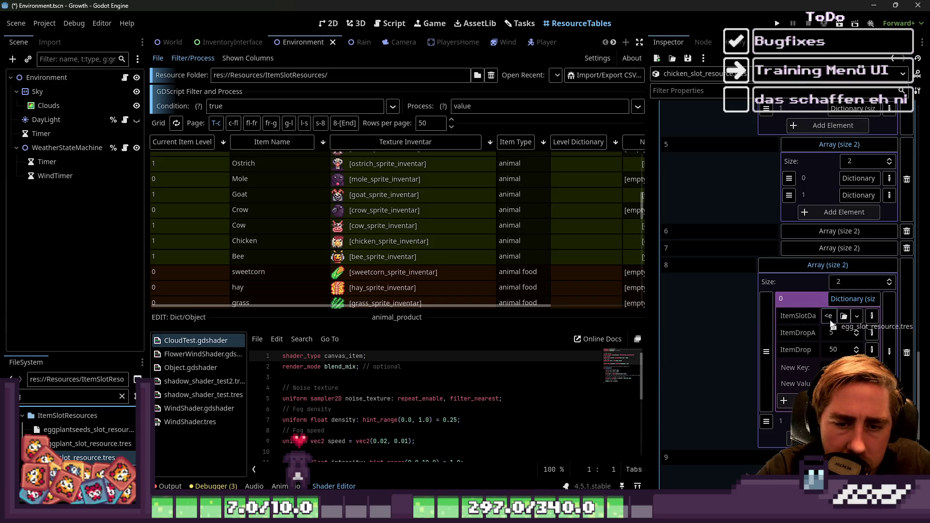
left_click(830, 266)
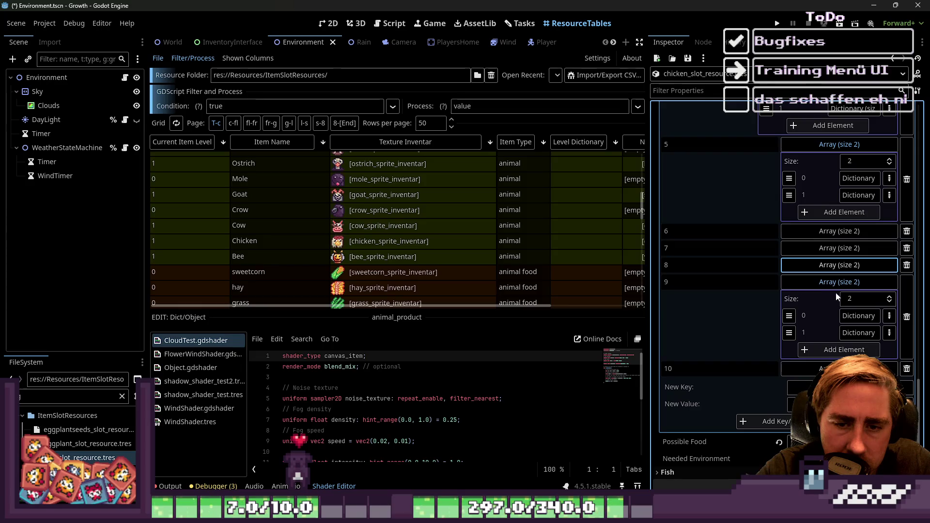
left_click(847, 316)
left_click_drag(133, 464, 832, 336)
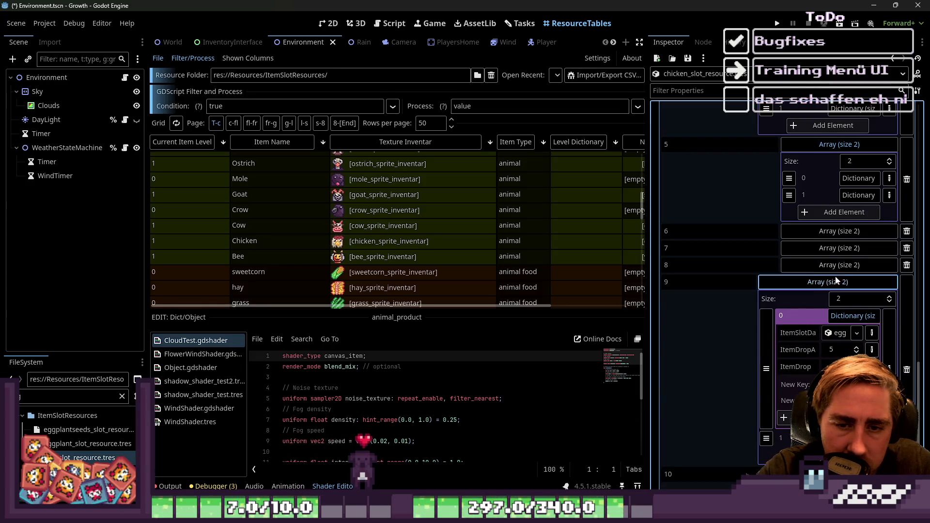
scroll(820, 257, "up", 3)
left_click(821, 256)
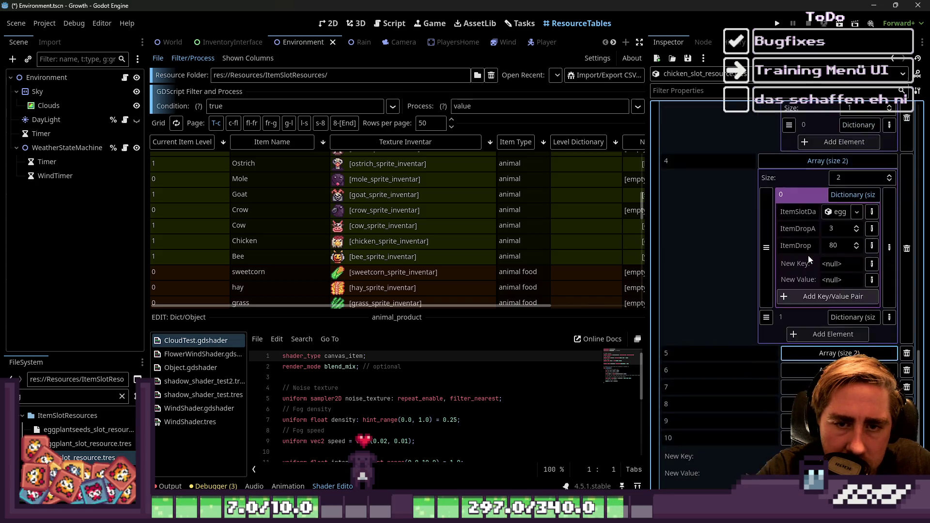
Step: Collapse the chicken's level 4 and level 1 arrays, then load bee_slot_resource from the Bee row
scroll(816, 247, "up", 3)
left_click(815, 257)
scroll(819, 208, "up", 10)
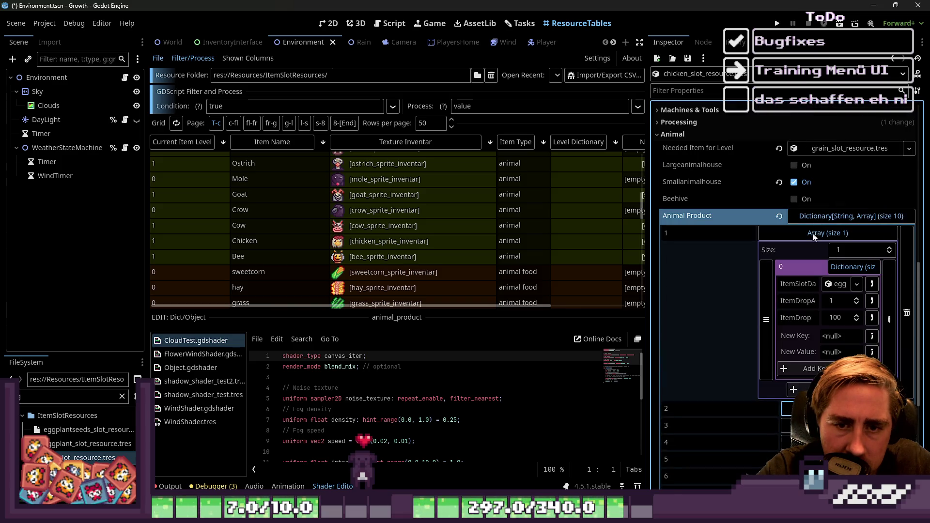
left_click(811, 235)
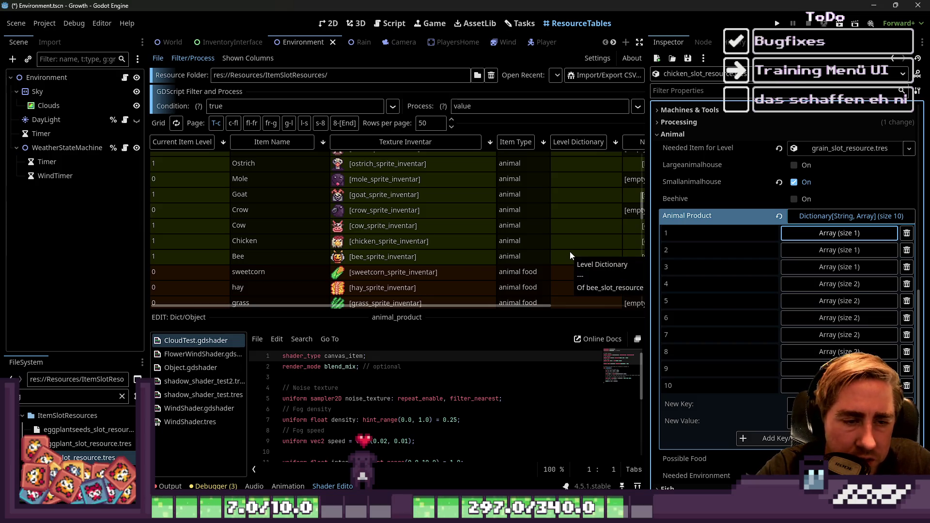
left_click(566, 255)
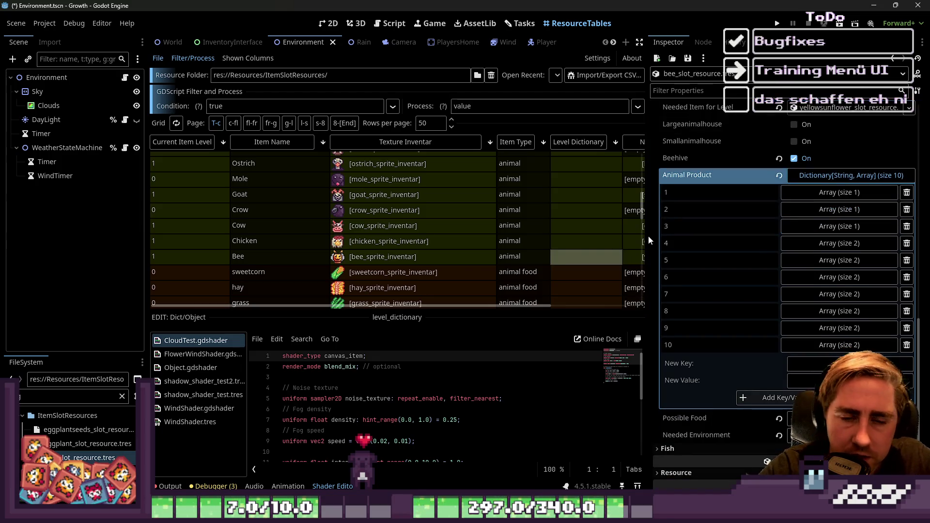
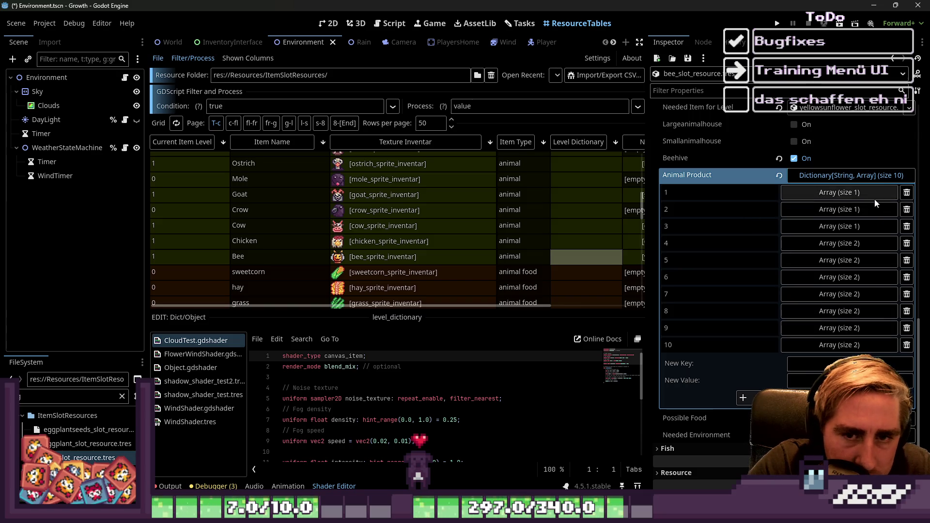
Step: Filter the FileSystem for 'h' and put honey_slot_resource.tres into level 1's ItemSlotData
left_click(857, 193)
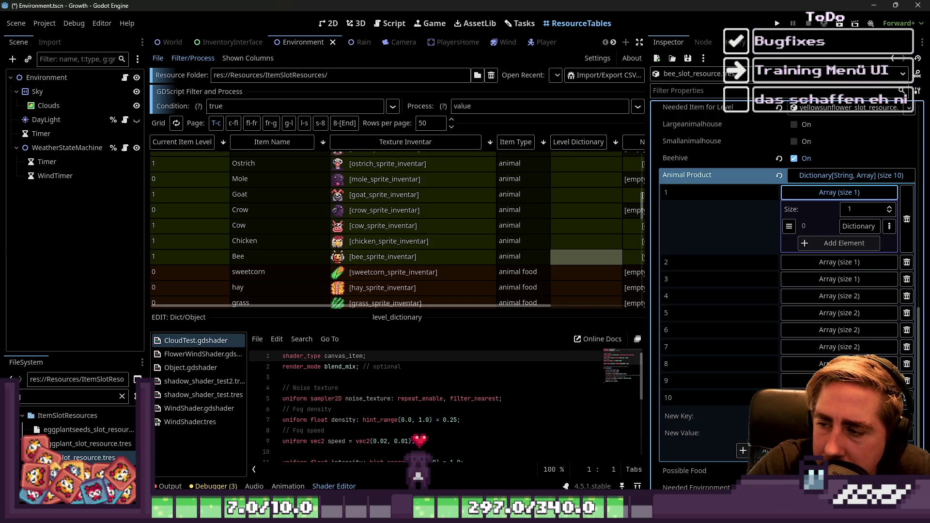
left_click(860, 226)
left_click(23, 398)
key("BackSpace")
type("h")
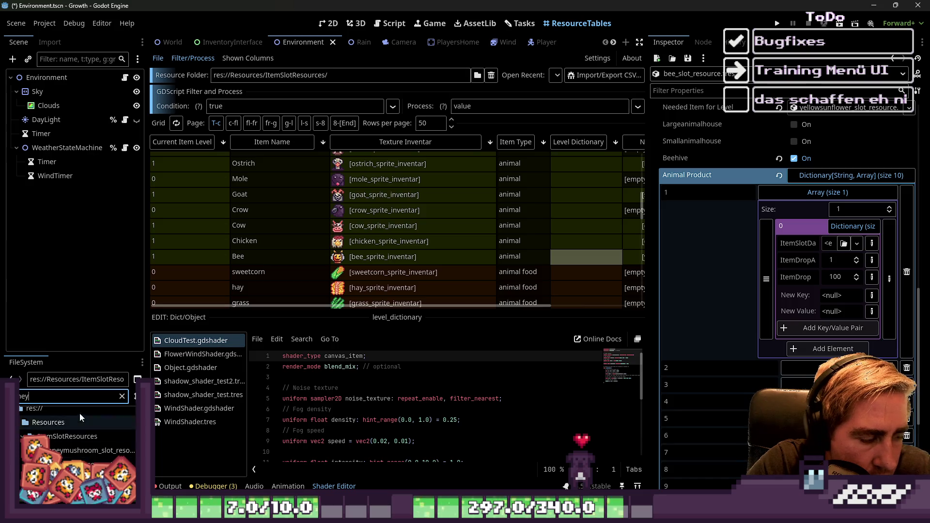
mouse_move(81, 455)
left_mouse_down()
mouse_move(686, 377)
mouse_move(842, 253)
mouse_move(827, 249)
left_mouse_up()
left_click(849, 210)
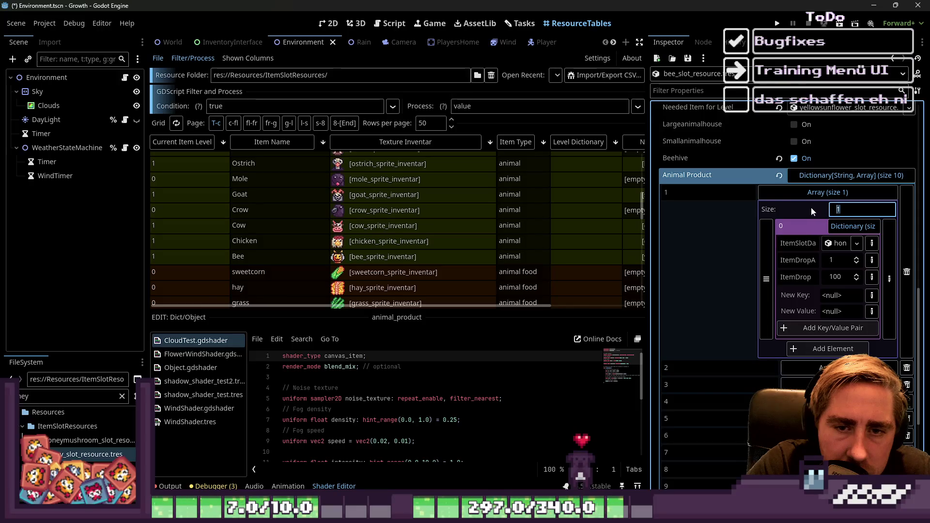
Step: Assign the honey slot resource to the ItemSlotData of Animal Product levels 2 and 3
left_click(826, 193)
left_click(825, 209)
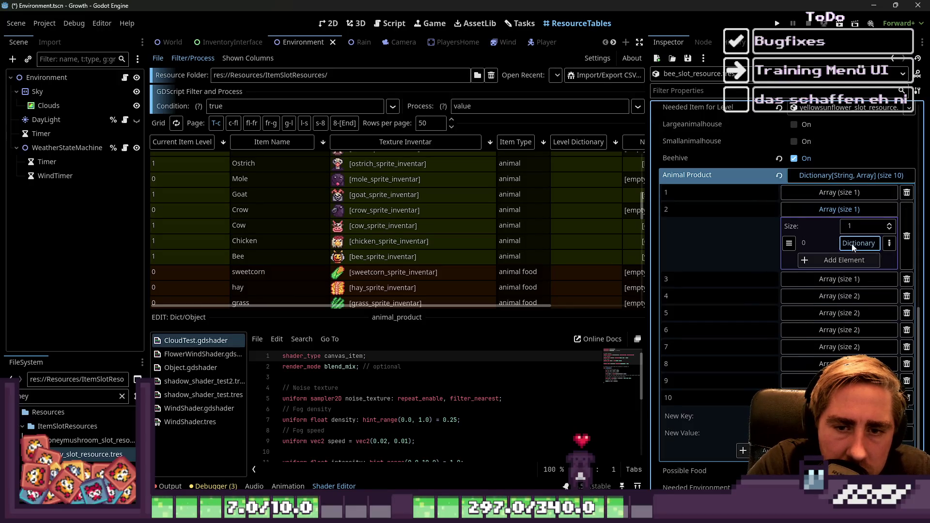
left_click(852, 244)
left_click_drag(81, 455, 829, 262)
left_click(826, 208)
left_click(839, 227)
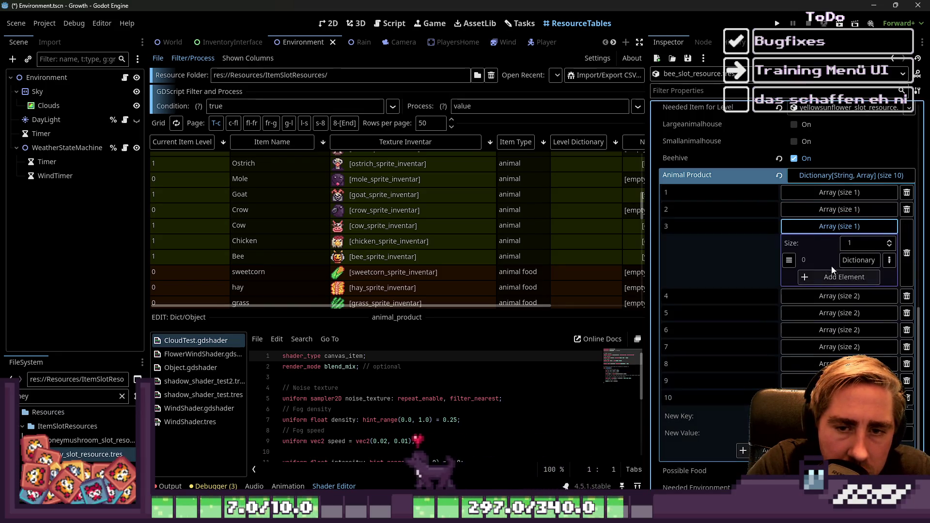
left_click(857, 261)
mouse_move(81, 454)
left_mouse_down()
mouse_move(484, 339)
mouse_move(781, 277)
mouse_move(830, 277)
left_mouse_up()
Step: Collapse level 3 and expand level 4's first Animal Product entry
left_click(839, 226)
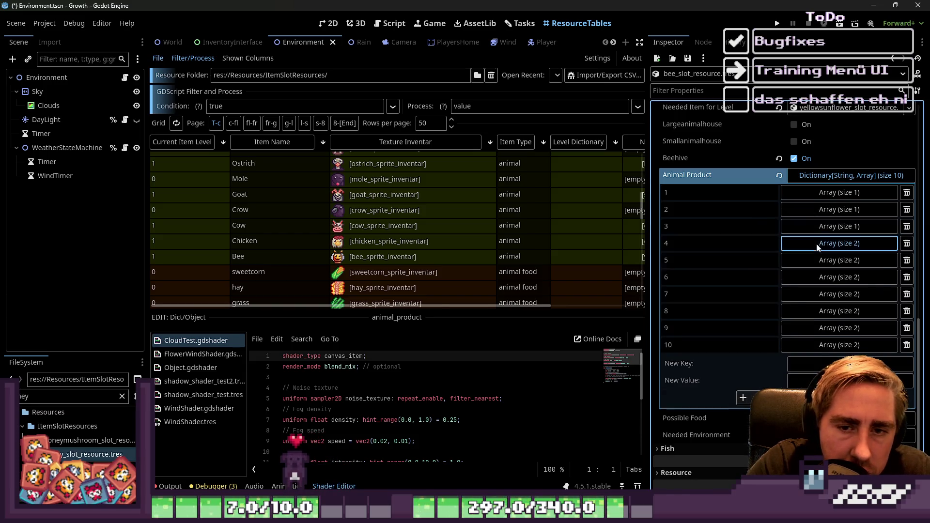
left_click(818, 245)
left_click(853, 277)
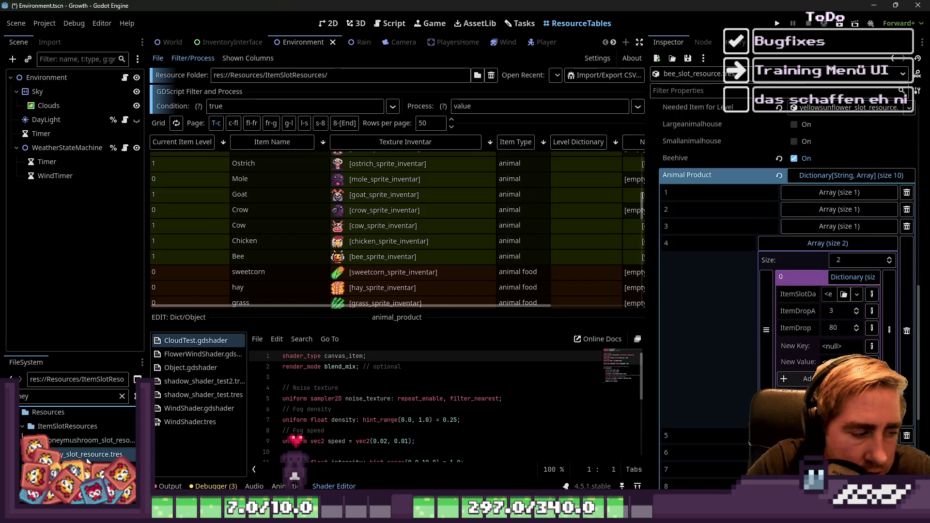
Step: Expand levels 9 and 8 and assign the honey slot resource to level 8's item slot
scroll(776, 287, "down", 5)
left_click(813, 327)
left_click(836, 309)
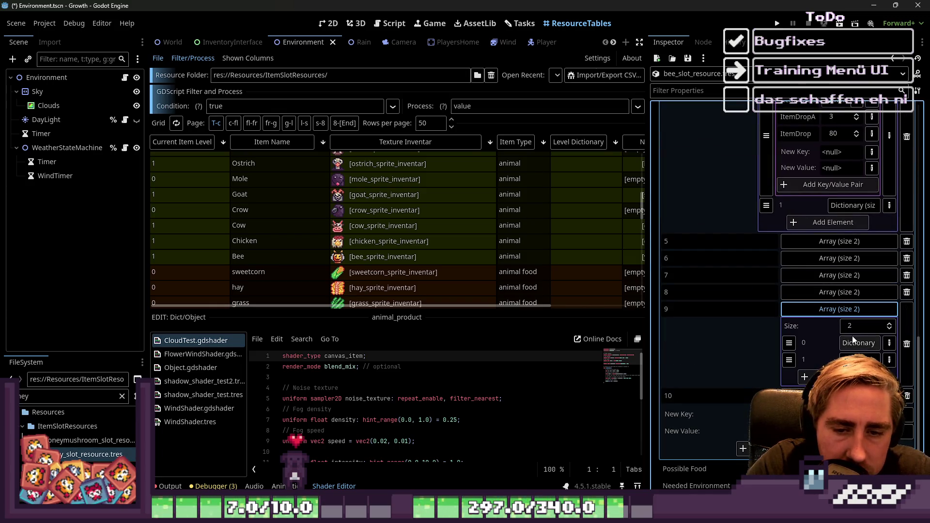
left_click(853, 344)
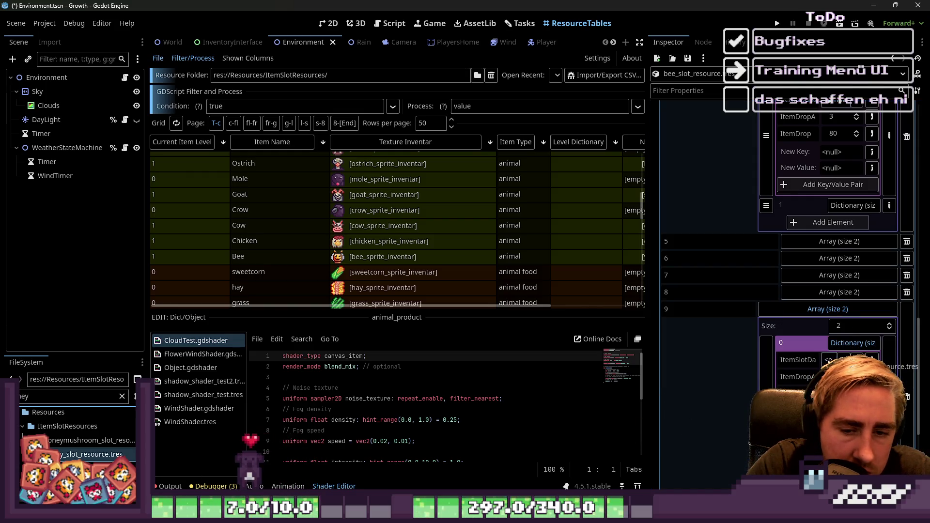
left_click(810, 295)
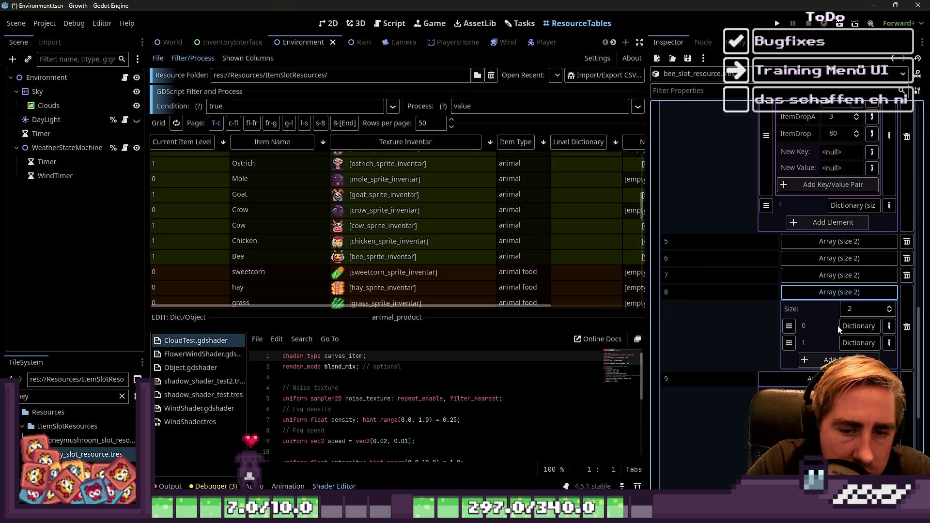
left_click(853, 328)
left_click_drag(87, 440, 830, 343)
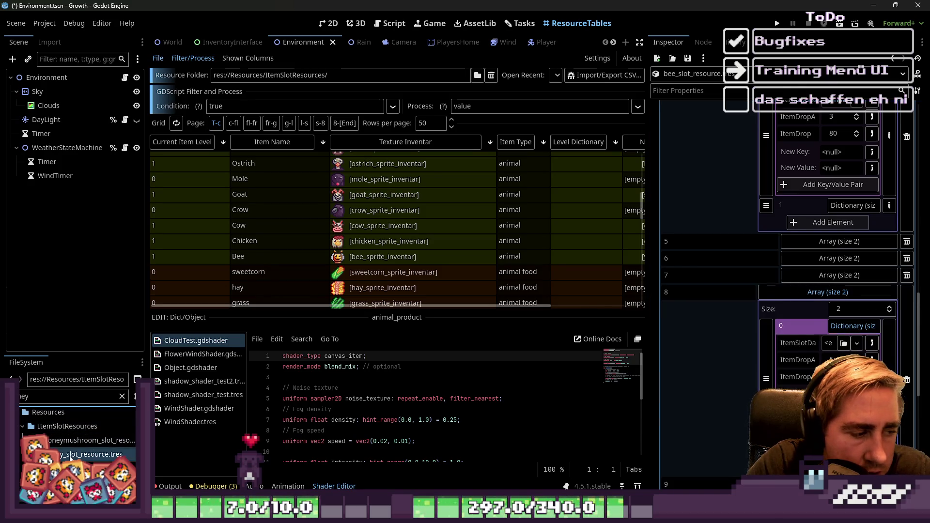
Step: Expand levels 7, 6 and 5 and assign the honey slot resource to level 5
left_click(818, 276)
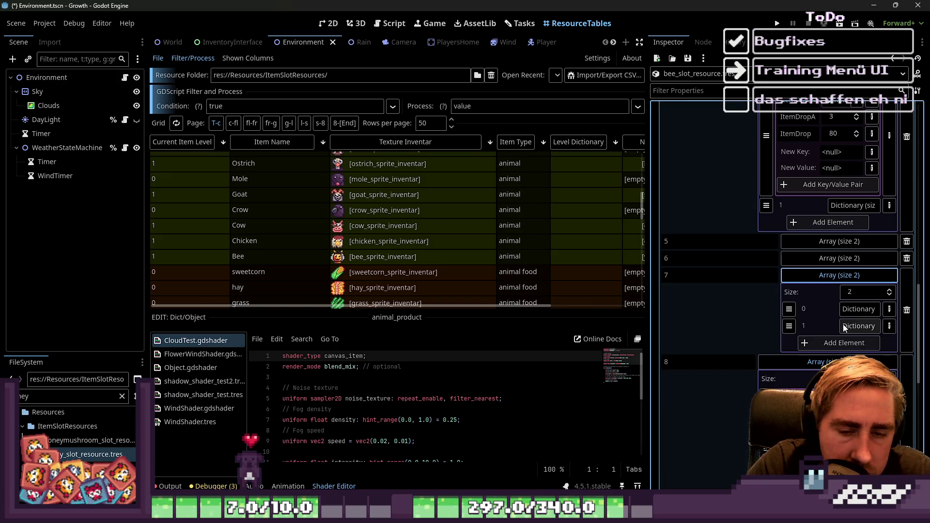
left_click(859, 309)
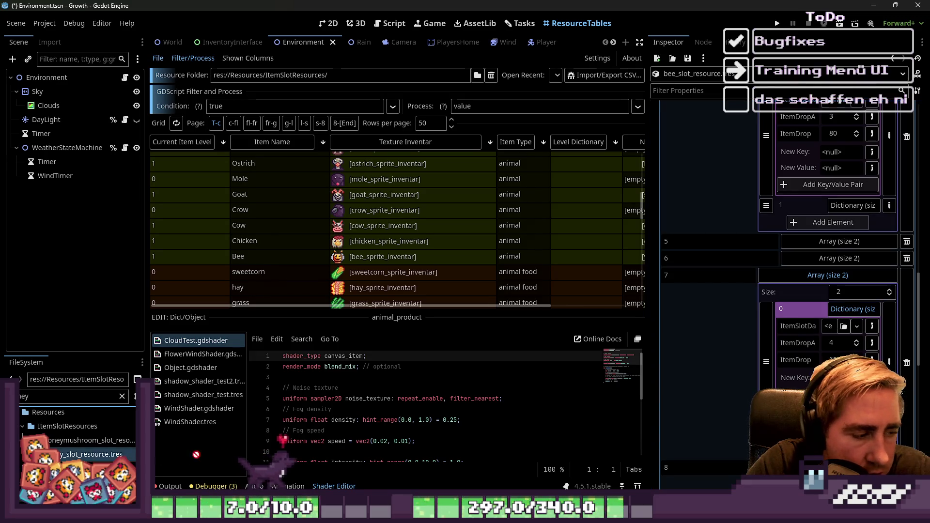
left_click(821, 261)
left_click(855, 293)
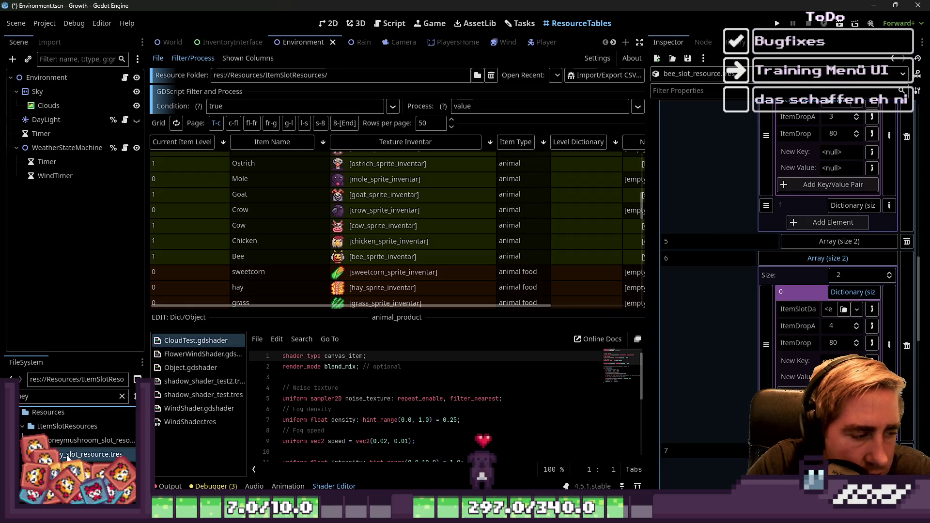
left_click(828, 241)
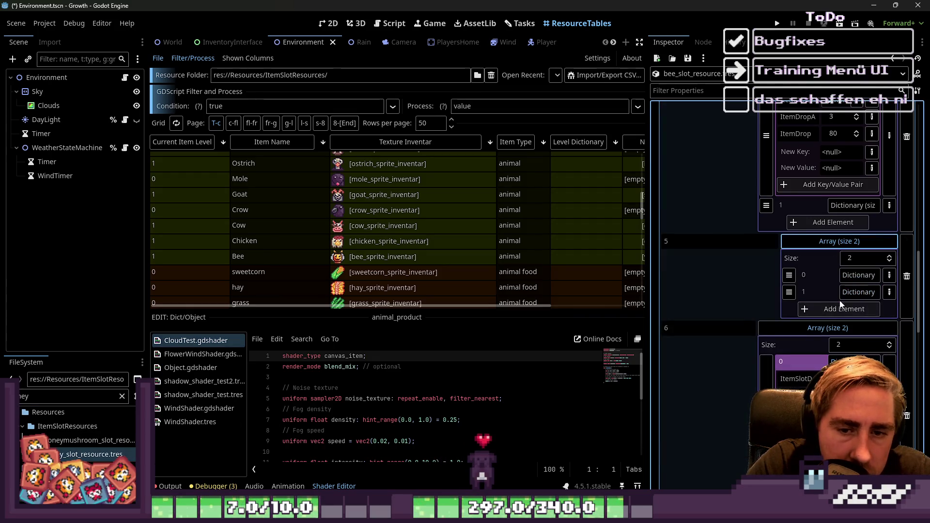
left_click(859, 276)
mouse_move(829, 293)
left_mouse_down()
mouse_move(578, 357)
mouse_move(831, 294)
left_mouse_up()
Step: Collapse the Animal Product lists for levels 4 through 9 and save the scene
scroll(761, 263, "up", 4)
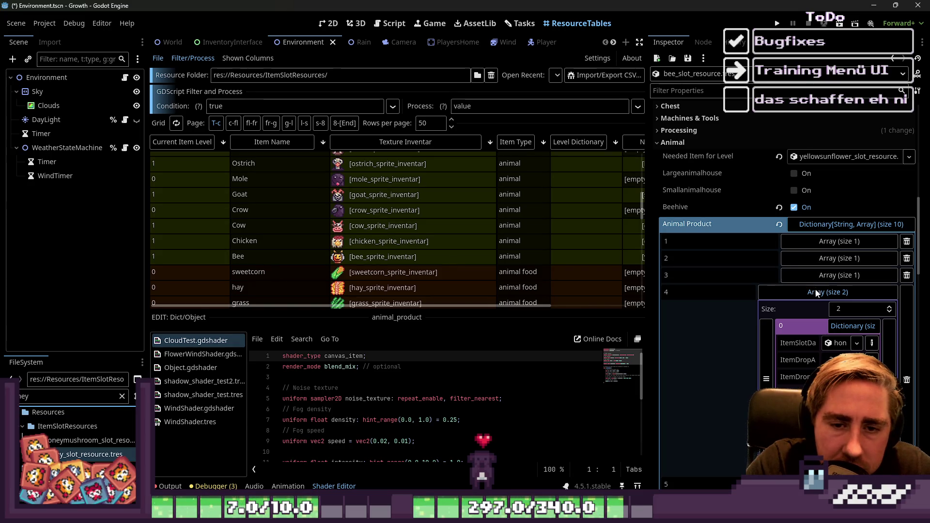
left_click(814, 292)
left_click(814, 310)
left_click(813, 326)
left_click(812, 343)
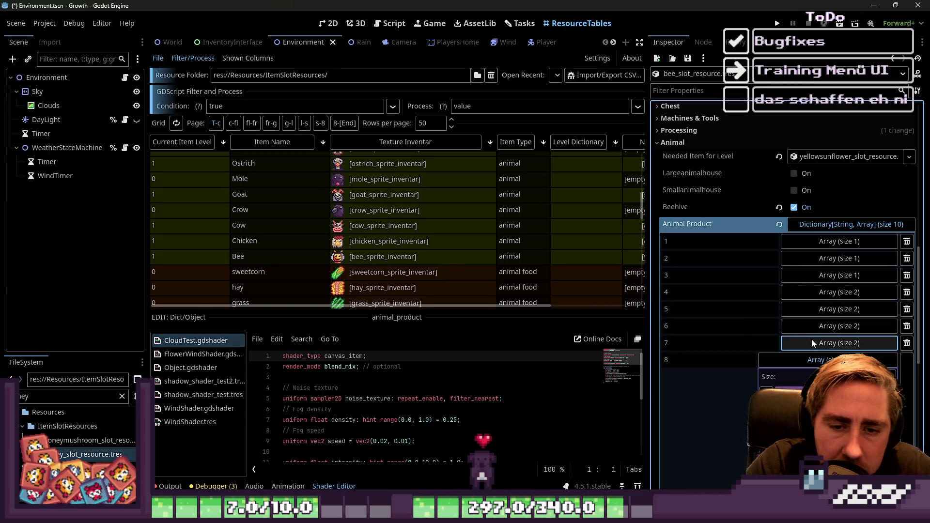
left_click(815, 361)
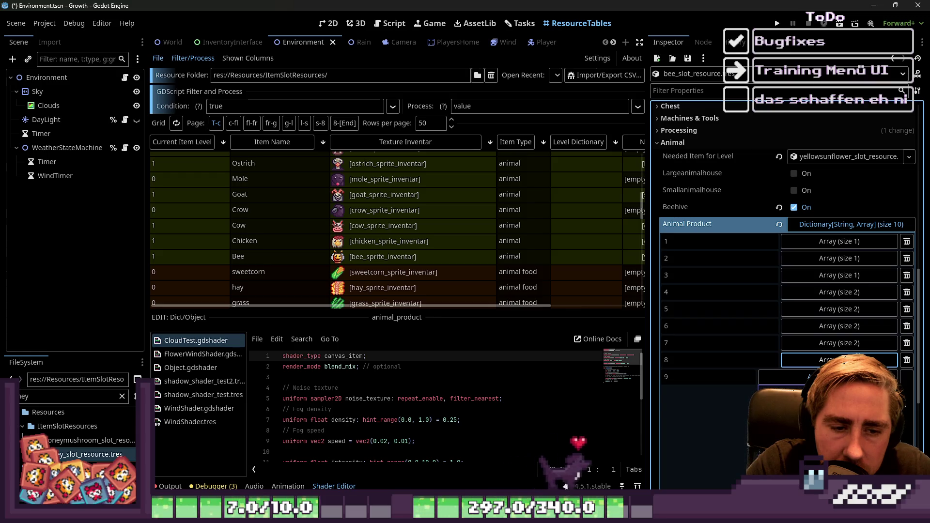
left_click(814, 377)
scroll(764, 257, "up", 4)
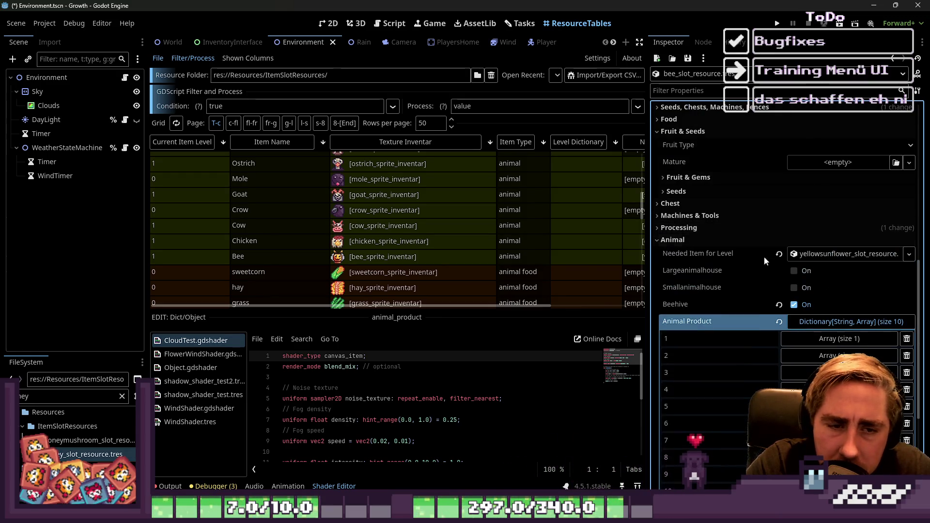
key("ctrl+s")
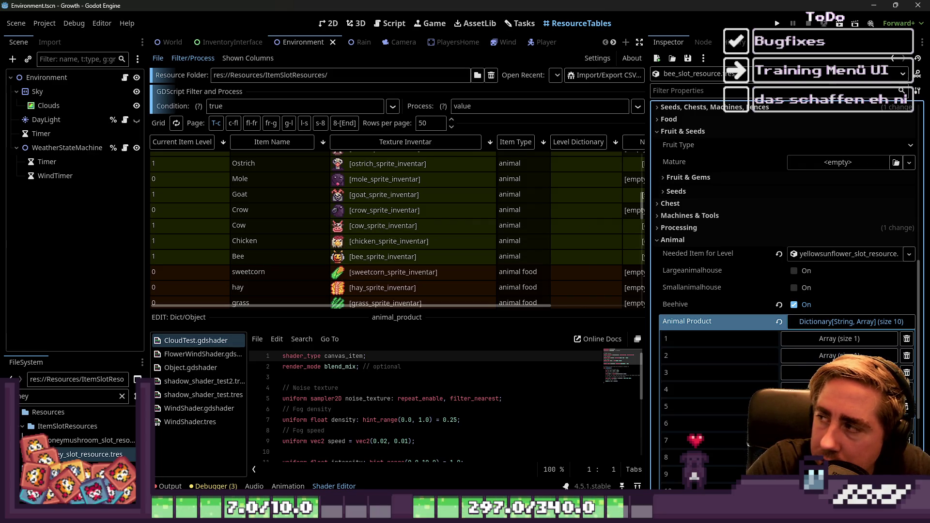
Step: Switch to the Tasks board, widen it, and open the Dyra NPC task details
left_click(520, 23)
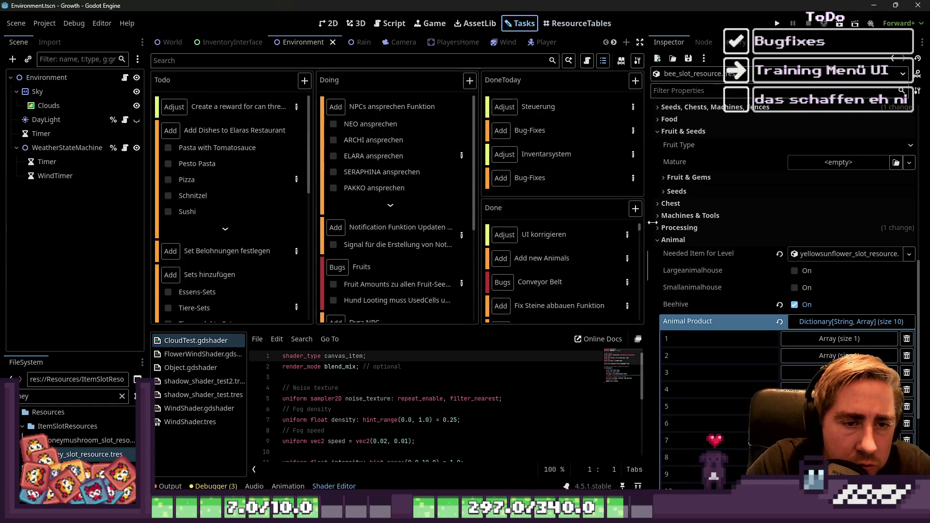
left_click_drag(649, 226, 770, 227)
scroll(542, 213, "down", 3)
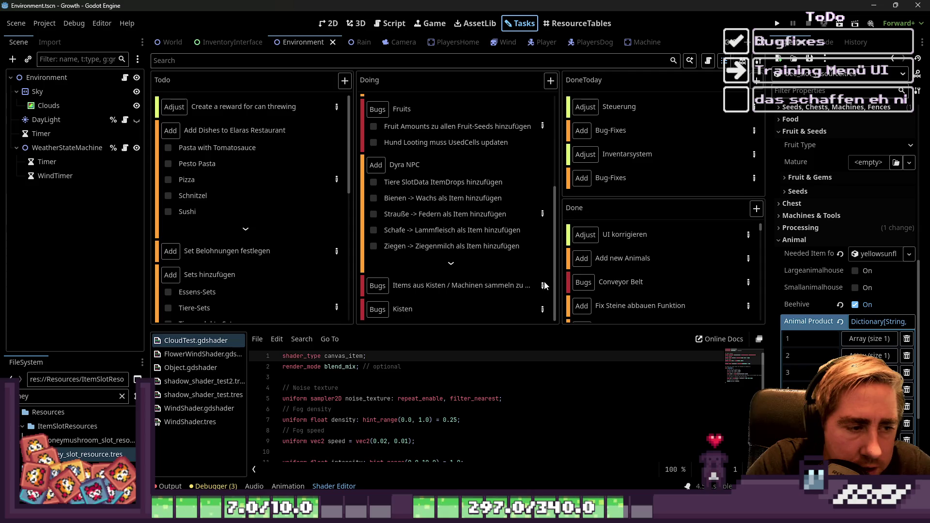
left_click(543, 214)
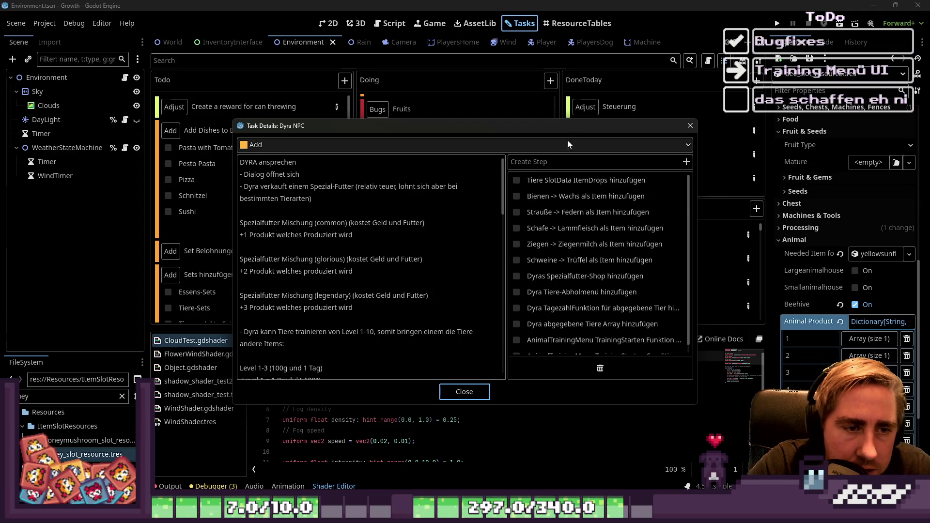
scroll(549, 275, "down", 1)
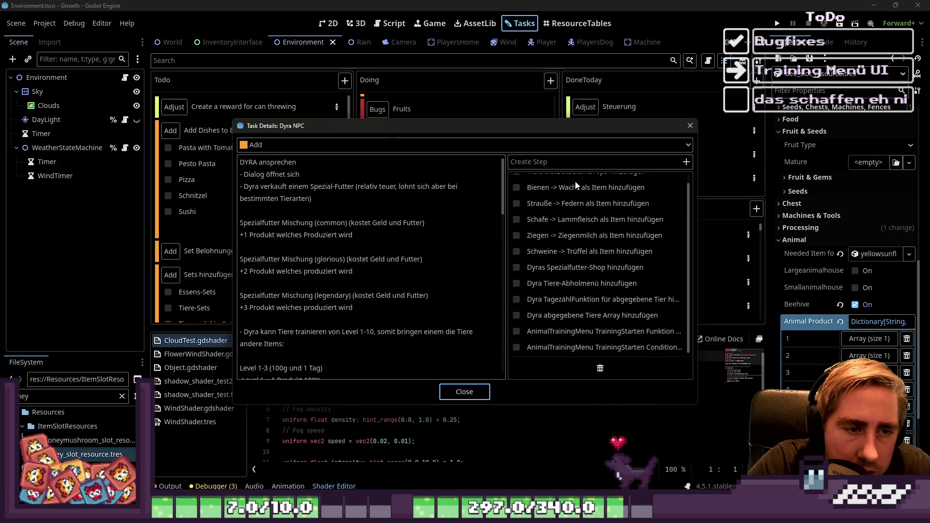
scroll(567, 262, "up", 1)
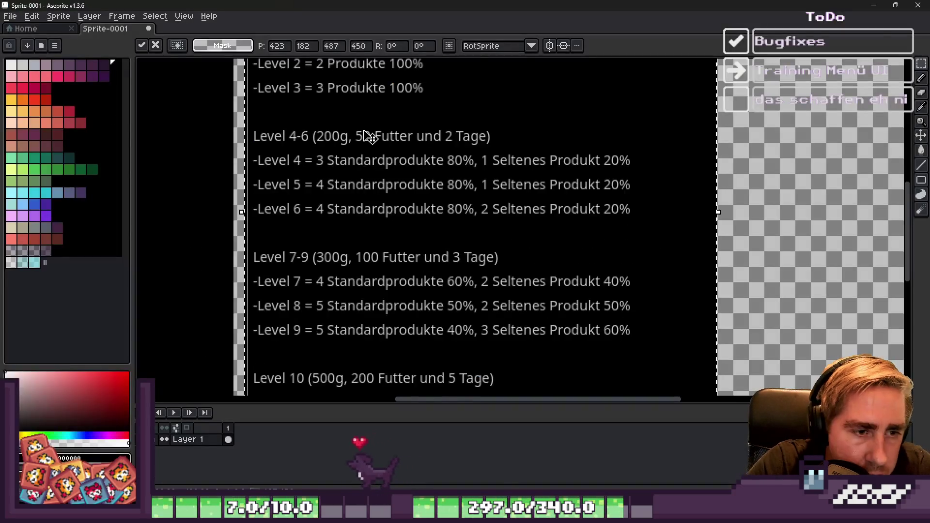
Step: Create a new 640-pixel sprite in Aseprite
scroll(558, 193, "down", 3)
left_click(12, 16)
left_click(19, 30)
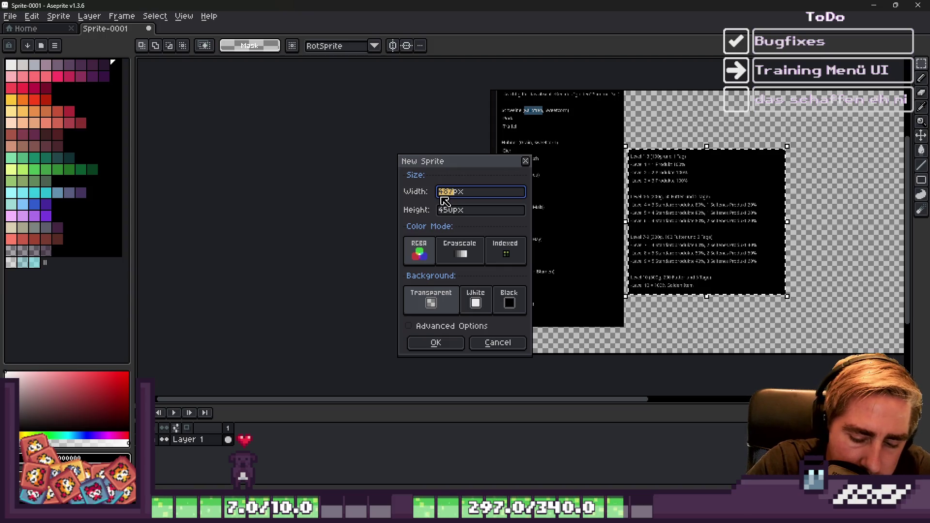
key("Tab")
type("640")
left_click(436, 342)
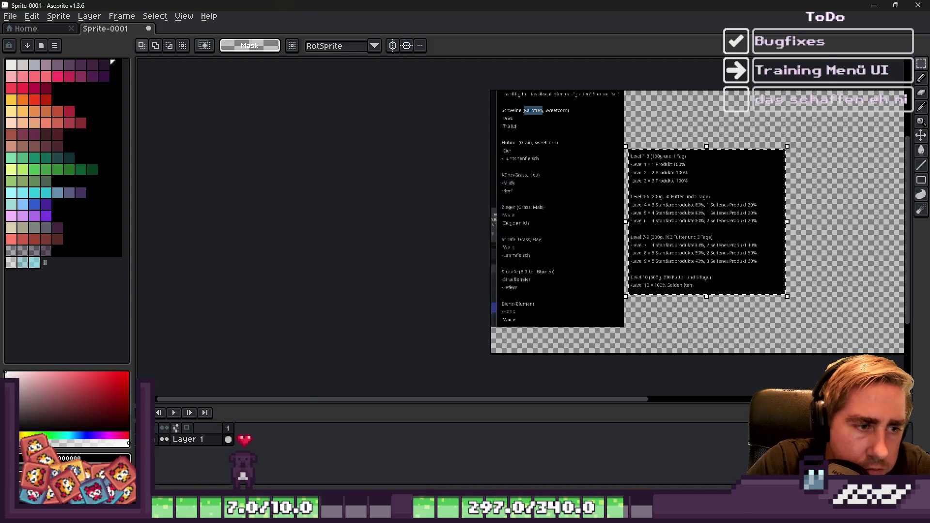
Step: Select the top-left square region of the canvas, then bring the Godot editor forward
scroll(450, 167, "down", 2)
scroll(376, 108, "up", 8)
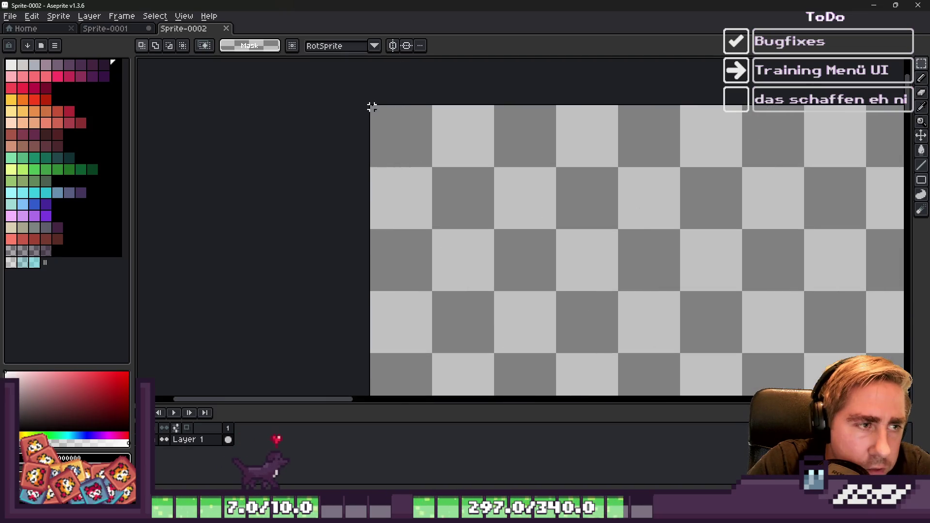
left_click_drag(371, 107, 448, 185)
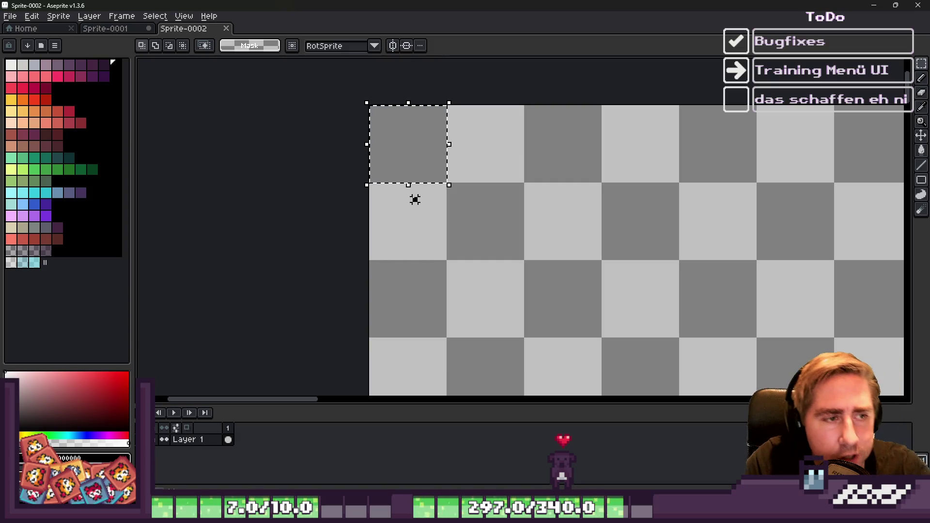
mouse_move(630, 515)
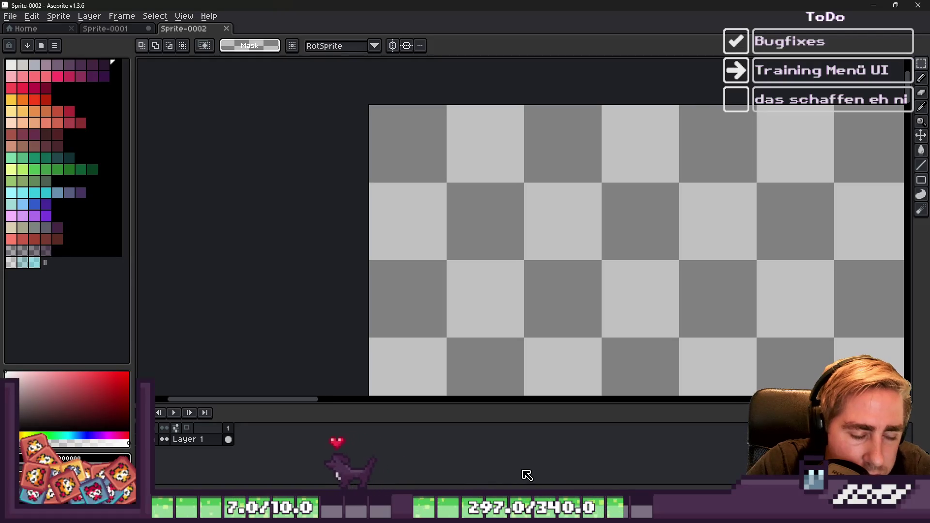
mouse_move(664, 513)
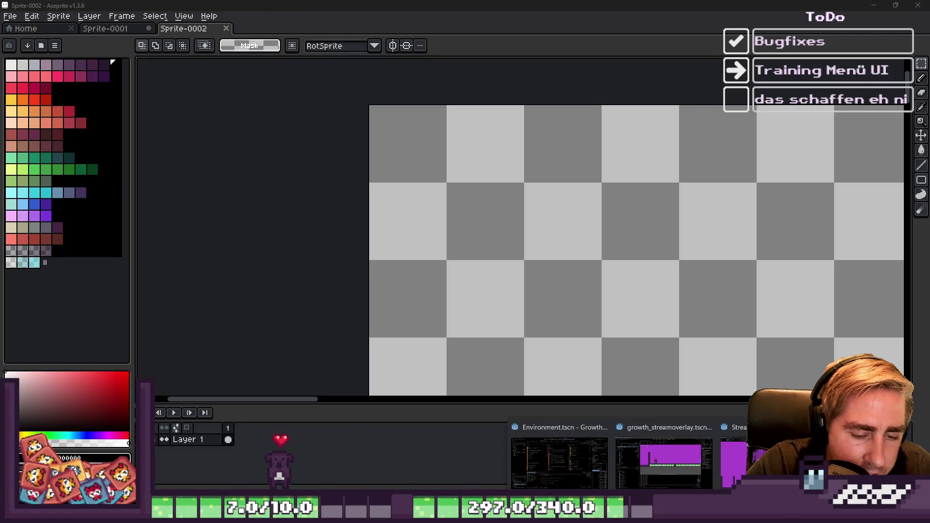
left_click(559, 463)
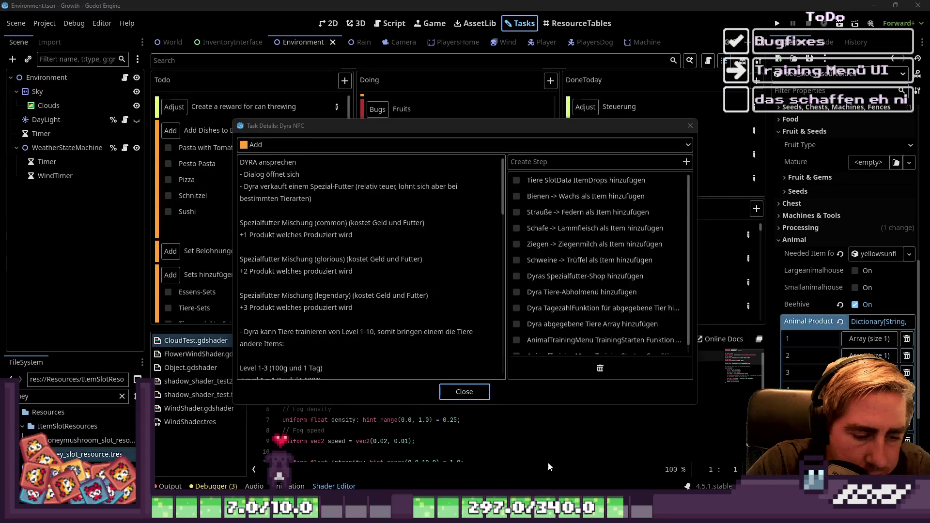
Step: Close the Dyra NPC task details and clear the FileSystem filter text
left_click(690, 125)
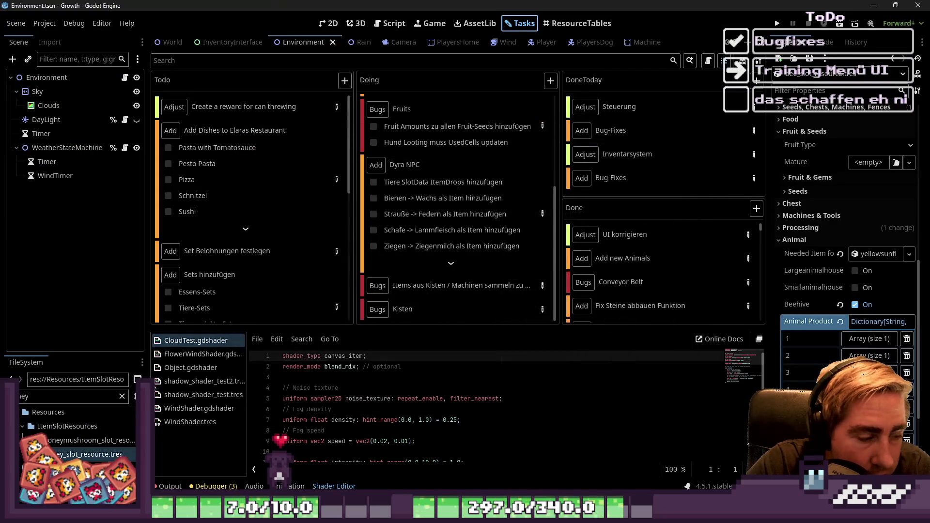
double_click(77, 394)
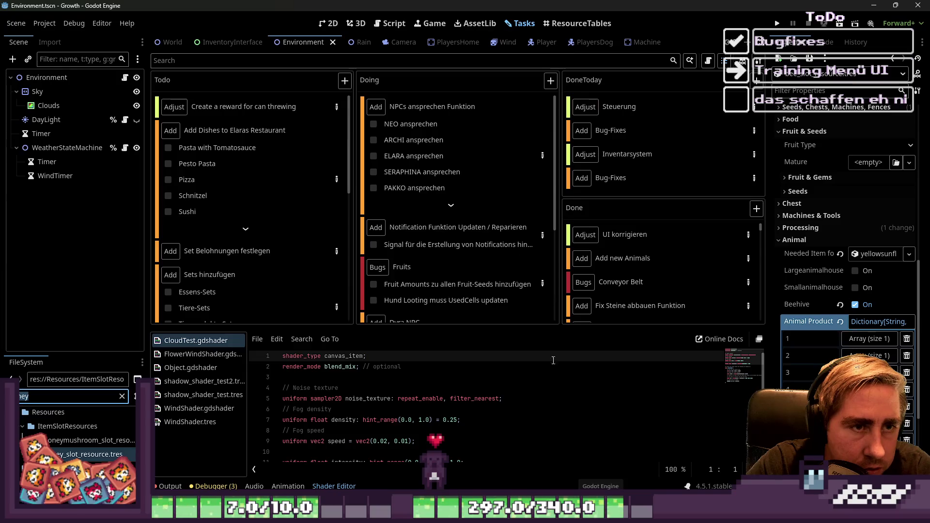
scroll(519, 253, "down", 5)
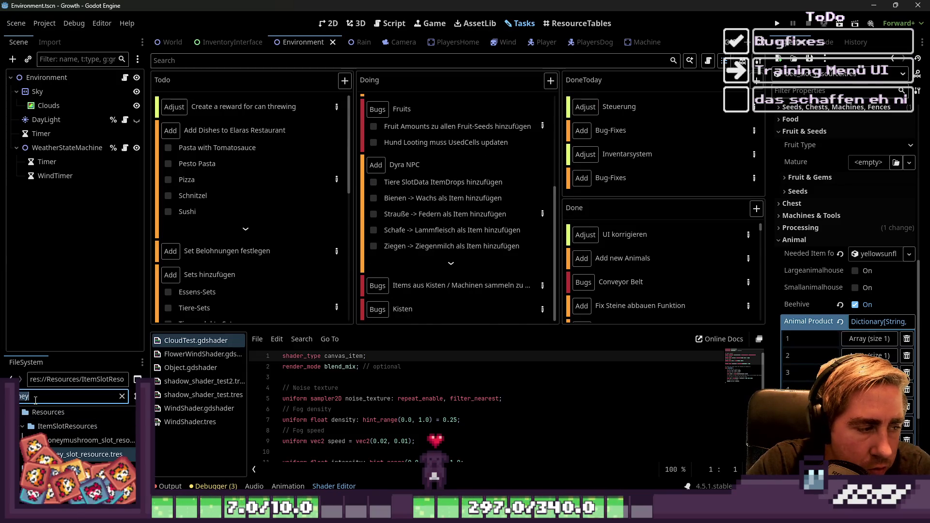
key("BackSpace")
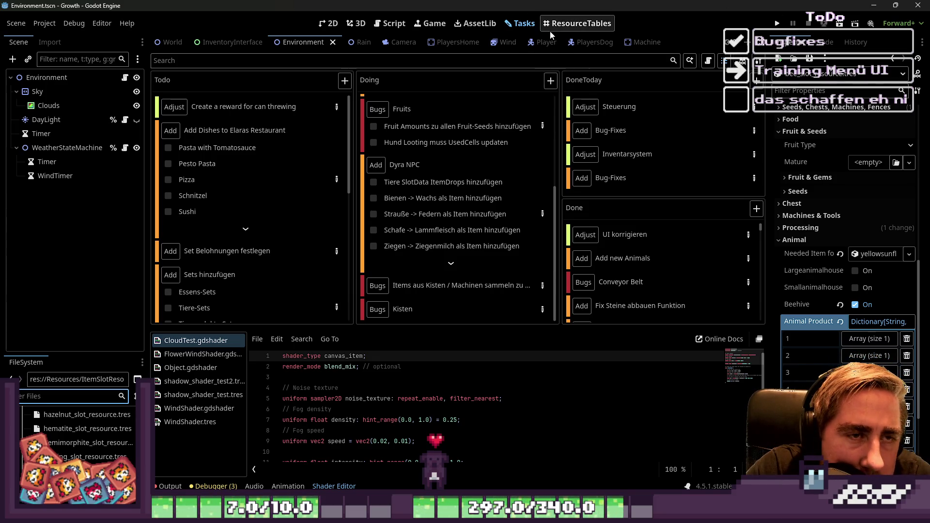
double_click(474, 201)
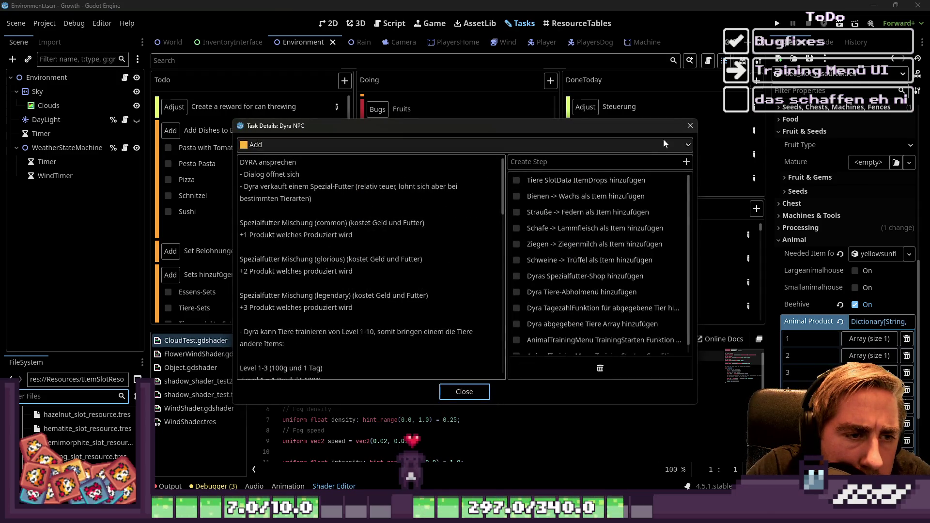
left_click(688, 127)
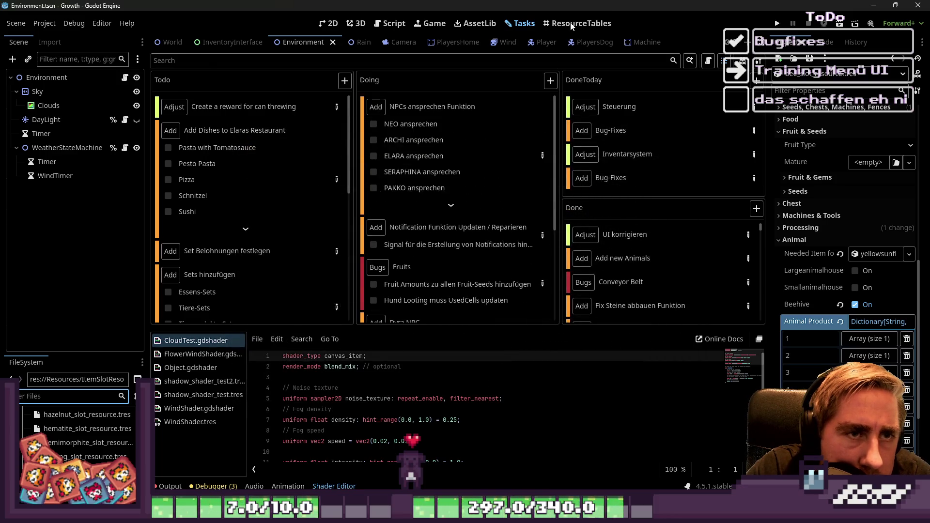
Step: Show the ResourceTables grid of the item slot resources
left_click(572, 24)
scroll(390, 241, "down", 2)
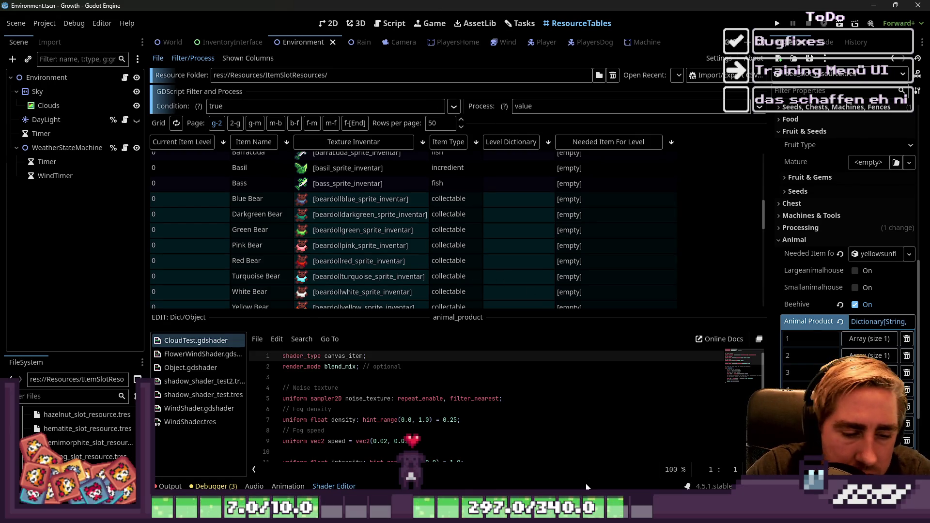
left_click(520, 23)
scroll(464, 269, "down", 5)
scroll(464, 268, "up", 4)
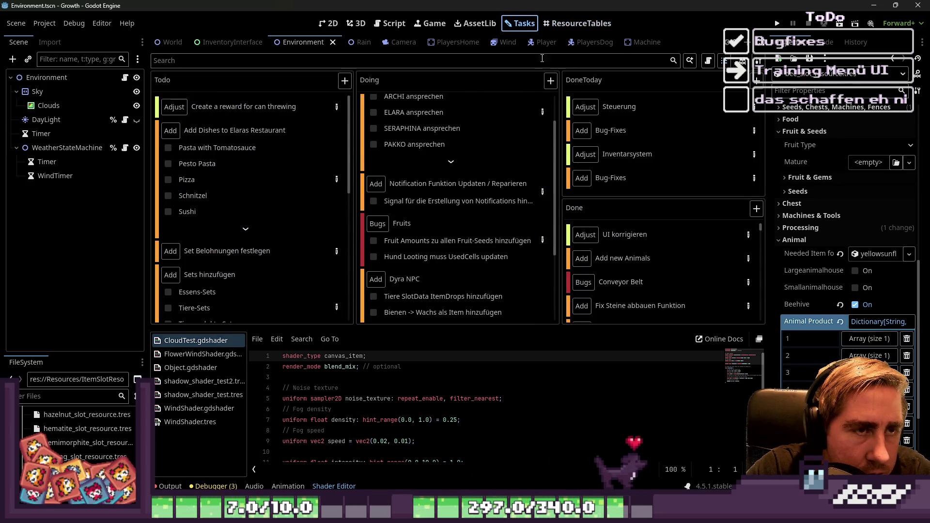
left_click(566, 28)
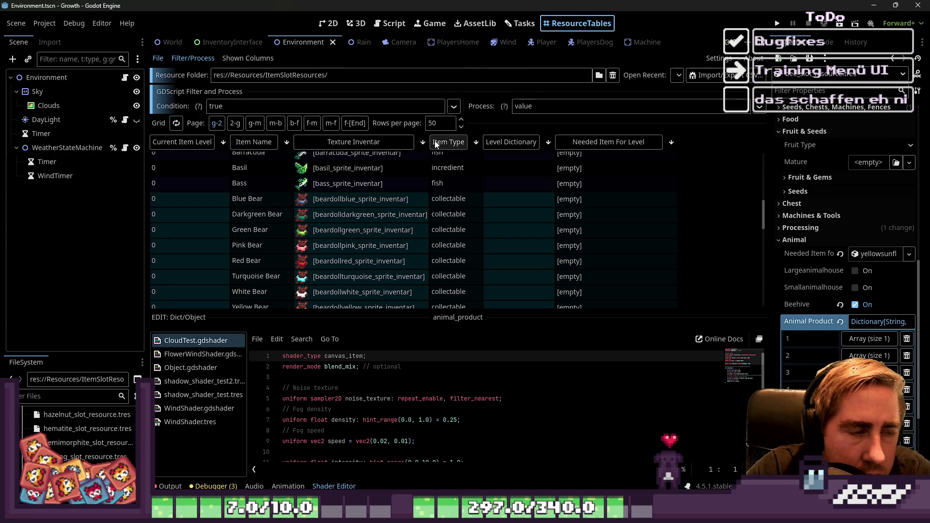
Step: Sort the item table by Item Type in reverse order and inspect the Sheep and Pig items
left_click(444, 141)
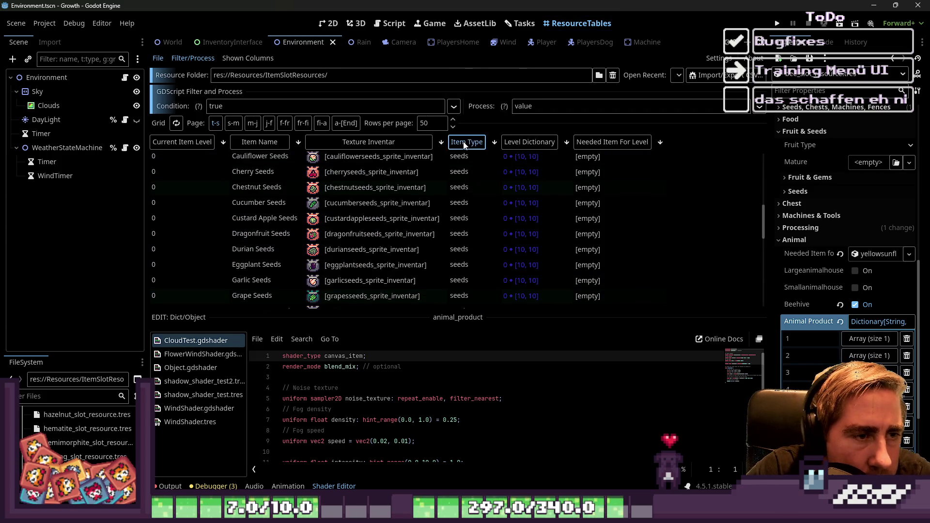
left_click(450, 141)
scroll(481, 183, "up", 4)
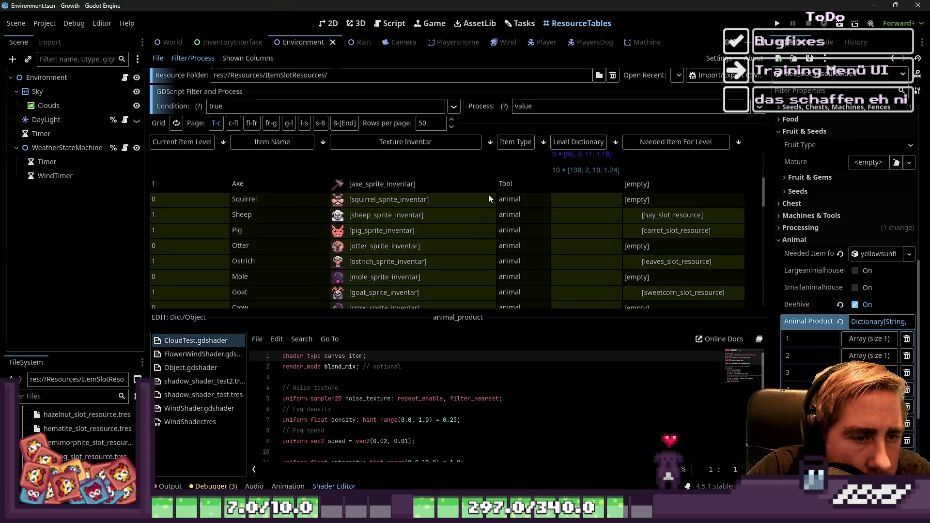
left_click(511, 215)
left_click(506, 231)
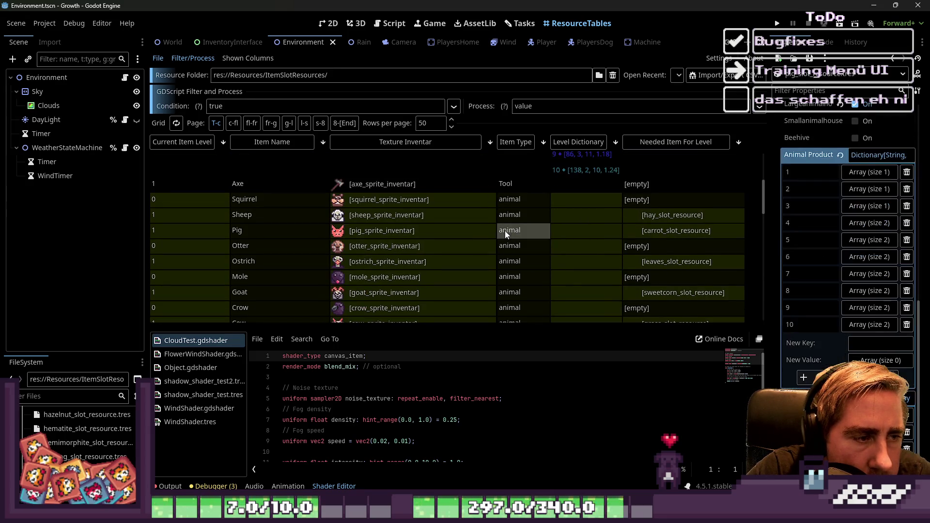
scroll(509, 238, "down", 1)
Step: Inspect the Ostrich and Goat items, then return to the Tasks board
left_click(511, 242)
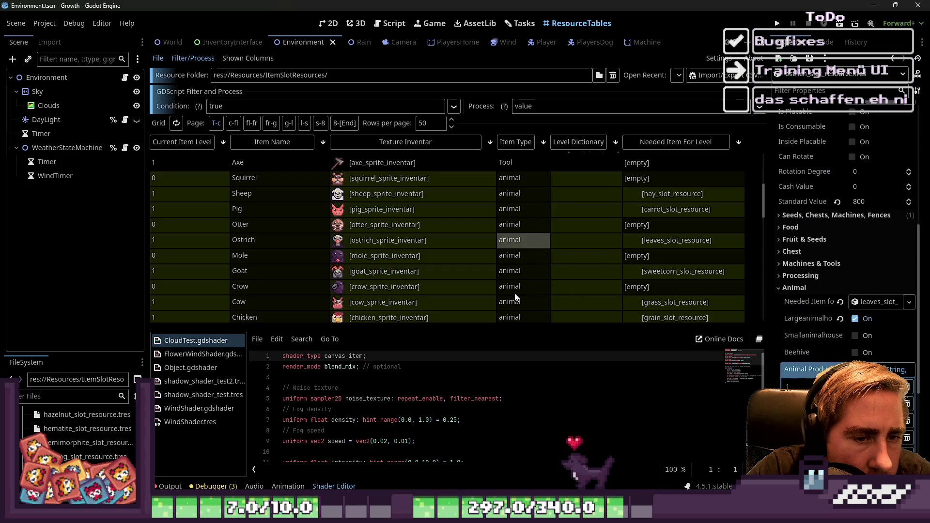
left_click(510, 275)
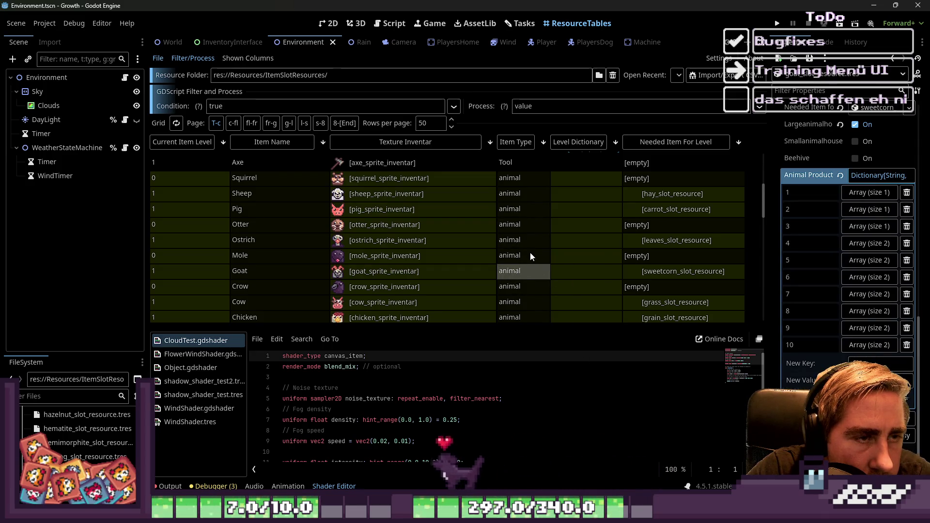
scroll(530, 252, "up", 1)
left_click(520, 23)
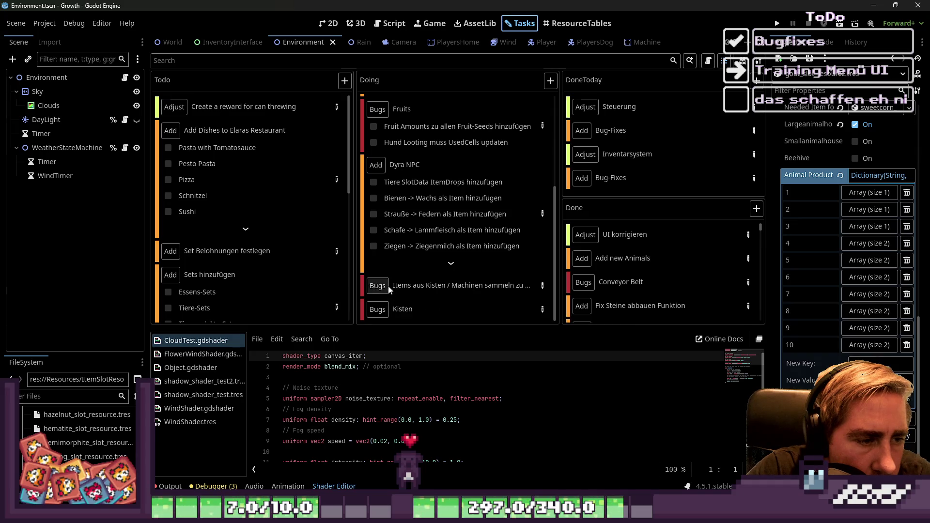
Step: Review the Dyra NPC task notes and close them
double_click(476, 184)
scroll(342, 259, "up", 2)
mouse_move(341, 120)
left_mouse_down()
mouse_move(648, 155)
mouse_move(648, 1)
left_mouse_up()
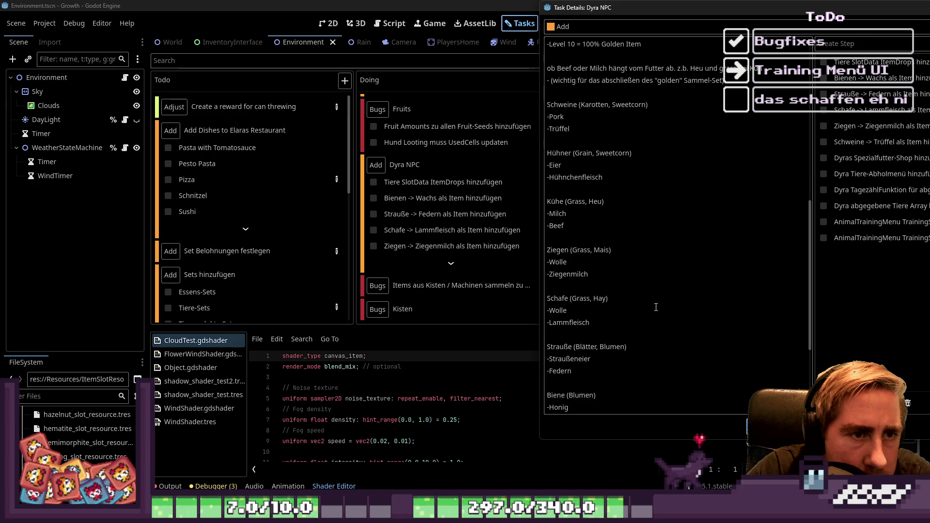
key("Escape")
Step: Filter the FileSystem for 'k' and bring up the pork file's options
left_click(48, 396)
type("k")
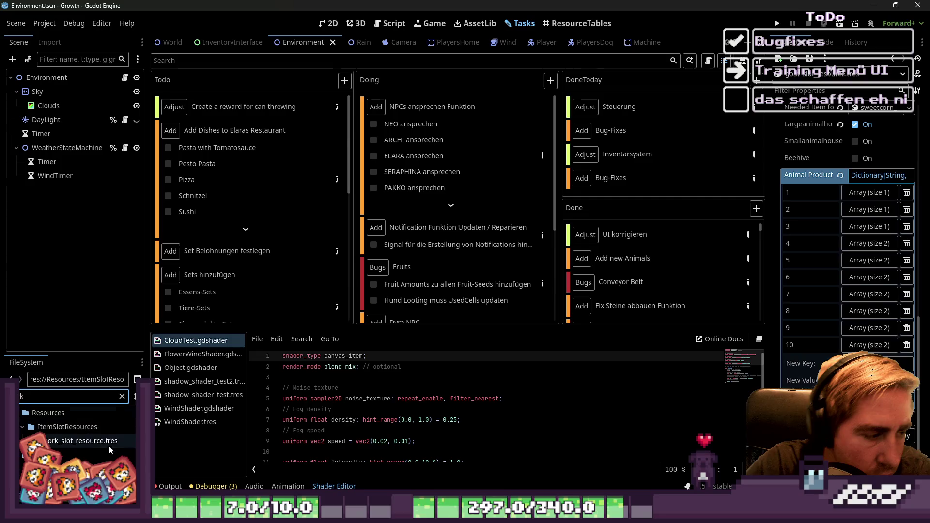
right_click(59, 441)
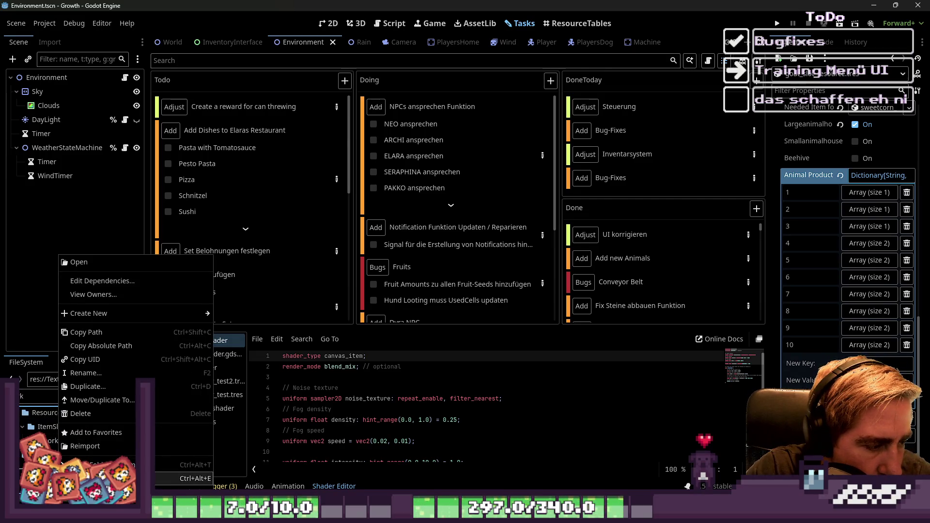
Step: Open pork_sprite_inventar in Aseprite and copy the pork icon
left_click(184, 478)
scroll(533, 232, "up", 4)
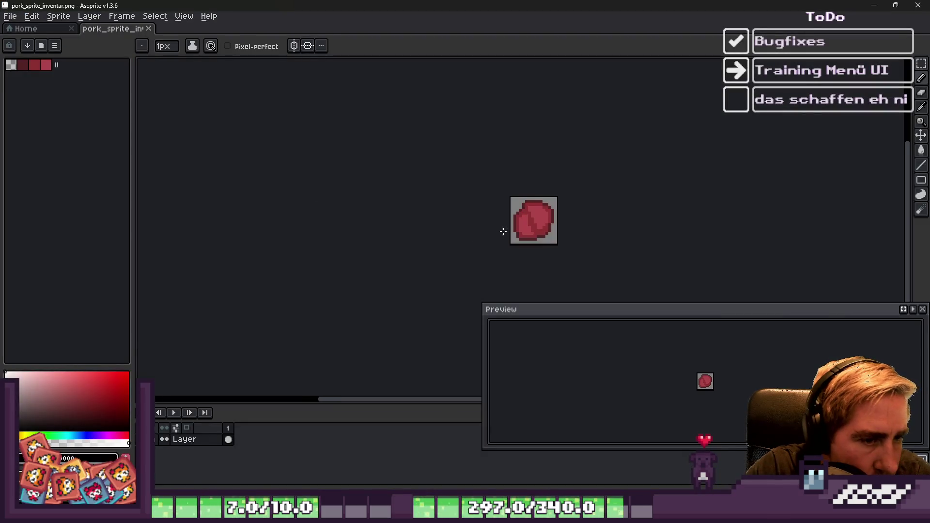
key("ctrl+d")
left_click(923, 309)
key("b")
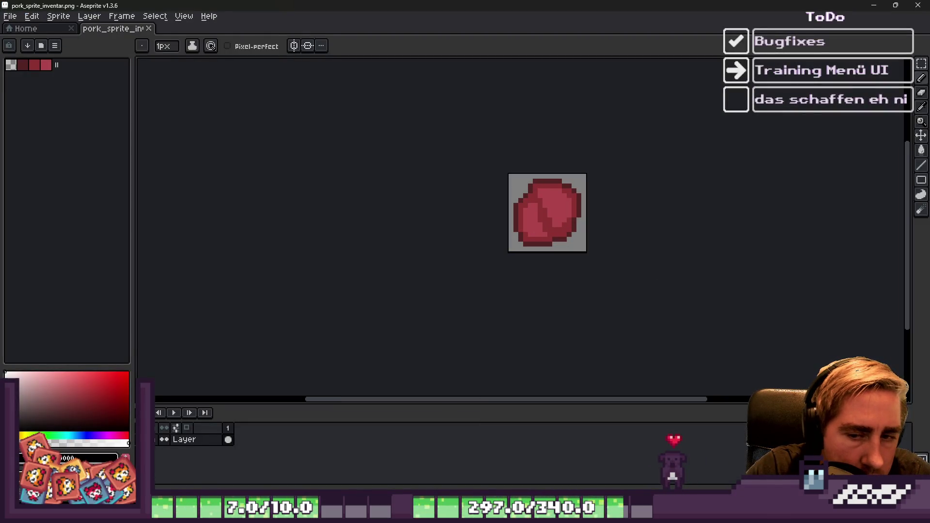
Step: Paste the pork icon into the top-left tile of Sprite-0002
mouse_move(489, 515)
left_click(441, 461)
key("ctrl+v")
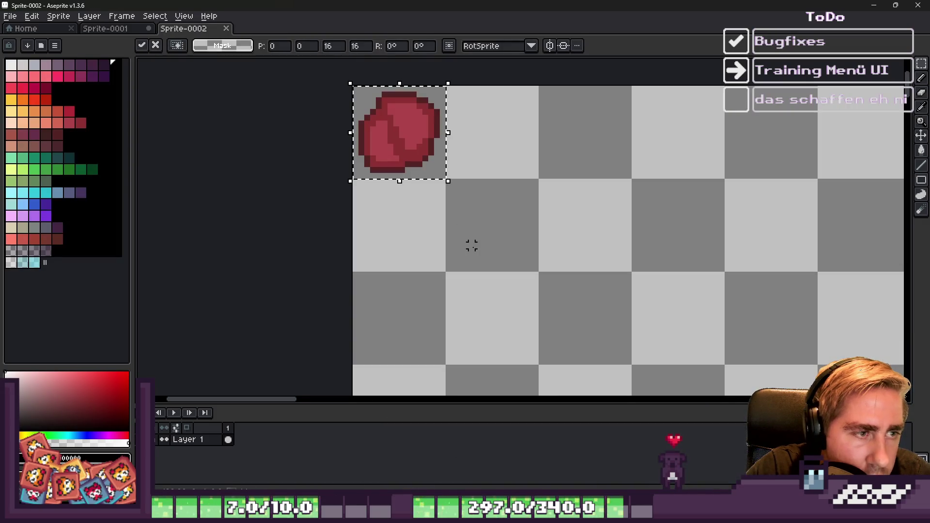
key("ctrl+d")
key("ctrl+w")
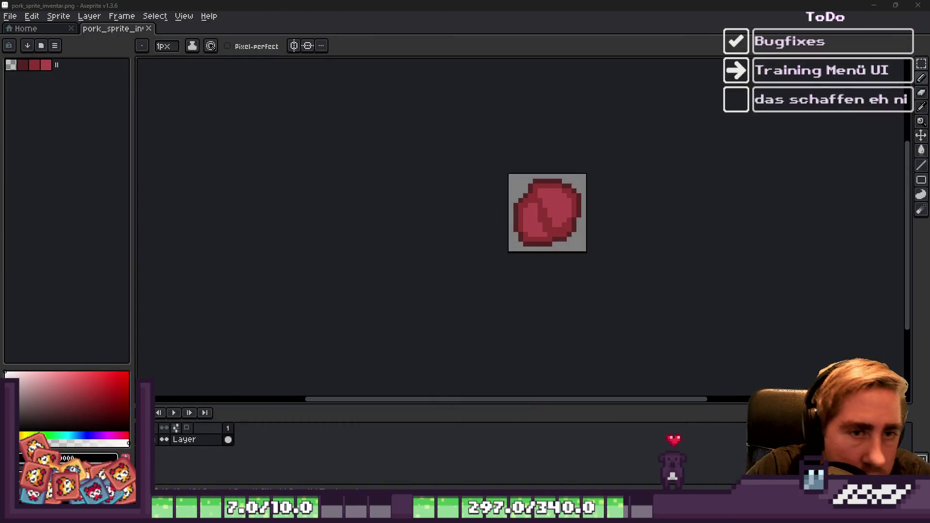
Step: Open pork_sprite_world.png in Aseprite, save it, and return to Godot
left_click(918, 4)
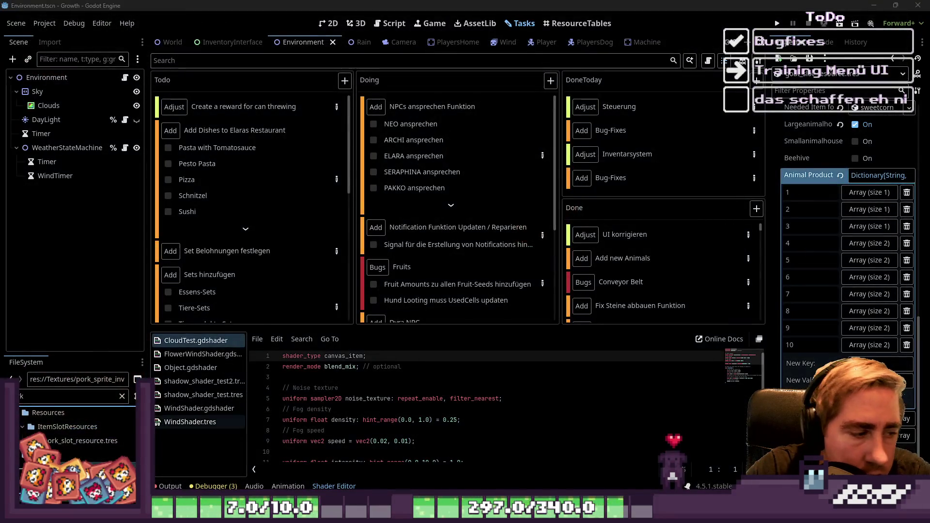
right_click(44, 441)
left_click(145, 478)
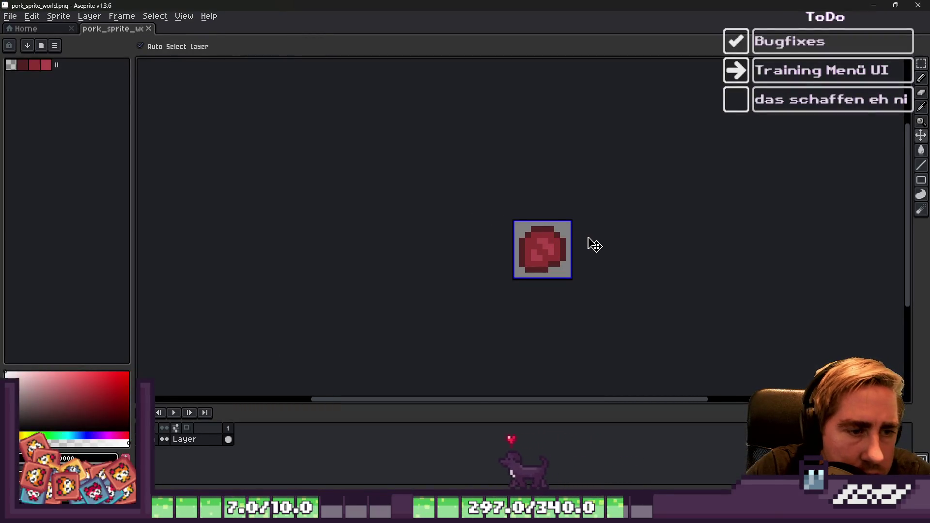
key("ctrl+d")
key("b")
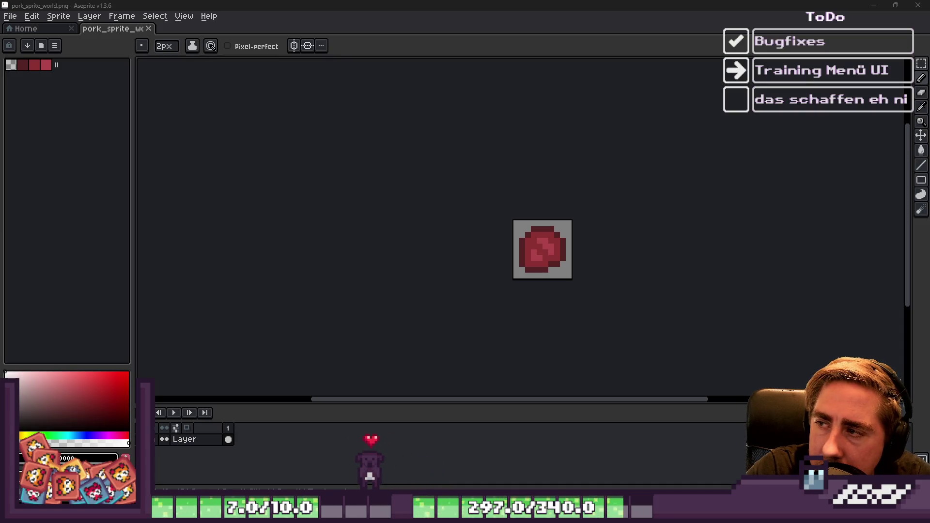
left_click(610, 172)
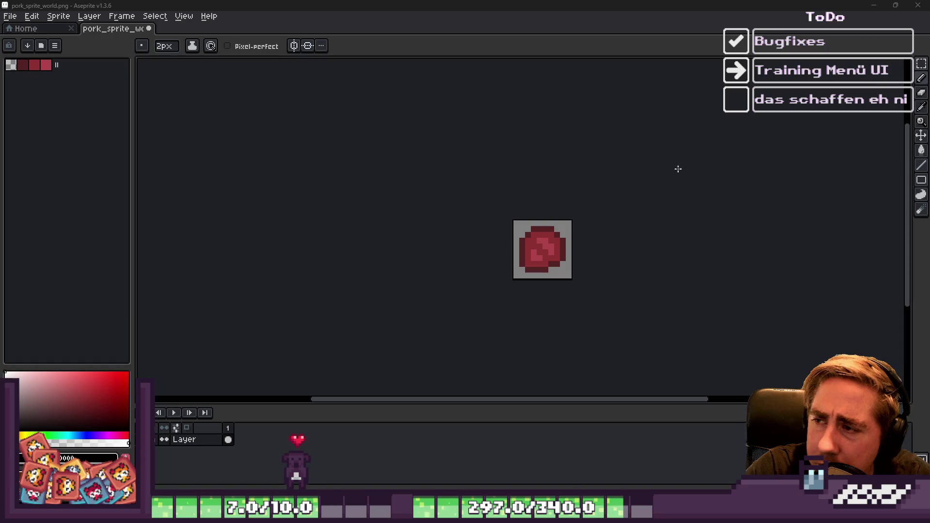
key("ctrl+s")
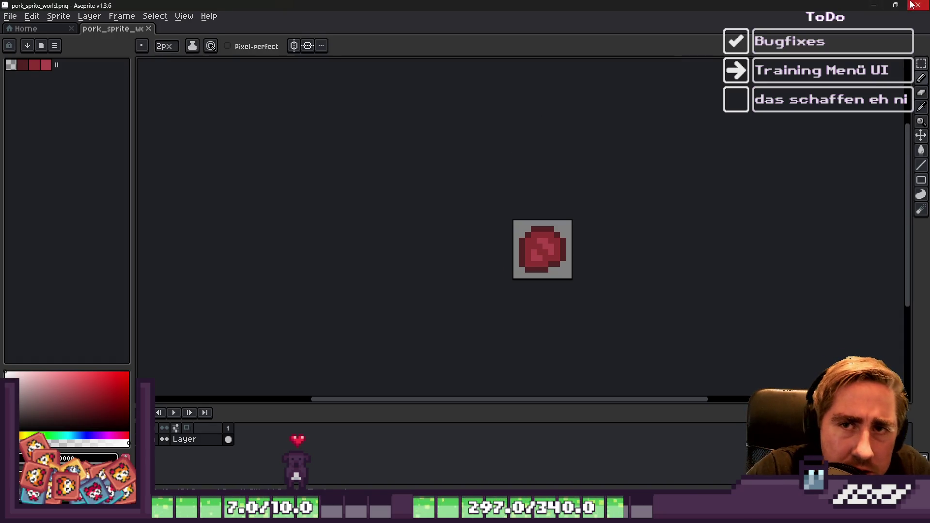
left_click(918, 5)
left_click(57, 399)
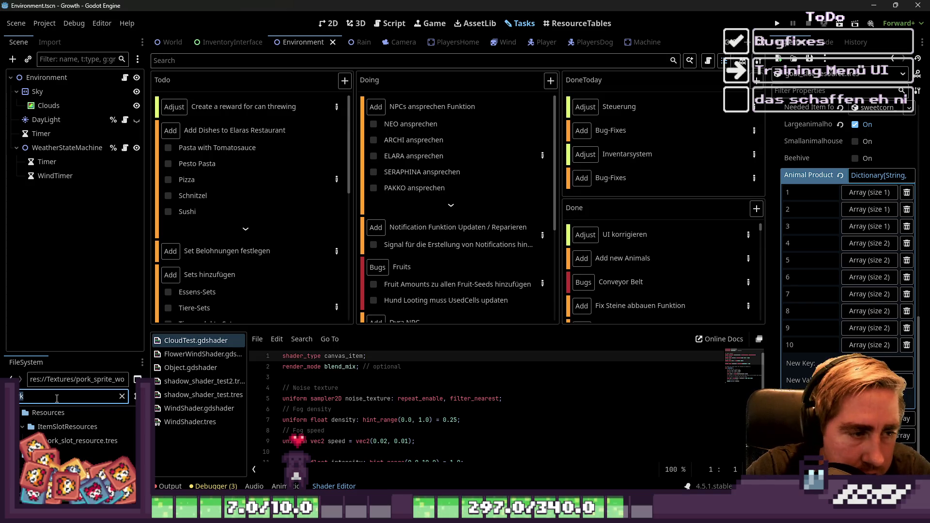
Step: Open, read and close the Dyra NPC task details
scroll(496, 243, "down", 5)
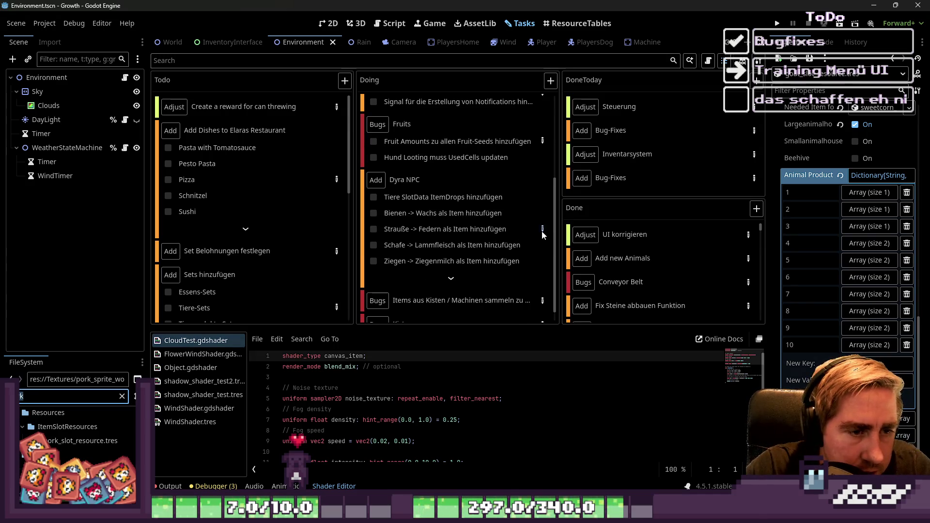
left_click(542, 230)
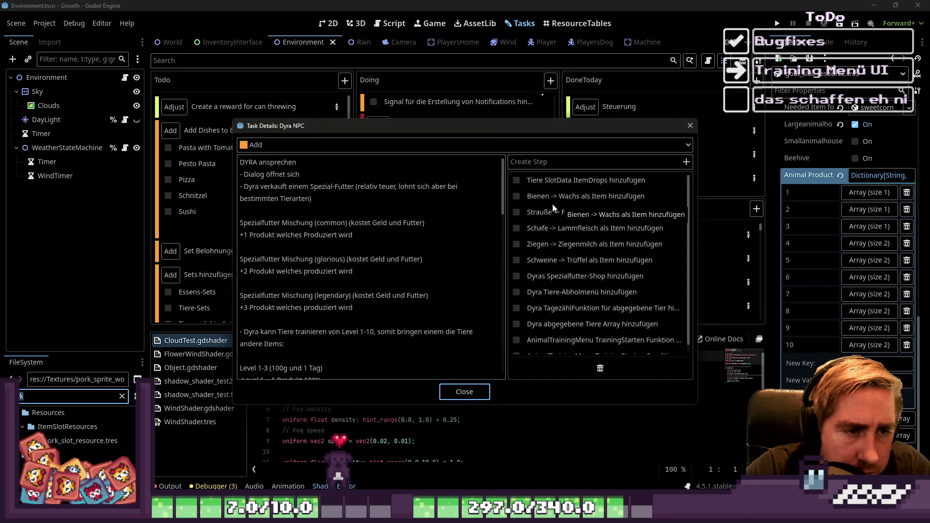
scroll(382, 252, "down", 10)
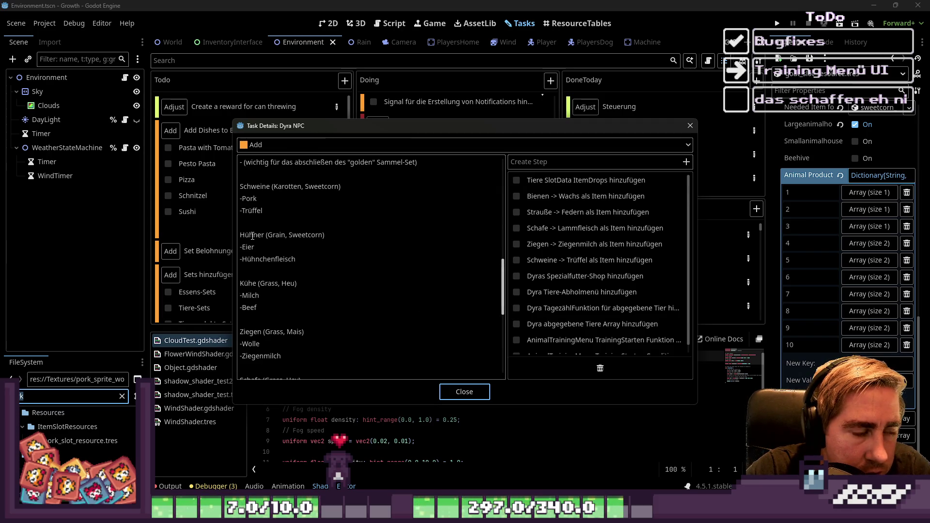
left_click(691, 125)
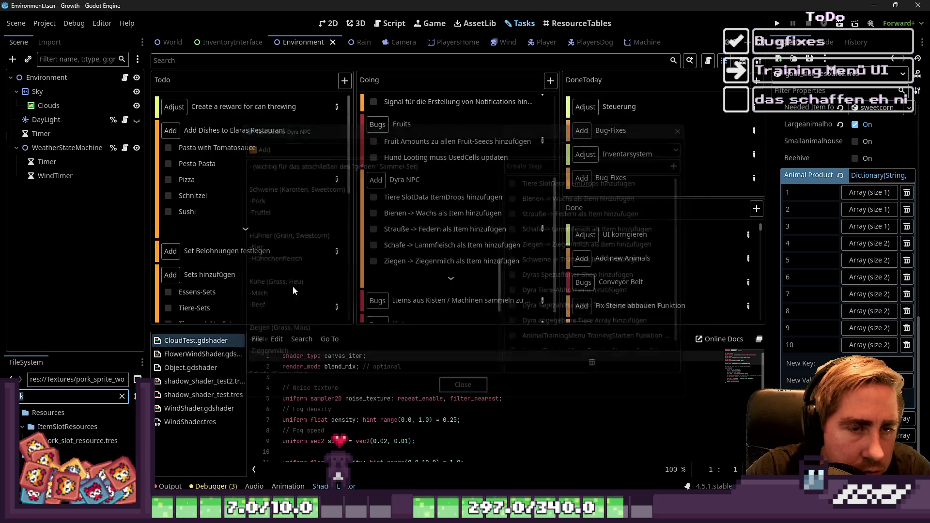
Step: Filter the FileSystem list for 'egg' and bring up the egg inventory sprite's options
key("ctrl+a")
type("egg")
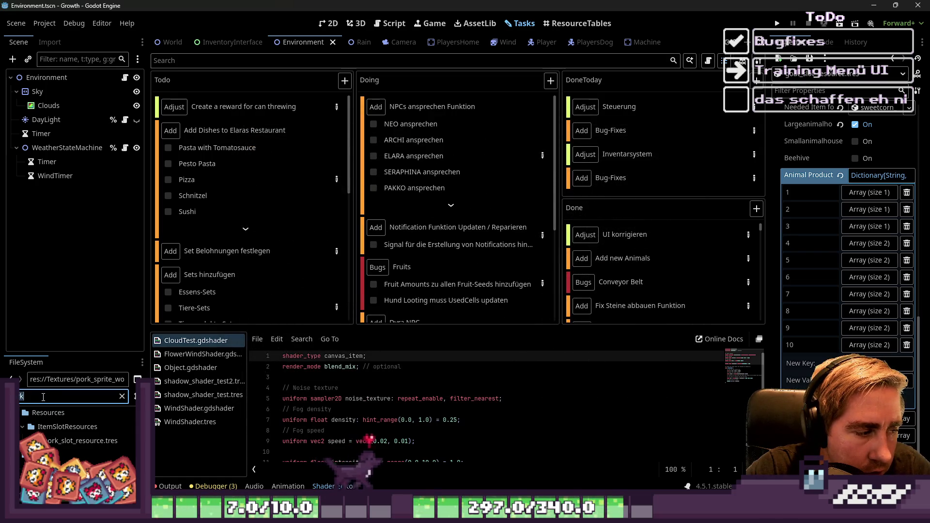
scroll(61, 457, "down", 3)
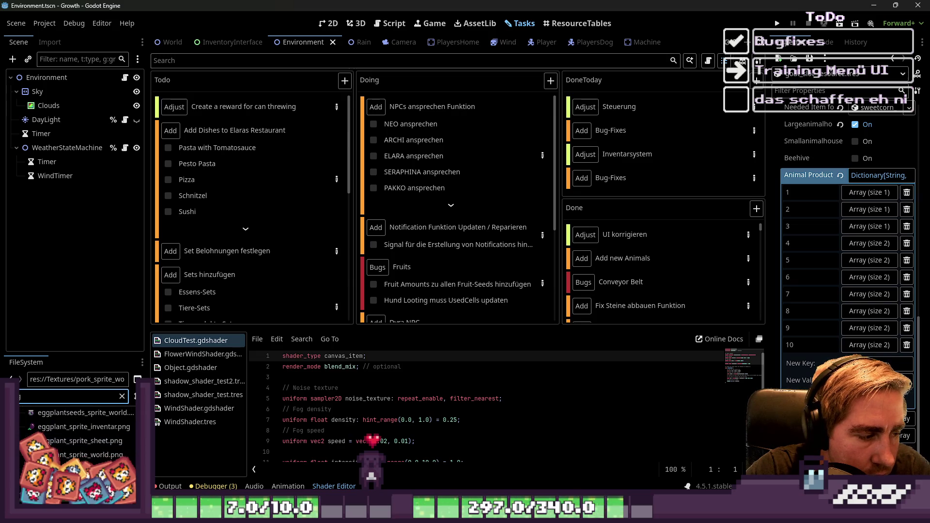
right_click(49, 426)
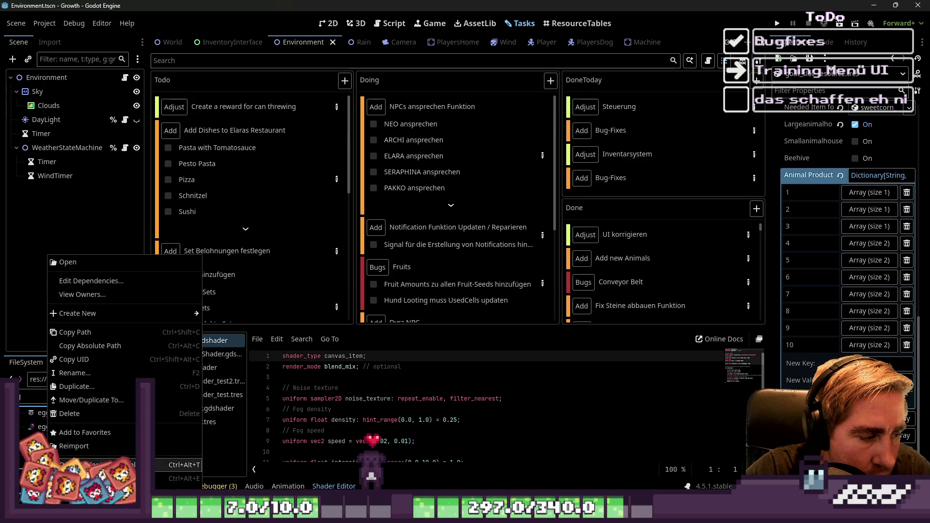
left_click(68, 262)
scroll(513, 243, "up", 5)
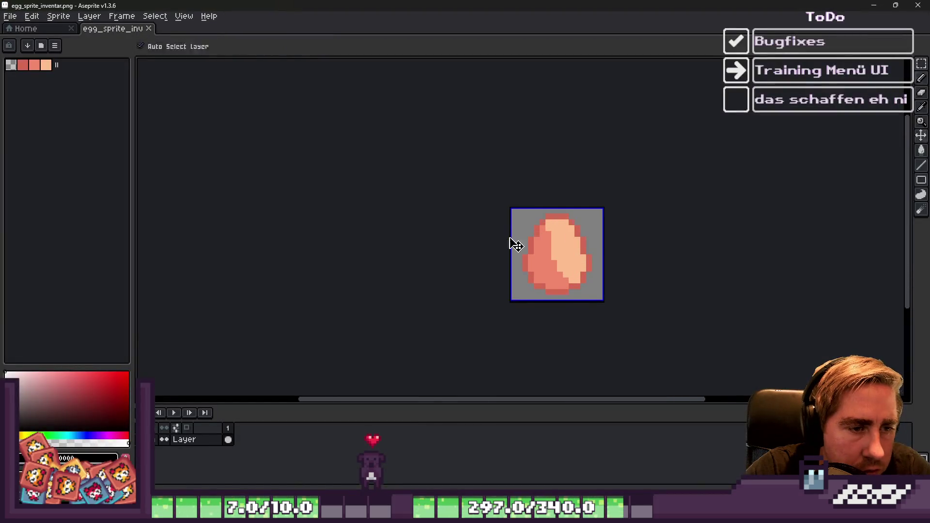
key("ctrl+d")
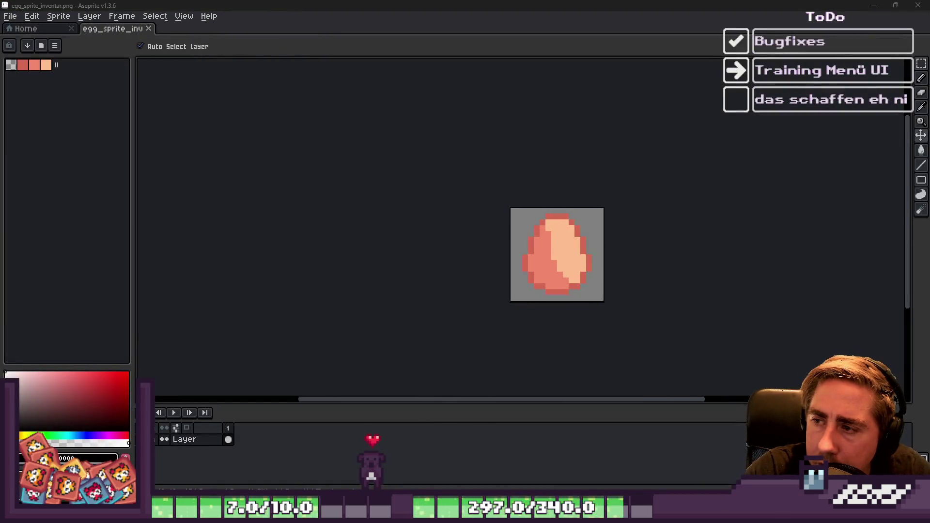
key("b")
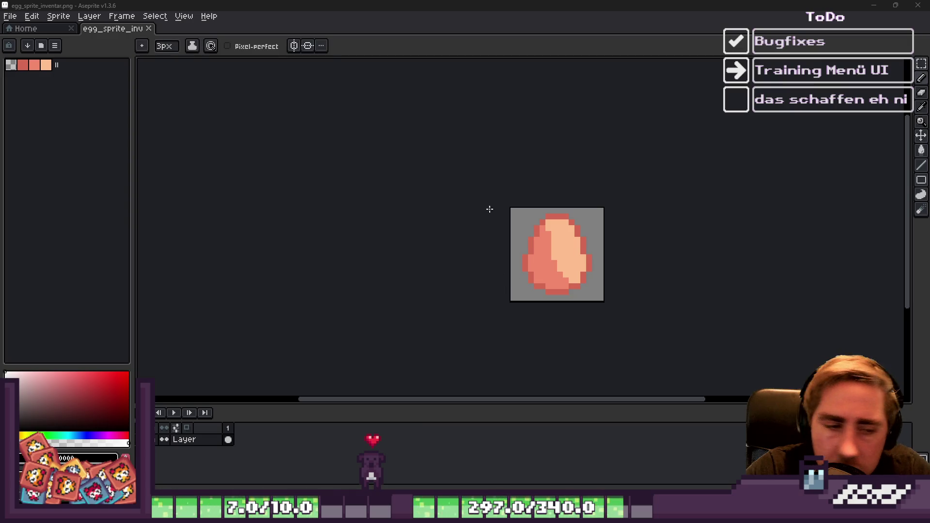
left_click(918, 5)
right_click(95, 427)
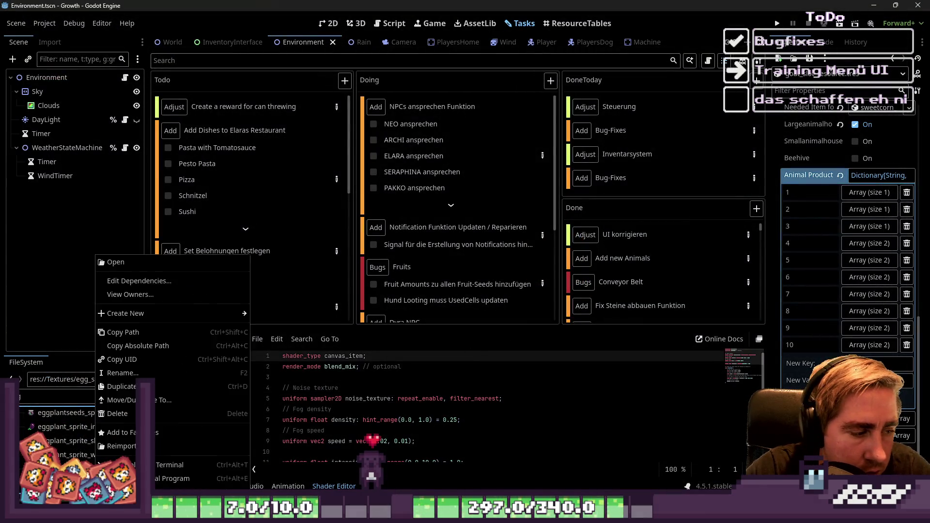
left_click(203, 479)
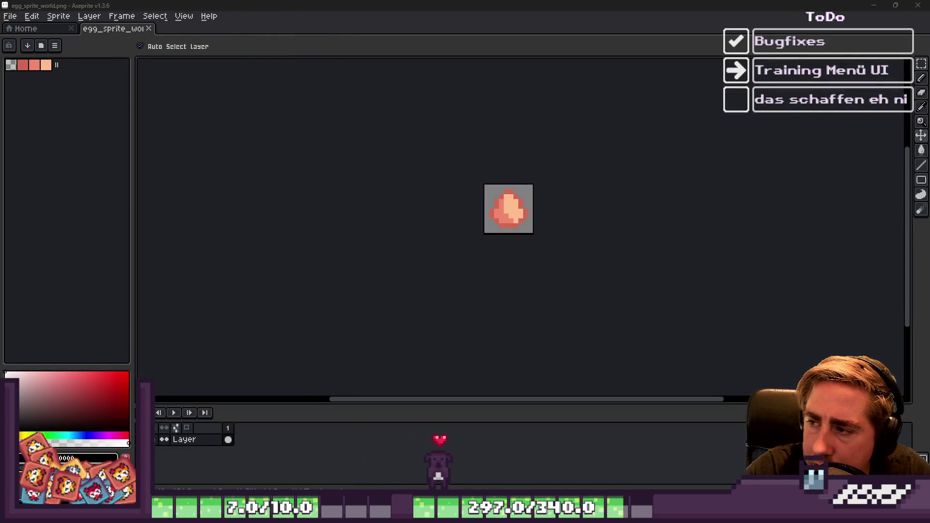
key("b")
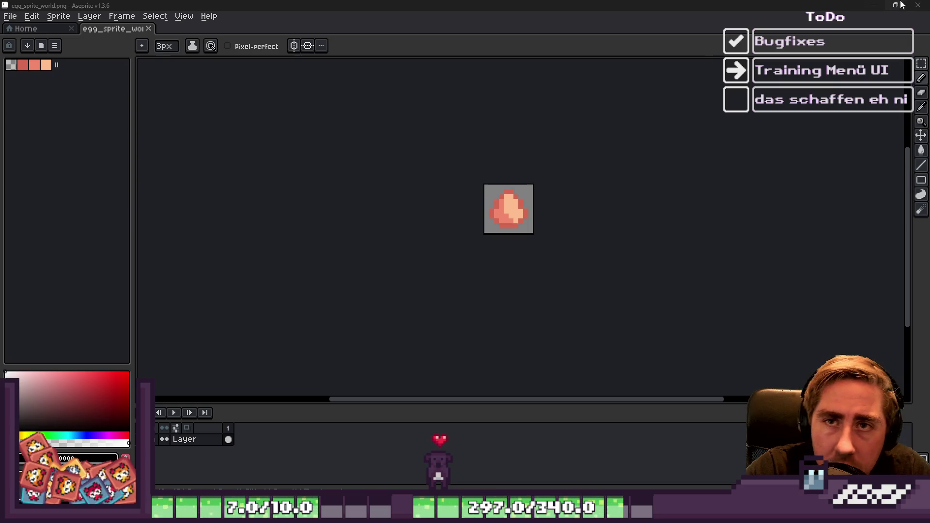
left_click(918, 5)
scroll(490, 226, "down", 5)
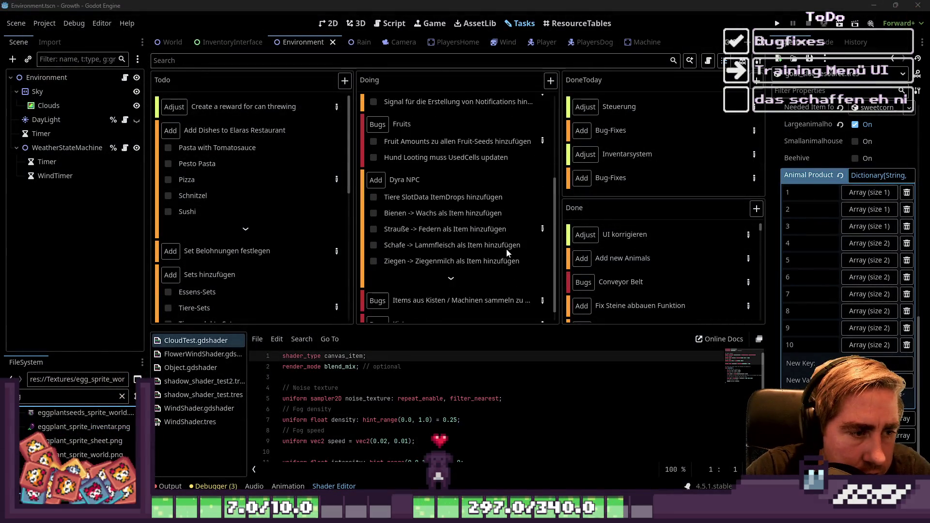
Step: Read the Dyra NPC notes on animal drops, close them, and focus the file filter
left_click(543, 214)
scroll(436, 253, "down", 10)
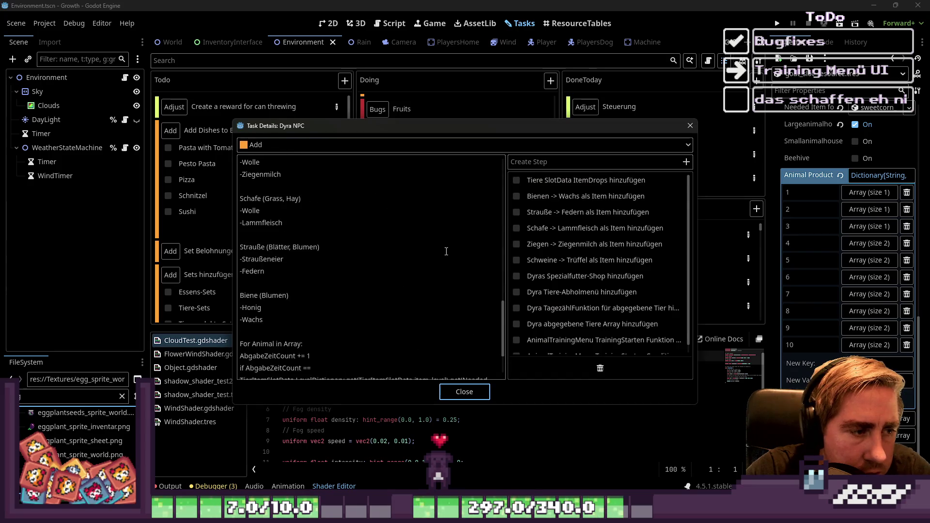
scroll(309, 263, "up", 3)
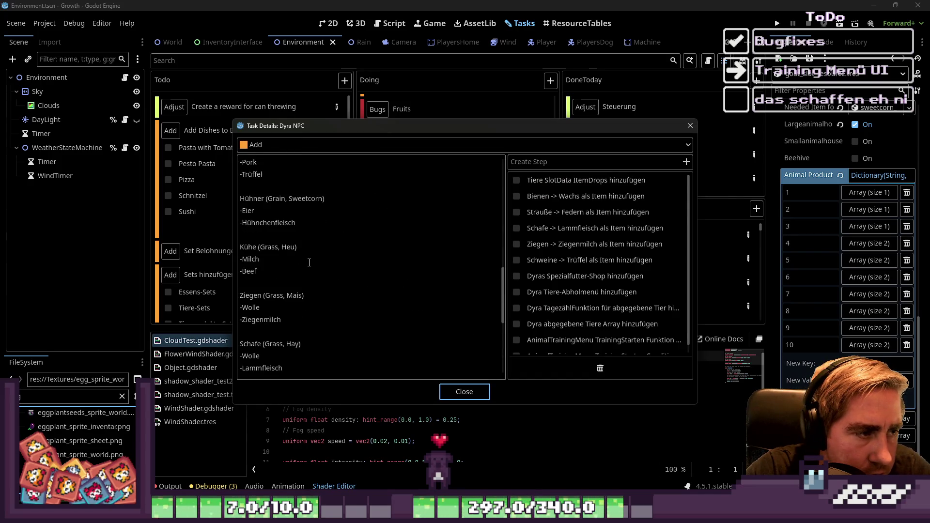
scroll(262, 257, "up", 2)
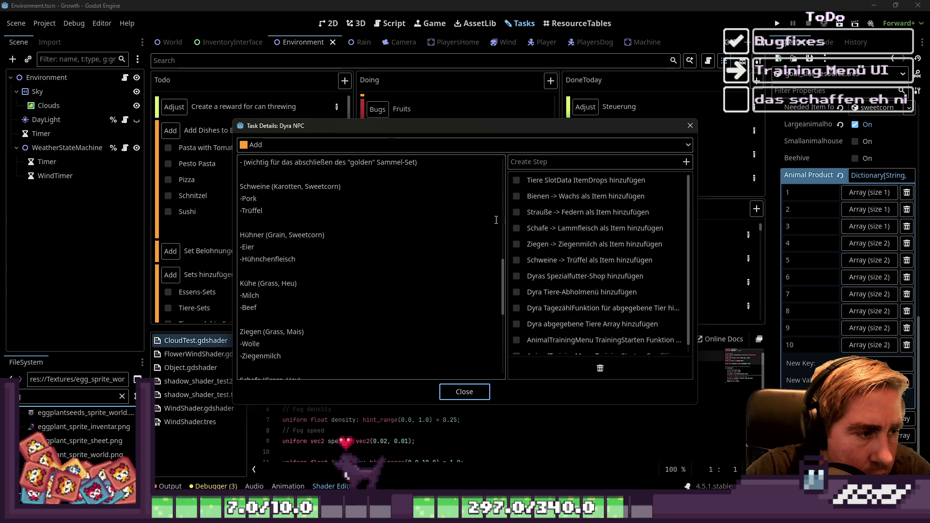
left_click(690, 125)
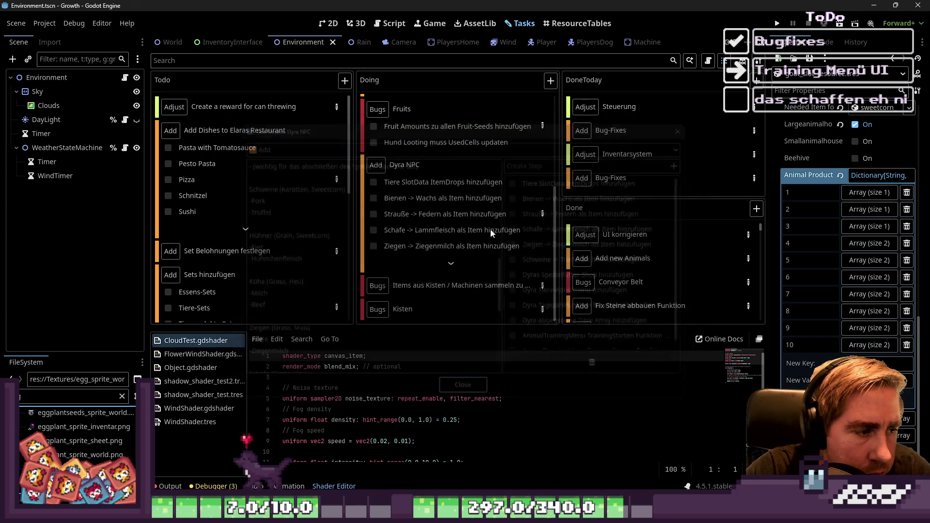
left_click(54, 395)
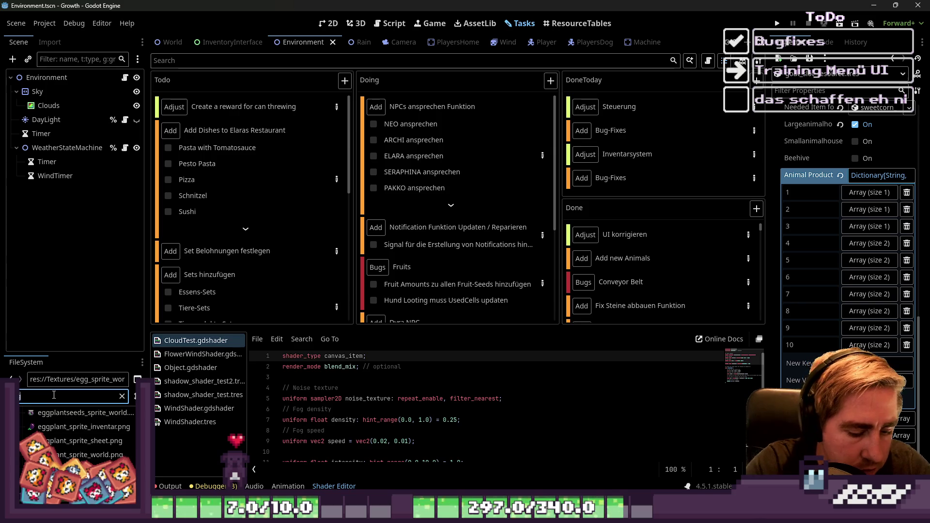
Step: Open milk_sprite_inventar.png in Aseprite, then close Aseprite to bring up the save-changes warning
type("milk")
right_click(73, 456)
key("Escape")
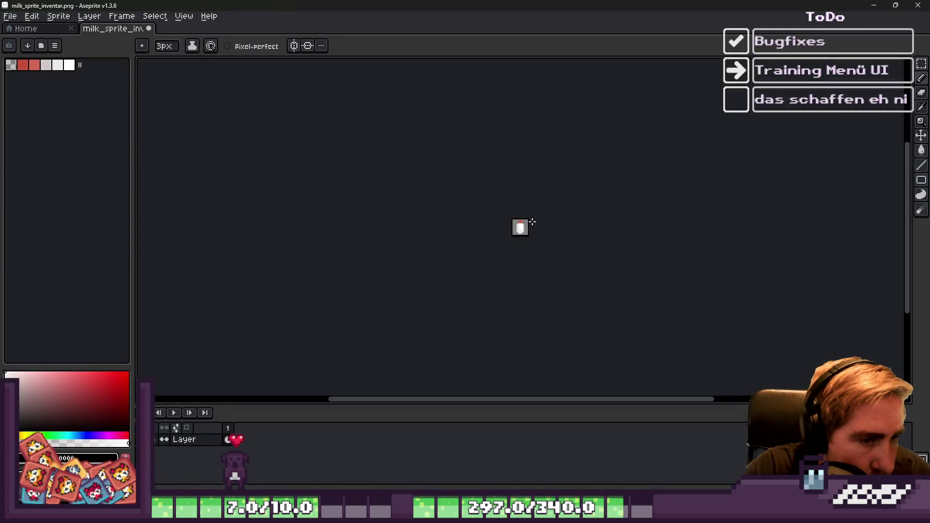
key("v")
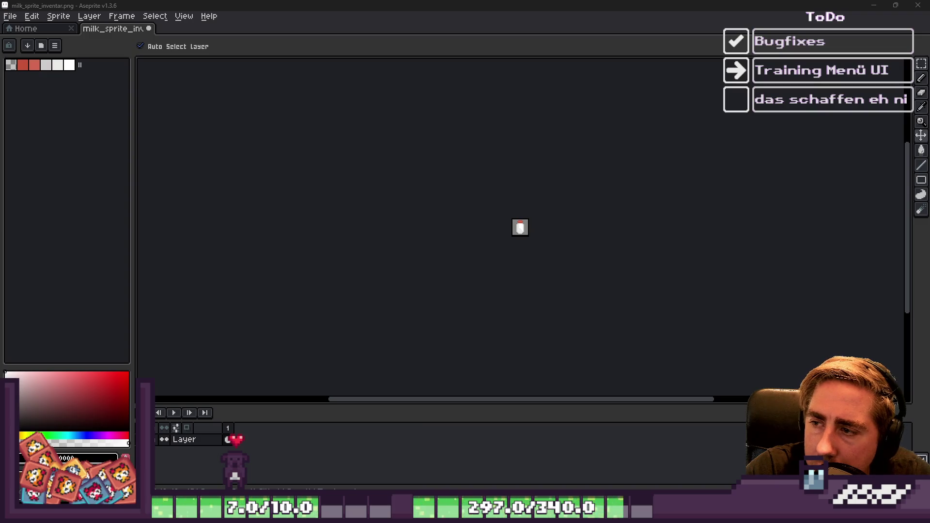
left_click(918, 4)
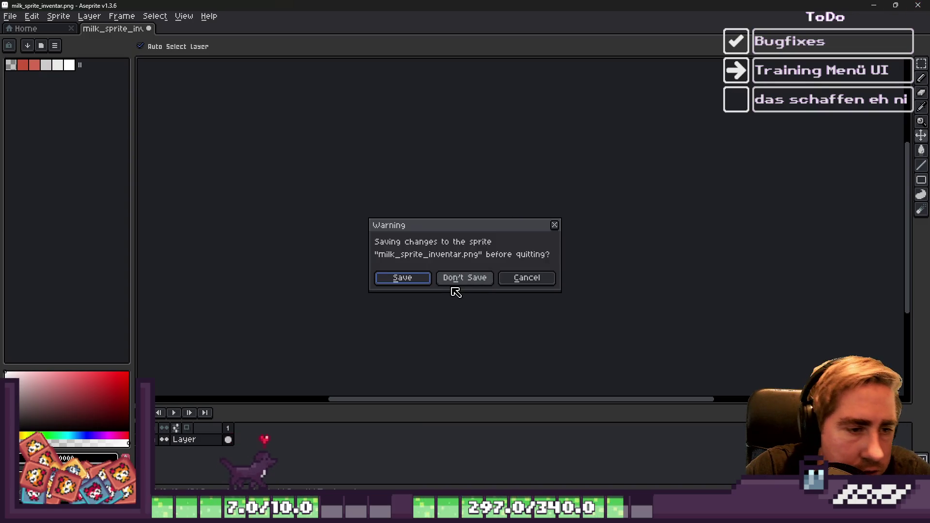
Step: Discard the milk inventory sprite's changes, then view milk_sprite_world.png in Aseprite and close it
left_click(460, 287)
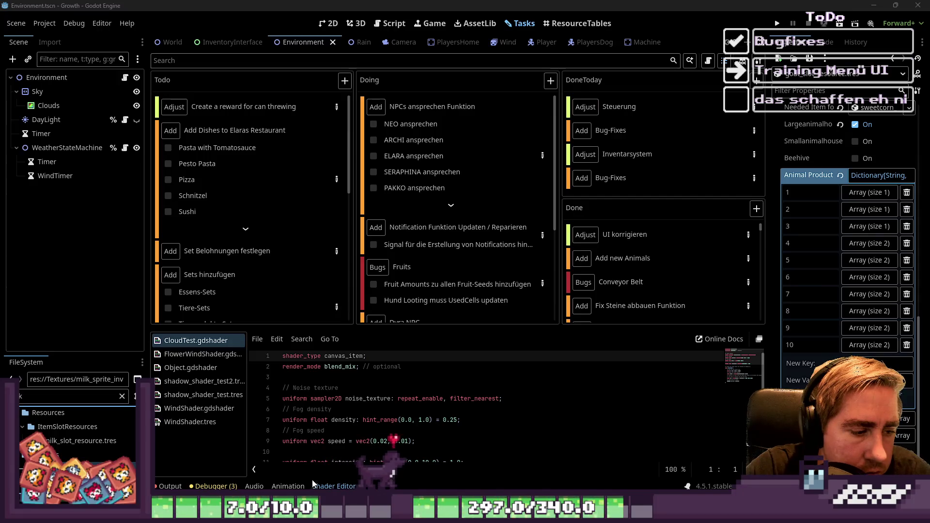
left_click(184, 479)
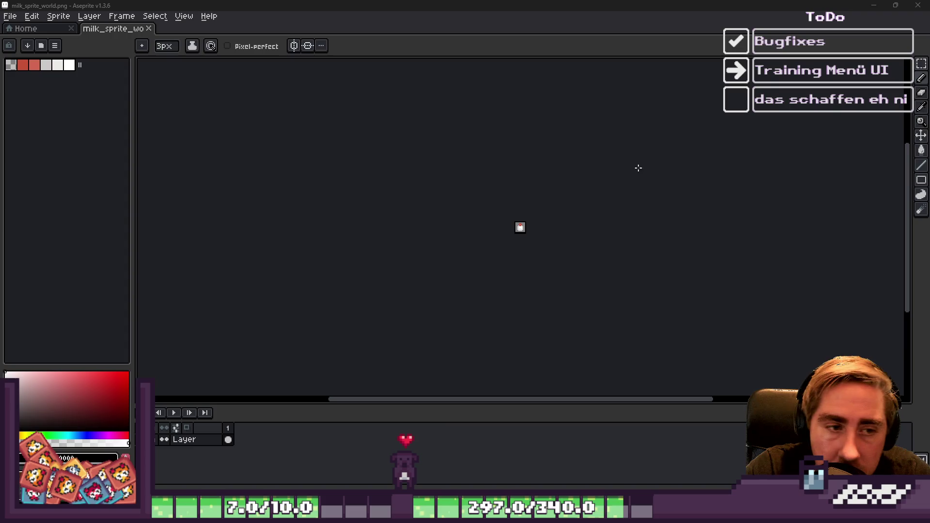
left_click(918, 5)
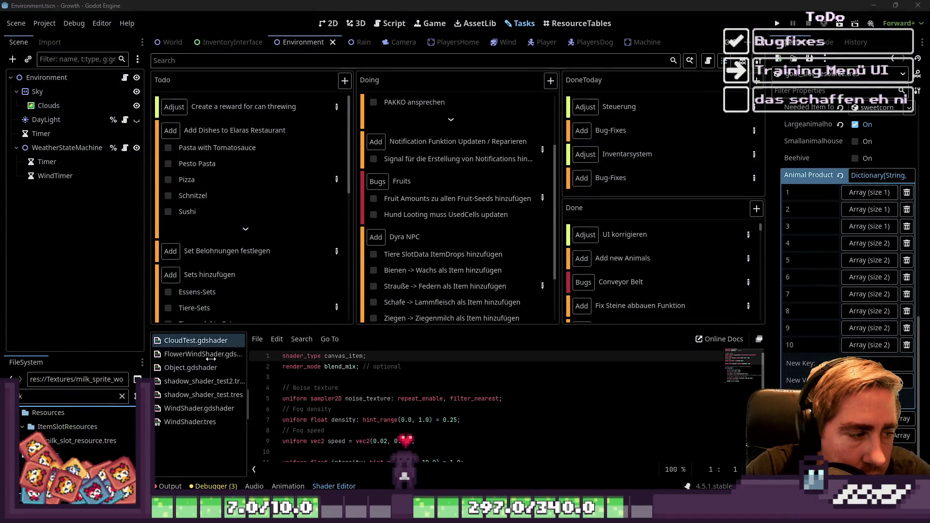
Step: Look through the Dyra NPC task details on the Tasks board, then close them
scroll(418, 198, "down", 3)
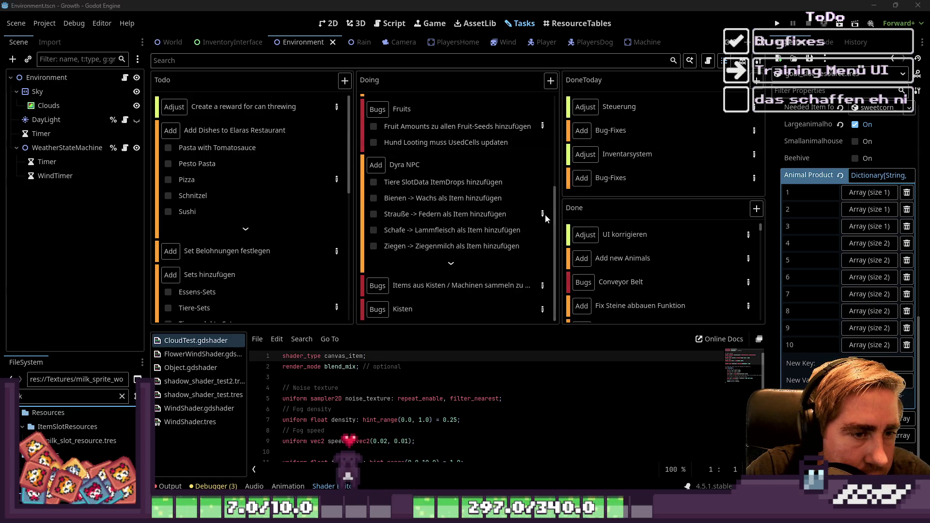
left_click(544, 214)
scroll(395, 293, "down", 10)
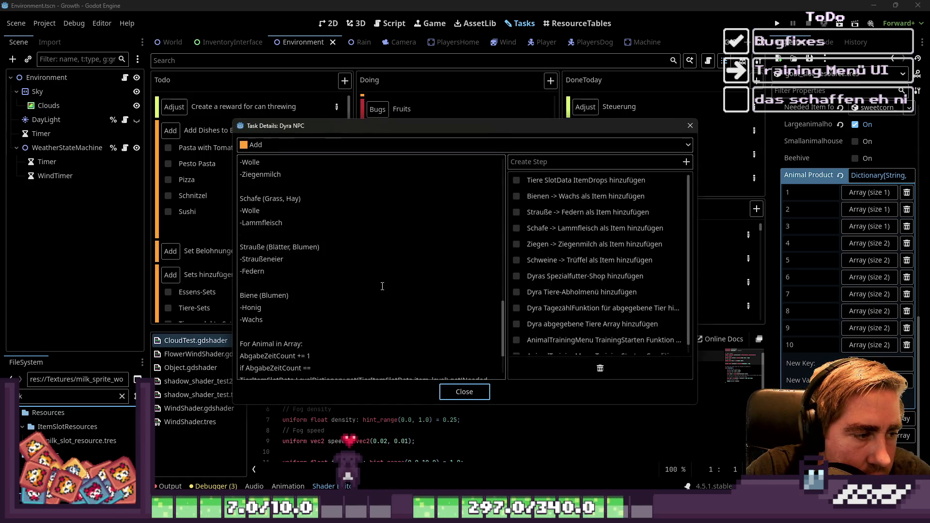
key("Escape")
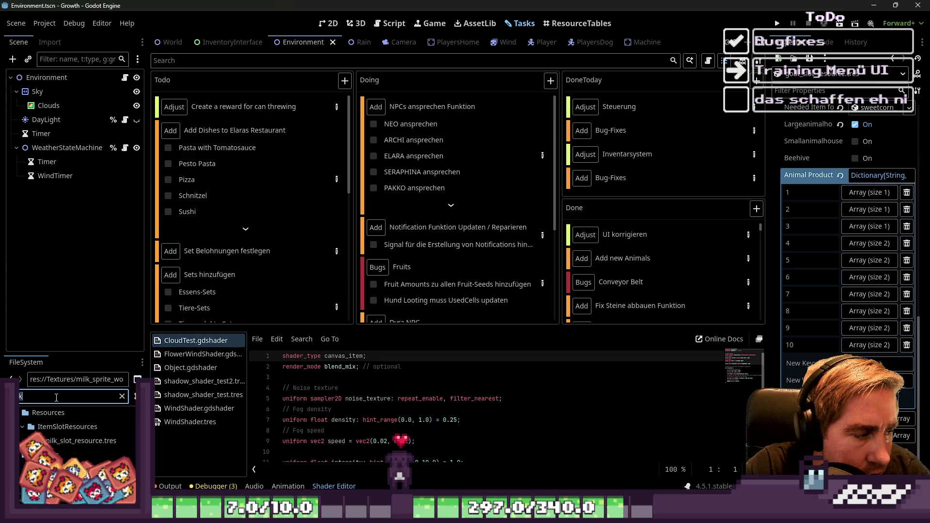
key("BackSpace")
key("BackSpace")
key("BackSpace")
type("honig")
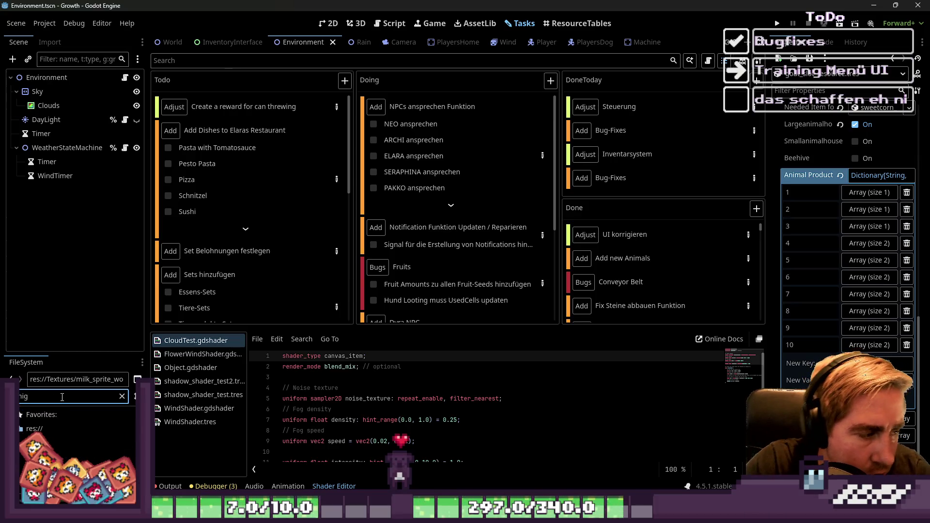
key("BackSpace")
key("BackSpace")
scroll(78, 437, "down", 3)
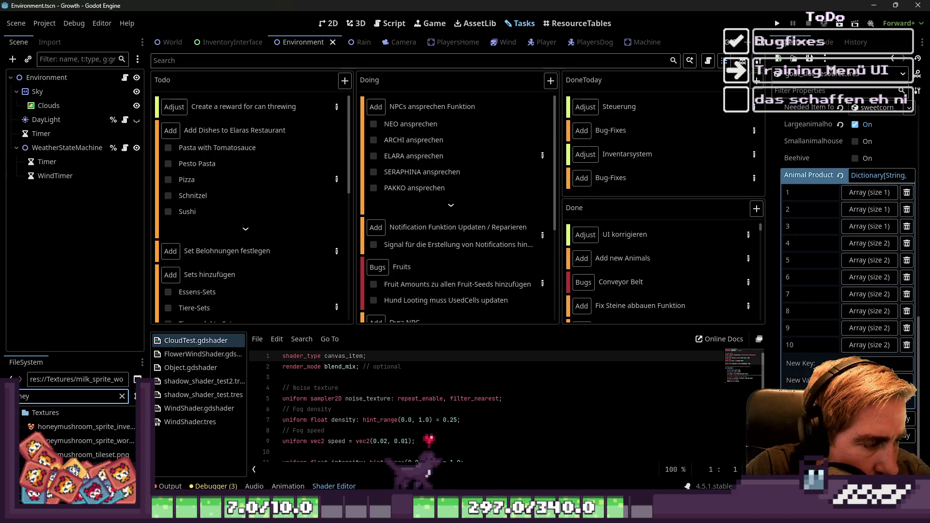
right_click(68, 440)
left_click(146, 478)
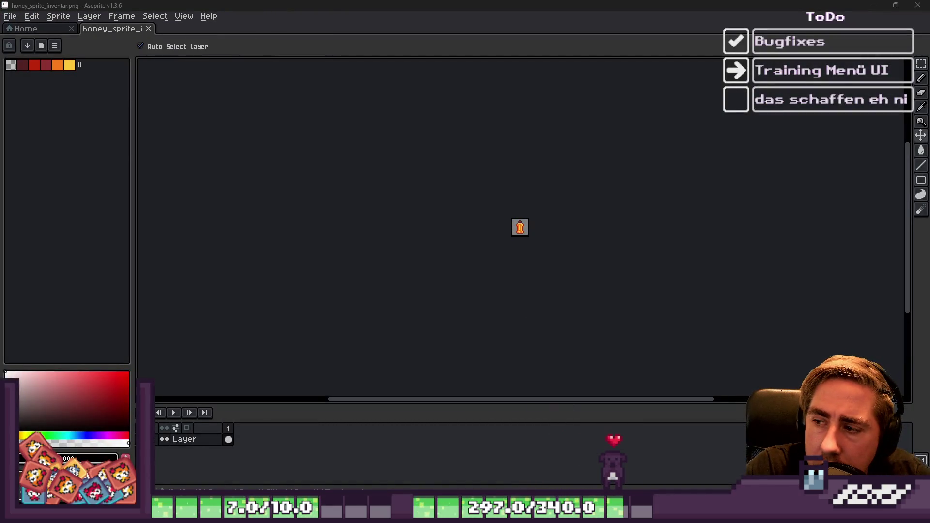
key("b")
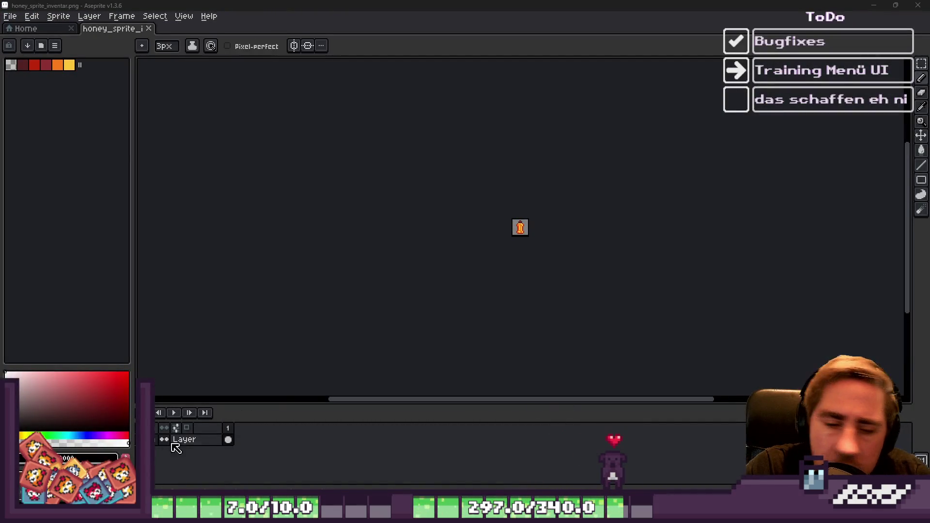
key("alt+Tab")
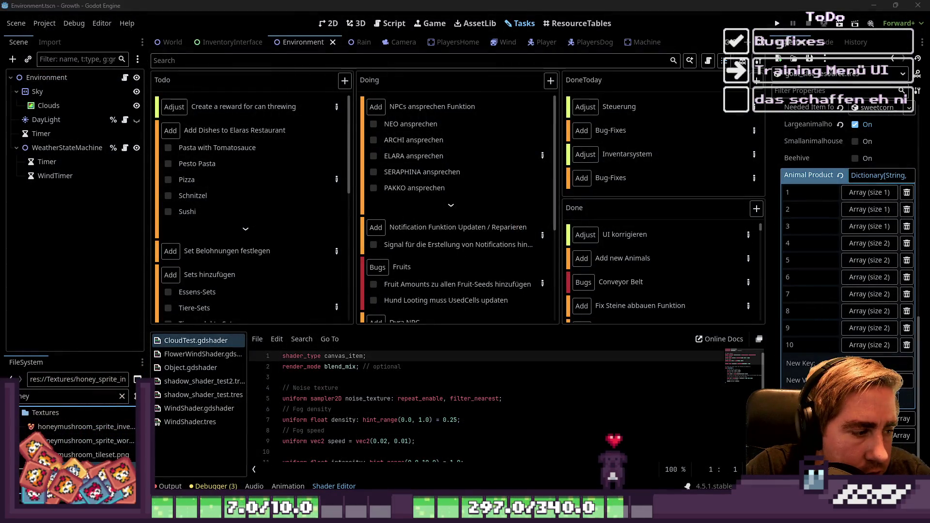
right_click(82, 441)
left_click(169, 479)
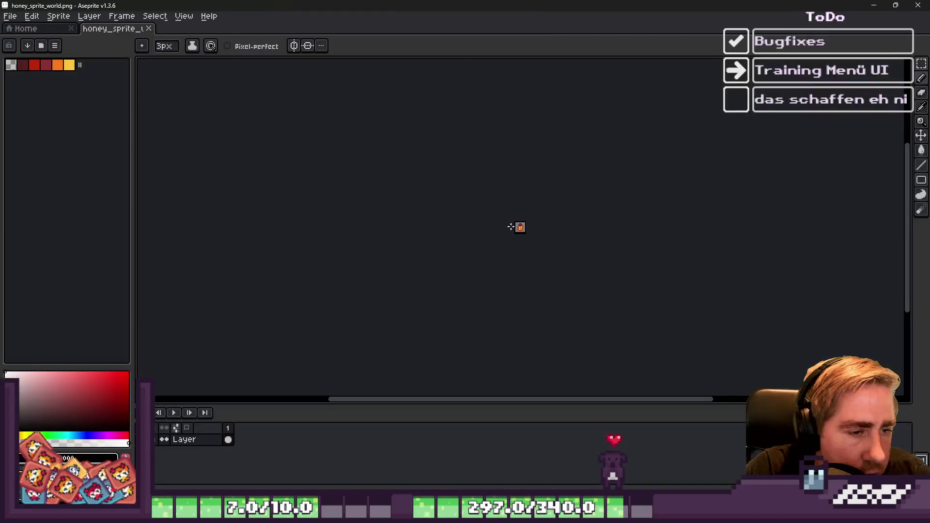
left_click(918, 4)
key("ctrl+v")
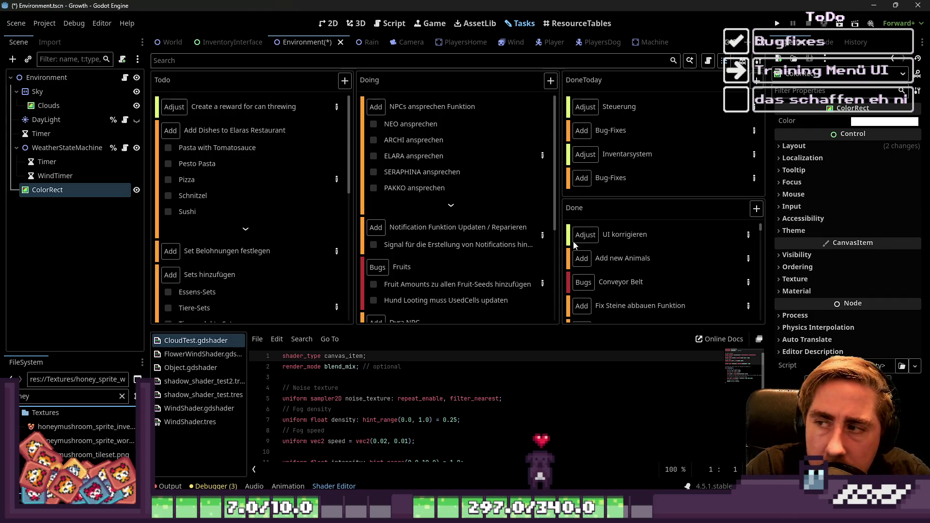
left_click(63, 251)
key("ctrl+z")
scroll(485, 243, "down", 3)
scroll(489, 238, "up", 3)
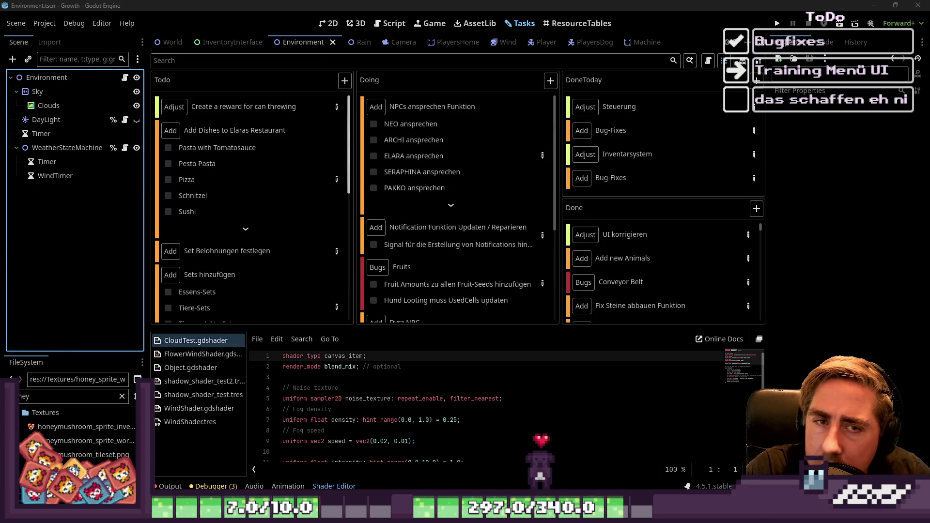
key("ctrl+s")
key("alt+Tab")
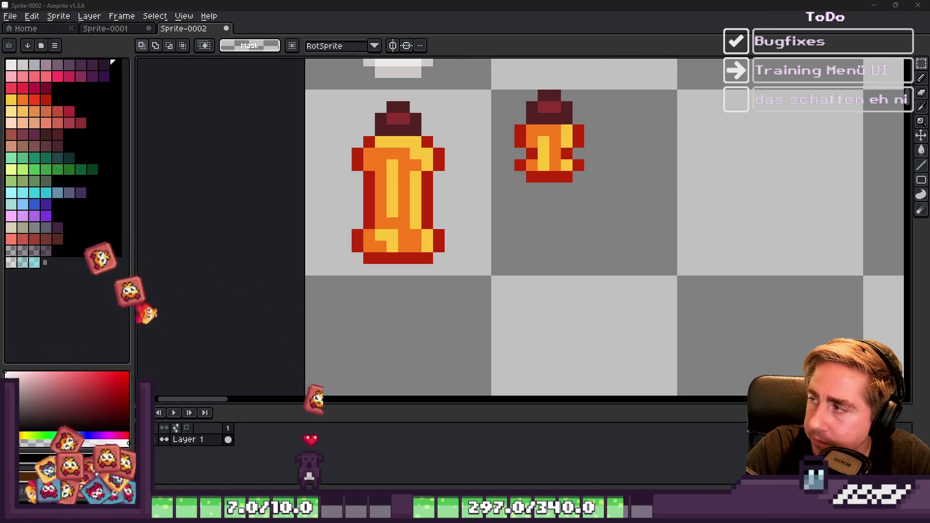
Step: Briefly return to the Godot editor and scroll through it
scroll(590, 280, "down", 8)
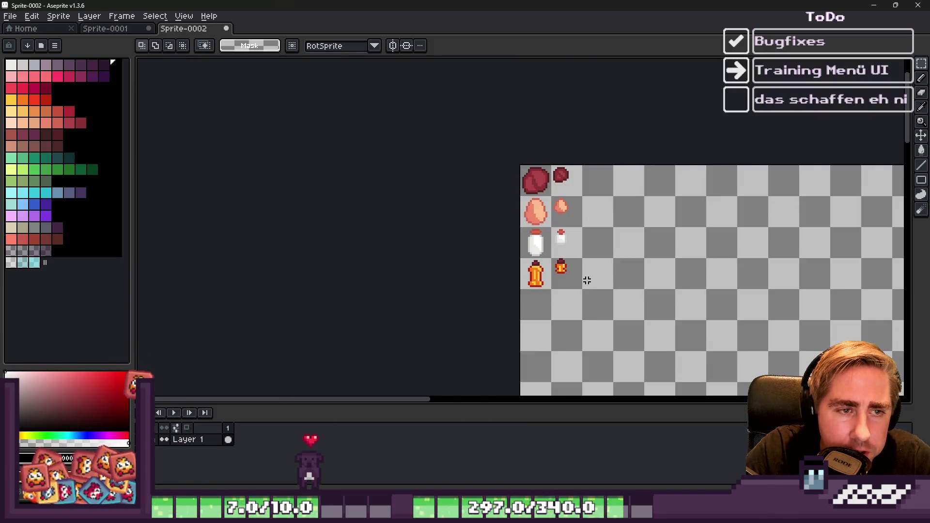
scroll(513, 211, "up", 4)
scroll(519, 131, "down", 2)
scroll(564, 250, "down", 2)
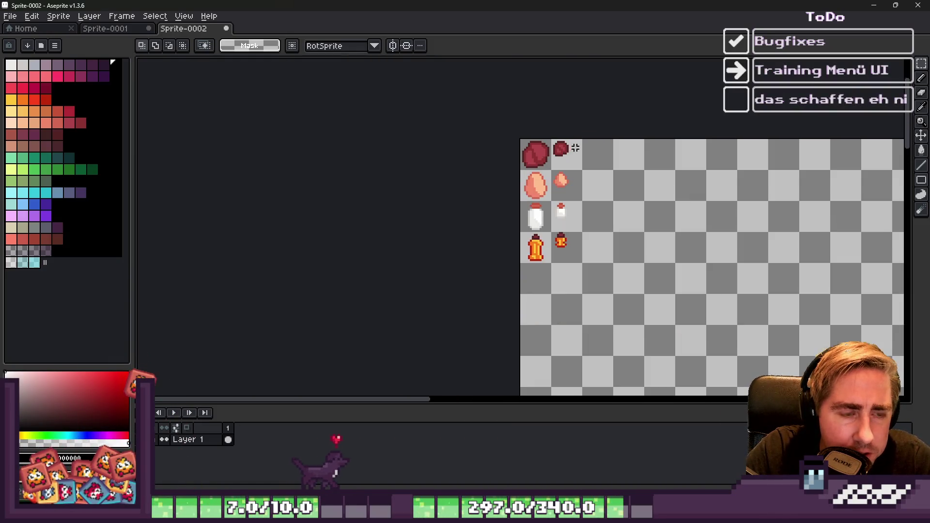
scroll(522, 255, "up", 4)
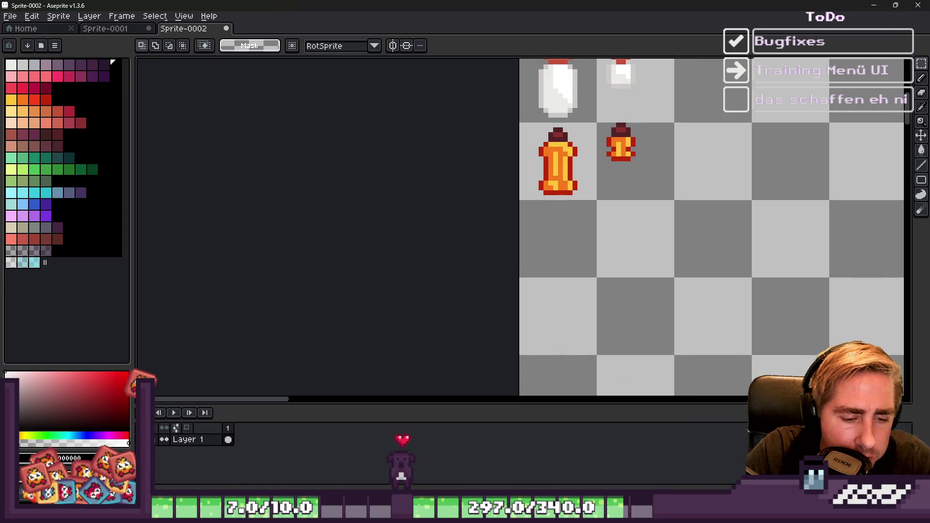
left_click(560, 475)
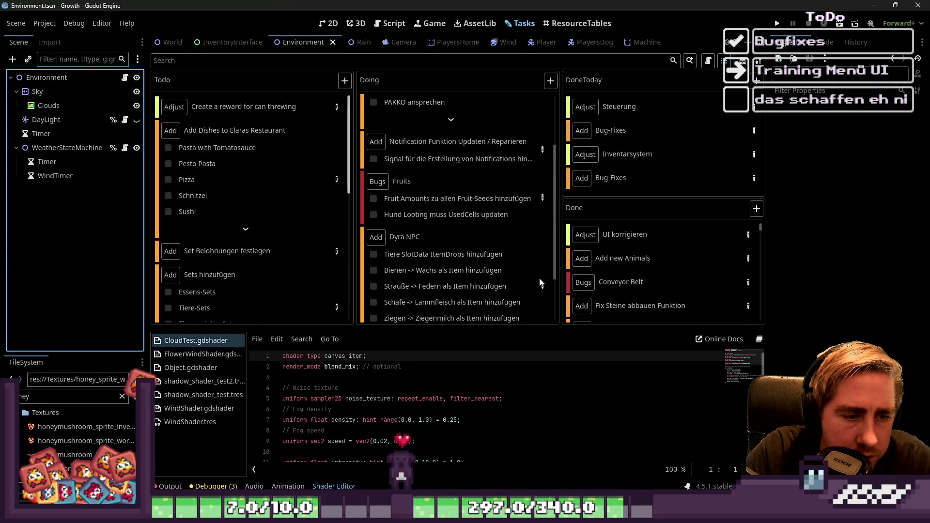
scroll(541, 283, "down", 3)
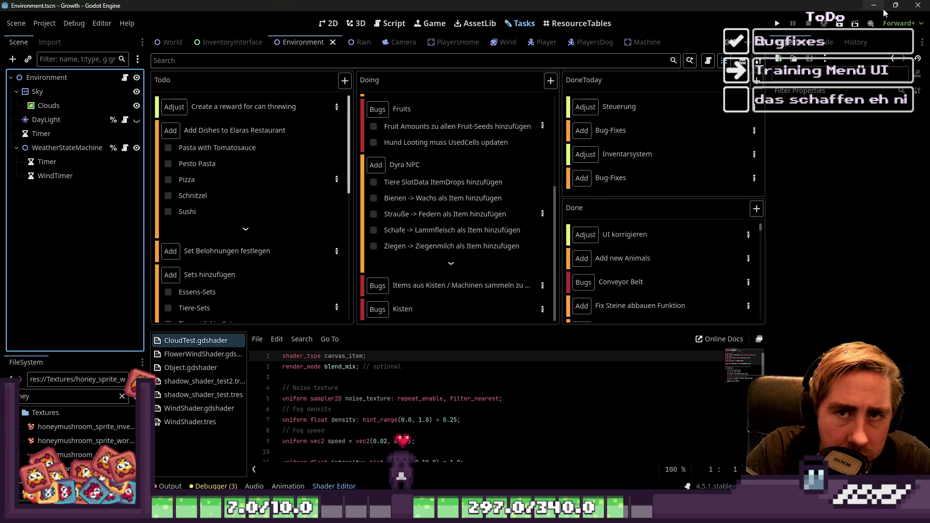
Step: Back in Aseprite, pick the bottle's red, then choose peach from the palette as drawing colour
key("alt+Tab")
scroll(551, 173, "up", 2)
left_click(551, 173, "alt")
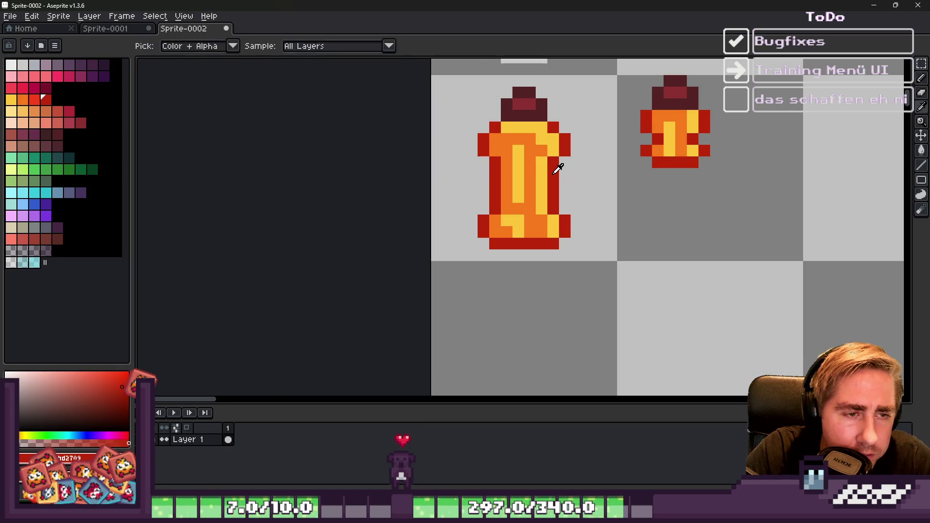
scroll(554, 166, "down", 2)
scroll(558, 194, "up", 2)
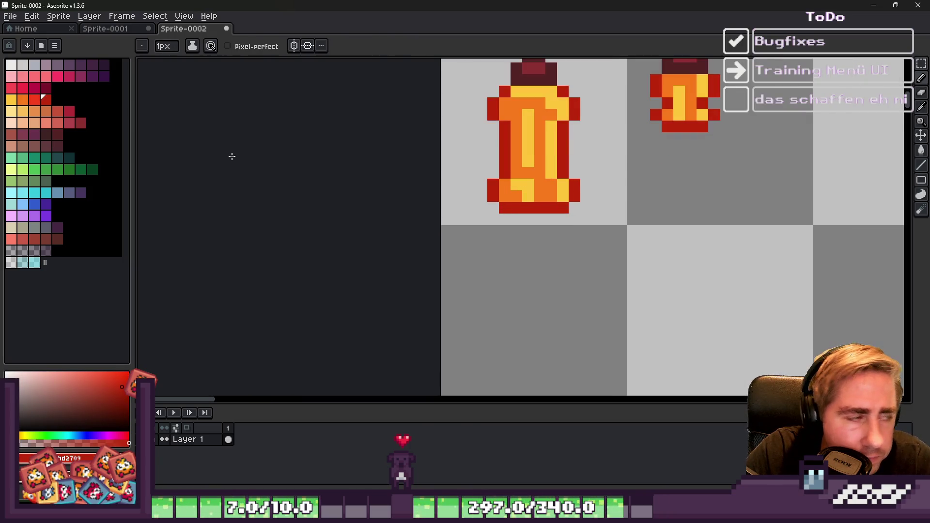
left_click(45, 125)
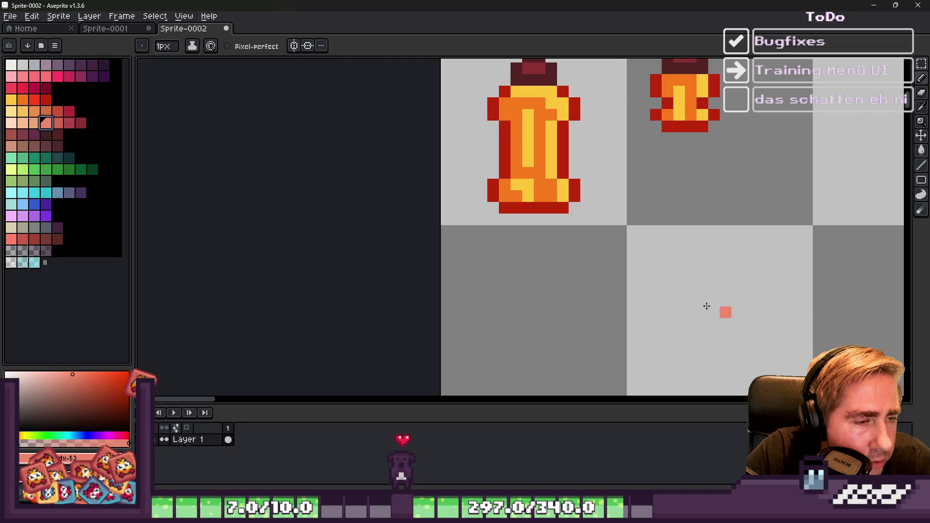
scroll(494, 232, "down", 1)
scroll(495, 231, "up", 2)
scroll(499, 228, "down", 1)
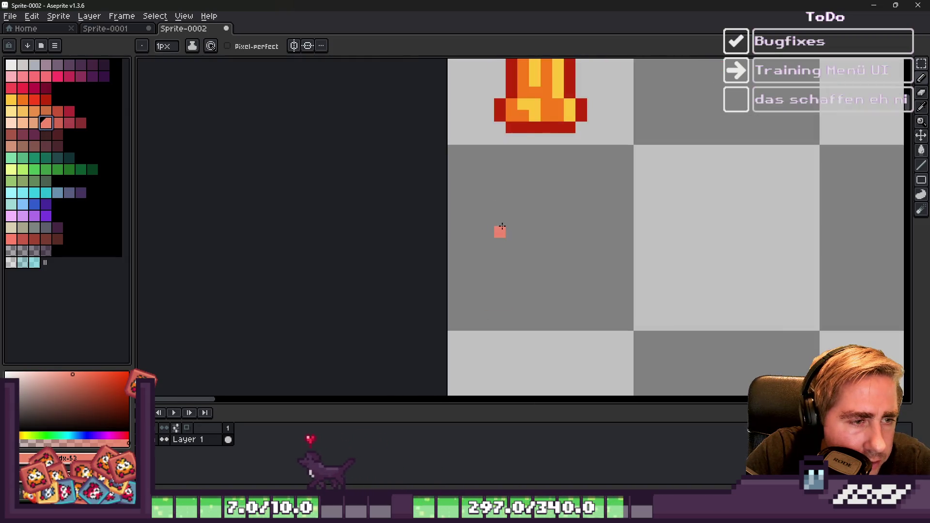
scroll(498, 231, "up", 1)
Step: Draw a peach ring in the empty tile, shifting its lower half down one pixel
left_click(532, 160)
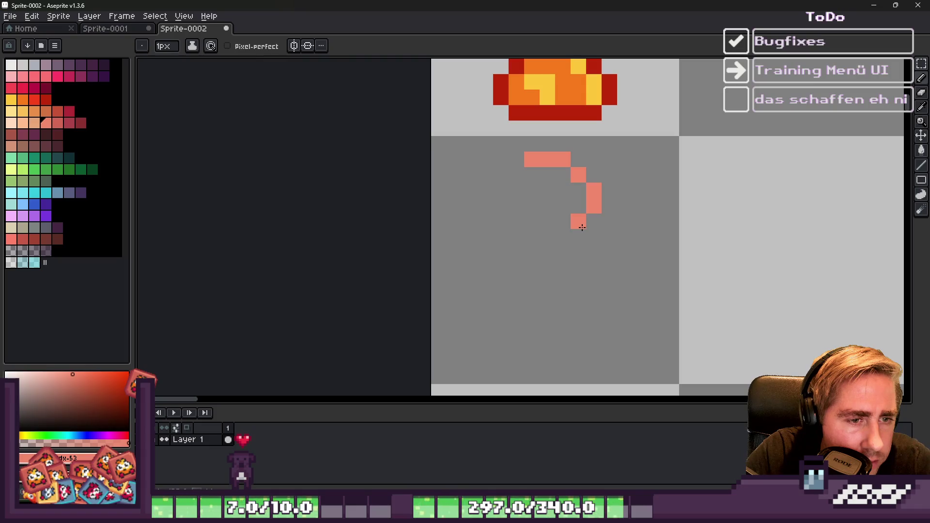
left_click_drag(582, 227, 569, 235)
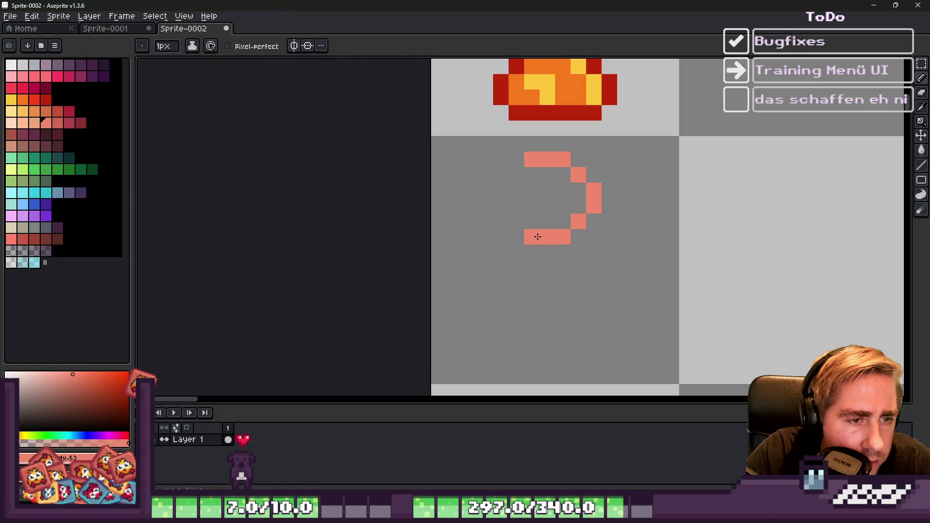
left_click_drag(511, 214, 506, 203)
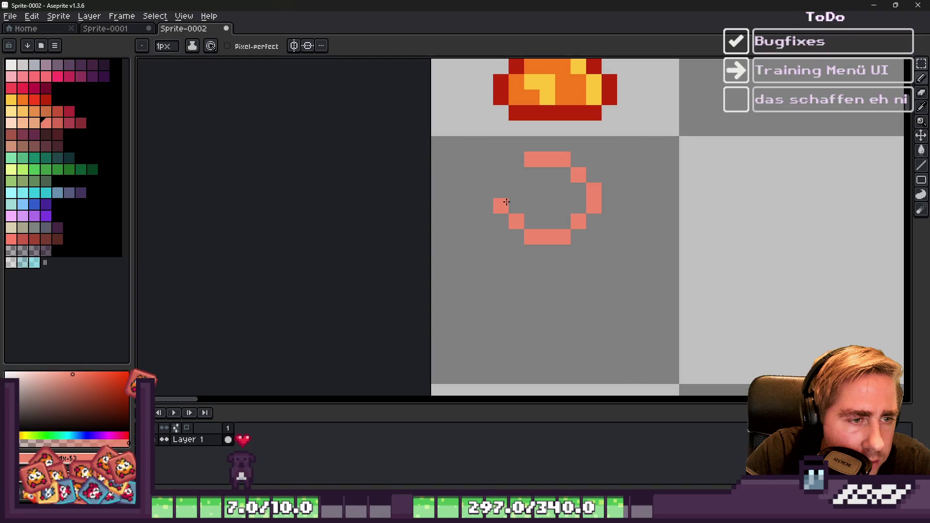
left_click(513, 175)
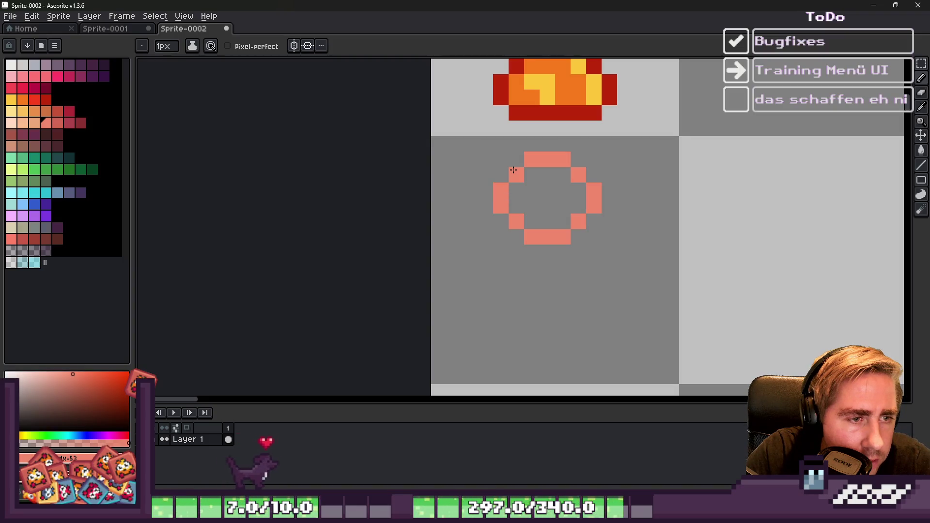
scroll(557, 222, "down", 3)
scroll(536, 198, "up", 4)
key("m")
mouse_move(409, 179)
left_mouse_down()
mouse_move(777, 336)
mouse_move(693, 340)
left_mouse_up()
left_click_drag(534, 272, 533, 302)
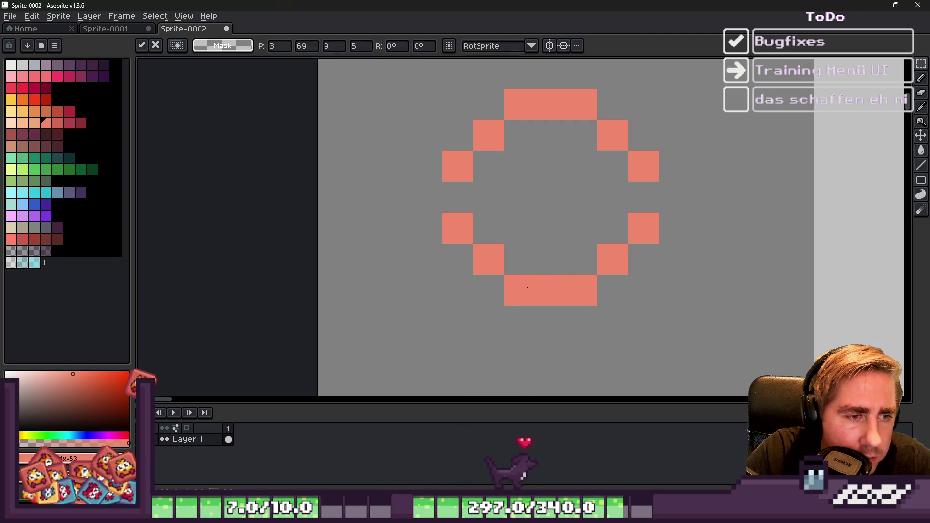
key("b")
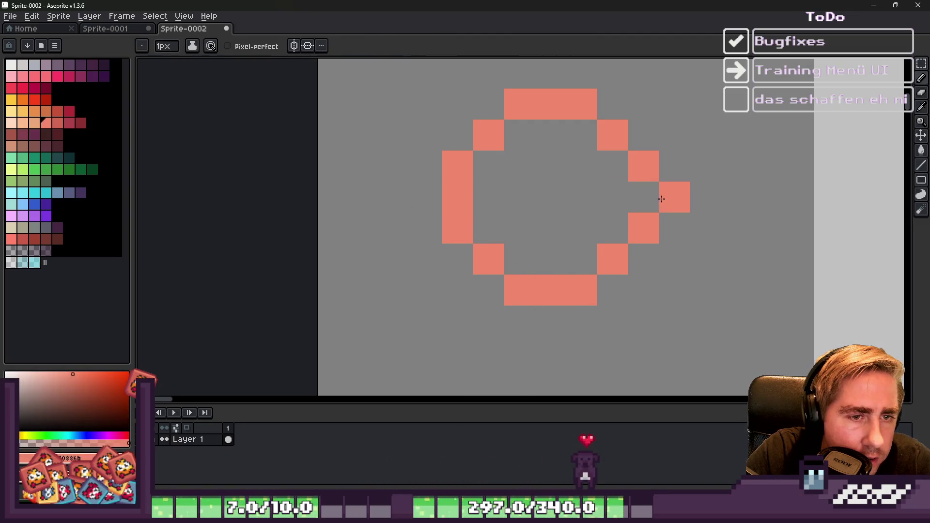
left_click(637, 208)
scroll(638, 208, "down", 8)
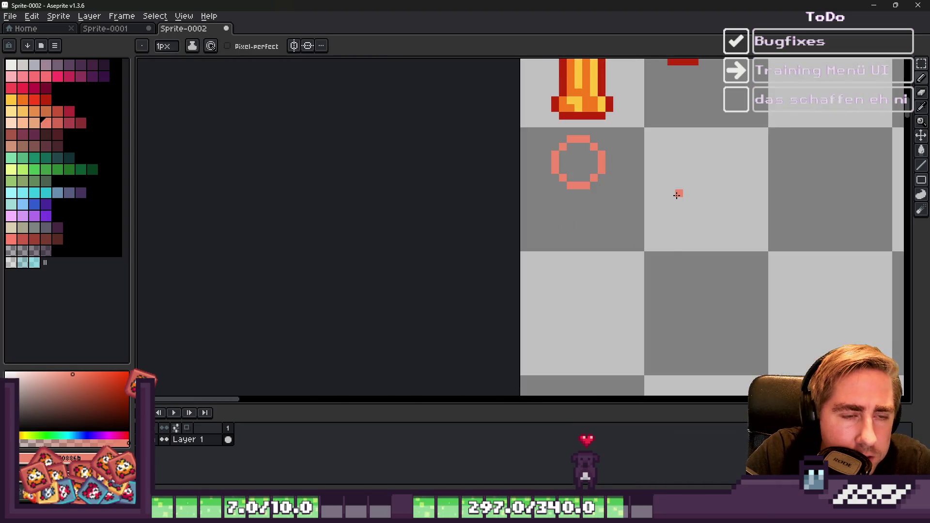
scroll(509, 155, "up", 6)
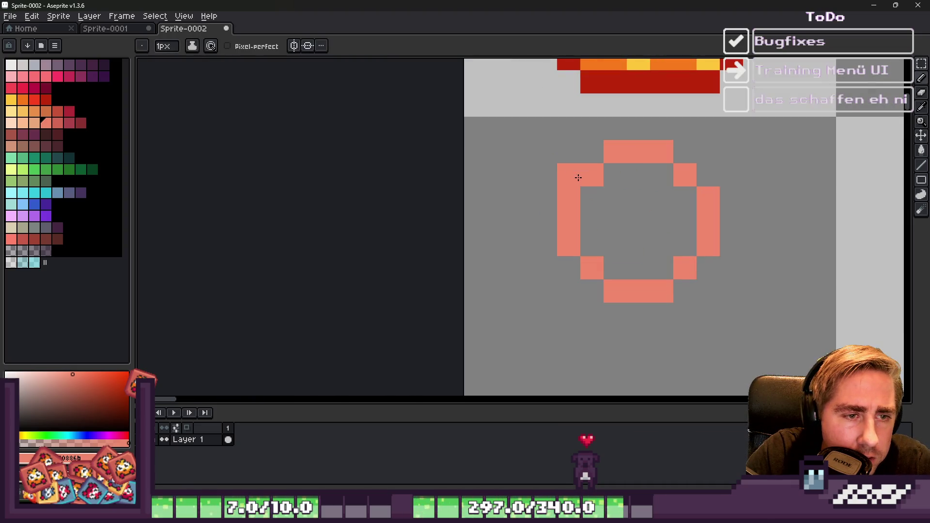
scroll(588, 155, "down", 5)
scroll(652, 170, "up", 3)
Step: Add peach pixels and a small inner ring inside the ring, undoing a stray bar
left_click(653, 178)
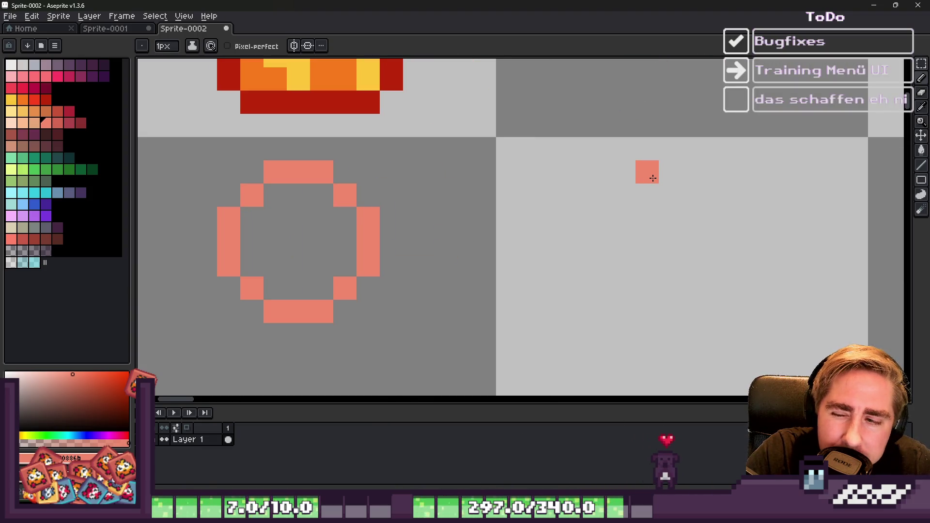
scroll(653, 179, "down", 2)
scroll(654, 179, "up", 2)
mouse_move(655, 179)
left_mouse_down()
mouse_move(699, 170)
mouse_move(717, 195)
mouse_move(739, 197)
mouse_move(745, 218)
mouse_move(763, 218)
left_mouse_up()
scroll(655, 166, "down", 3)
scroll(634, 172, "up", 3)
key("v")
key("ctrl+z")
key("ctrl+z")
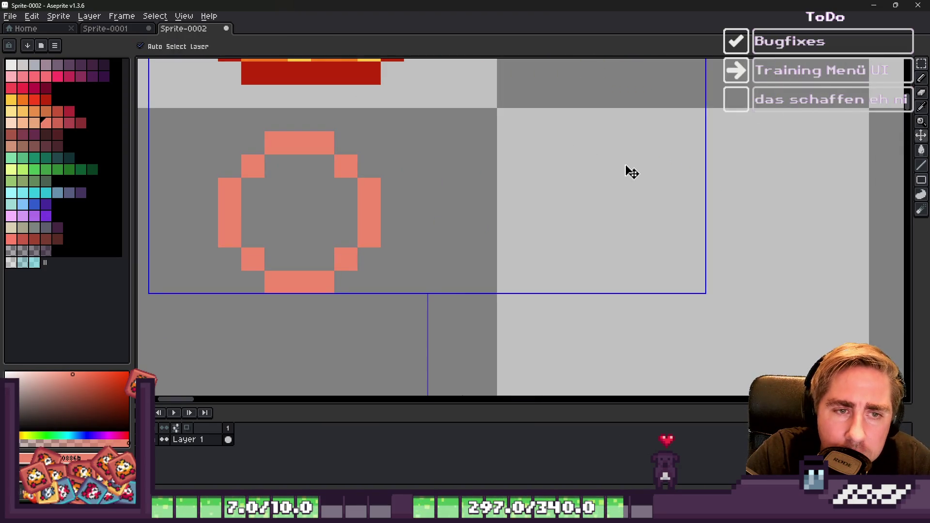
key("b")
scroll(632, 172, "down", 3)
scroll(606, 181, "up", 4)
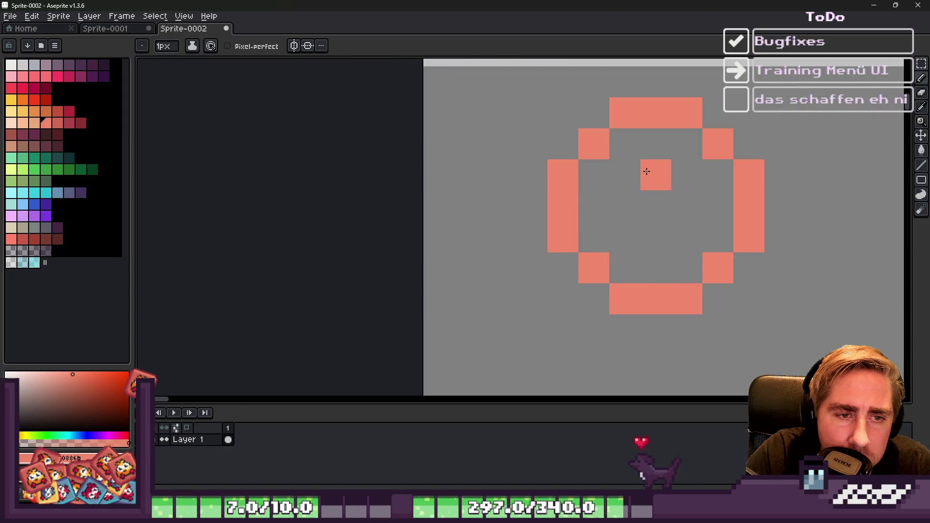
mouse_move(618, 179)
left_mouse_down()
mouse_move(631, 237)
mouse_move(687, 203)
mouse_move(637, 177)
left_mouse_up()
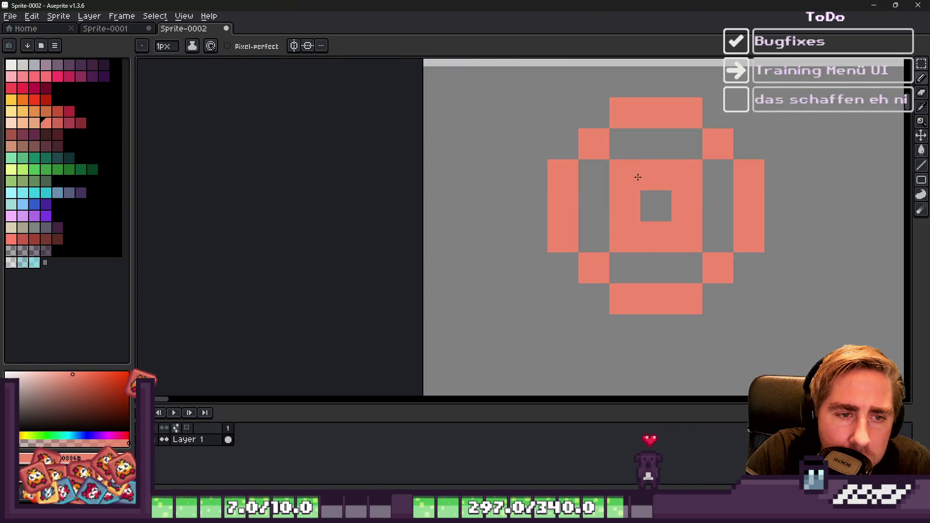
scroll(630, 179, "down", 5)
scroll(556, 186, "up", 2)
left_click(561, 157)
scroll(562, 159, "up", 3)
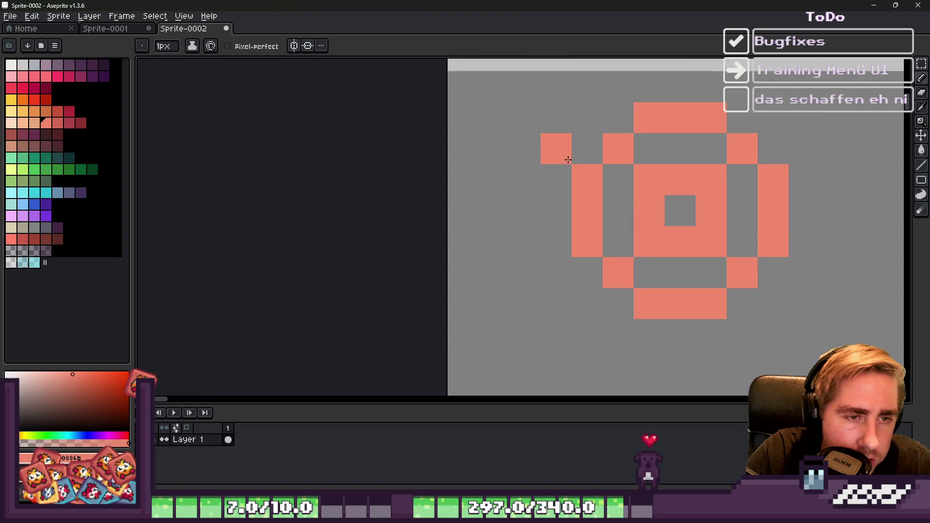
Step: Erase most of the ring and redraw peach pixels into a cross outline
key("e")
left_click(568, 160)
left_click(619, 148)
left_click_drag(650, 118, 649, 179)
mouse_move(587, 149)
left_mouse_down()
mouse_move(679, 210)
mouse_move(679, 241)
mouse_move(803, 273)
left_mouse_up()
left_click_drag(710, 303, 617, 304)
key("b")
left_click(698, 265)
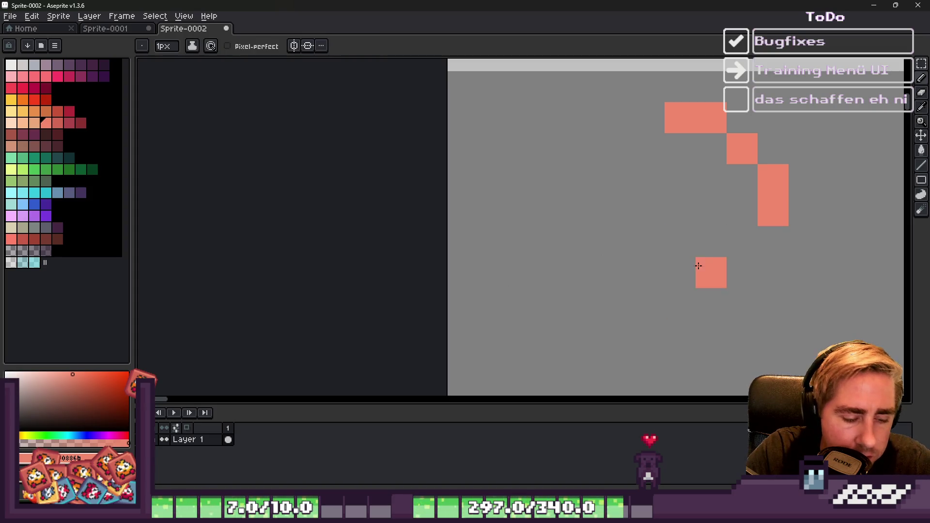
key("ctrl+z")
left_click(736, 248)
left_click(651, 252)
left_click(650, 149)
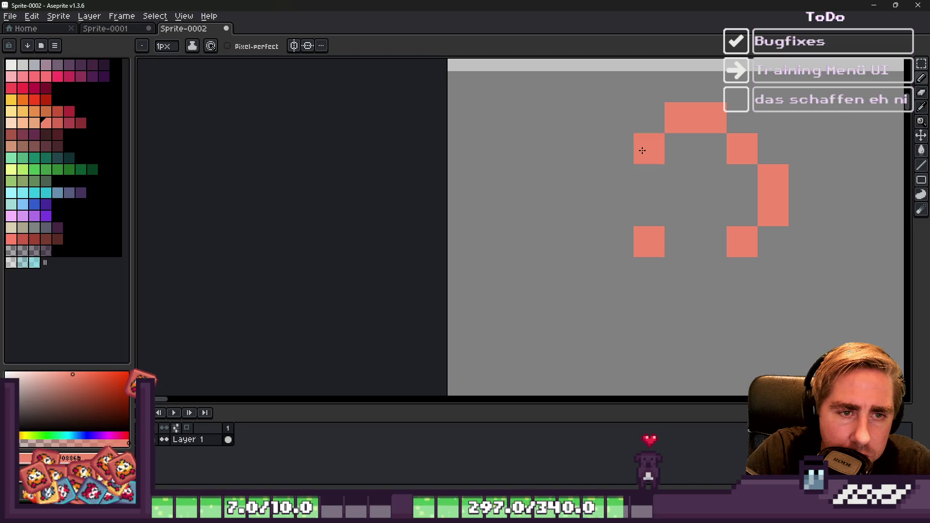
left_click(680, 242)
key("ctrl+z")
left_click(681, 272)
left_click(711, 273)
left_click(618, 180)
left_click(618, 211)
scroll(537, 187, "down", 7)
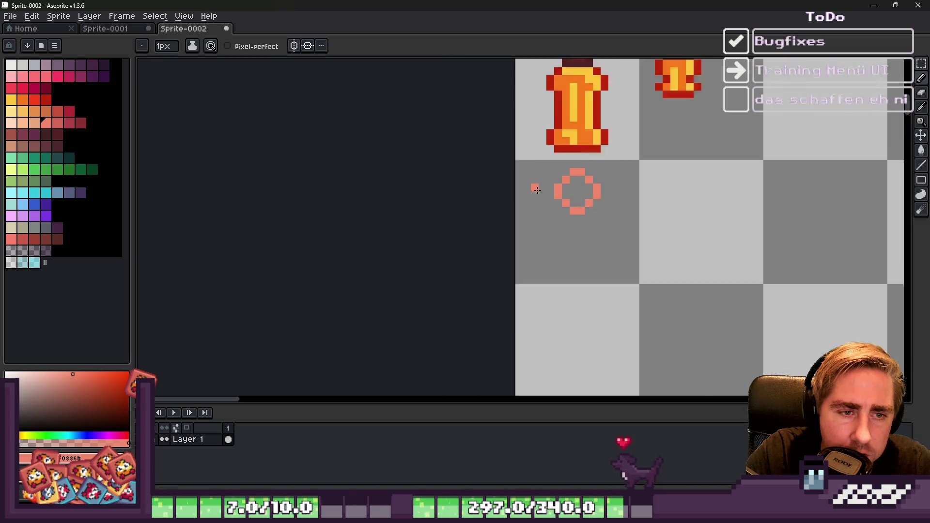
scroll(540, 187, "up", 4)
Step: Copy the peach ring outline twice into an overlapping cross shape
key("m")
left_click_drag(564, 150, 657, 243)
left_click_drag(599, 191, 552, 253)
key("Return")
key("ctrl+d")
mouse_move(509, 154)
left_mouse_down()
mouse_move(680, 281)
mouse_move(692, 303)
left_mouse_up()
mouse_move(640, 272)
left_mouse_down()
mouse_move(642, 295)
mouse_move(609, 281)
mouse_move(610, 271)
left_mouse_up()
key("Return")
key("ctrl+d")
scroll(604, 249, "down", 4)
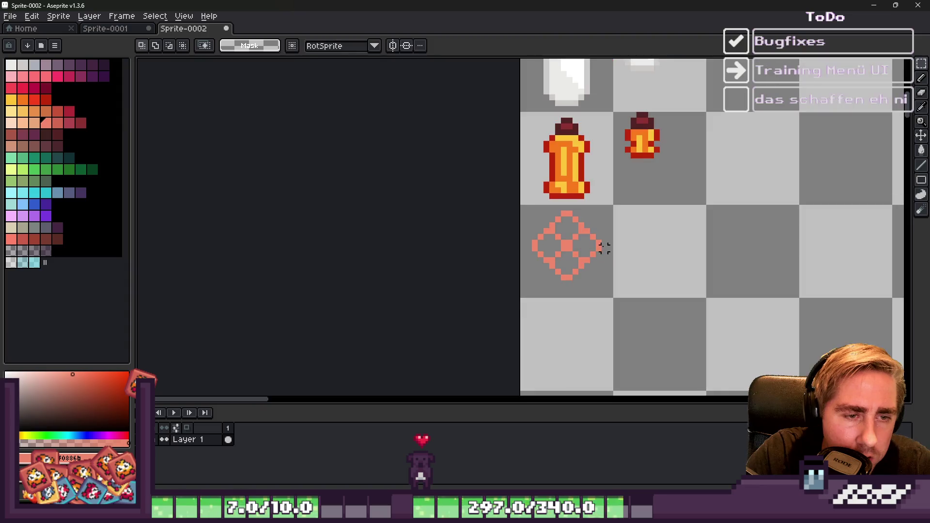
scroll(592, 245, "down", 1)
scroll(530, 245, "up", 1)
scroll(529, 243, "up", 1)
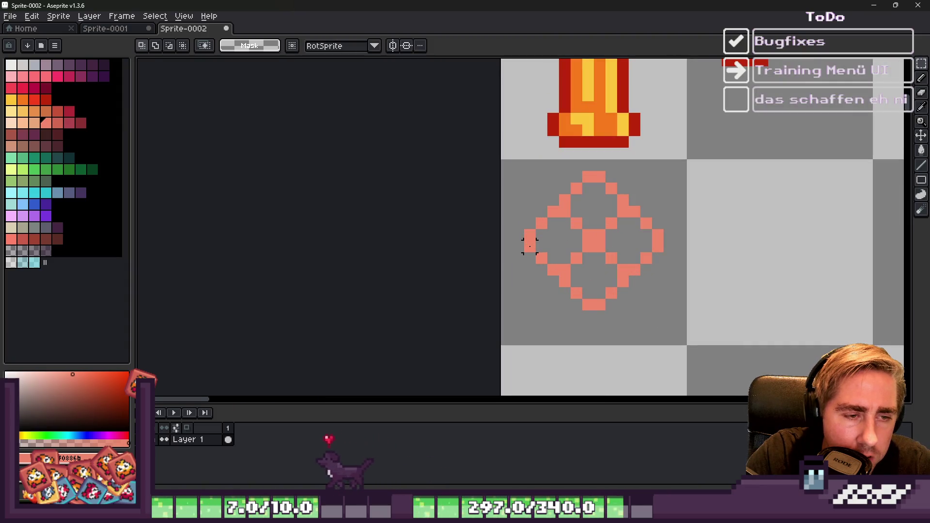
scroll(565, 246, "up", 1)
Step: Erase the ring's centre block and draw a top bar with two legs inside
key("e")
mouse_move(596, 229)
left_mouse_down()
mouse_move(621, 229)
mouse_move(603, 205)
mouse_move(622, 206)
mouse_move(574, 253)
left_mouse_up()
key("b")
left_click_drag(645, 229, 636, 248)
scroll(637, 248, "down", 5)
scroll(560, 204, "down", 3)
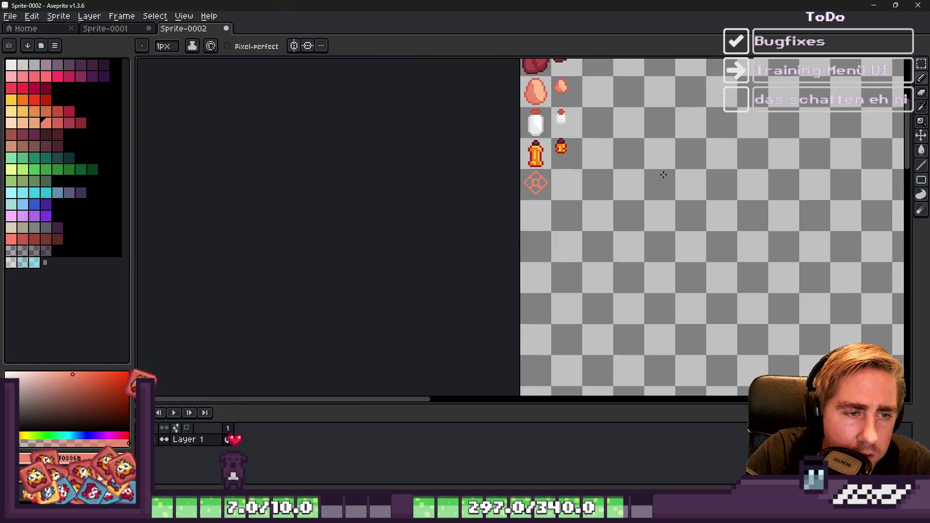
scroll(508, 179, "up", 5)
Step: Undo the ring edits with repeated Ctrl+Z until the tile is empty
key("v")
key("ctrl+z")
key("ctrl+z")
key("ctrl+z")
key("ctrl+z")
key("ctrl+z")
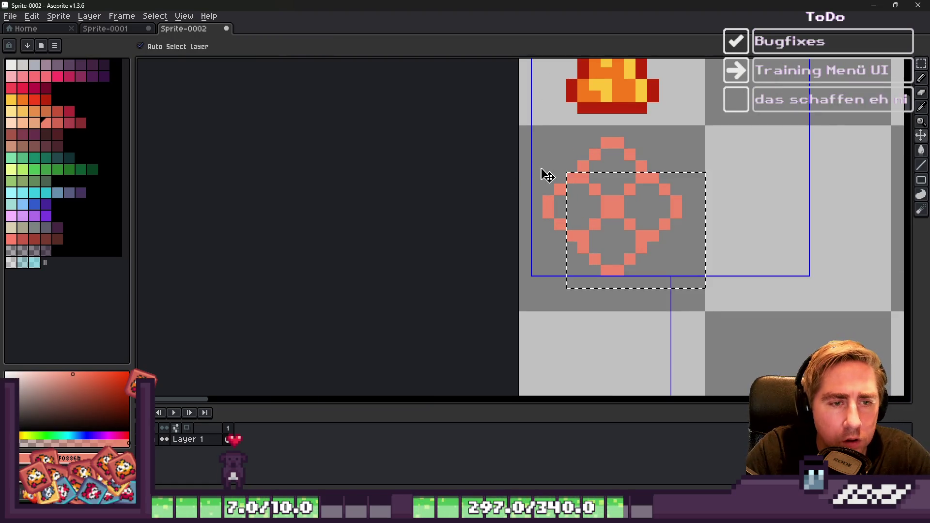
key("ctrl+z")
key("ctrl+z")
key("ctrl+y")
key("ctrl+y")
key("ctrl+z")
key("ctrl+z")
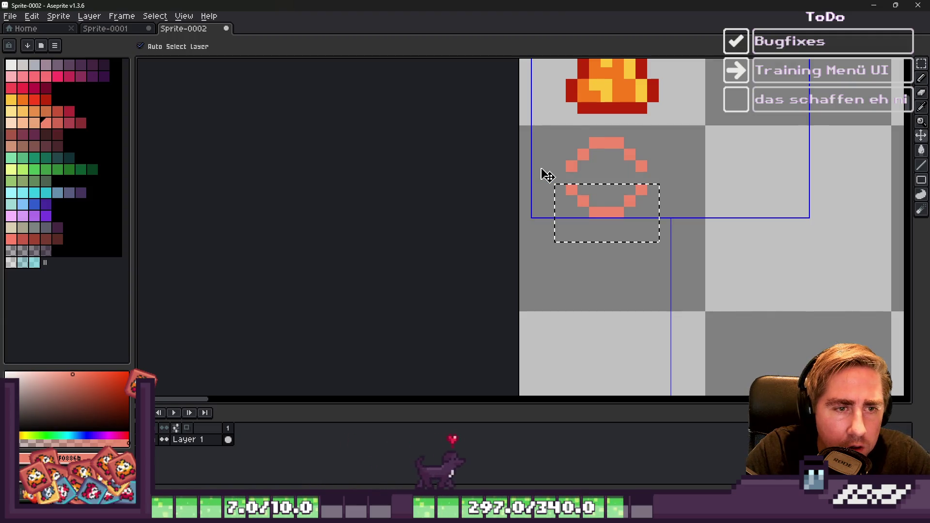
key("ctrl+z")
key("ctrl+z")
key("ctrl+z")
key("ctrl+z")
key("ctrl+z")
key("ctrl+z")
key("ctrl+z")
key("b")
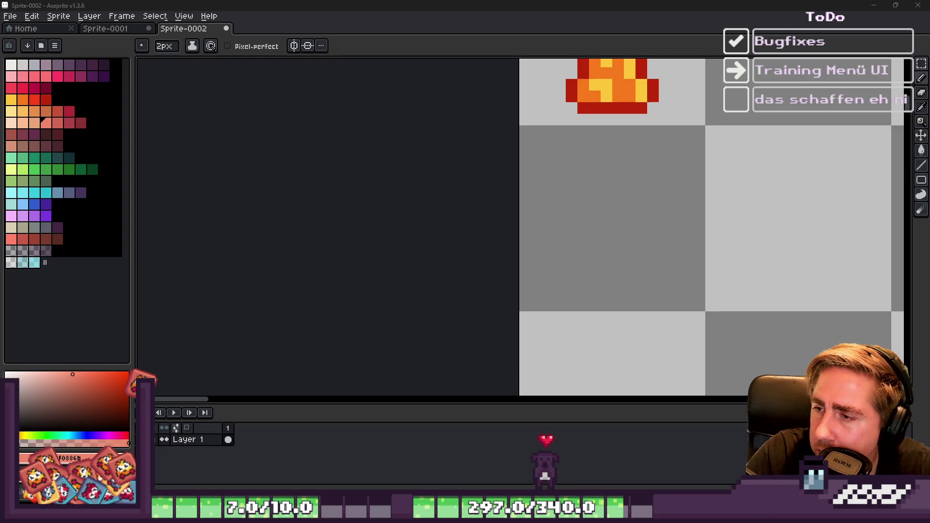
Step: Reduce the pencil to 1px and try starting pixels and an L-shaped stroke, undoing them
key("minus")
left_click(677, 142)
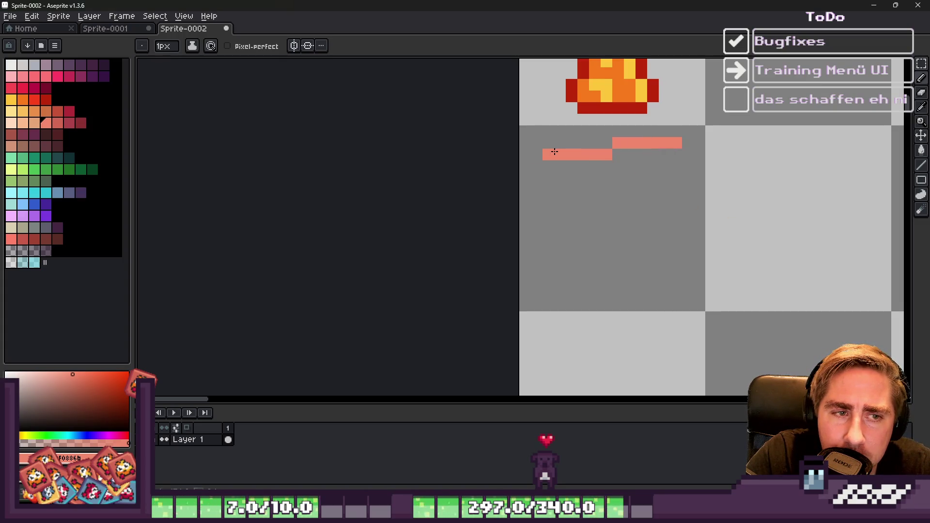
key("ctrl")
key("ctrl+z")
left_click(667, 141)
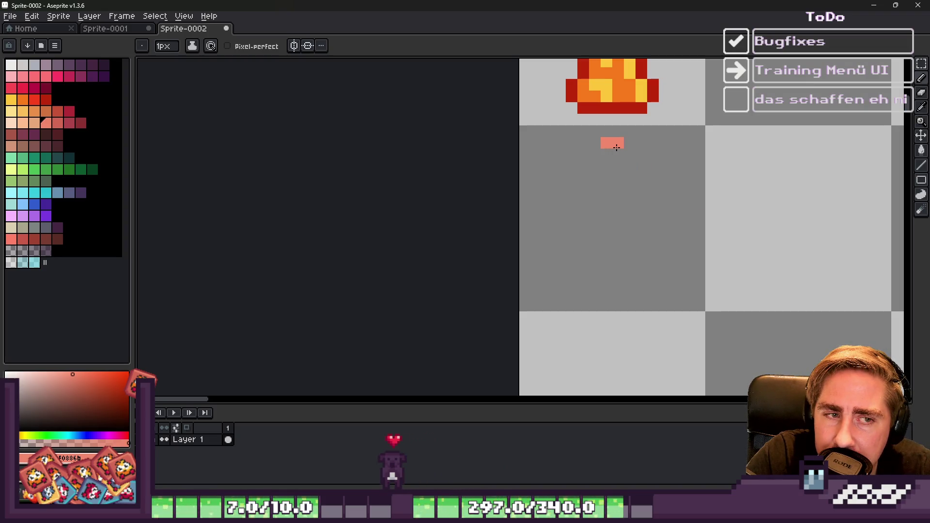
key("ctrl+z")
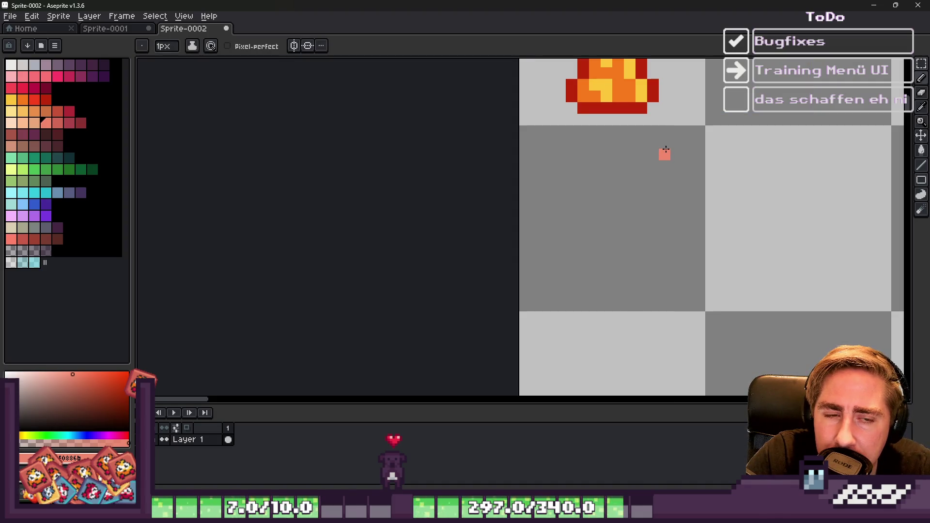
Step: Sketch diamond diagonal lines in the tile, undoing the rising diagonal
mouse_move(676, 201)
left_mouse_down()
mouse_move(596, 281)
mouse_move(612, 272)
left_mouse_up()
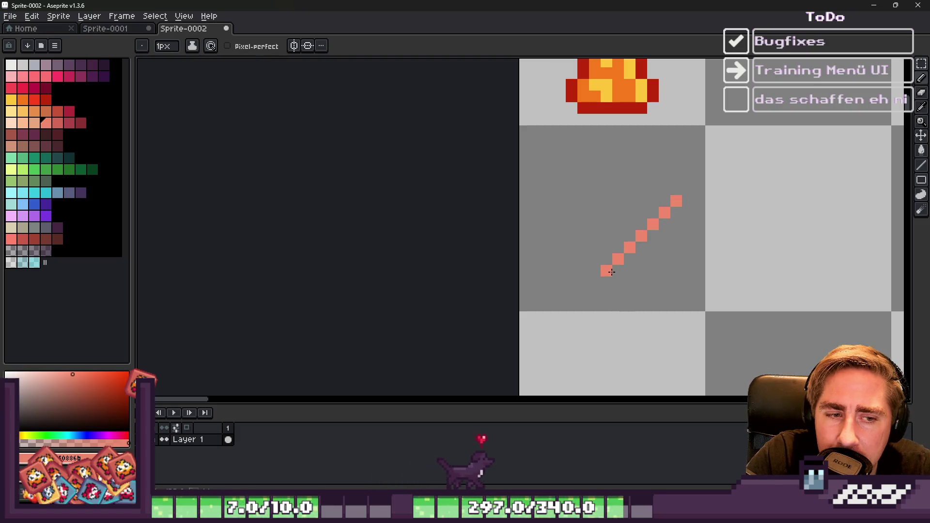
left_click(536, 201, "shift")
left_click(564, 164, "shift")
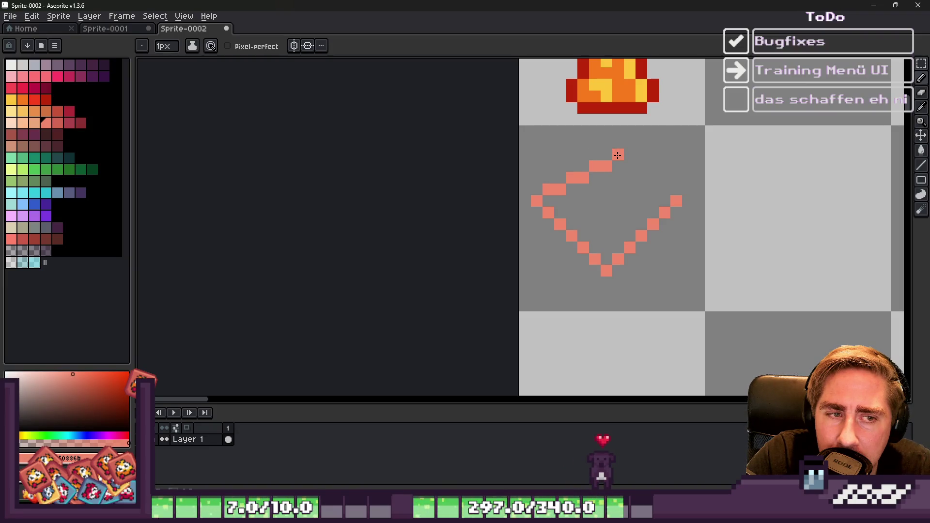
key("ctrl+z")
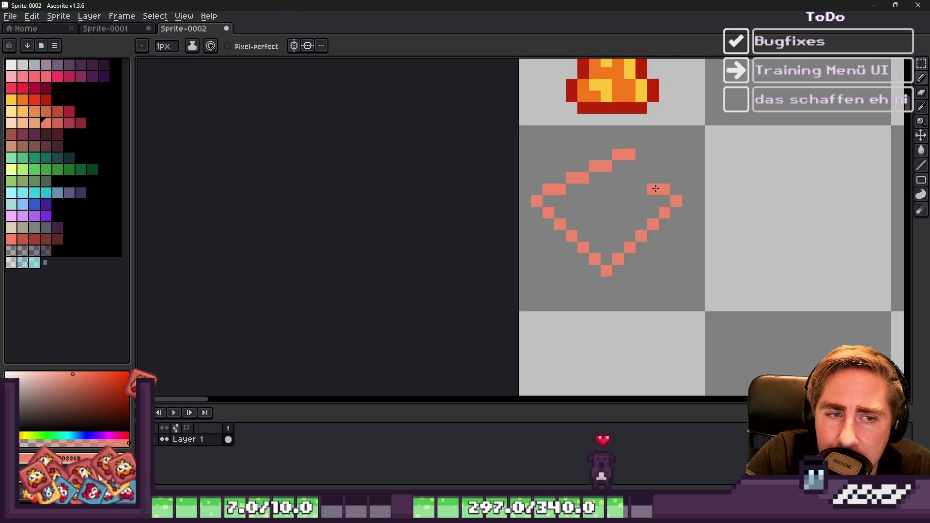
Step: Erase the diamond's upper-right, top-left and leftmost pixels
key("e")
mouse_move(676, 200)
left_mouse_down()
mouse_move(640, 177)
mouse_move(643, 203)
left_mouse_up()
key("b")
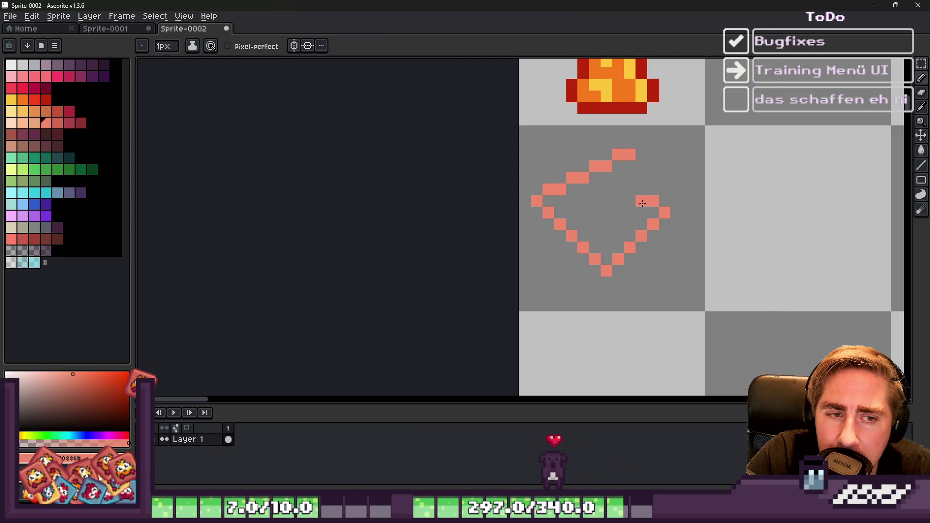
key("e")
left_click_drag(594, 165, 617, 154)
scroll(612, 152, "down", 3)
scroll(515, 157, "up", 4)
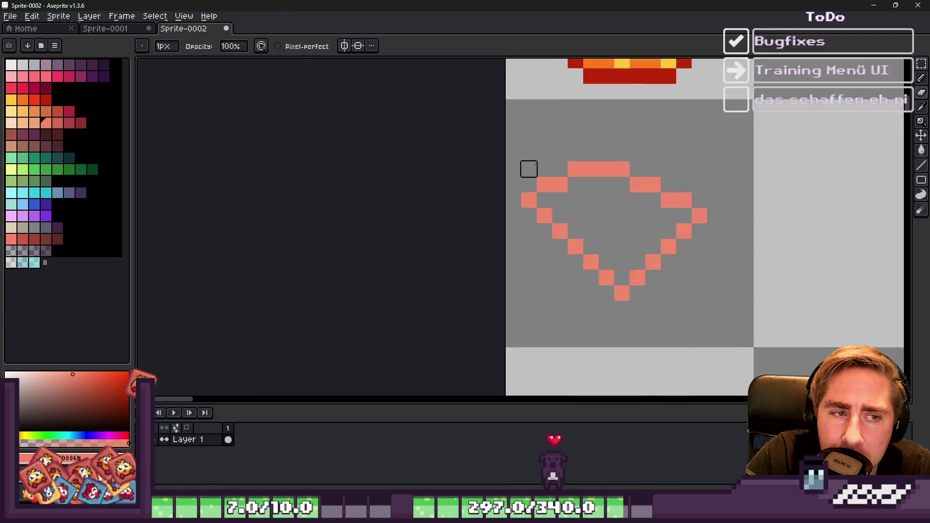
mouse_move(608, 174)
left_mouse_down()
mouse_move(596, 193)
mouse_move(552, 188)
mouse_move(563, 209)
mouse_move(599, 205)
left_mouse_up()
left_click(525, 217)
key("b")
Step: Erase the remaining V diagonals and place one pink pixel near the tile's top-left
scroll(628, 195, "down", 4)
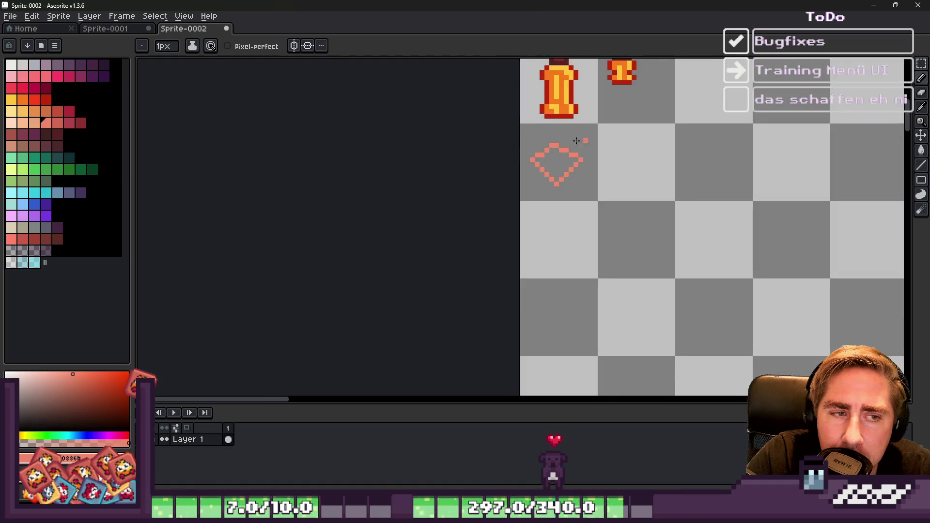
key("e")
scroll(536, 151, "up", 2)
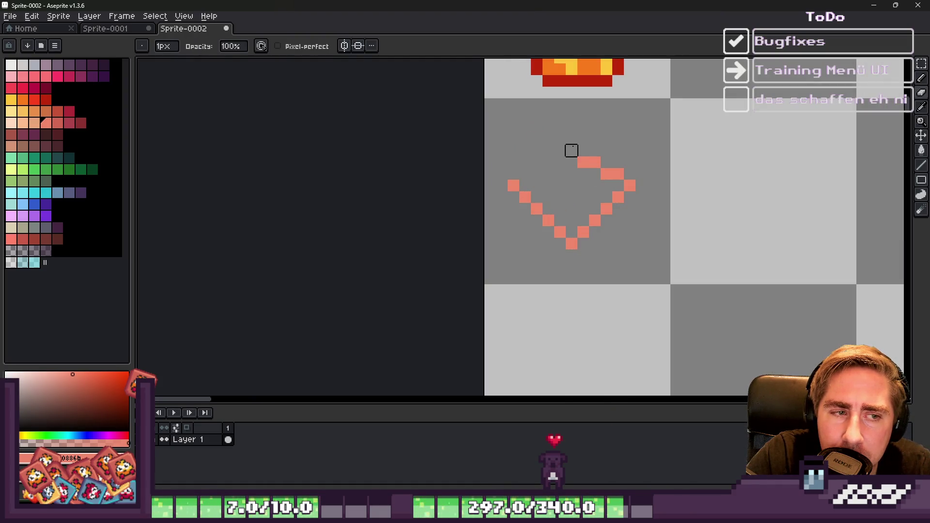
mouse_move(618, 186)
left_mouse_down()
mouse_move(594, 231)
mouse_move(630, 186)
left_mouse_up()
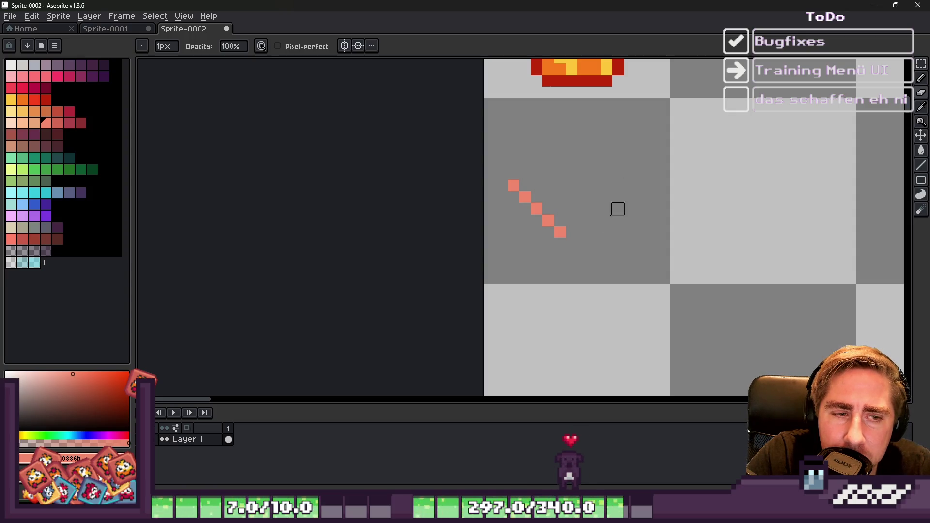
left_click_drag(560, 233, 501, 185)
key("b")
left_click(520, 123)
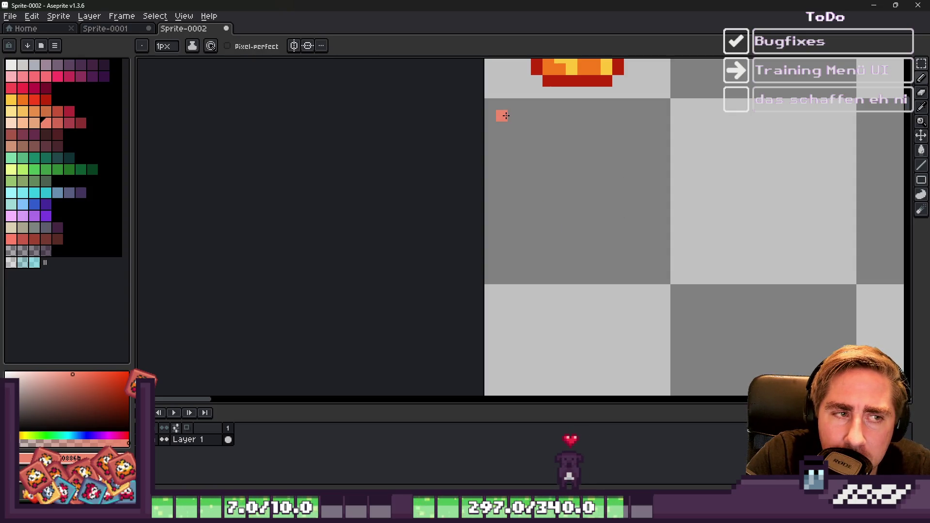
scroll(527, 127, "down", 3)
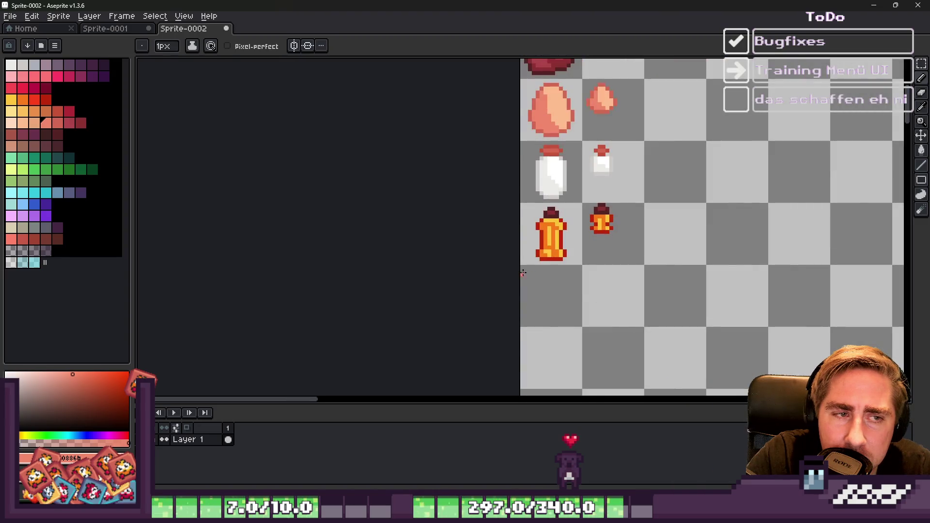
Step: Draw the calculator's top edge, display outline, left side and bottom edge in the tile
scroll(513, 286, "up", 4)
left_click_drag(537, 238, 716, 237)
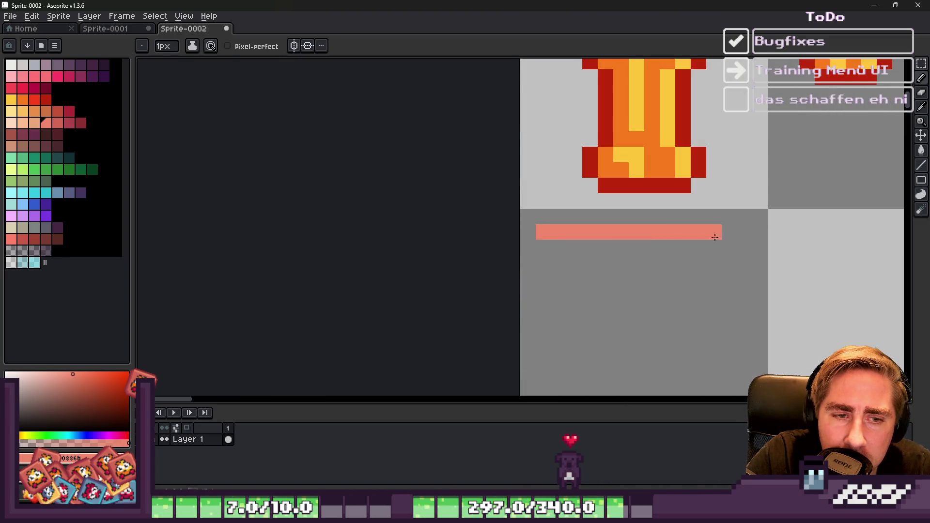
mouse_move(740, 281)
left_mouse_down()
mouse_move(537, 291)
mouse_move(541, 280)
left_mouse_up()
scroll(504, 323, "down", 3)
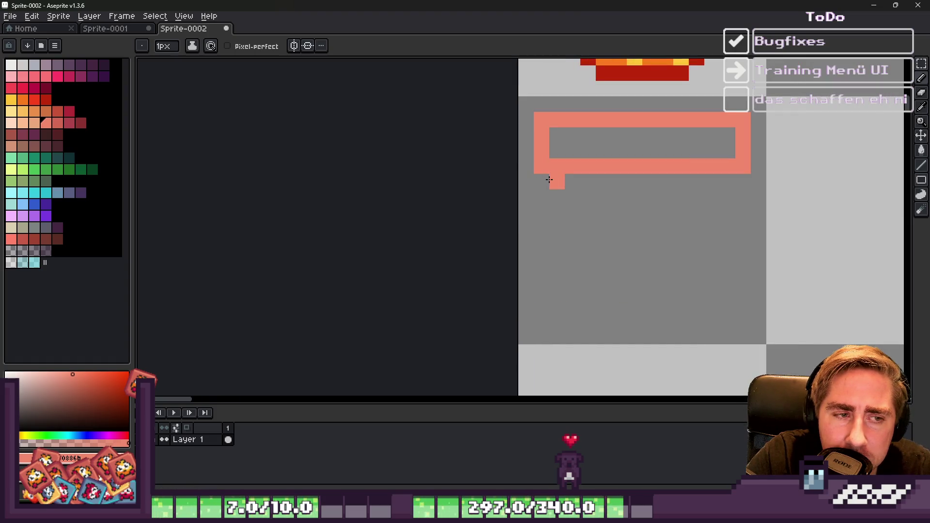
mouse_move(542, 184)
left_mouse_down()
mouse_move(528, 291)
mouse_move(540, 320)
mouse_move(737, 320)
mouse_move(743, 184)
mouse_move(714, 187)
mouse_move(707, 295)
mouse_move(579, 294)
left_mouse_up()
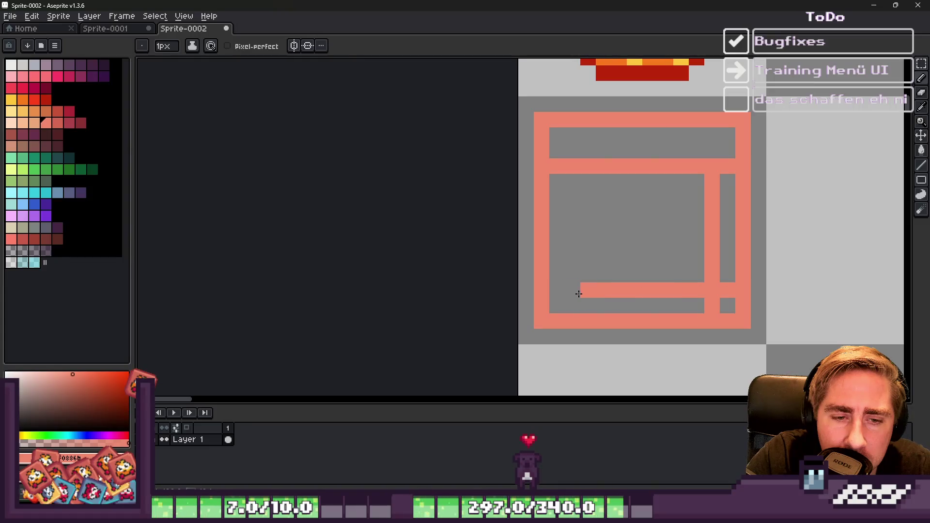
Step: Add vertical and horizontal dividers splitting the body into a display and button grid
left_click_drag(574, 187, 569, 313)
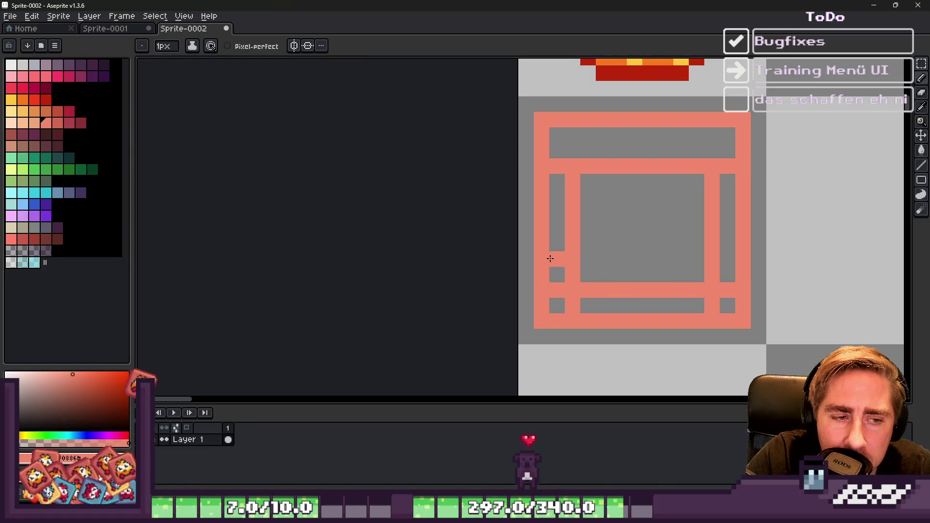
left_click_drag(555, 256, 704, 262)
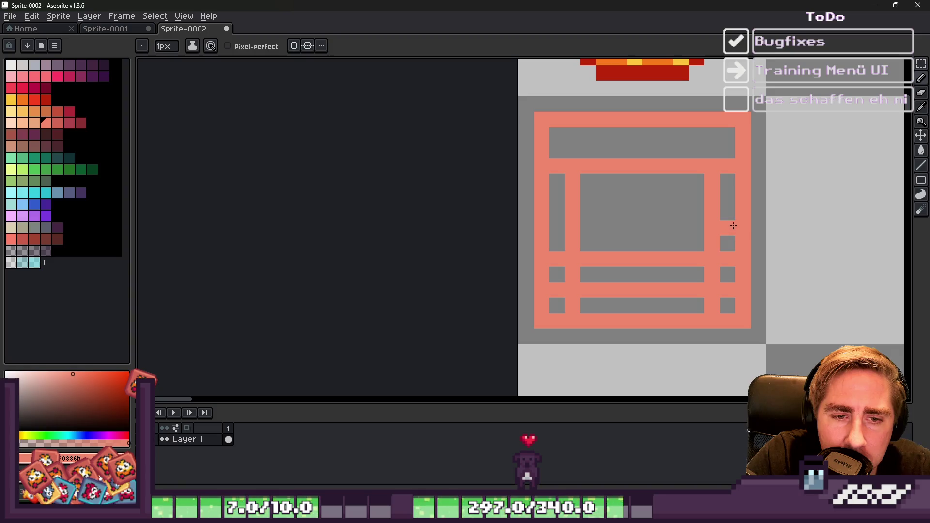
left_click_drag(734, 225, 559, 229)
mouse_move(546, 196)
left_mouse_down()
mouse_move(719, 196)
mouse_move(685, 287)
left_mouse_up()
mouse_move(646, 244)
left_mouse_down()
mouse_move(614, 182)
mouse_move(620, 306)
left_mouse_up()
scroll(619, 301, "down", 1)
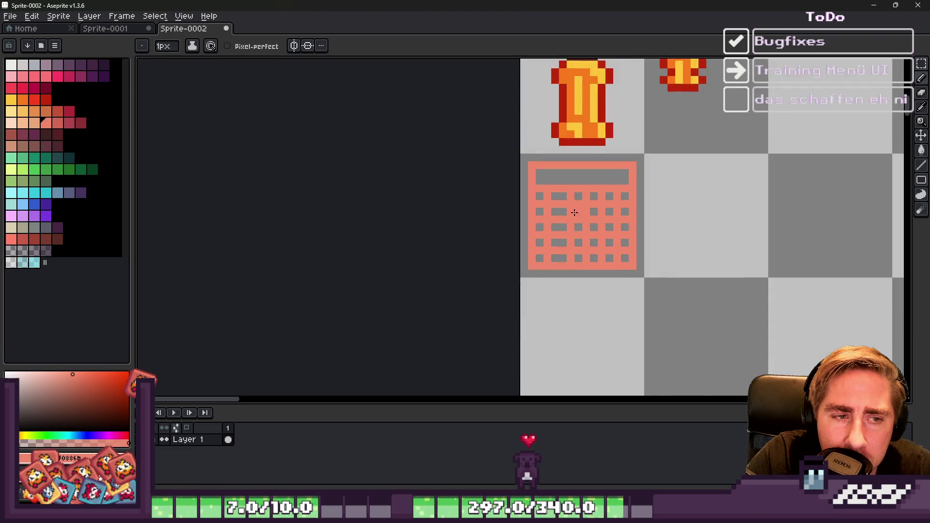
scroll(559, 217, "up", 1)
Step: With the rectangle marquee, shift the calculator's left column one pixel right
key("m")
left_click_drag(480, 90, 562, 341)
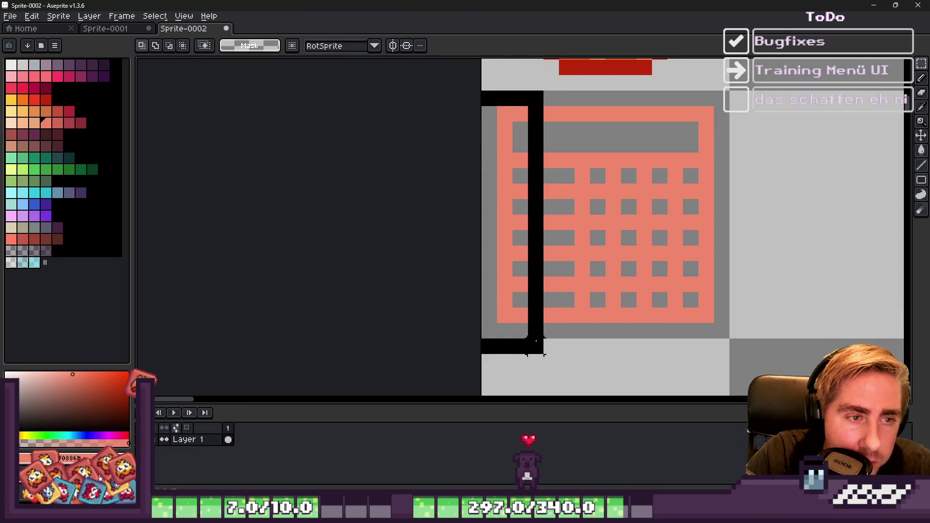
left_click_drag(521, 245, 537, 246)
key("Return")
Step: Select the whole calculator, nudge it one pixel left, and deselect
scroll(536, 238, "down", 1)
scroll(518, 193, "down", 1)
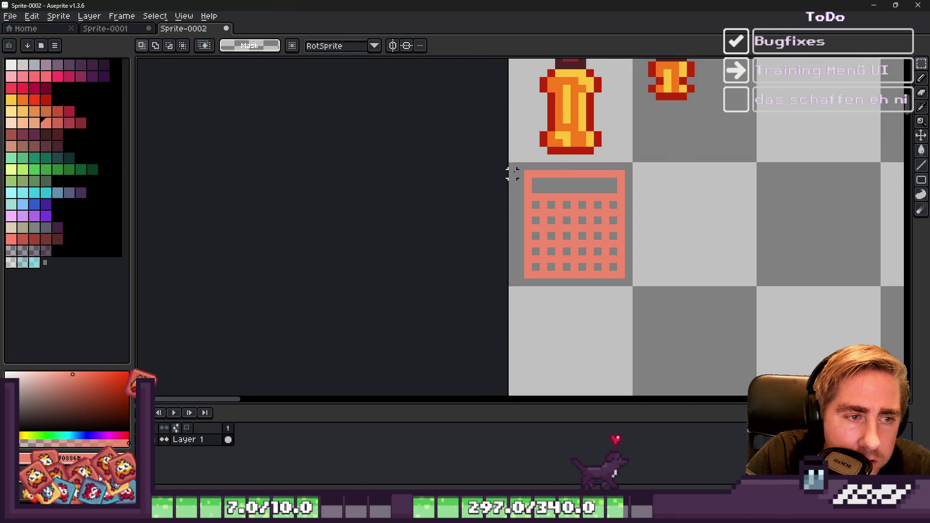
scroll(512, 173, "up", 1)
left_click_drag(517, 157, 716, 364)
mouse_move(583, 235)
left_mouse_down()
mouse_move(571, 235)
mouse_move(583, 232)
left_mouse_up()
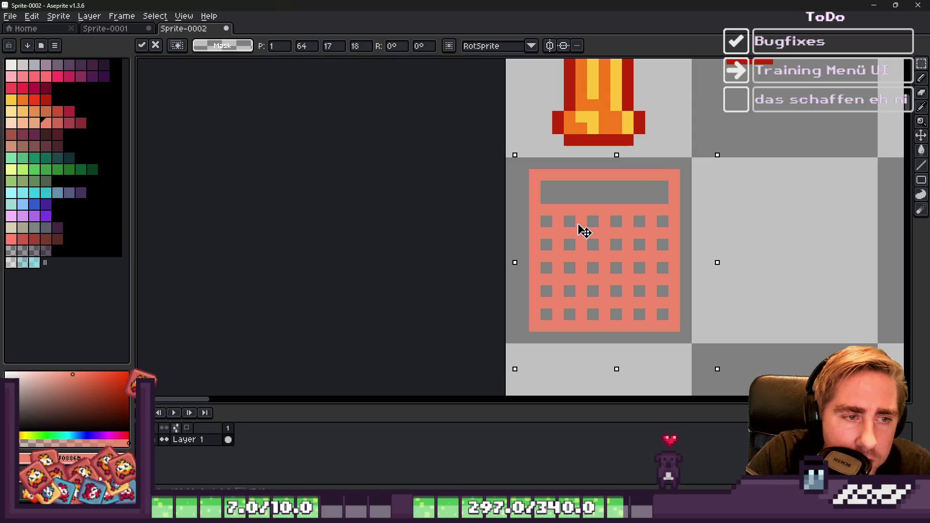
key("ctrl+d")
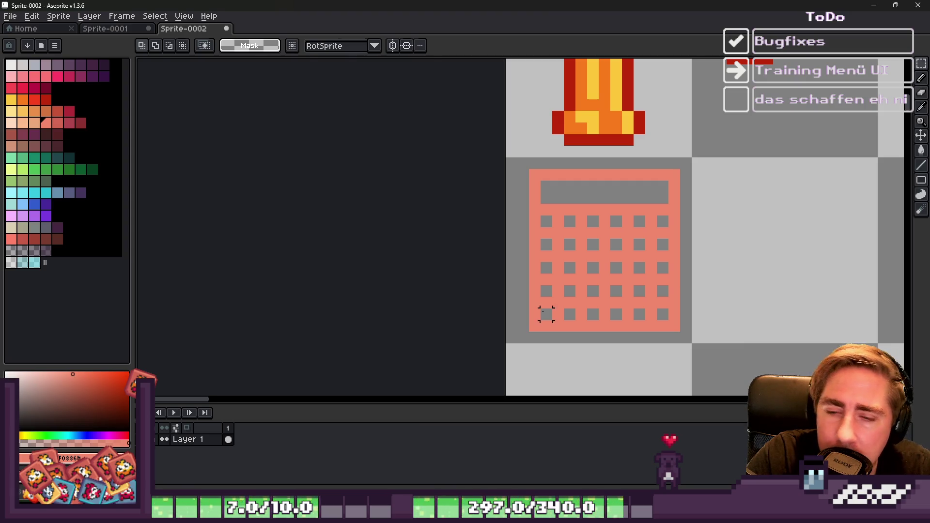
Step: Paint the right key column, bottom row, left edge and inner top rows salmon, erasing the inner left column
key("b")
mouse_move(658, 215)
left_mouse_down()
mouse_move(656, 307)
mouse_move(552, 308)
mouse_move(623, 308)
mouse_move(598, 272)
mouse_move(552, 237)
mouse_move(621, 214)
mouse_move(609, 249)
mouse_move(562, 250)
left_mouse_up()
key("b")
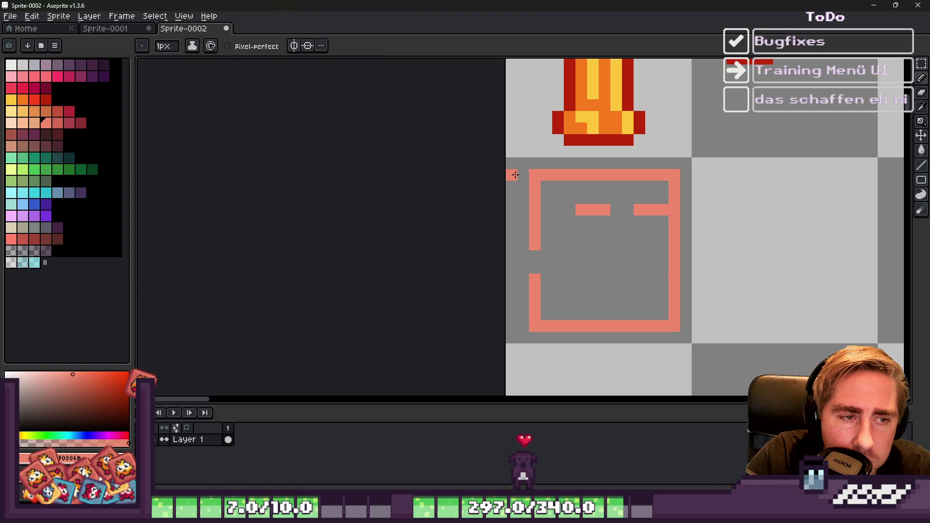
left_click_drag(525, 198, 519, 339)
key("e")
left_click_drag(540, 192, 541, 317)
key("b")
left_click_drag(535, 210, 646, 208)
Step: Draw a salmon diagonal stroke down-left from the top bar and erase a stray corner pixel
scroll(641, 206, "down", 2)
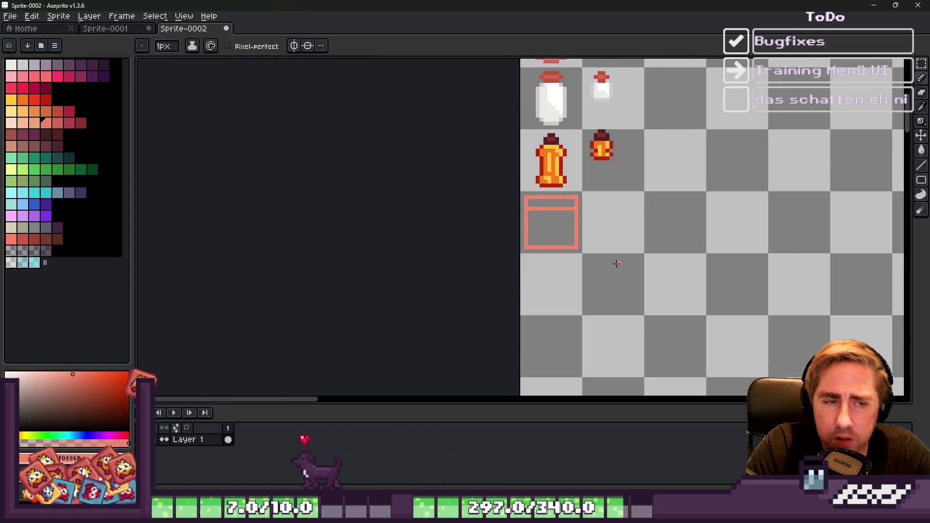
scroll(617, 264, "down", 1)
scroll(557, 224, "down", 1)
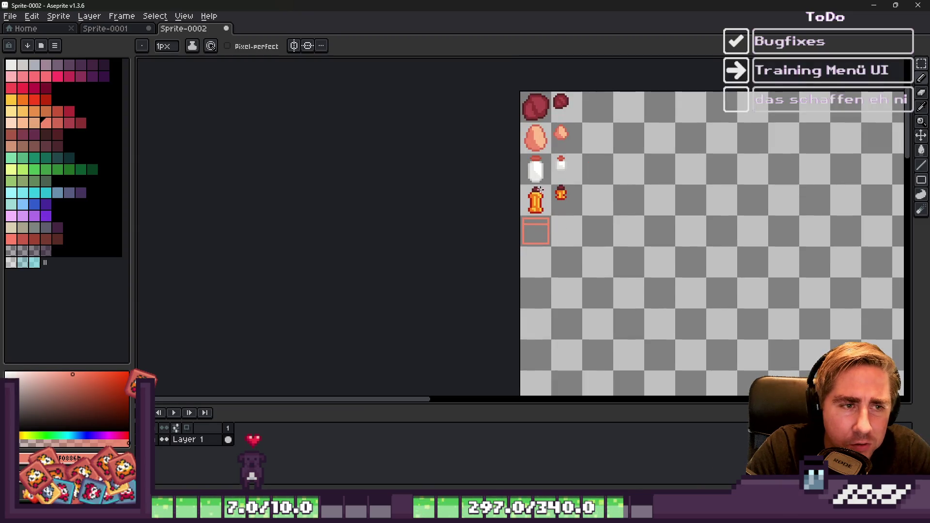
scroll(512, 138, "up", 1)
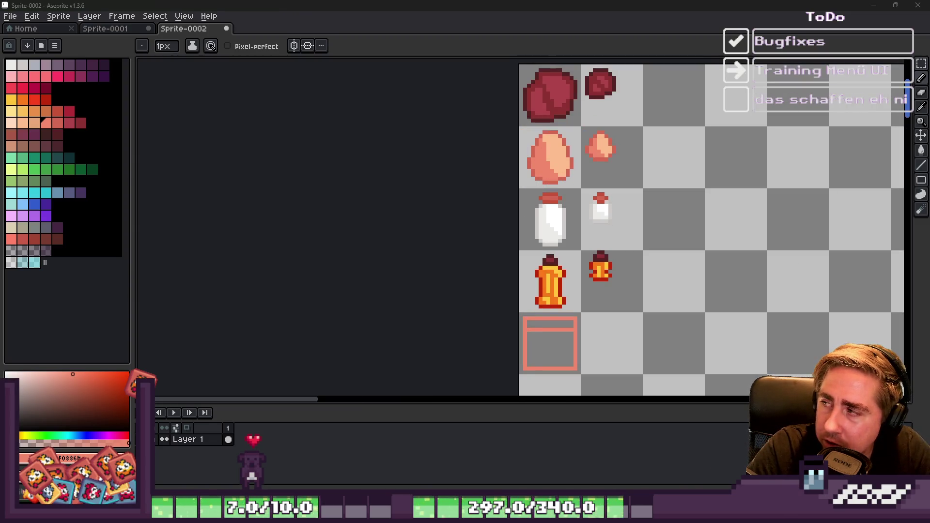
scroll(540, 349, "up", 2)
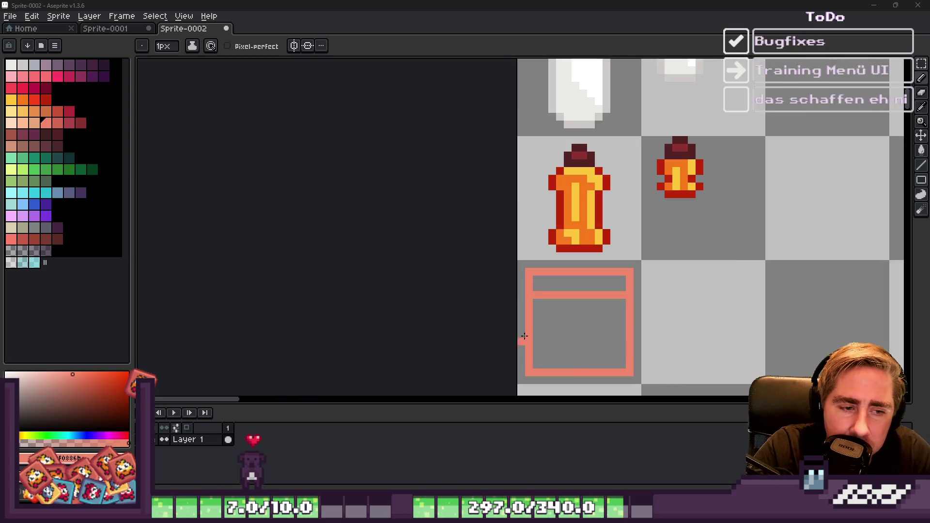
scroll(540, 349, "down", 2)
scroll(541, 310, "up", 4)
scroll(541, 275, "up", 2)
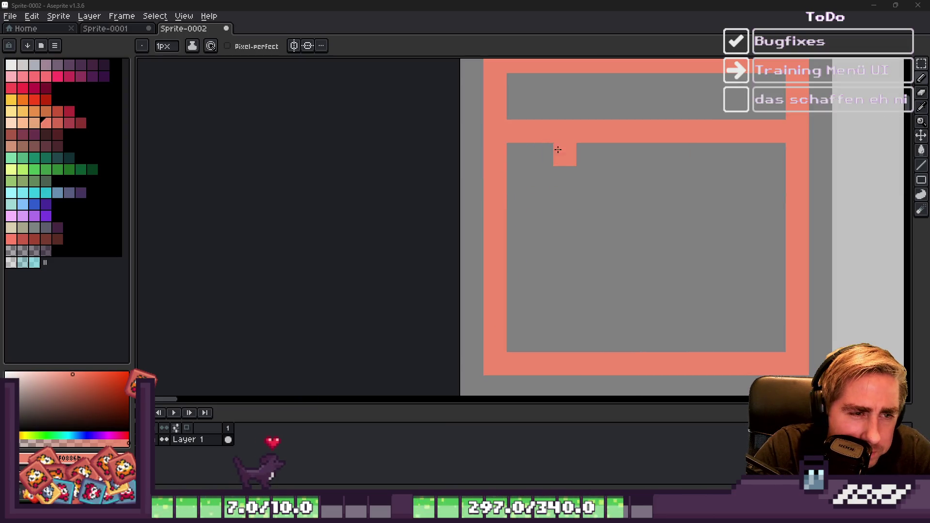
mouse_move(565, 154)
left_mouse_down()
mouse_move(565, 180)
mouse_move(534, 206)
mouse_move(515, 202)
left_mouse_up()
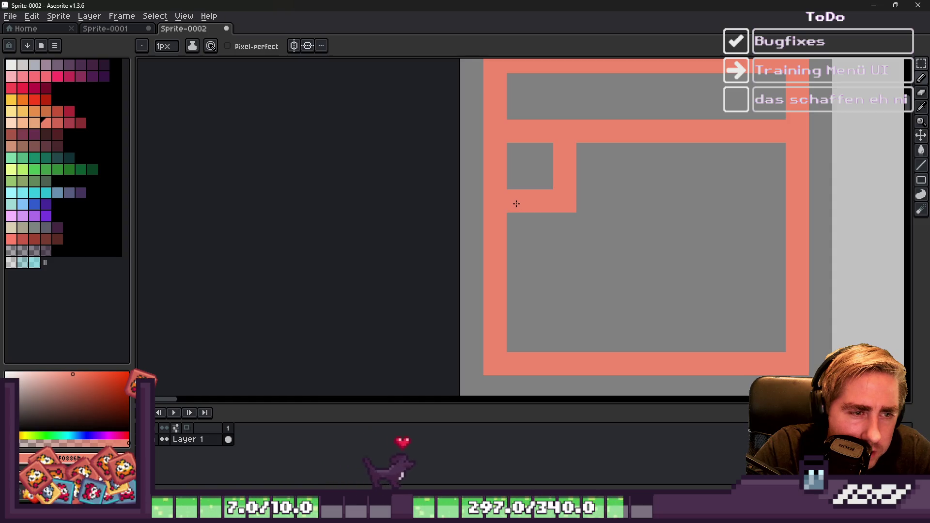
key("e")
left_click(581, 216)
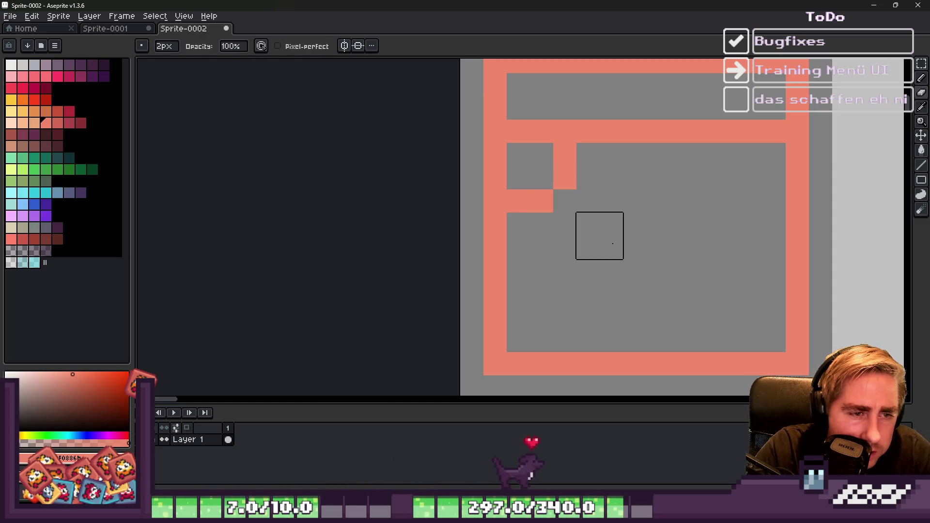
Step: Extend the salmon staircase row and ring a small grey square with salmon pixels
key("b")
left_click(555, 237)
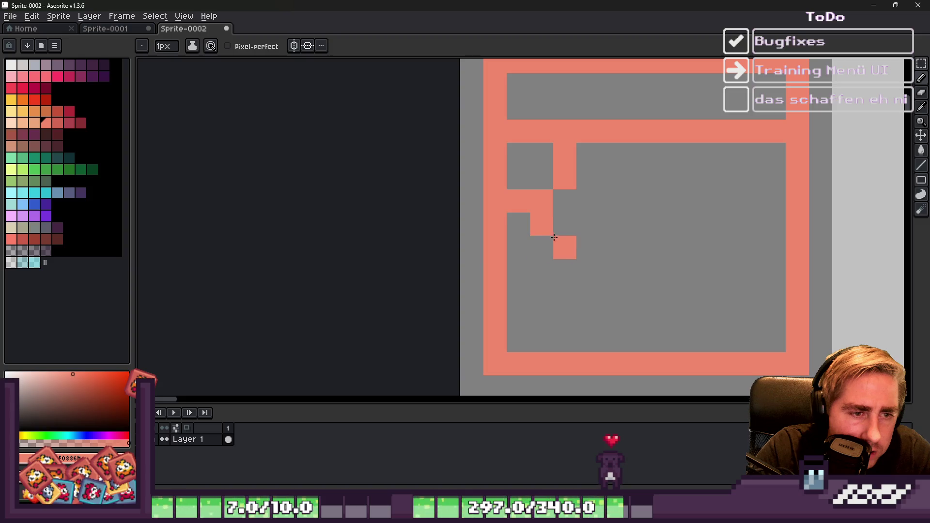
left_click_drag(574, 240, 602, 243)
key("e")
left_click(612, 242)
key("b")
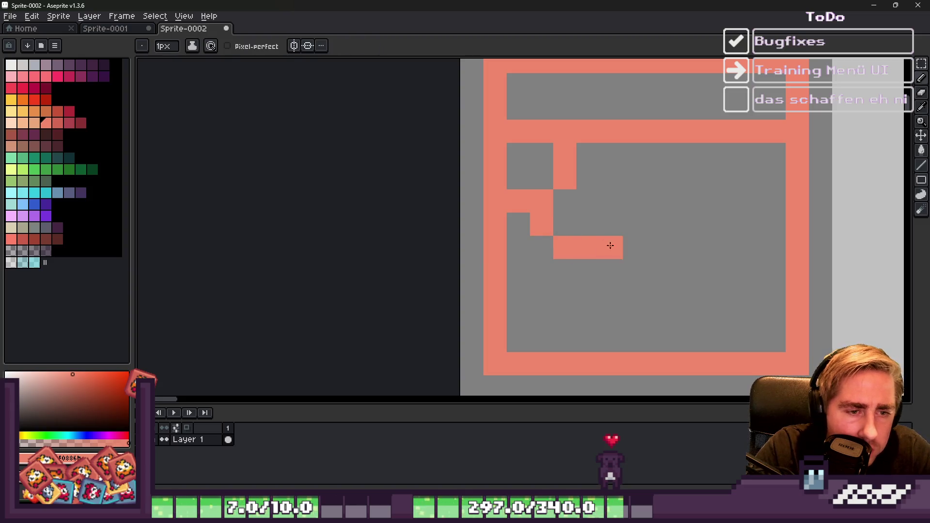
left_click(611, 230)
left_click(611, 201)
left_click(589, 177)
left_click(519, 155)
Step: Place further salmon pattern pixels, undoing and erasing the misplaced ones
scroll(513, 172, "down", 4)
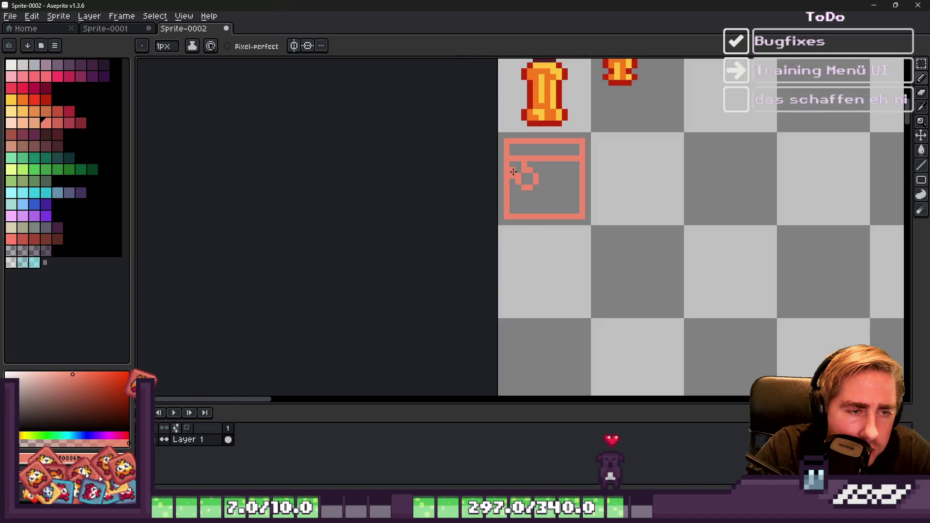
scroll(499, 184, "up", 3)
left_click(512, 197)
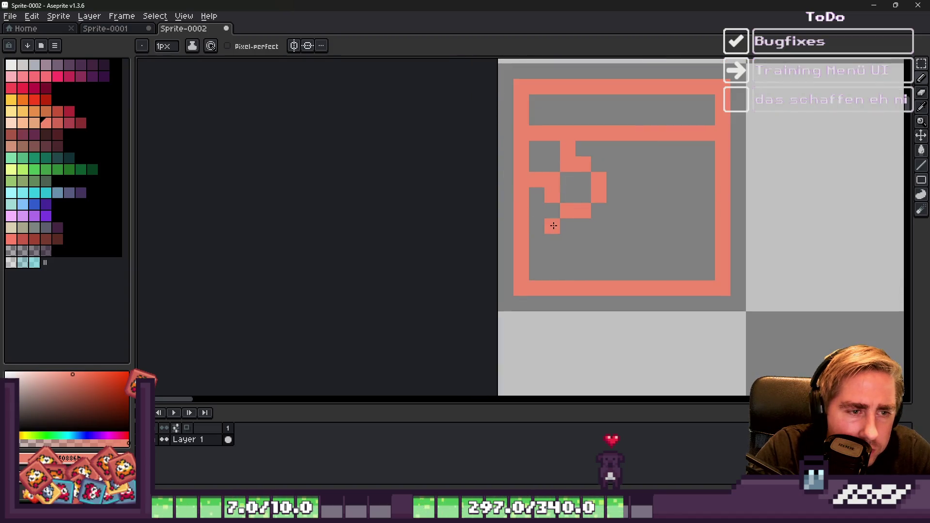
left_click(557, 241)
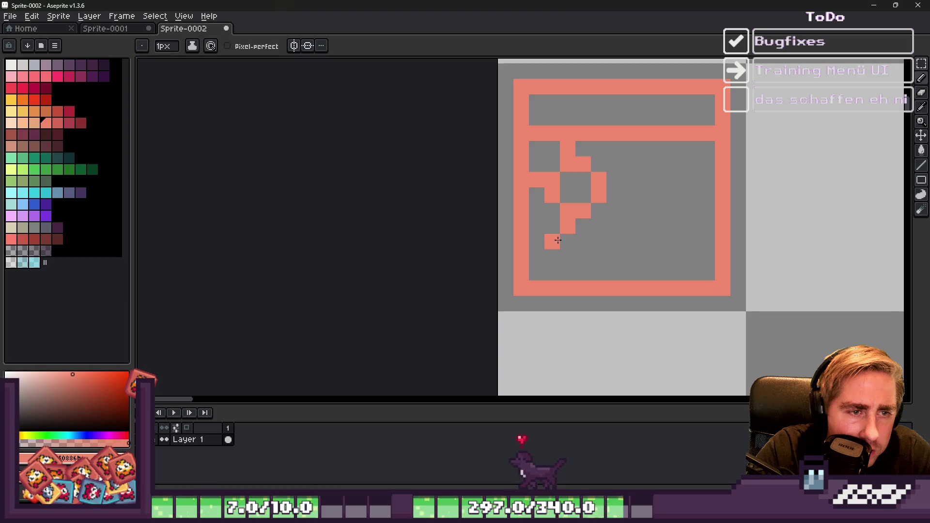
key("ctrl+z")
key("ctrl+z")
left_click(545, 231)
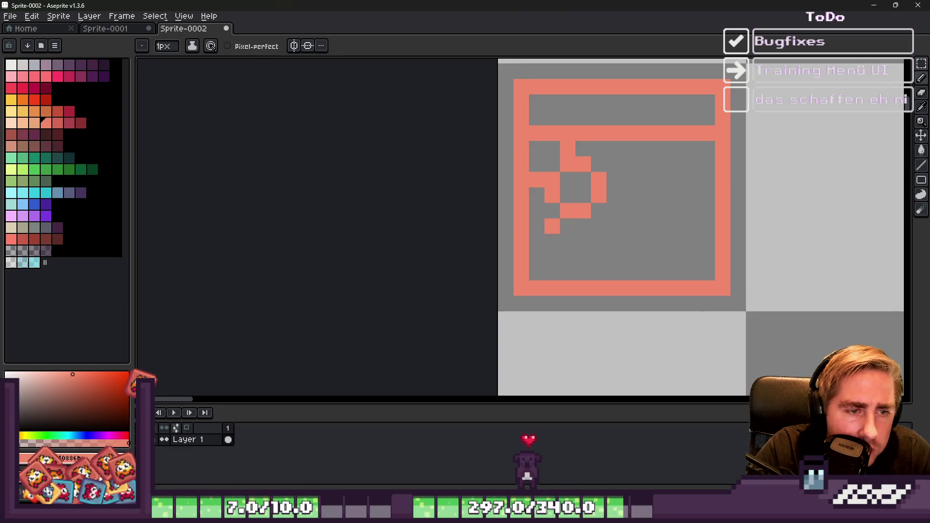
key("e")
left_click(555, 228)
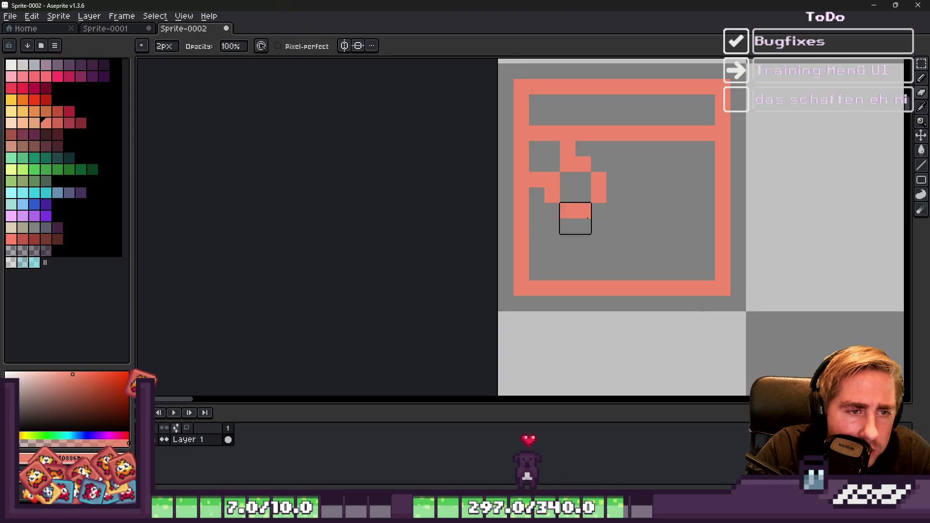
key("b")
left_click(601, 213)
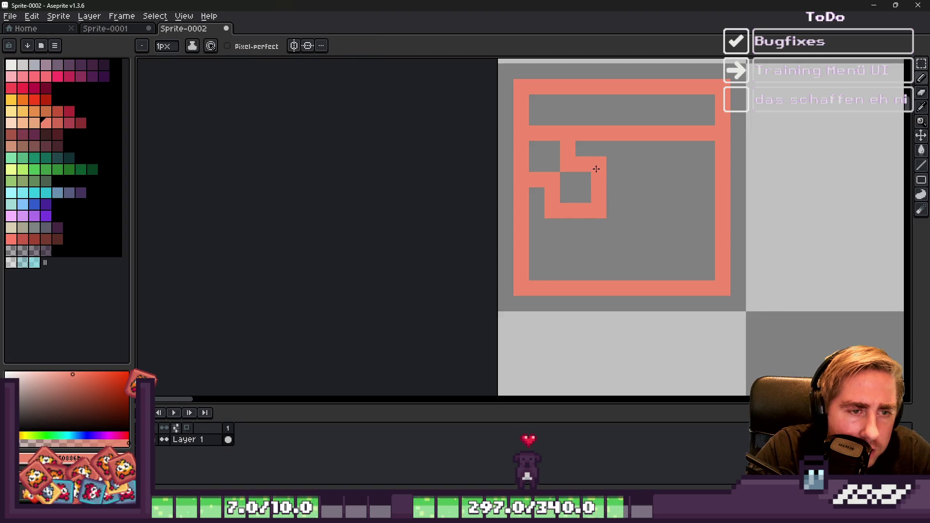
Step: Continue the salmon diagonal rightward and downward to its end pixel
scroll(614, 184, "down", 2)
scroll(541, 204, "up", 3)
left_click(540, 206)
scroll(547, 215, "down", 1)
scroll(547, 215, "down", 1)
left_click(593, 232)
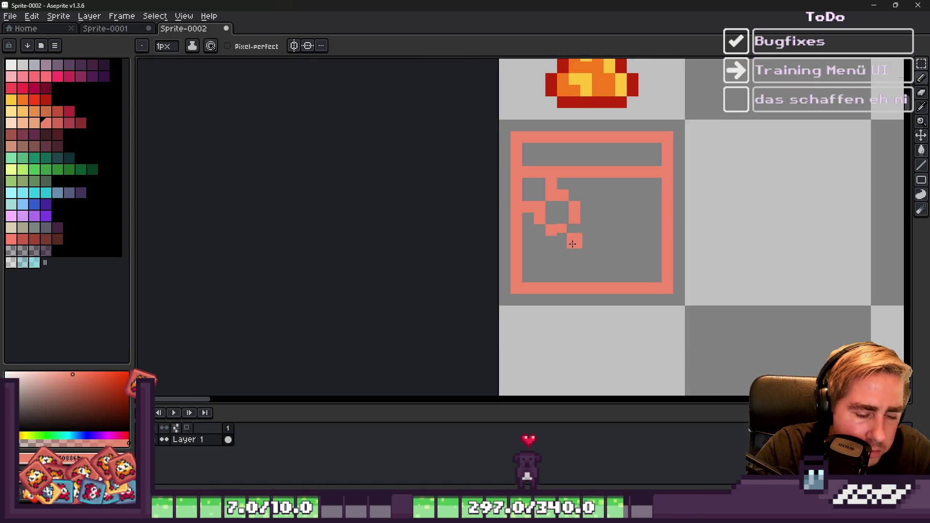
scroll(572, 244, "up", 3)
mouse_move(557, 242)
left_mouse_down()
mouse_move(577, 258)
mouse_move(631, 249)
mouse_move(619, 208)
mouse_move(601, 191)
left_mouse_up()
mouse_move(607, 289)
left_mouse_down()
mouse_move(626, 304)
mouse_move(671, 282)
mouse_move(661, 259)
mouse_move(622, 239)
left_mouse_up()
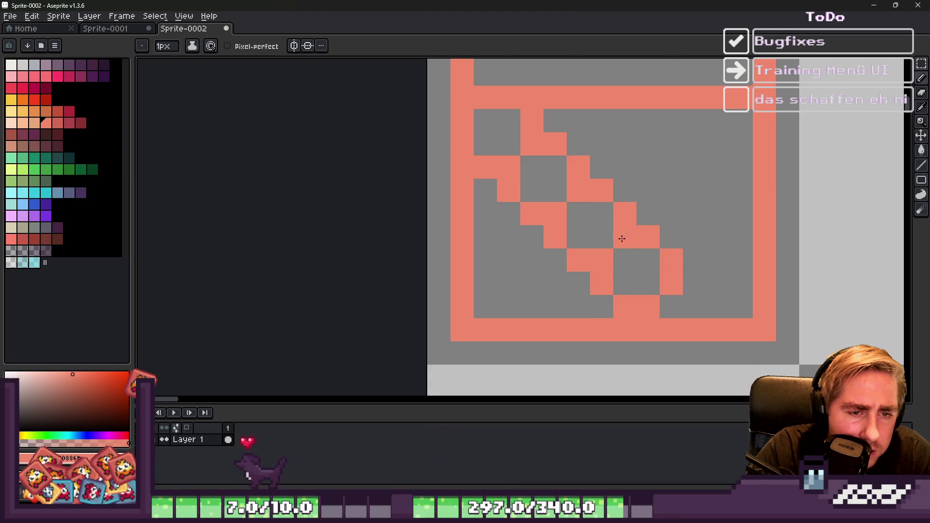
scroll(623, 239, "down", 1)
left_click(674, 292)
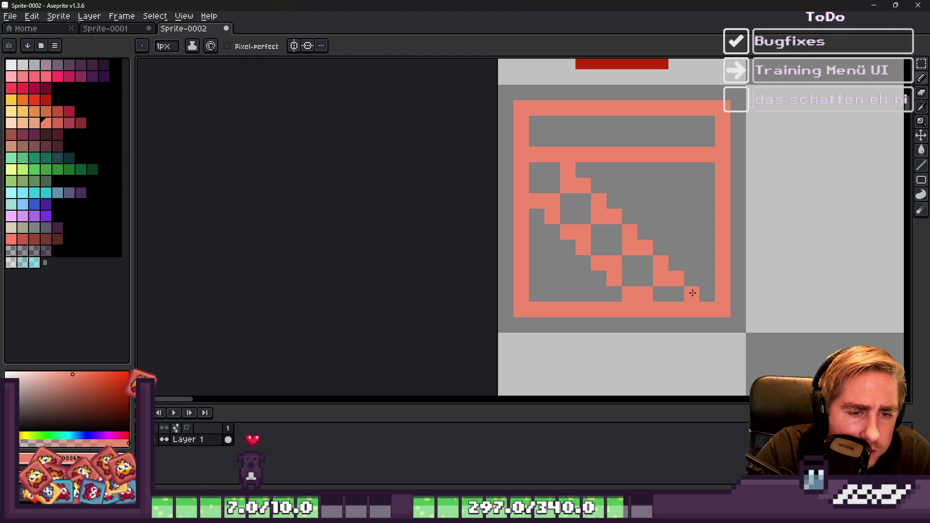
Step: Try a salmon pixel beside the diagonal, then undo the stray pixel
scroll(586, 258, "down", 1)
scroll(591, 203, "up", 1)
left_click(596, 196)
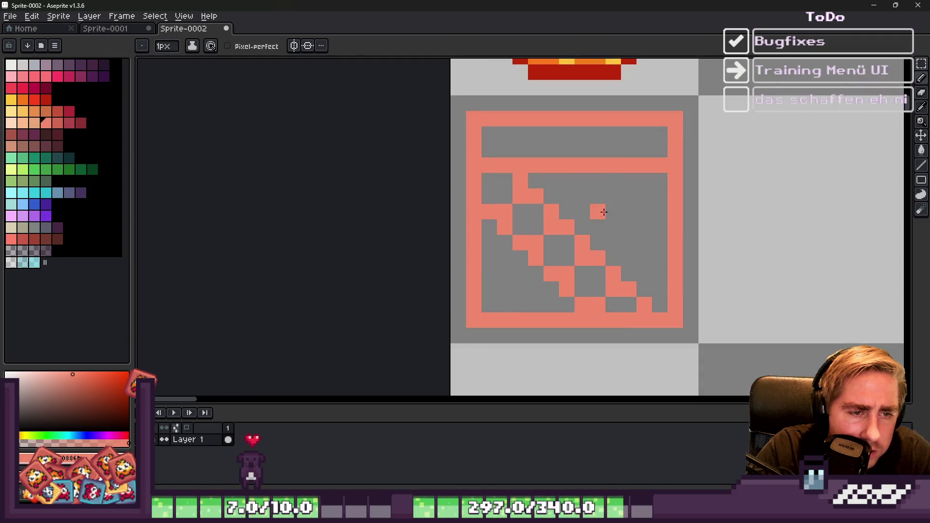
scroll(592, 189, "up", 1)
scroll(592, 188, "down", 1)
key("ctrl+z")
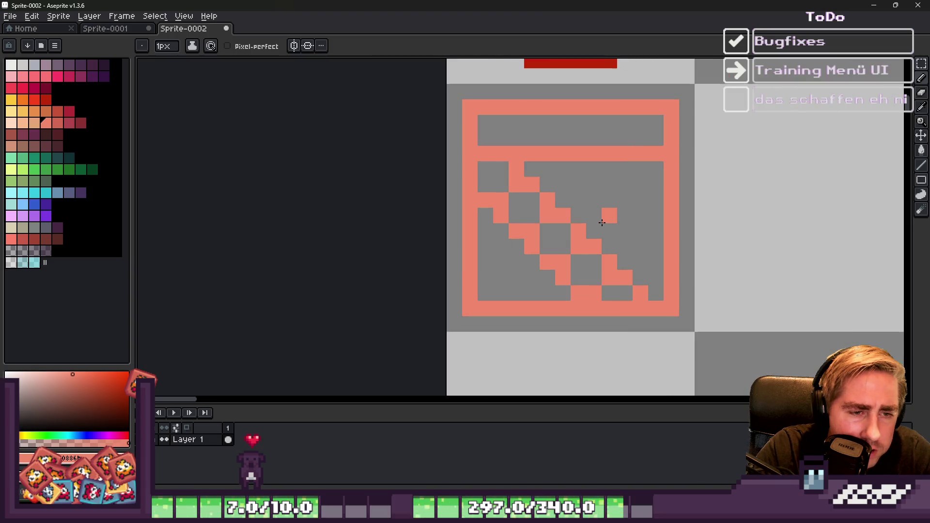
scroll(630, 223, "up", 1)
scroll(586, 212, "up", 1)
Step: Add salmon checker pixels around the diagonal
left_click(548, 187)
left_click(567, 166)
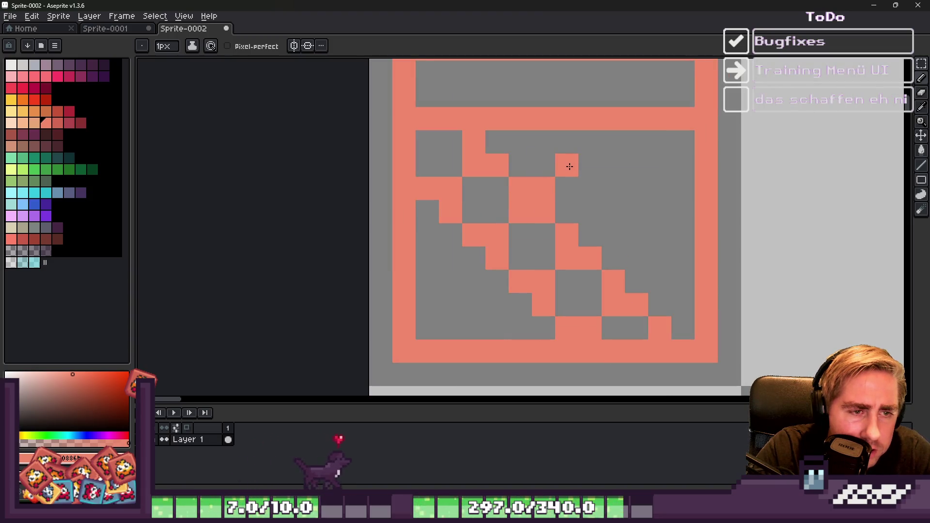
left_click(591, 166)
left_click(614, 212)
left_click(614, 189)
left_click(588, 225)
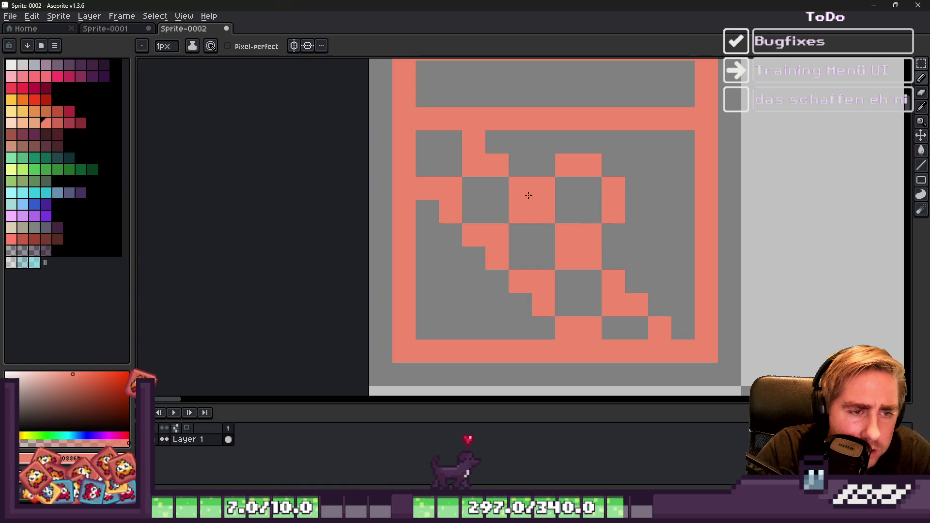
Step: Add salmon checker pixels on the right side, the top row and the lower left
scroll(528, 196, "down", 3)
scroll(615, 216, "down", 1)
scroll(555, 202, "up", 2)
scroll(627, 226, "up", 2)
left_click(626, 226)
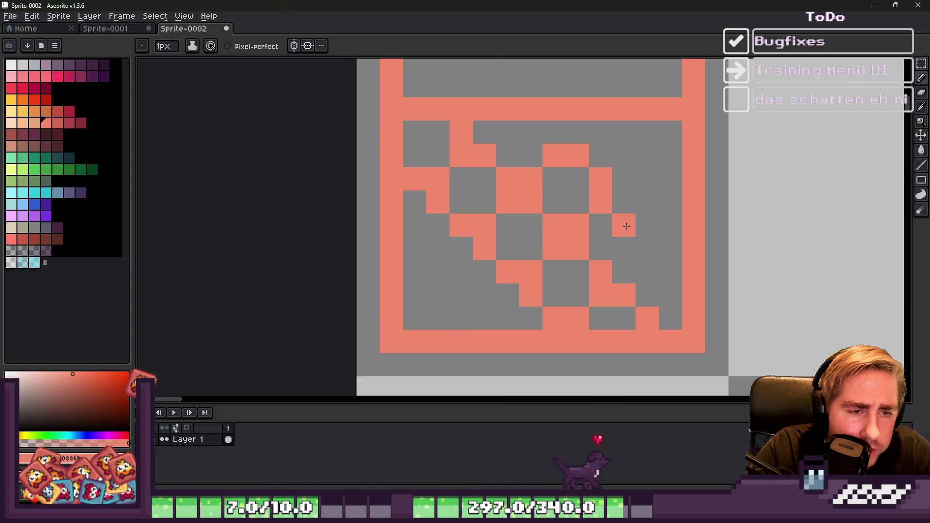
left_click(624, 272)
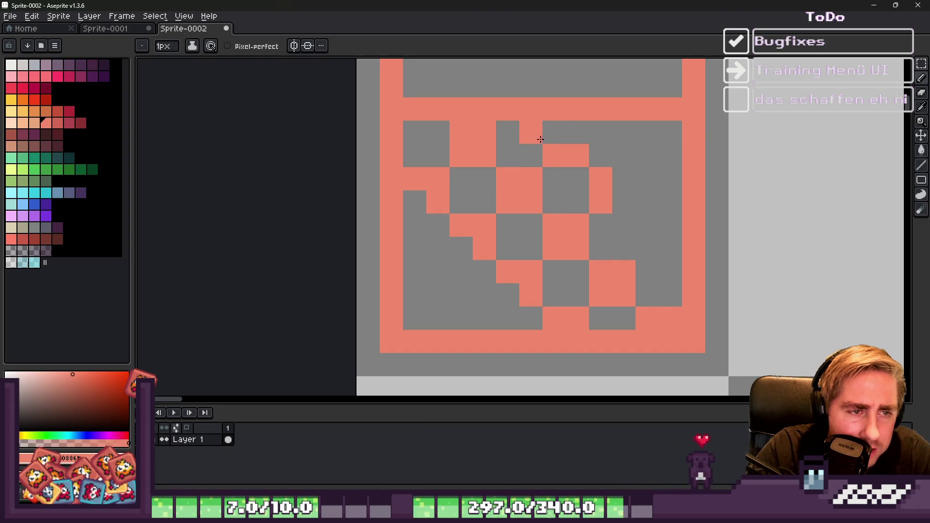
left_click(554, 132)
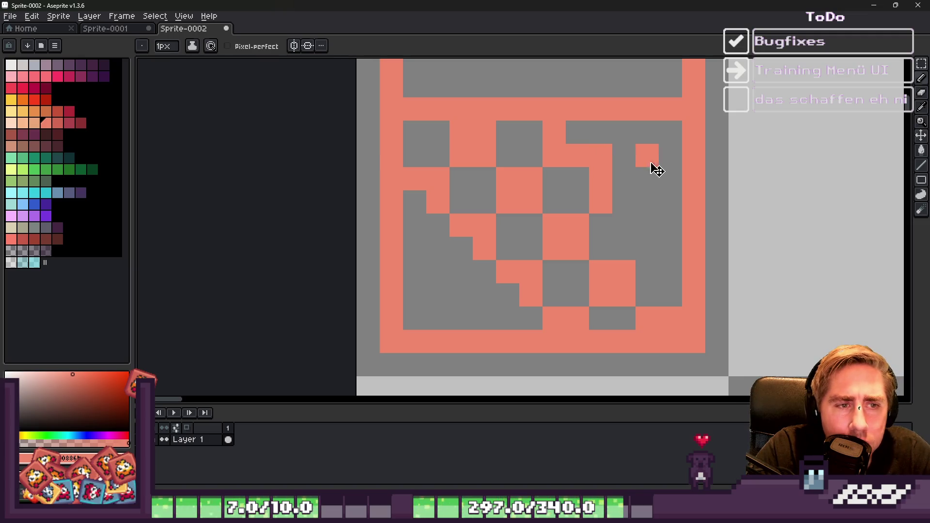
left_click(458, 250)
Step: Fill the lower-left grey areas and right-side blocks salmon to complete the checkerboard
key("ctrl")
left_click(436, 285)
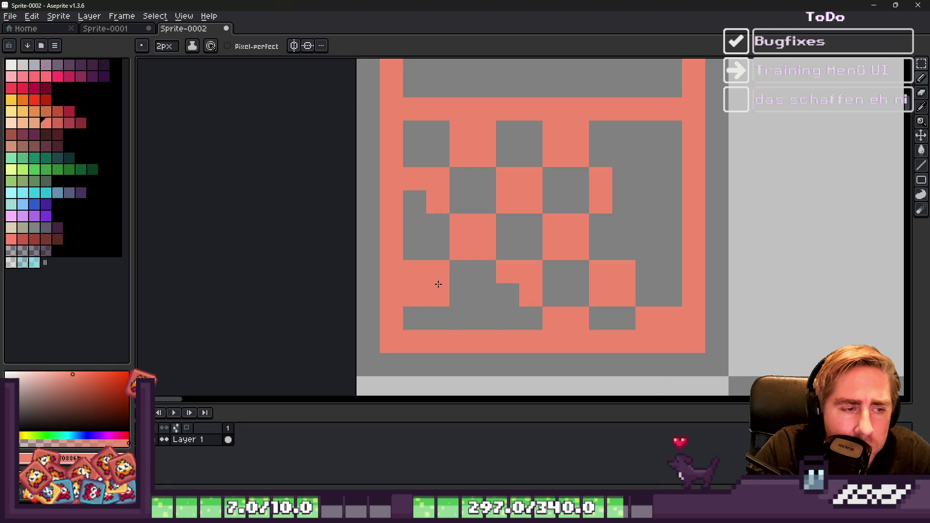
left_click(486, 333)
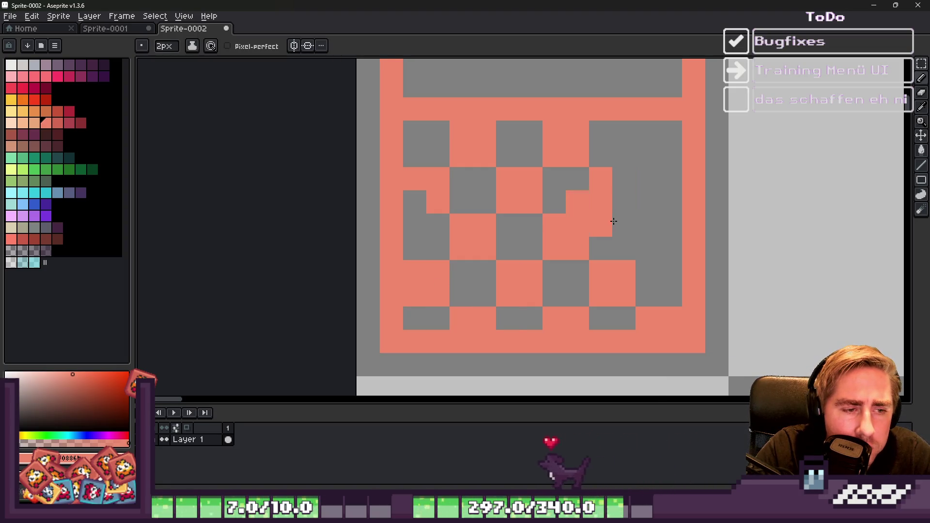
left_click(624, 203)
left_click(669, 156)
left_click(677, 248)
scroll(677, 248, "down", 3)
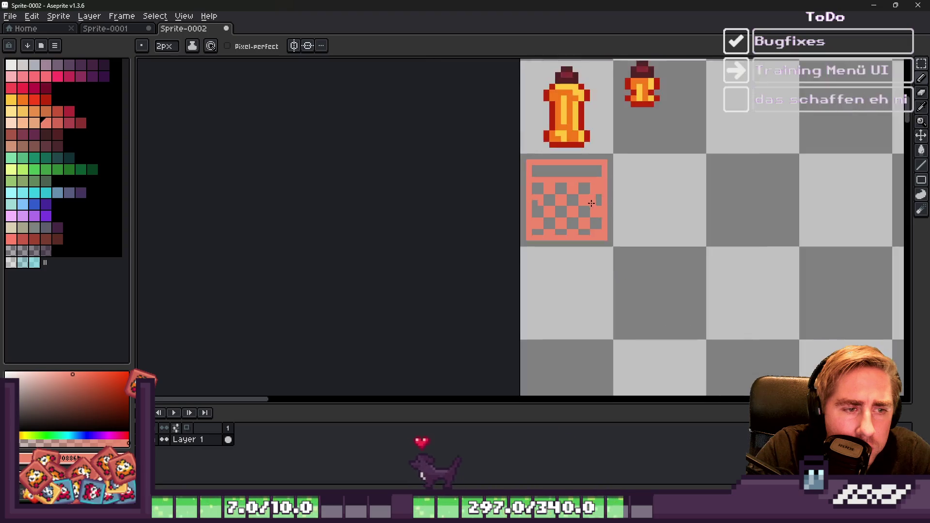
scroll(598, 228, "up", 2)
left_click(540, 201)
scroll(540, 201, "down", 4)
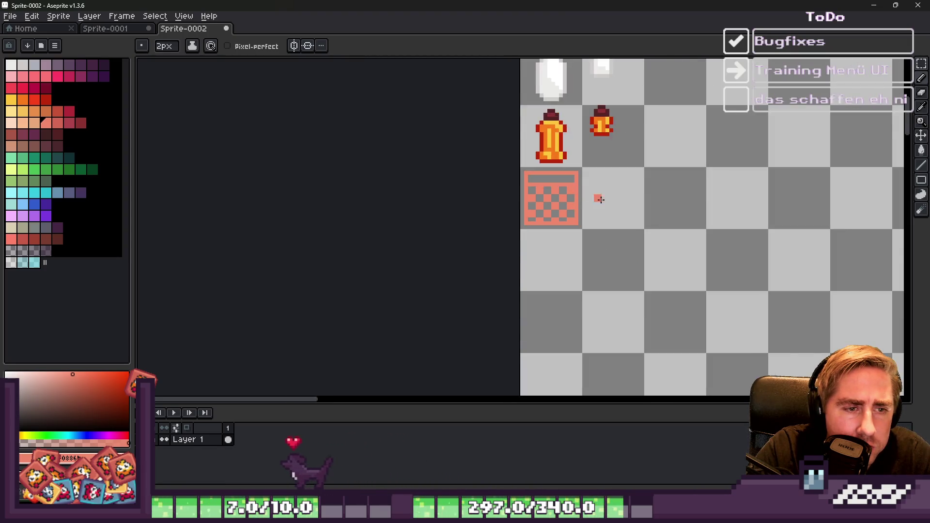
scroll(540, 218, "up", 4)
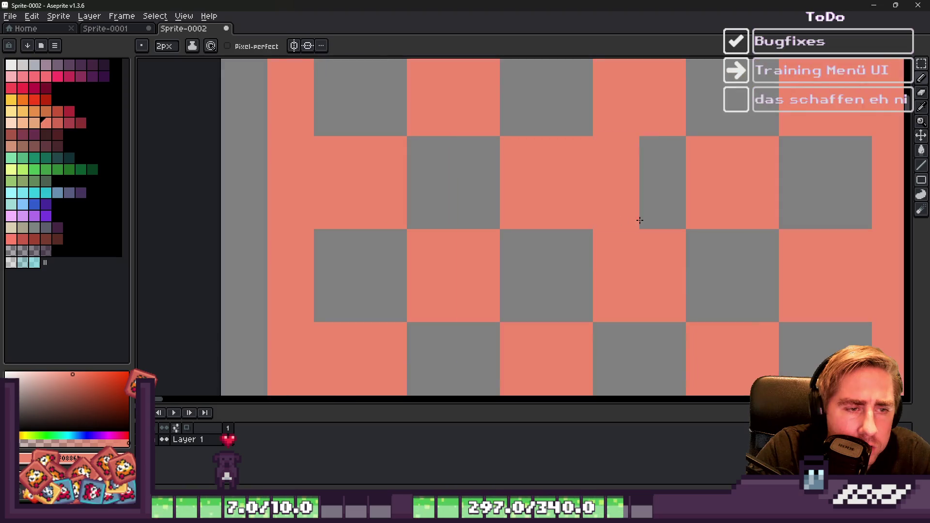
scroll(542, 187, "down", 3)
scroll(504, 182, "up", 2)
scroll(571, 210, "up", 1)
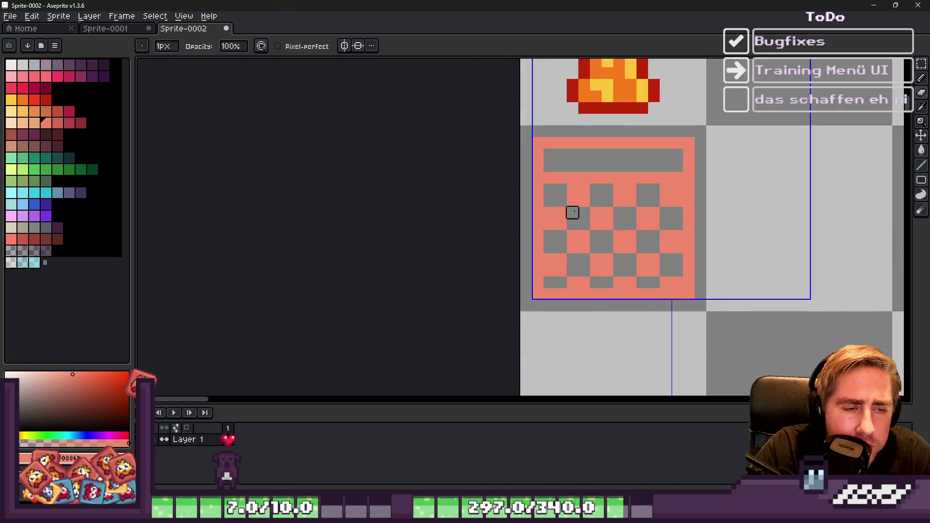
scroll(561, 200, "up", 2)
scroll(557, 170, "down", 2)
scroll(557, 187, "up", 1)
scroll(557, 210, "down", 1)
scroll(682, 218, "up", 4)
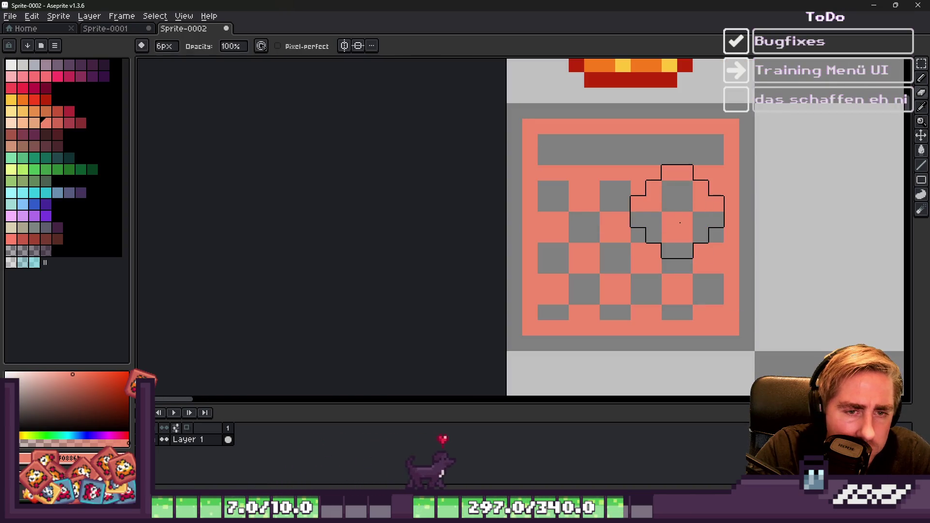
Step: Sample the salmon colour and bucket-fill every grey checker square of the panel salmon
key("i")
key("g")
left_click(678, 196)
left_click(647, 227)
left_click(685, 251)
left_click(677, 265)
left_click(701, 233)
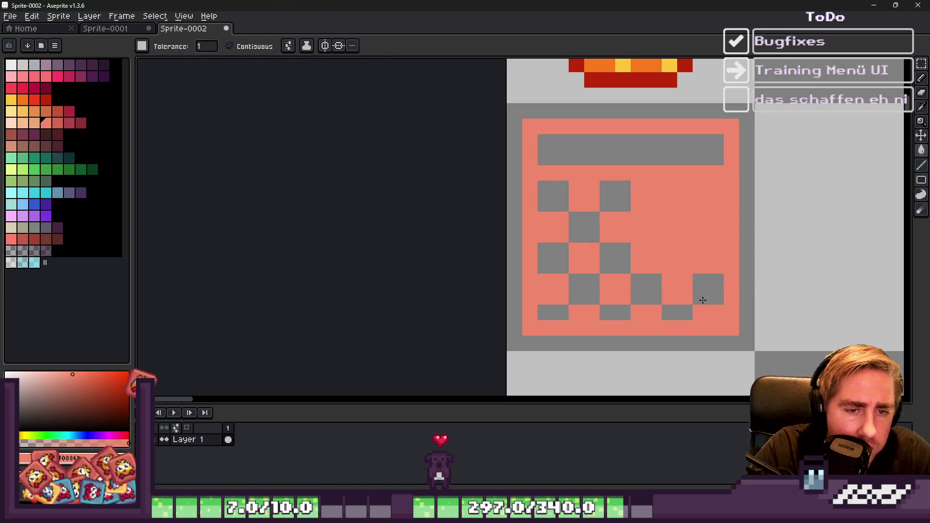
left_click(705, 291)
left_click(685, 311)
left_click(645, 298)
left_click(610, 312)
left_click(585, 289)
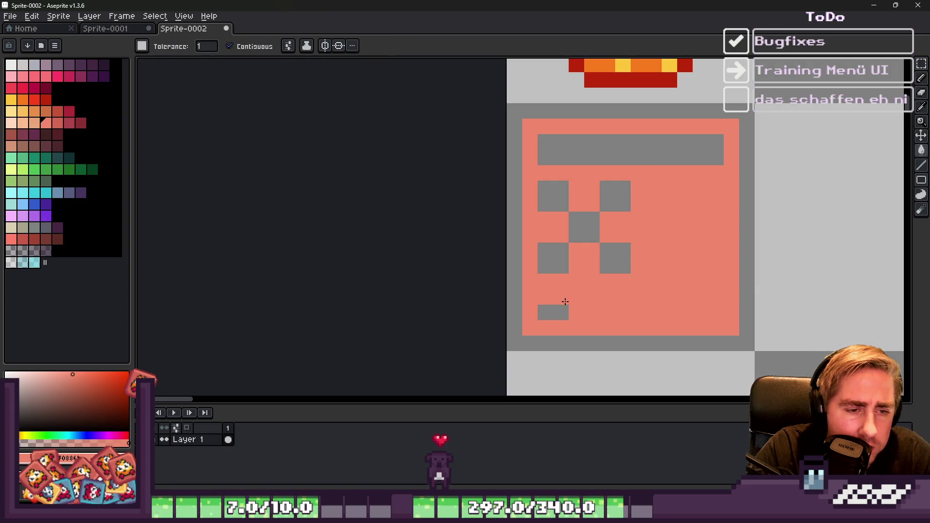
left_click(553, 312)
left_click(546, 249)
left_click(581, 227)
left_click(554, 197)
left_click(603, 201)
left_click(607, 192)
left_click(616, 246)
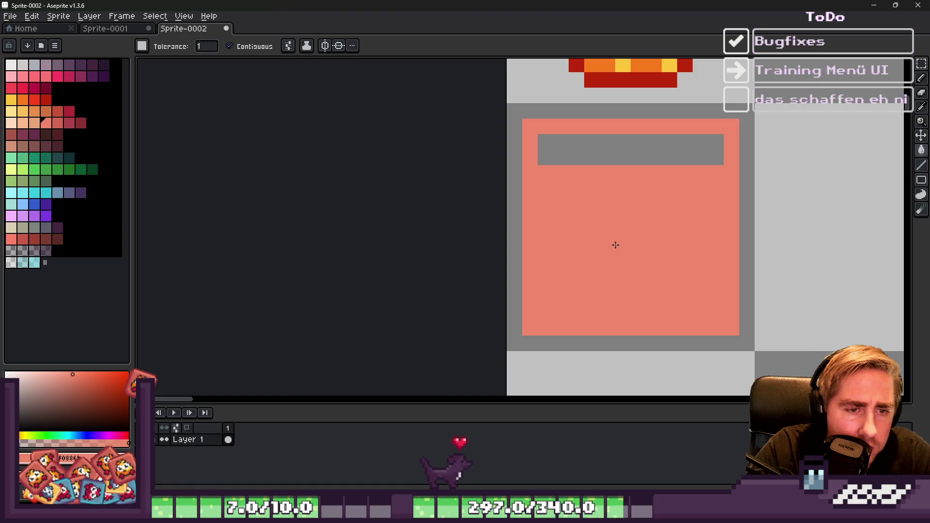
Step: Stamp grey plus-shaped crosses in a staggered diagonal grid across the panel with the pencil
key("b")
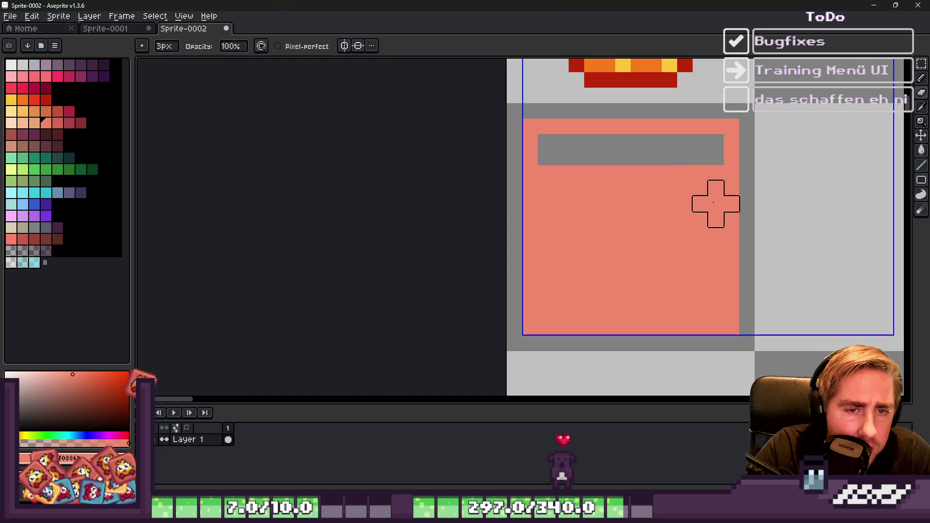
left_click(701, 203)
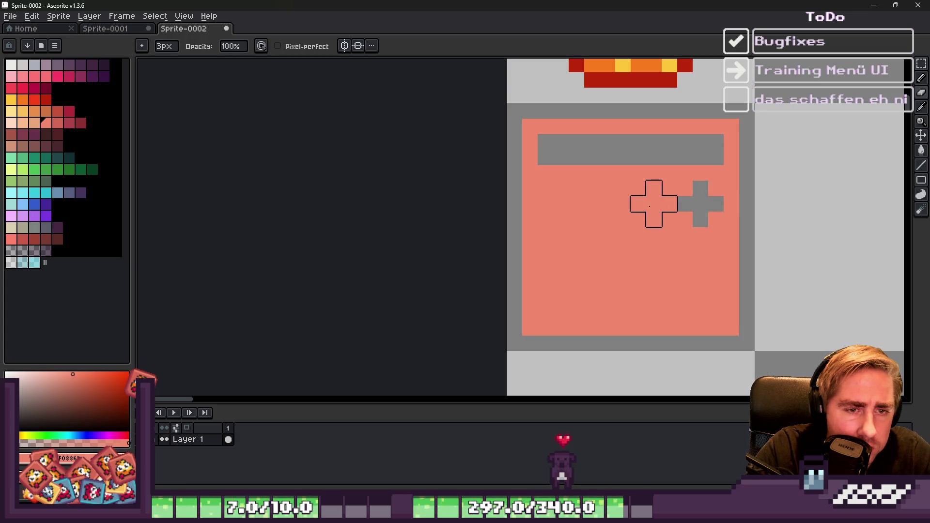
left_click(654, 235)
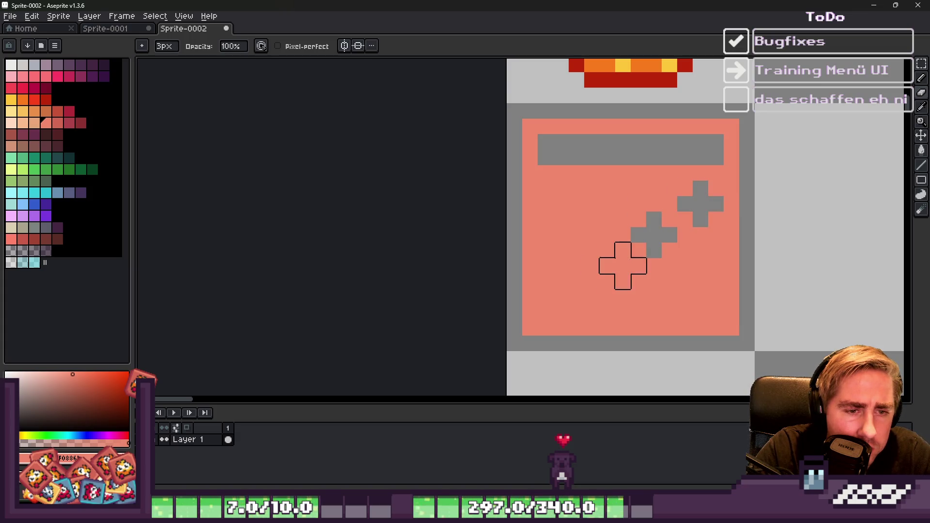
left_click(607, 266)
left_click(562, 297)
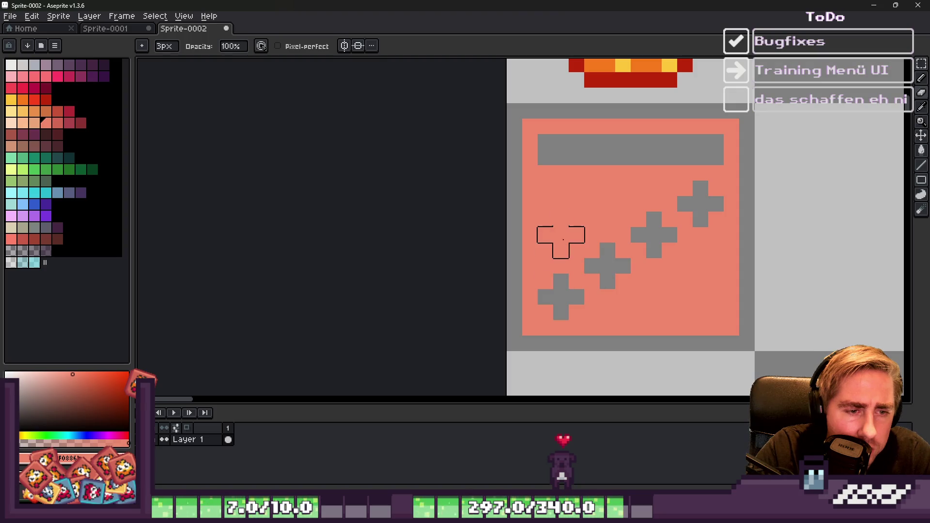
left_click(561, 235)
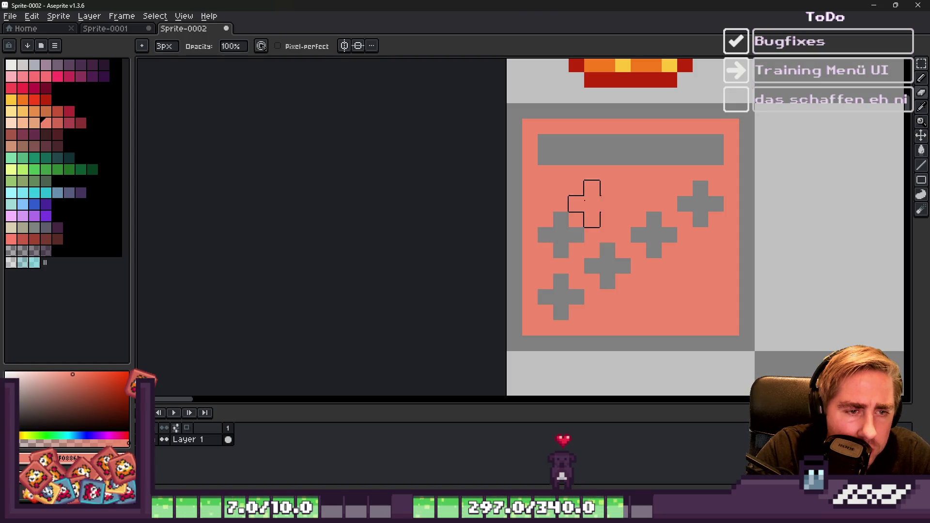
left_click(607, 203)
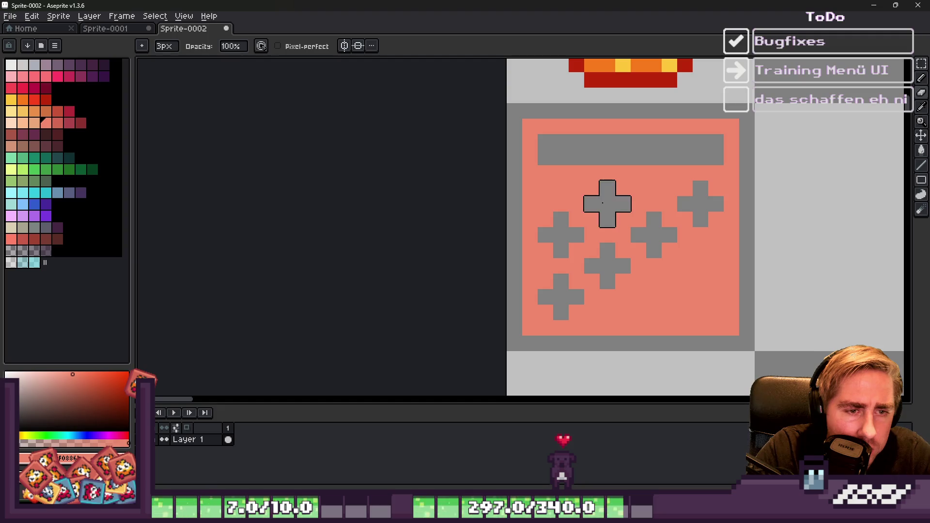
left_click(654, 173)
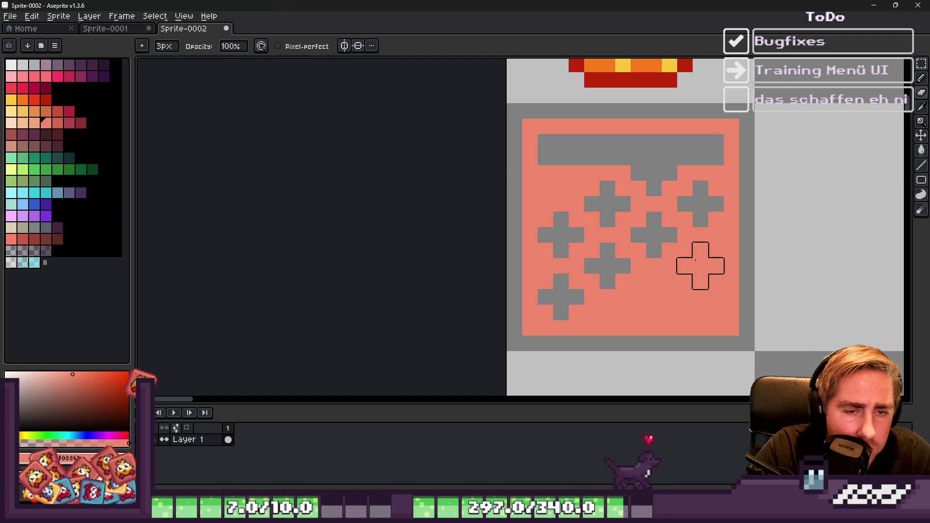
left_click(700, 265)
left_click(654, 296)
left_click(607, 327)
left_click(729, 312)
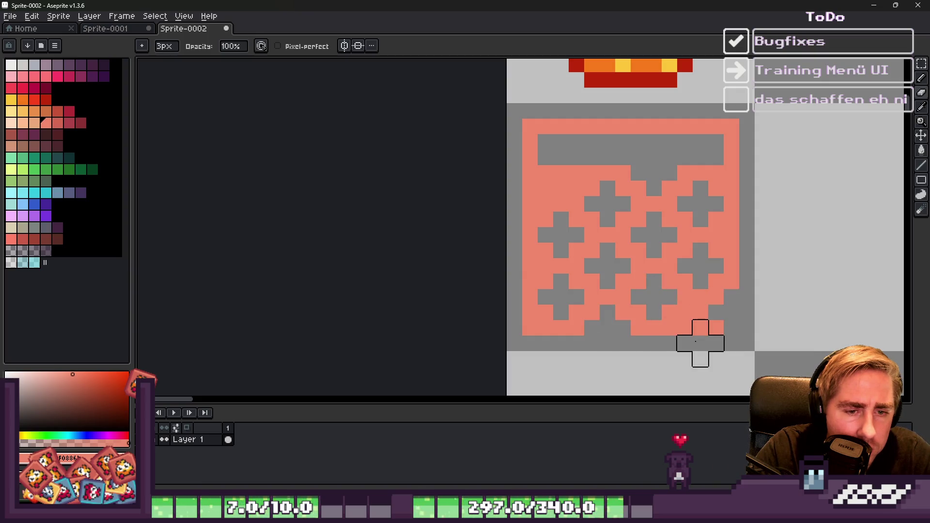
key("ctrl+z")
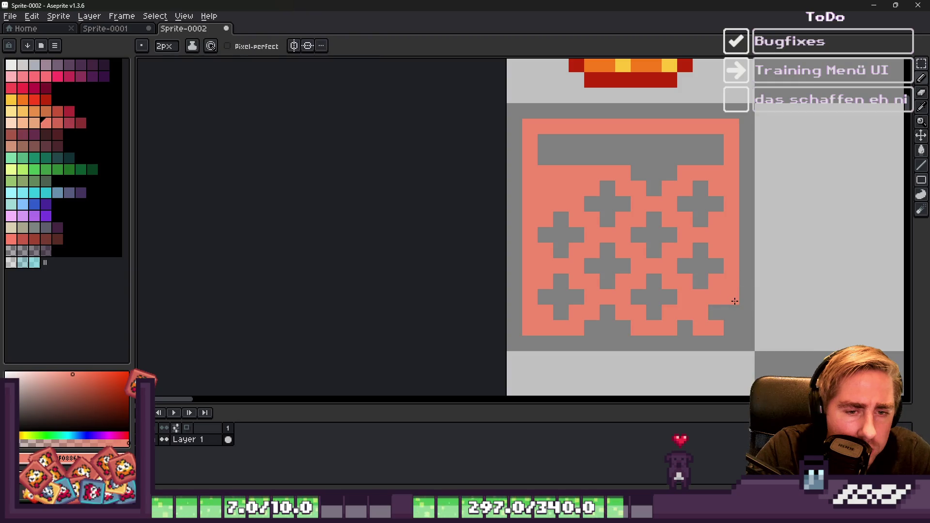
Step: Paint the bottom row salmon and stamp extra grey crosses along the underside of the top bar
left_click_drag(738, 334, 536, 337)
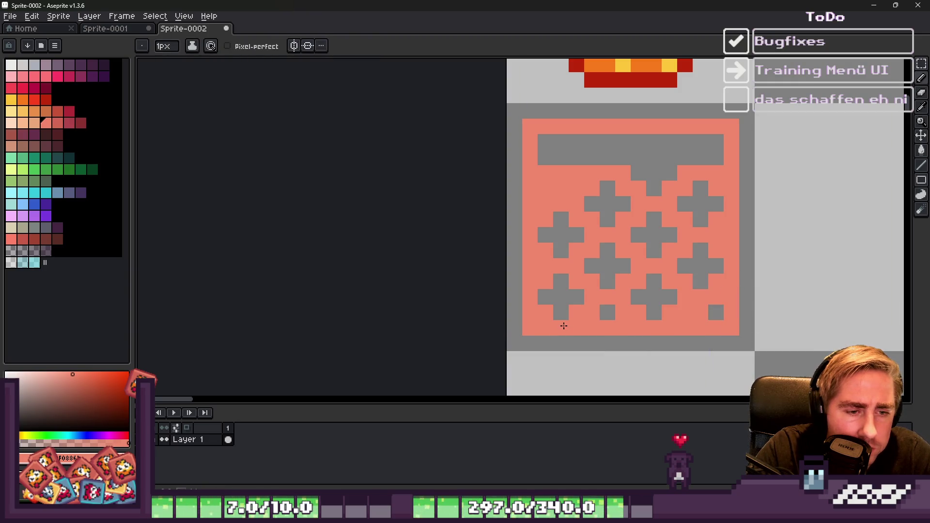
scroll(561, 322, "down", 5)
scroll(525, 266, "up", 5)
scroll(525, 266, "up", 2)
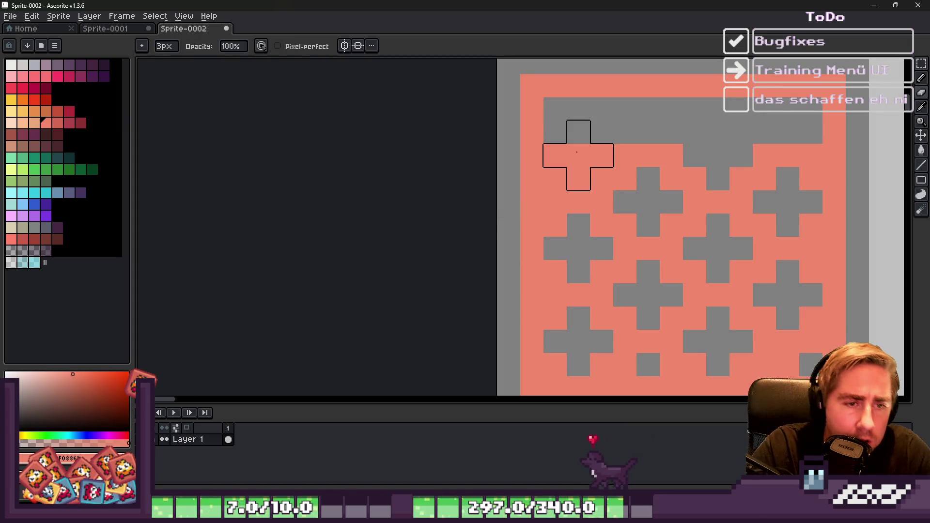
right_click(579, 155)
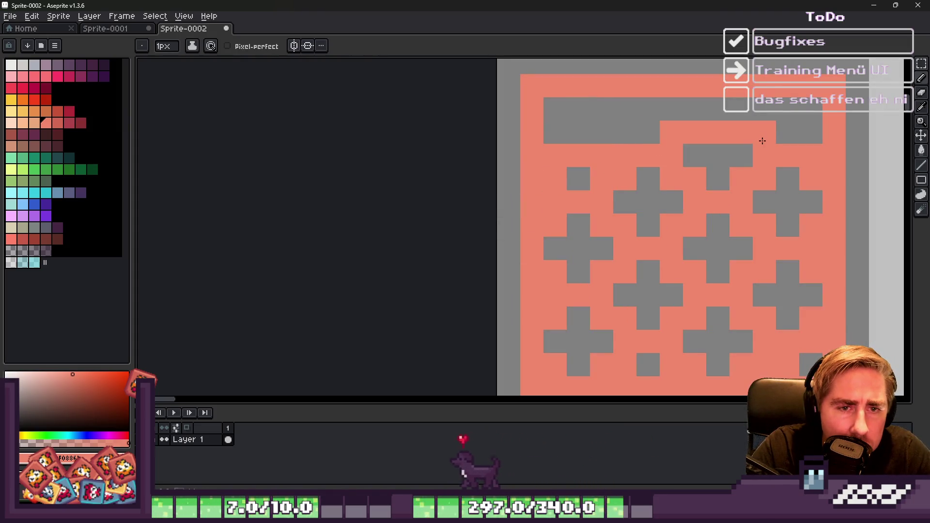
left_click(741, 151, "shift")
scroll(703, 143, "right", 2)
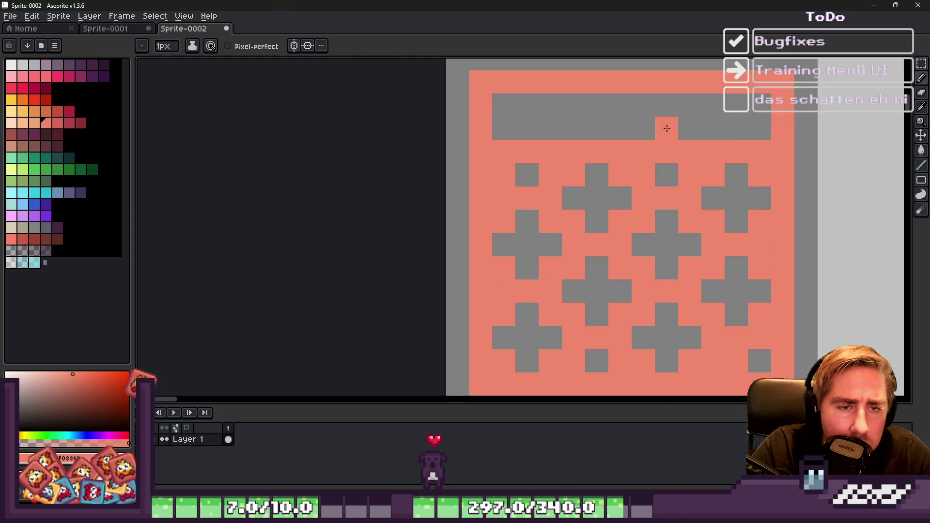
key("plus")
key("plus")
right_click(664, 148)
right_click(527, 151)
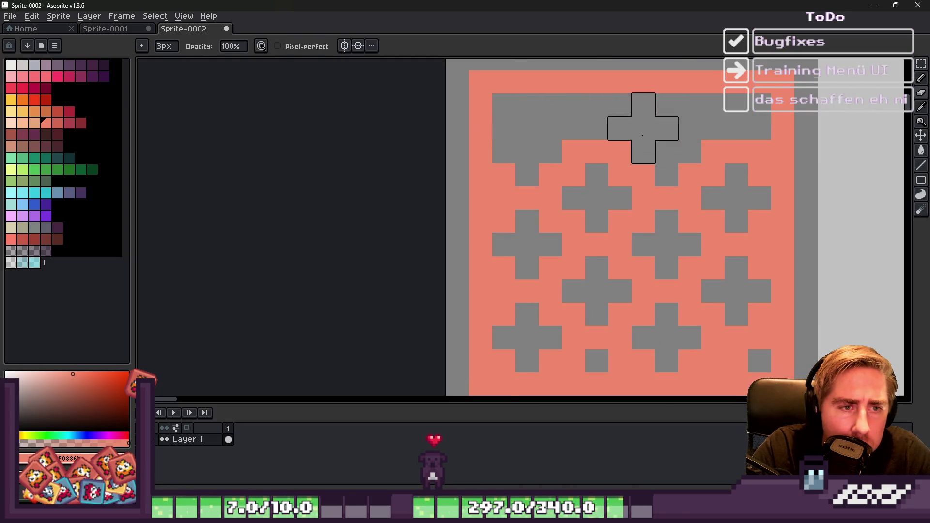
scroll(643, 128, "left", 1)
Step: Touch up pixels: top-left corner salmon, top bar solid grey, and the strip below it salmon
key("minus")
key("minus")
left_click(530, 130)
left_click(554, 107)
left_click(577, 131)
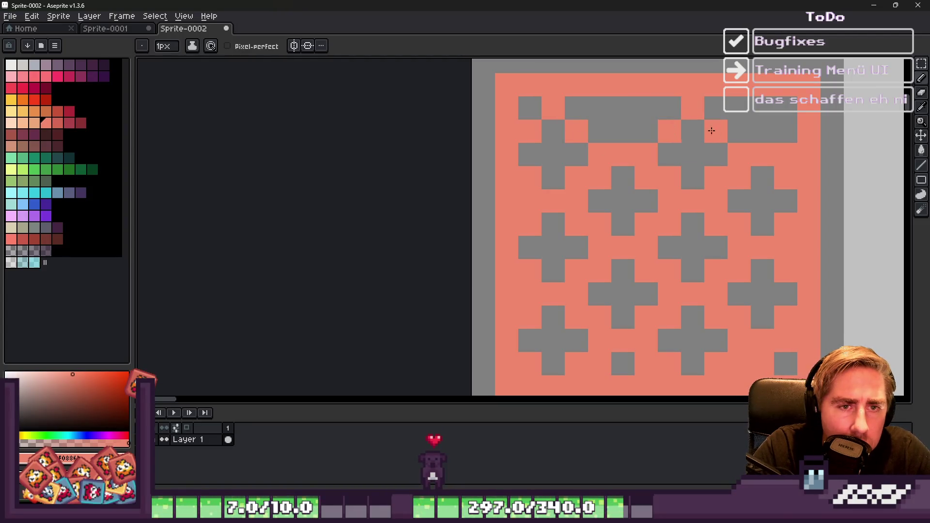
scroll(654, 173, "down", 3)
scroll(655, 174, "down", 1)
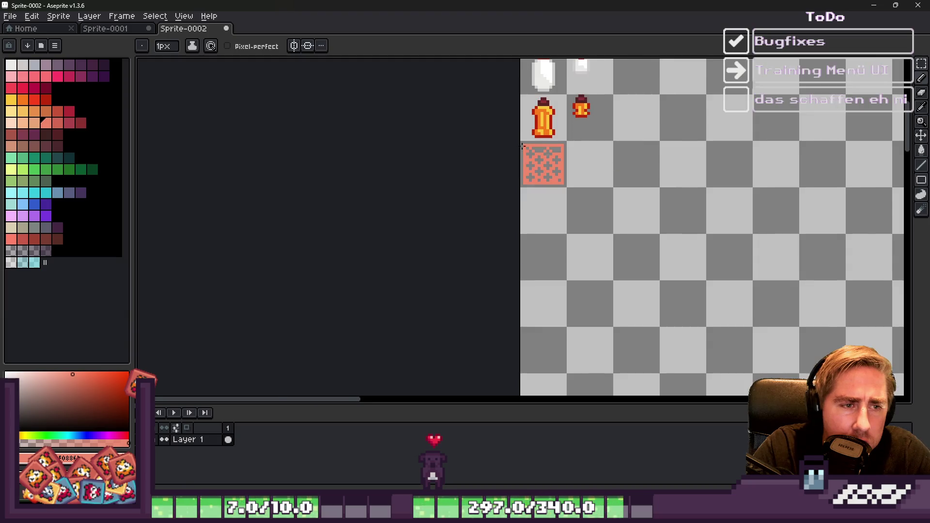
scroll(590, 181, "up", 5)
key("plus")
mouse_move(590, 181)
left_mouse_down()
mouse_move(750, 153)
mouse_move(774, 177)
mouse_move(798, 177)
mouse_move(635, 176)
left_mouse_up()
key("e")
mouse_move(763, 212)
left_mouse_down()
mouse_move(591, 211)
mouse_move(598, 186)
left_mouse_up()
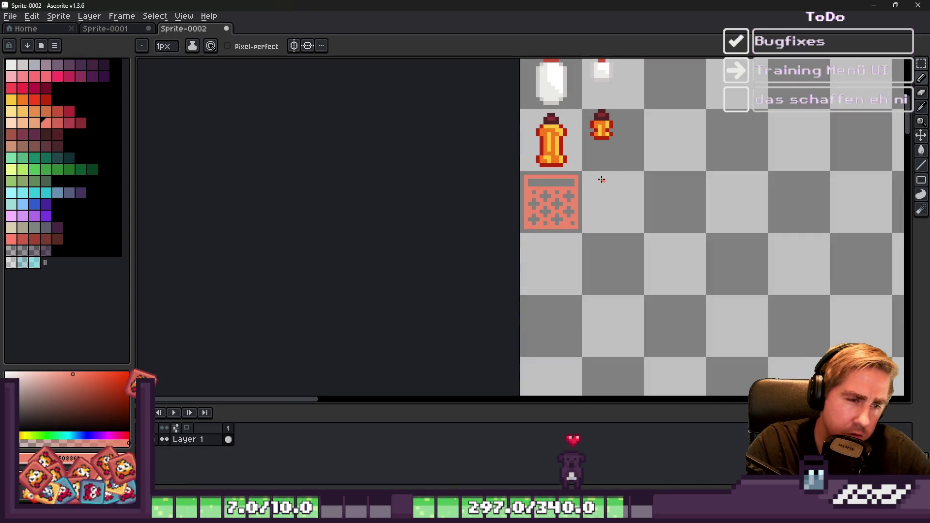
scroll(609, 184, "up", 2)
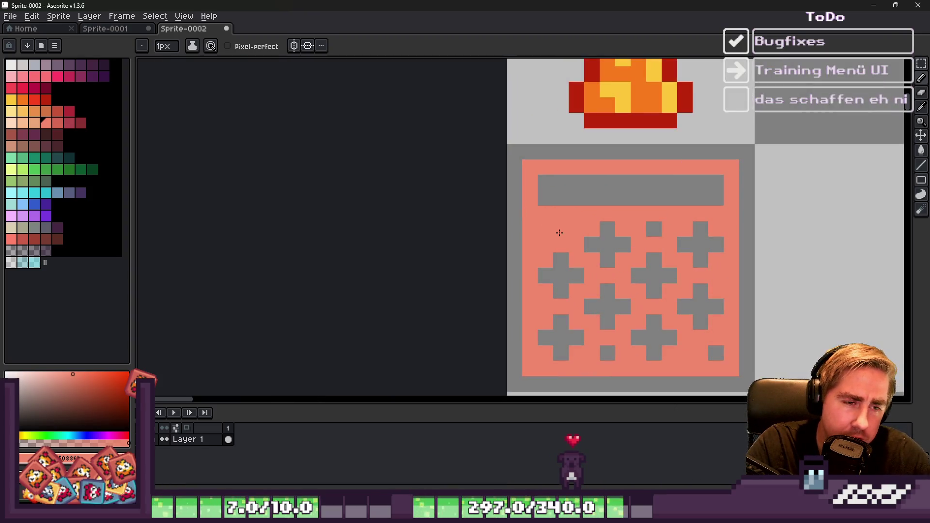
Step: Bucket-fill the top bar and one cross orange, and the panel body crimson
key("i")
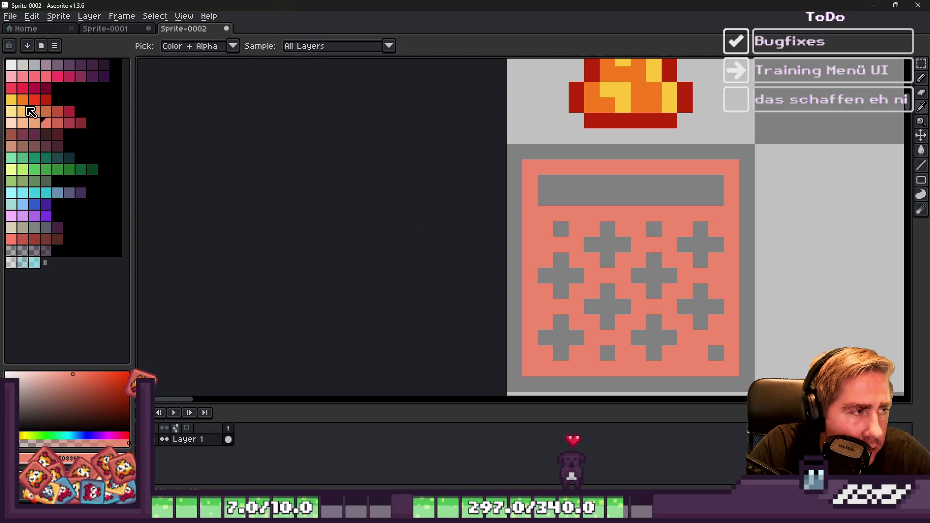
left_click(24, 100)
key("g")
left_click(606, 189)
left_click(619, 246)
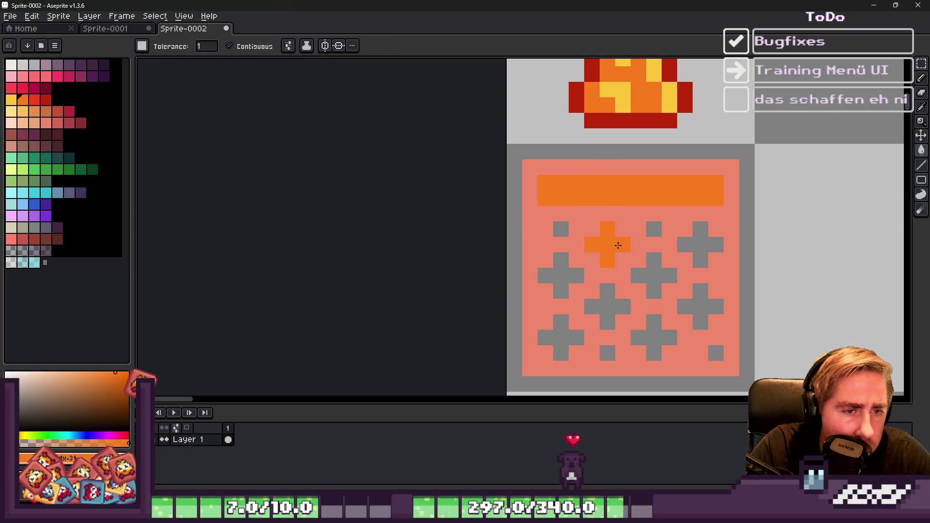
left_click(34, 102)
left_click(530, 219)
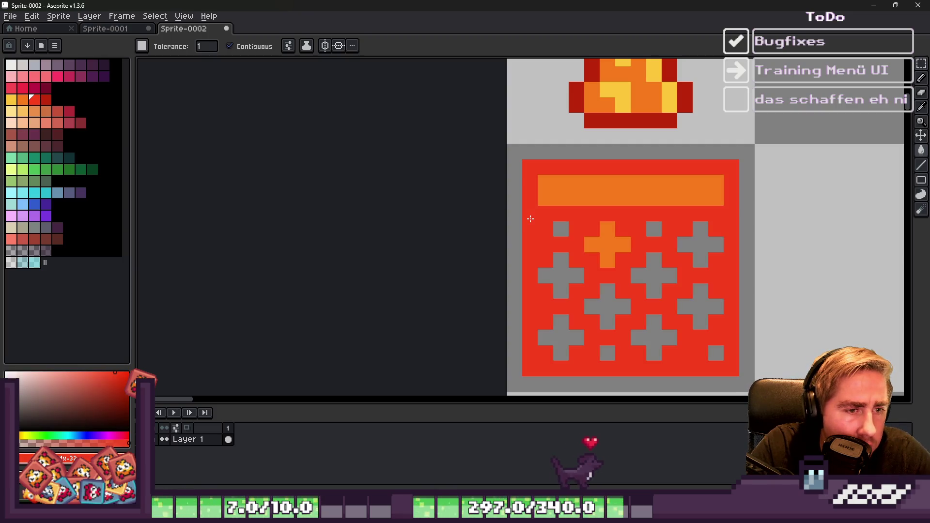
left_click(25, 101)
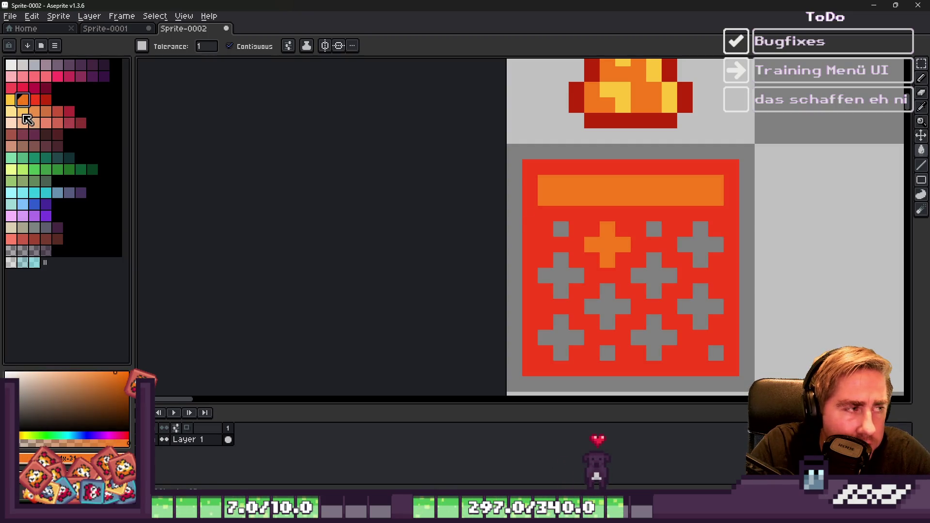
left_click(45, 113)
left_click(69, 111)
left_click(621, 166)
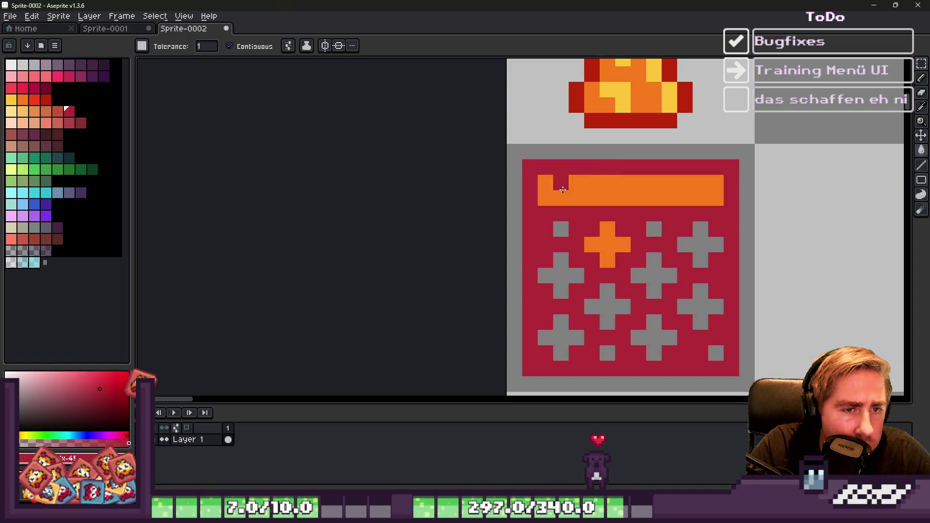
Step: Try a salmon-orange shade, then fill the top bar and most crosses bright orange
left_click(52, 113)
scroll(631, 227, "up", 1)
left_click(584, 162)
left_click(596, 252)
scroll(585, 178, "down", 1)
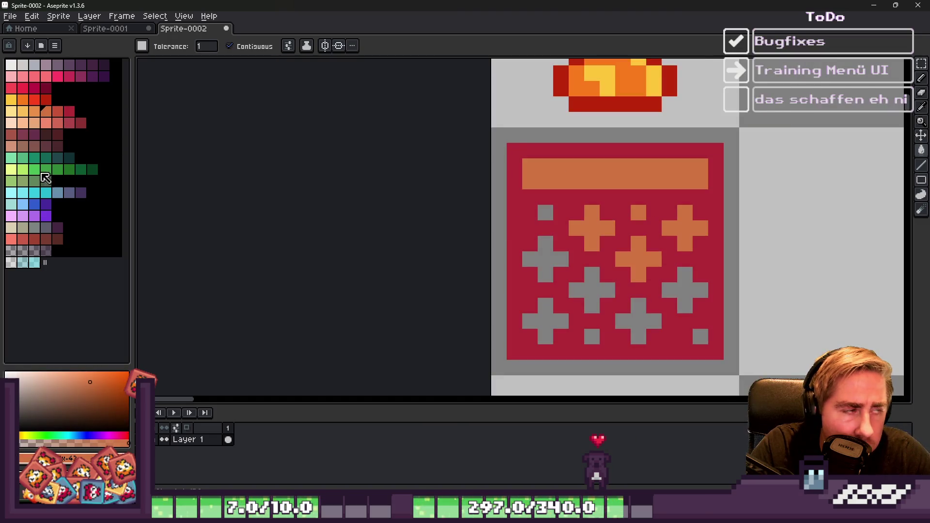
left_click(26, 98)
scroll(592, 212, "up", 1)
left_click(593, 212)
left_click(590, 165)
left_click(665, 226)
left_click(659, 210)
left_click(659, 281)
left_click(682, 280)
left_click(729, 234)
scroll(702, 242, "down", 2)
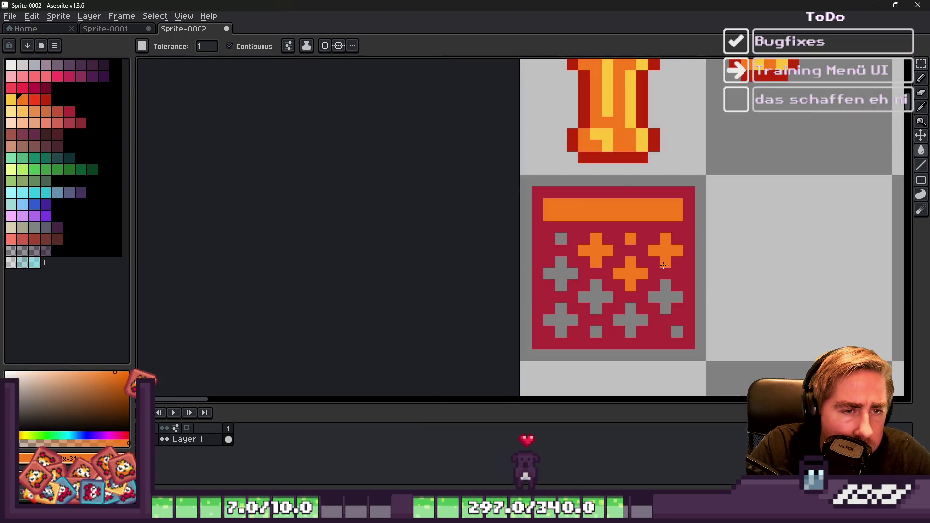
scroll(606, 293, "up", 1)
left_click(587, 276)
Step: Undo stray fills and turn the remaining grey crosses orange, leaving the small squares alone
key("ctrl+z")
left_click(548, 259)
left_click(546, 224)
key("ctrl+z")
left_click(548, 214)
left_click(594, 290)
left_click(638, 312)
left_click(687, 290)
left_click(701, 324)
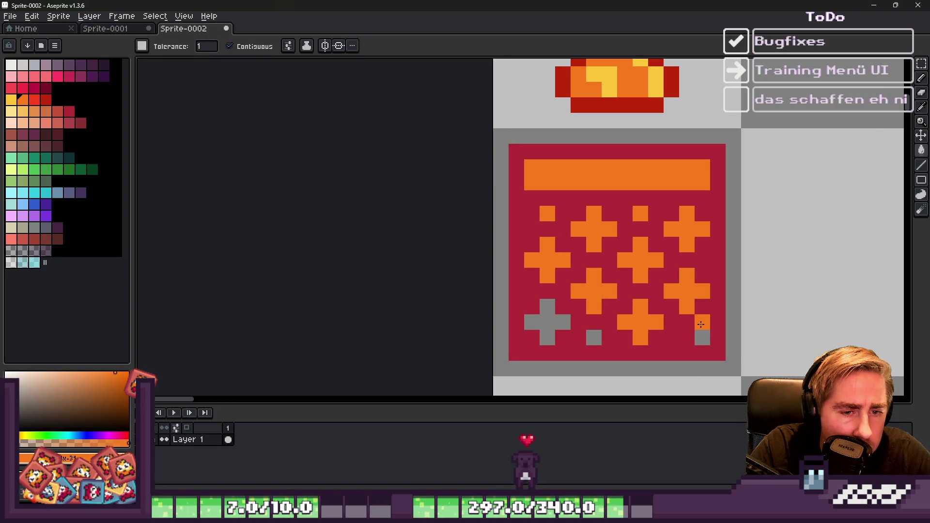
key("ctrl+z")
left_click(545, 324)
scroll(533, 311, "down", 4)
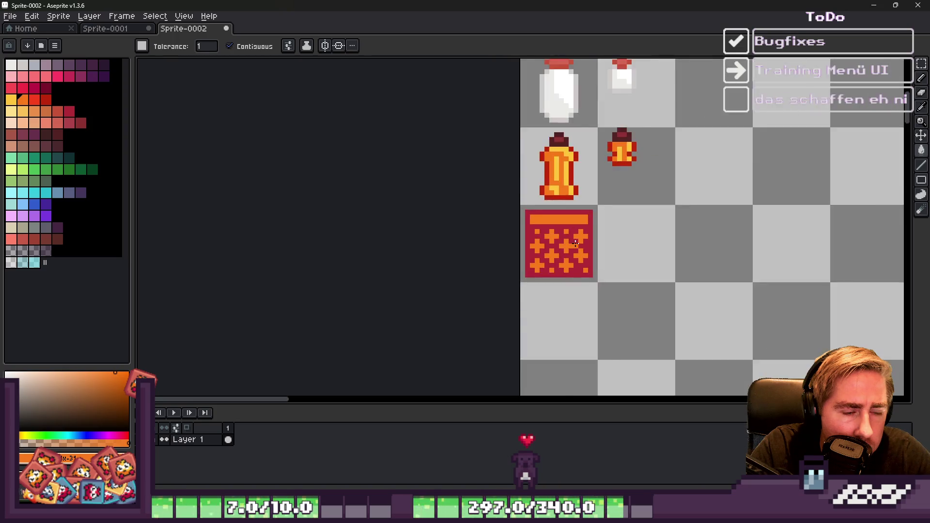
Step: Try red on several crosses and middle-row pluses, then undo those red fills
scroll(529, 252, "up", 3)
left_click(34, 99)
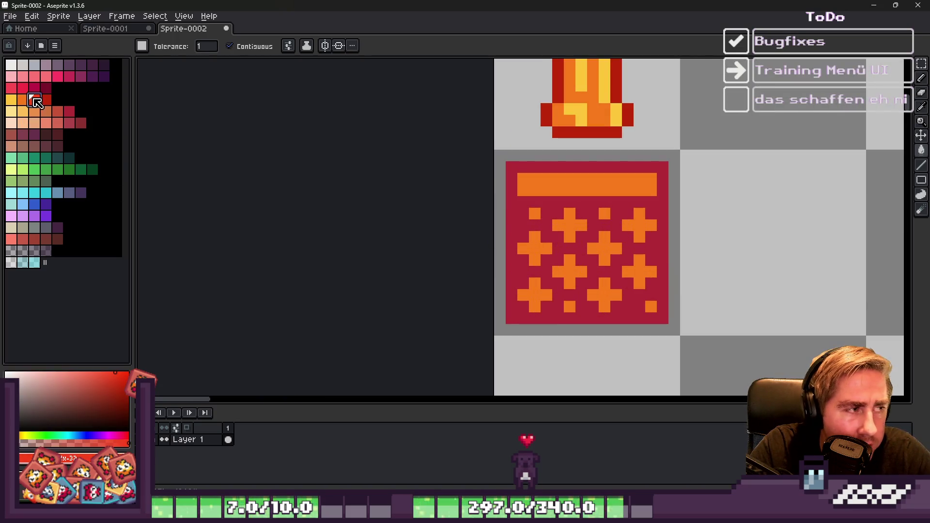
scroll(562, 246, "up", 1)
left_click(576, 222)
left_click(658, 222)
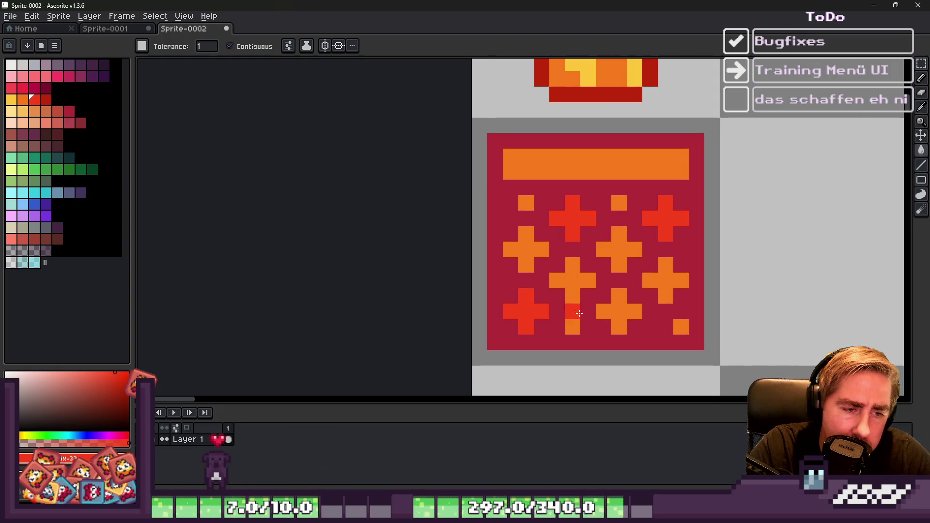
left_click(619, 311)
scroll(619, 311, "down", 2)
scroll(612, 238, "up", 1)
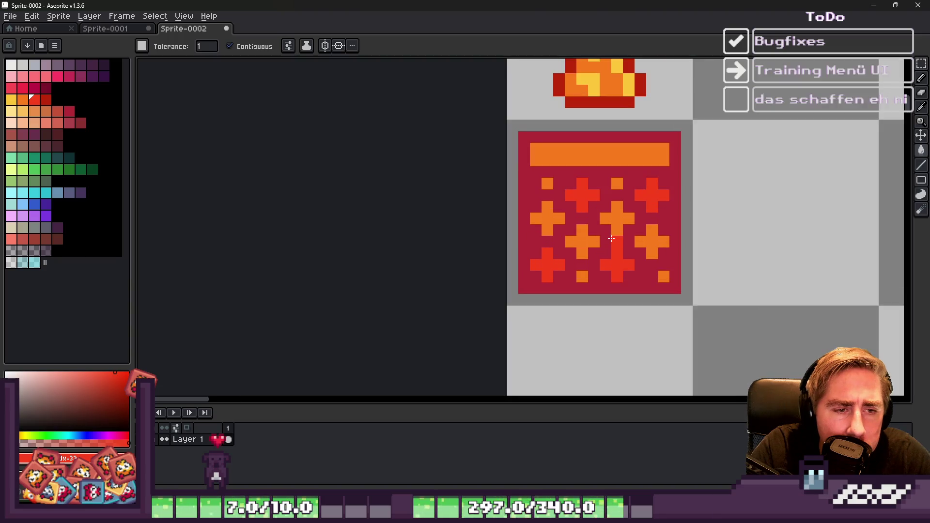
scroll(611, 238, "up", 1)
key("ctrl+z")
key("ctrl+z")
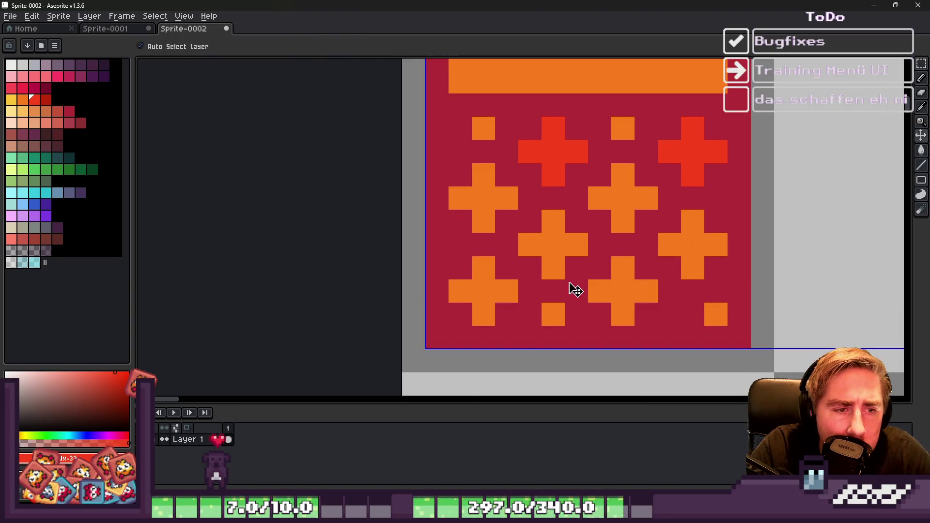
left_click(554, 245)
left_click(693, 245)
scroll(533, 218, "down", 3)
scroll(531, 219, "up", 2)
key("ctrl+z")
key("ctrl+z")
key("ctrl+z")
key("ctrl+z")
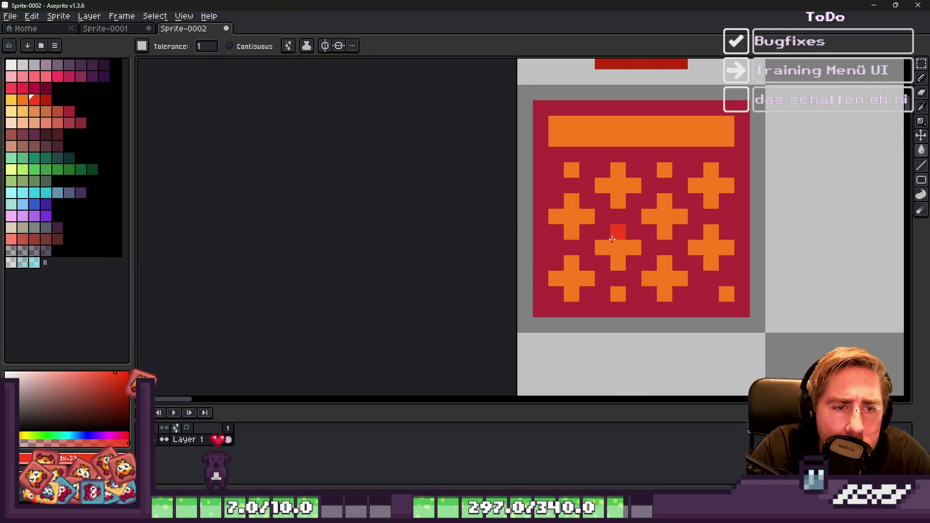
Step: Fill the middle, top-right and centre pluses and the bottom-right small square red
left_click(613, 239)
left_click(711, 184)
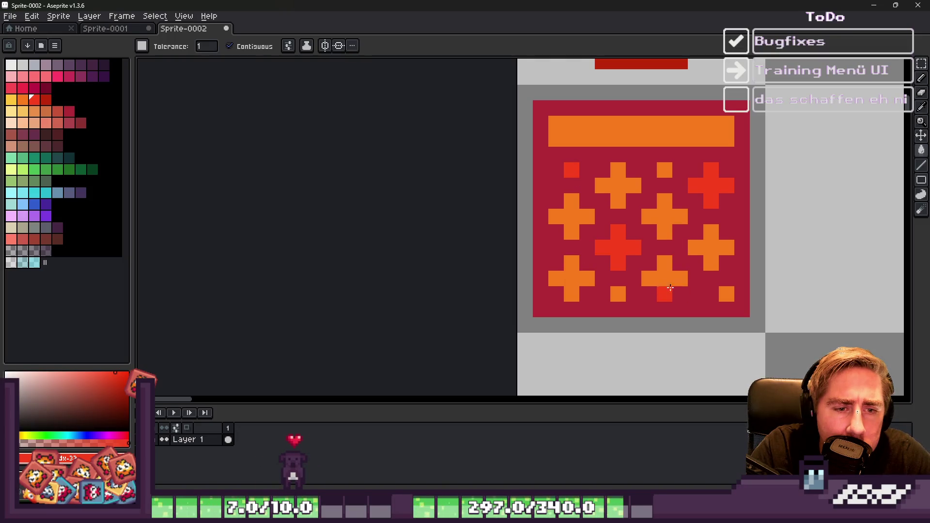
left_click(725, 296)
scroll(606, 211, "down", 3)
scroll(560, 215, "up", 3)
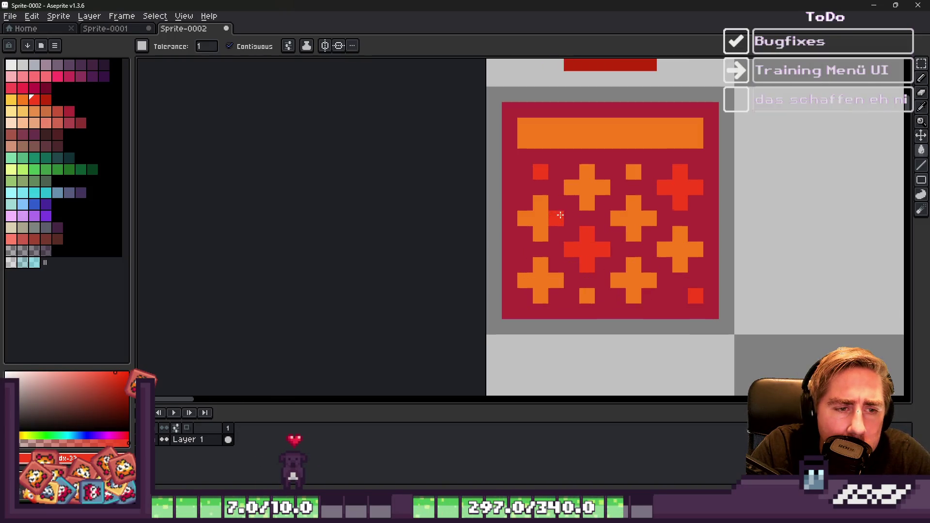
left_click(588, 193)
scroll(586, 204, "down", 3)
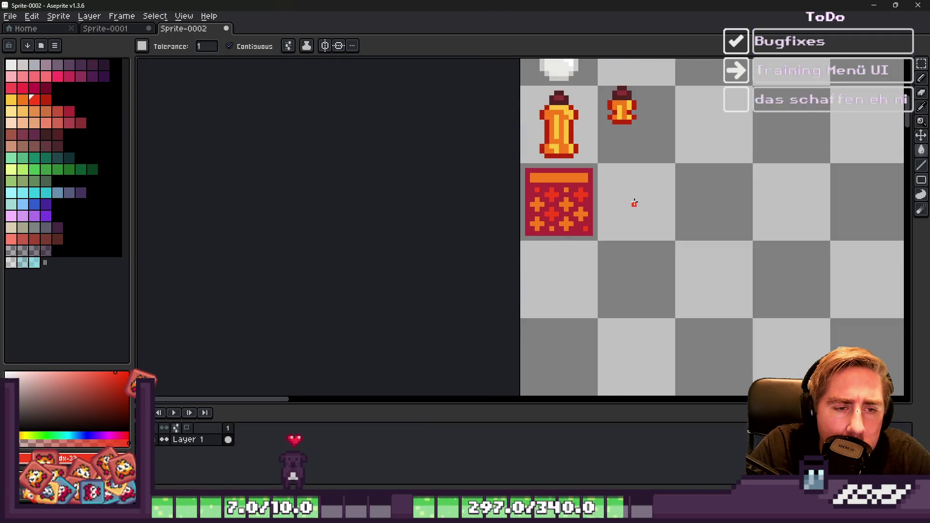
scroll(584, 212, "up", 2)
scroll(717, 209, "down", 1)
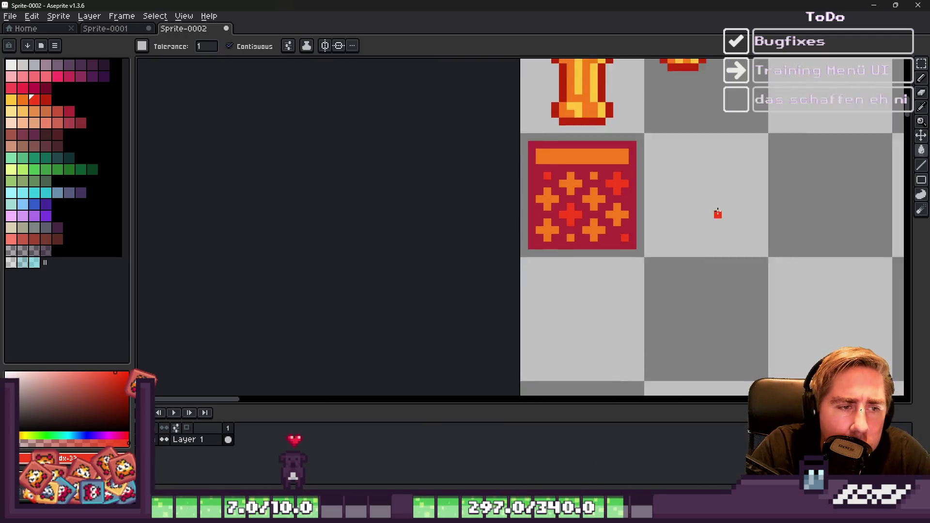
scroll(580, 256, "up", 3)
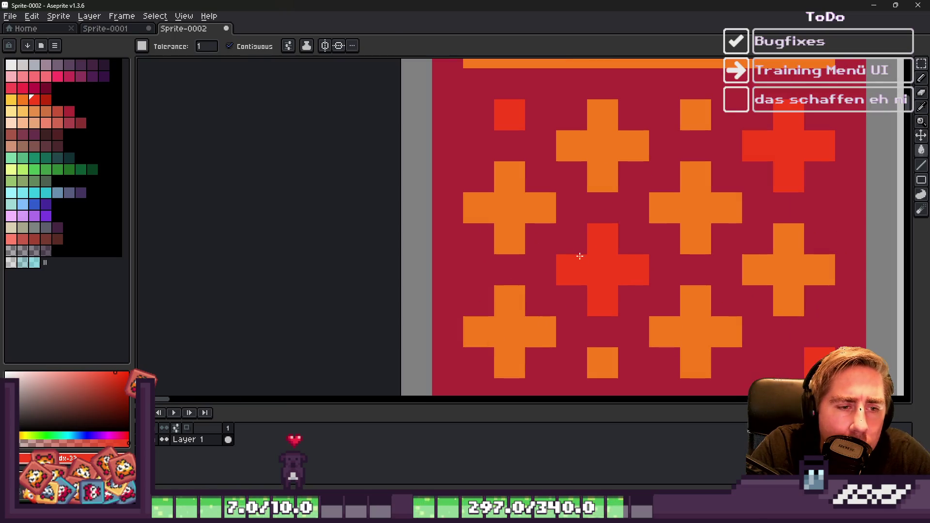
Step: Fill the top and bottom pluses yellow, undoing an accidental background fill
left_click(11, 99)
left_click(583, 146)
left_click(593, 144)
scroll(650, 210, "down", 3)
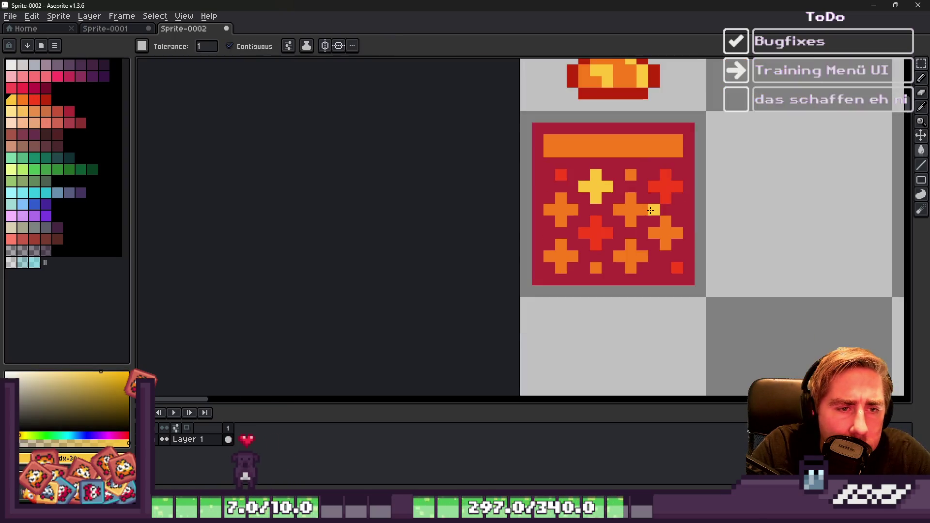
left_click(631, 251)
key("ctrl+z")
left_click(632, 257)
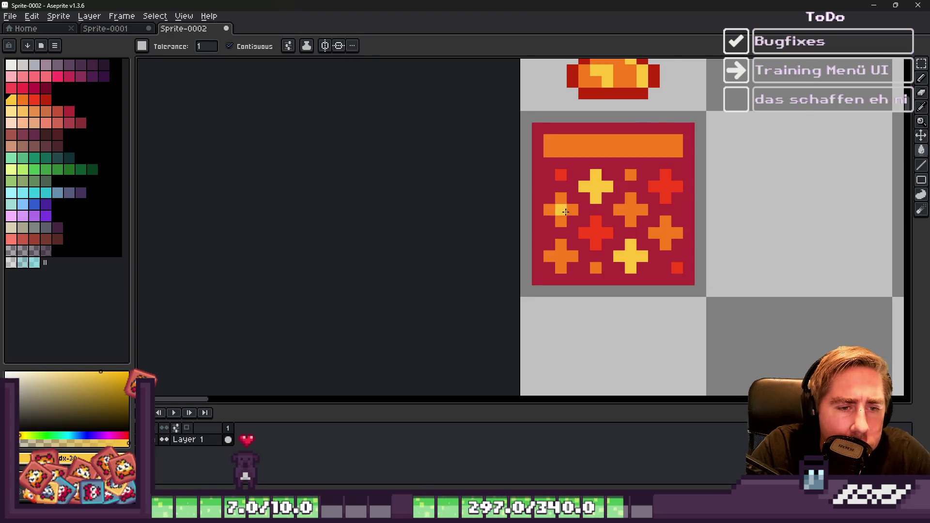
scroll(635, 234, "down", 2)
scroll(650, 237, "down", 1)
scroll(581, 268, "up", 6)
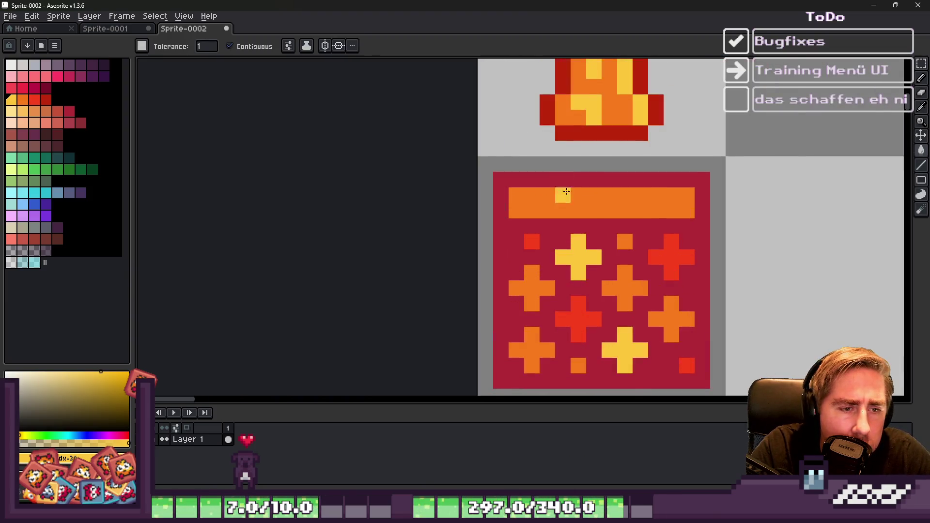
Step: Repaint the top plus's left and bottom arms orange with the Pencil
key("alt")
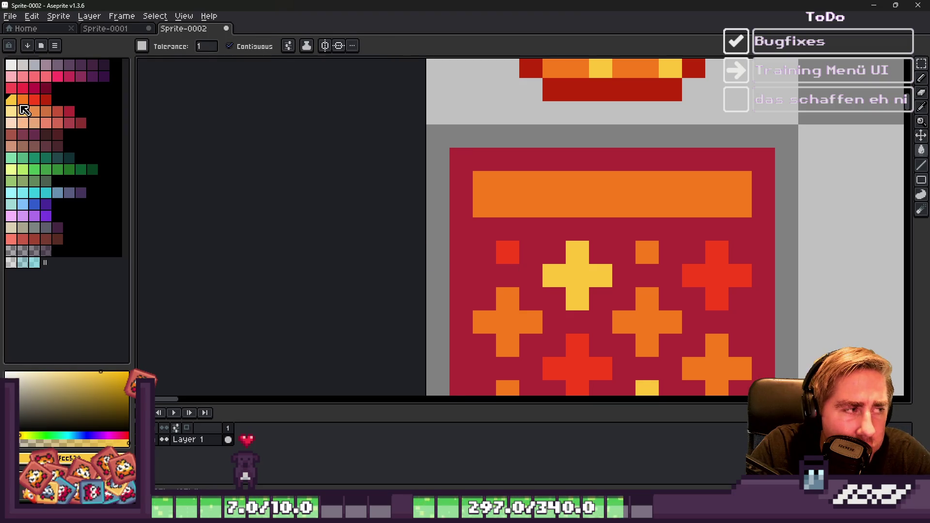
left_click(23, 110)
scroll(575, 262, "up", 1)
left_click(570, 298)
key("v")
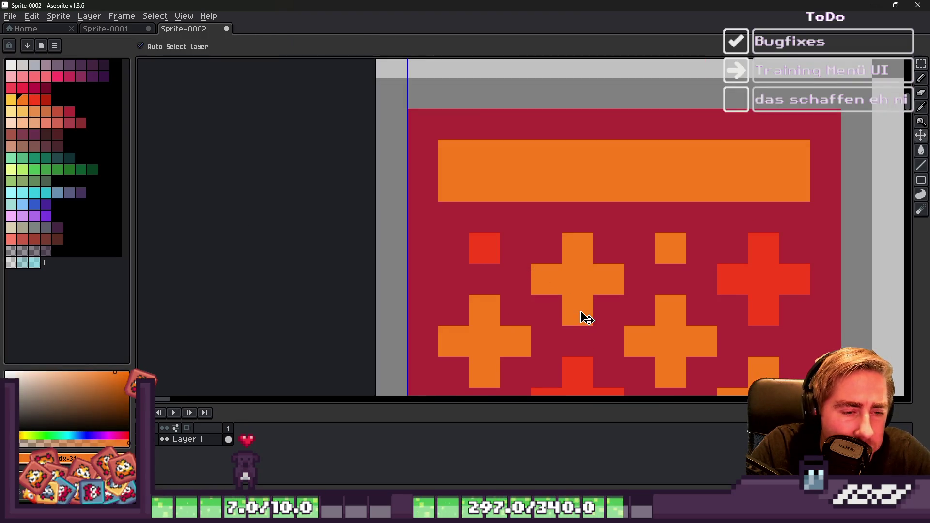
key("ctrl+z")
key("b")
left_click(547, 280)
left_click(578, 311)
Step: Try dark red shading pixels on the pluses, then undo them and the orange touch-ups
scroll(570, 270, "down", 2)
scroll(570, 270, "up", 1)
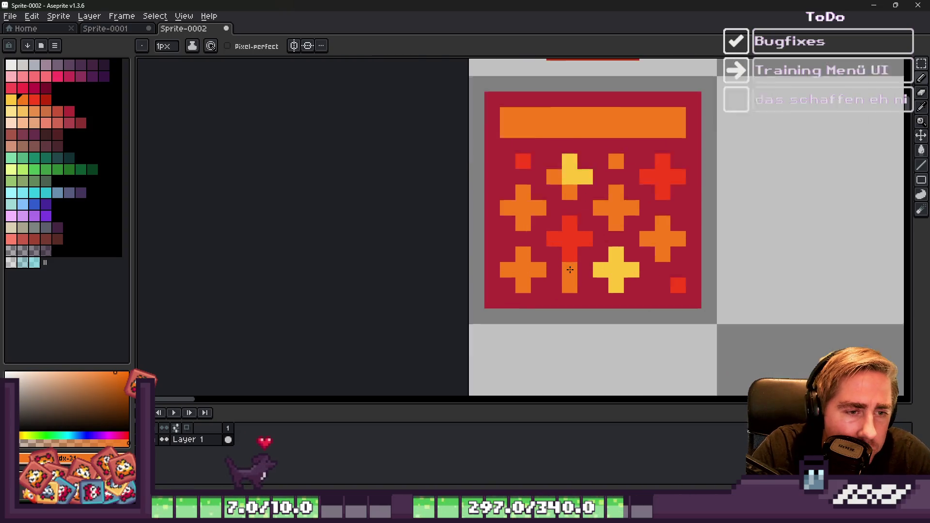
scroll(571, 269, "up", 1)
left_click(570, 215, "alt")
left_click(46, 99)
scroll(668, 221, "up", 1)
left_click(506, 224)
left_click(540, 260)
scroll(487, 237, "down", 2)
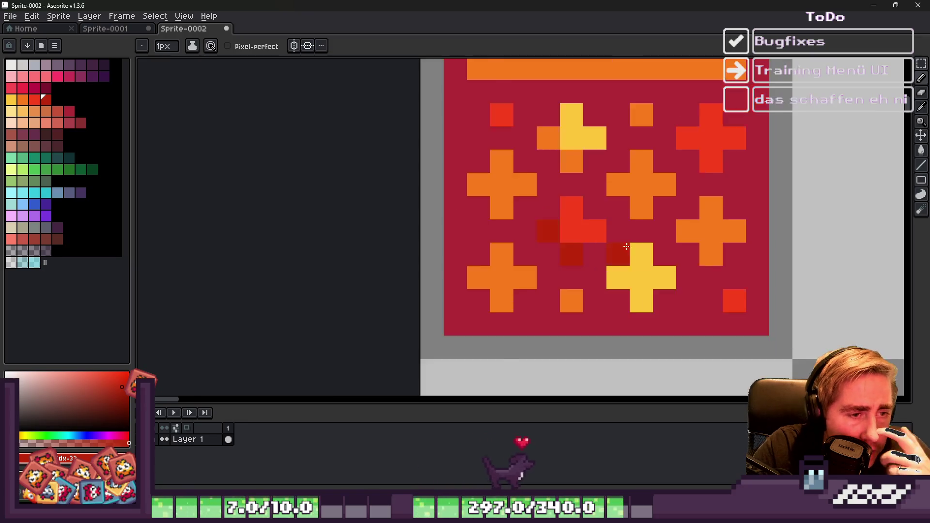
left_click(11, 100)
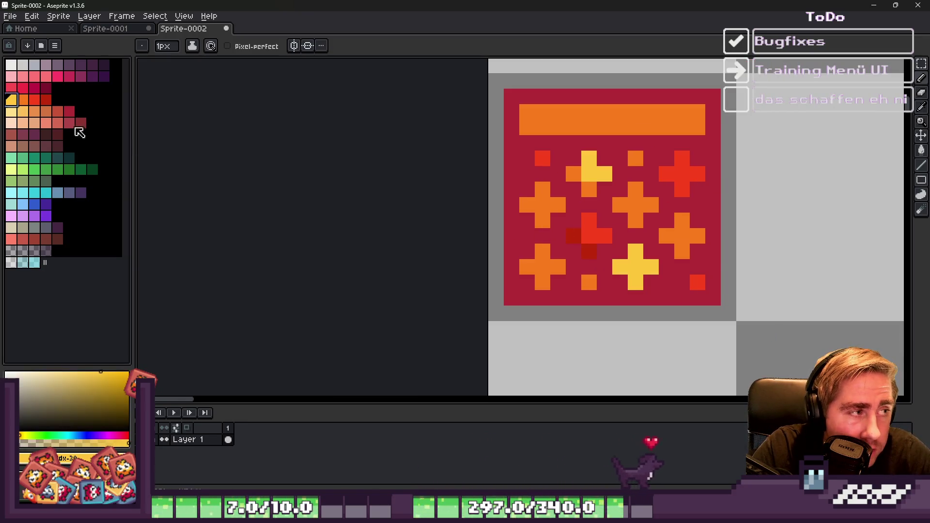
key("ctrl+z")
key("ctrl+z")
key("ctrl+z")
key("ctrl+z")
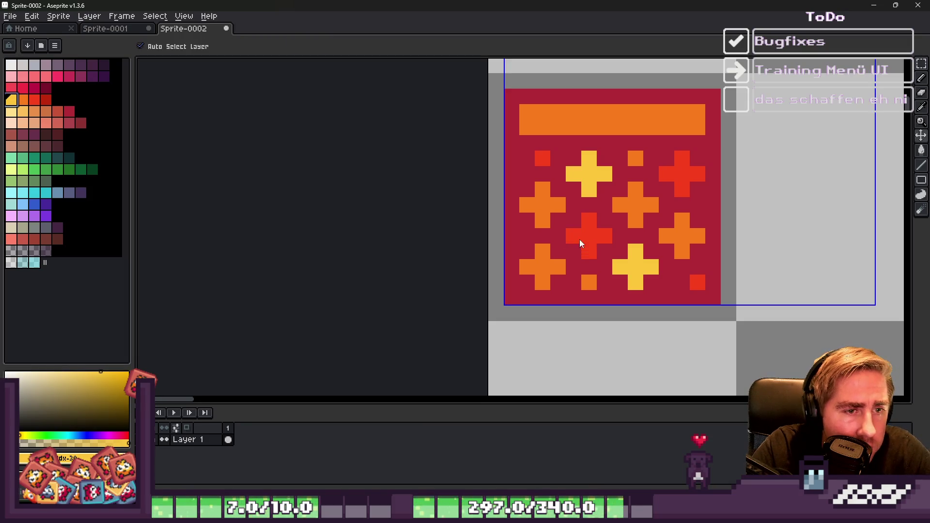
key("ctrl+z")
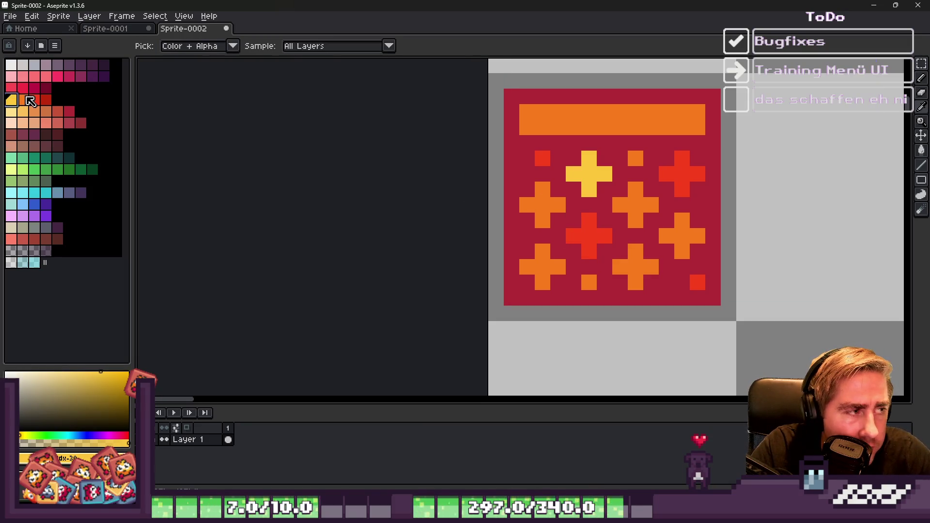
Step: Paint Bucket the bottom-middle and top-right red crosses orange
left_click(26, 98)
key("g")
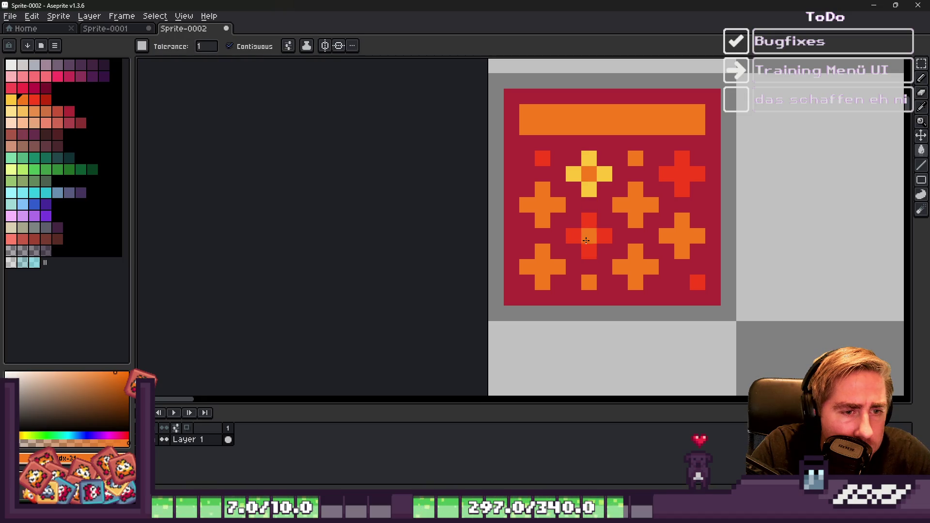
left_click(600, 237)
left_click(683, 175)
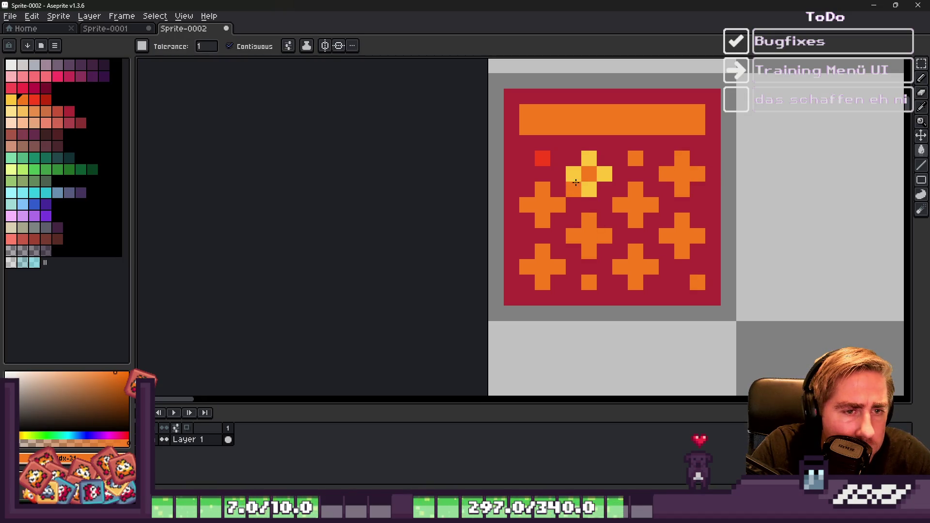
Step: Fill the stray red cell, right-middle cross and bottom-left cross yellow
left_click(11, 100)
left_click(578, 181)
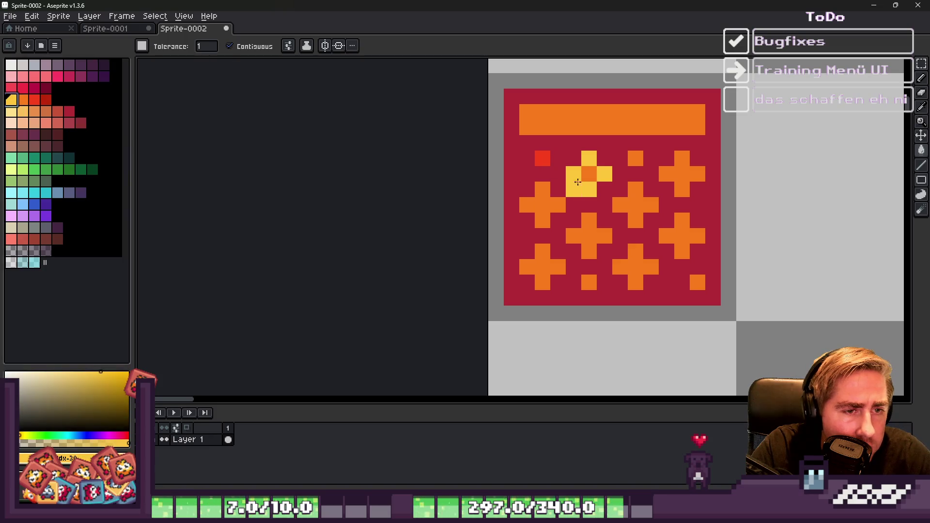
left_click(669, 238)
left_click(557, 282)
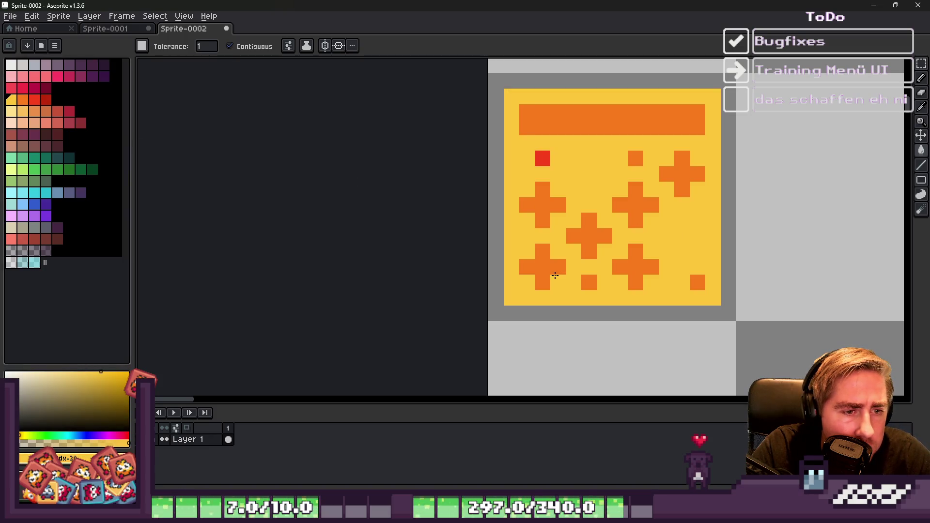
Step: Undo the accidental yellow background and small-square fills, returning to the Paint Bucket
key("ctrl+z")
left_click(545, 281)
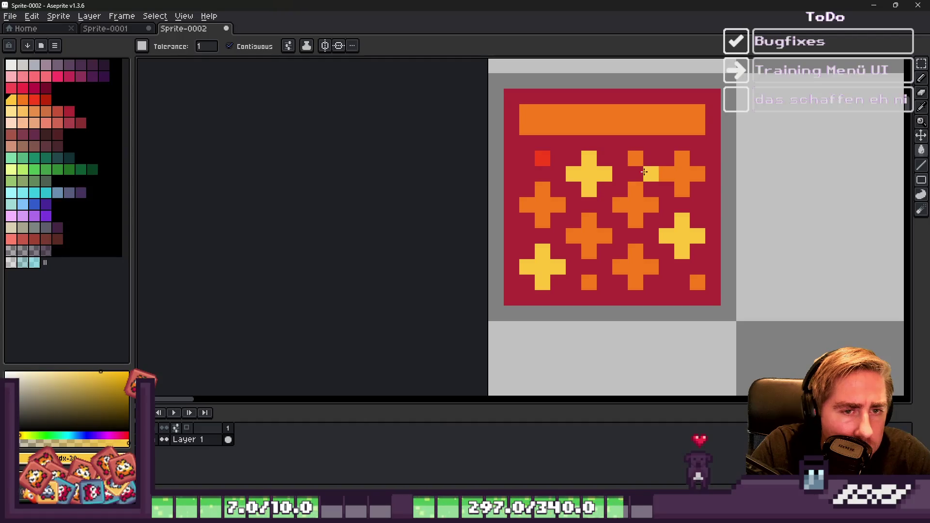
key("ctrl+z")
scroll(591, 281, "down", 3)
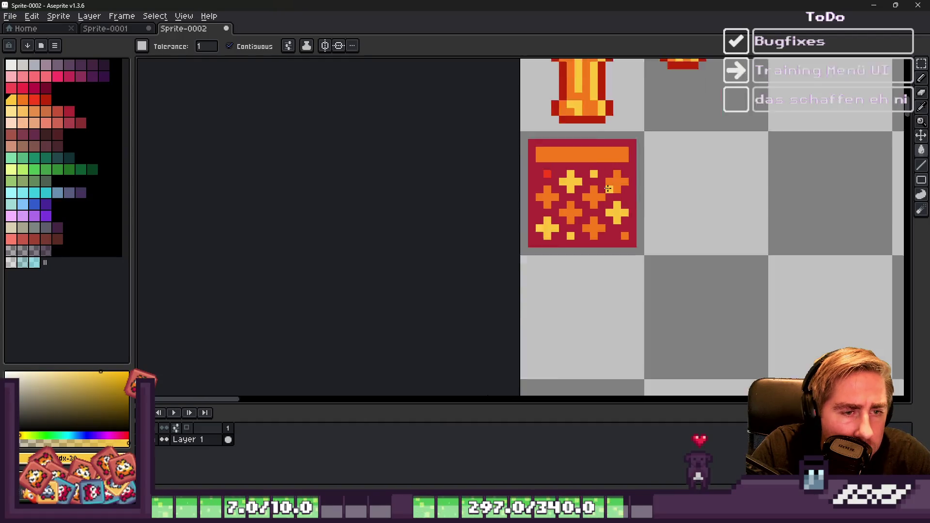
scroll(637, 239, "up", 3)
key("v")
key("g")
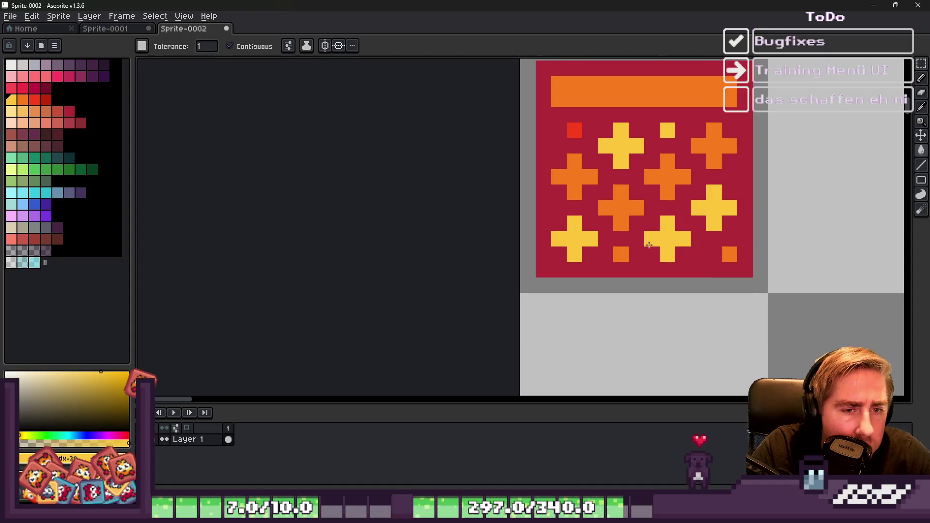
scroll(646, 243, "down", 3)
scroll(517, 221, "up", 1)
scroll(518, 221, "up", 1)
Step: Fill one orange cross yellow and the bottom-middle cross orange
left_click(621, 266)
left_click(575, 225, "alt")
left_click(662, 287)
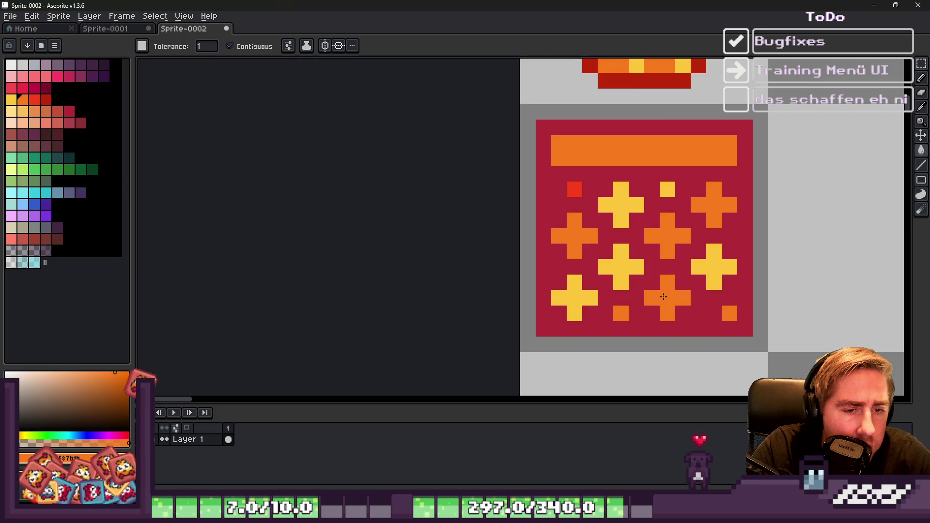
scroll(623, 240, "down", 4)
scroll(523, 238, "up", 2)
scroll(523, 239, "up", 2)
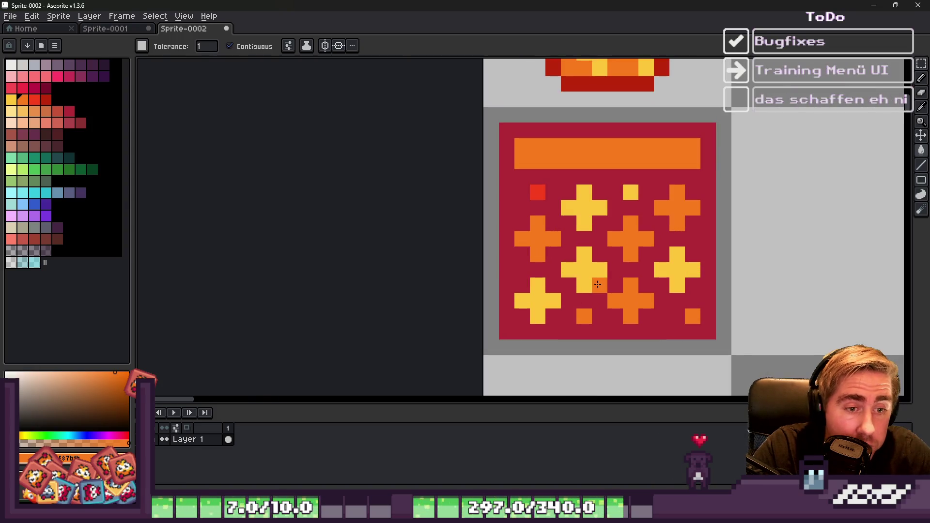
Step: Paint the top cross's arm pixels orange with the Pencil
left_click(583, 202, "alt")
left_click(24, 102)
key("b")
scroll(410, 217, "up", 1)
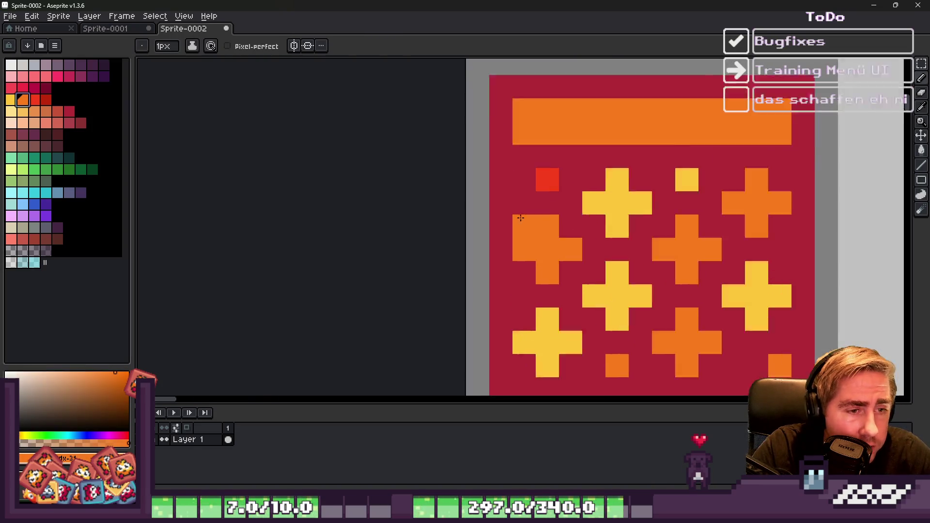
left_click(647, 227)
key("i")
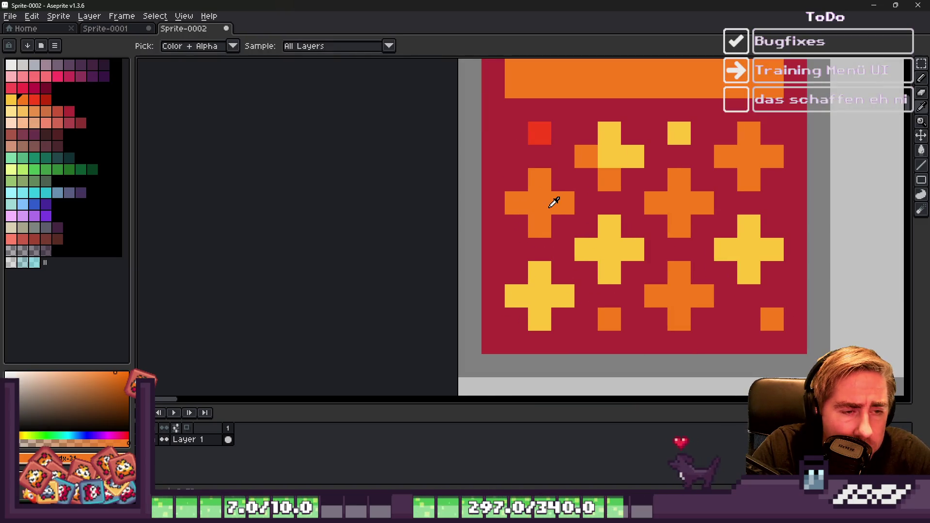
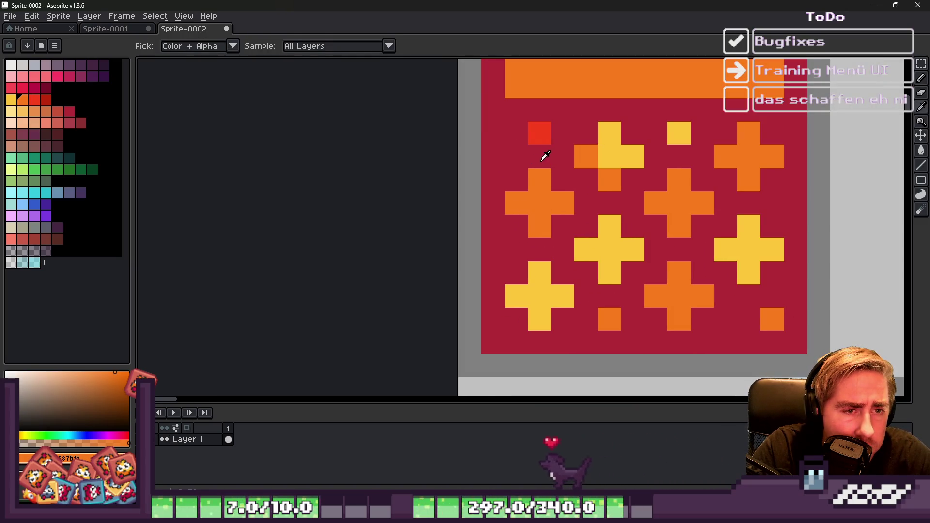
Step: Recolour the top-left pixel orange, then add red left arms and bottom pixels to three orange crosses
key("b")
left_click(540, 133)
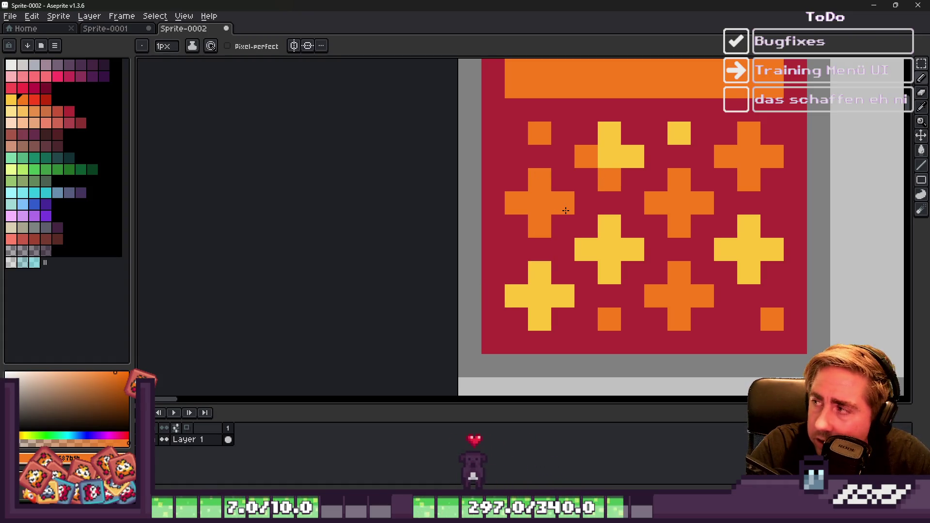
key("i")
left_click(35, 99)
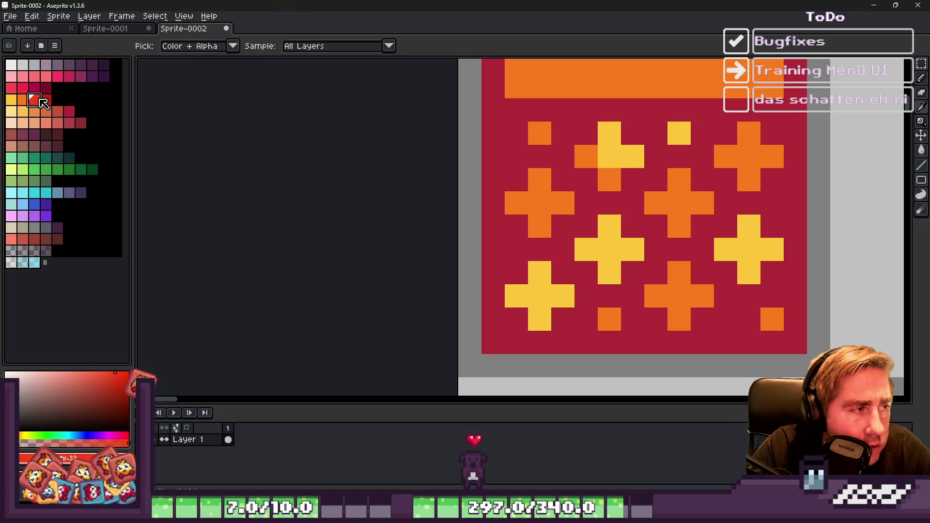
key("b")
scroll(601, 200, "up", 1)
left_click(489, 204)
left_click(520, 235)
left_click(683, 205)
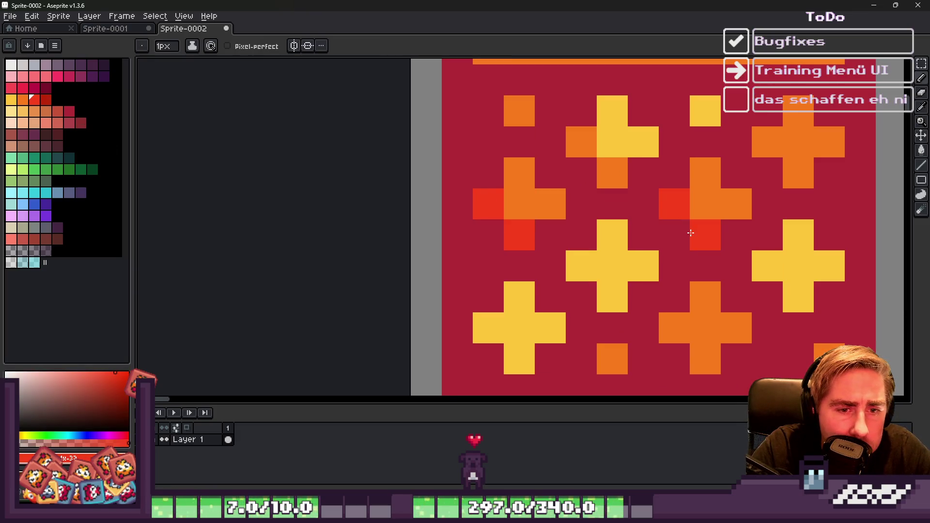
left_click(705, 235)
left_click(675, 328)
left_click(705, 359)
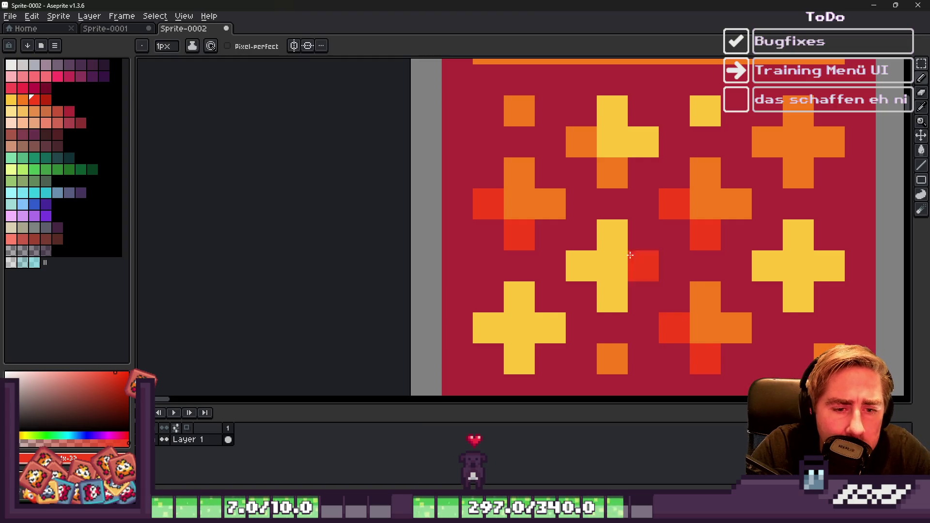
Step: Sample the crimson tile background and ready the paint bucket with bright red to refill it
scroll(730, 187, "down", 1)
scroll(588, 166, "down", 3)
scroll(588, 166, "down", 1)
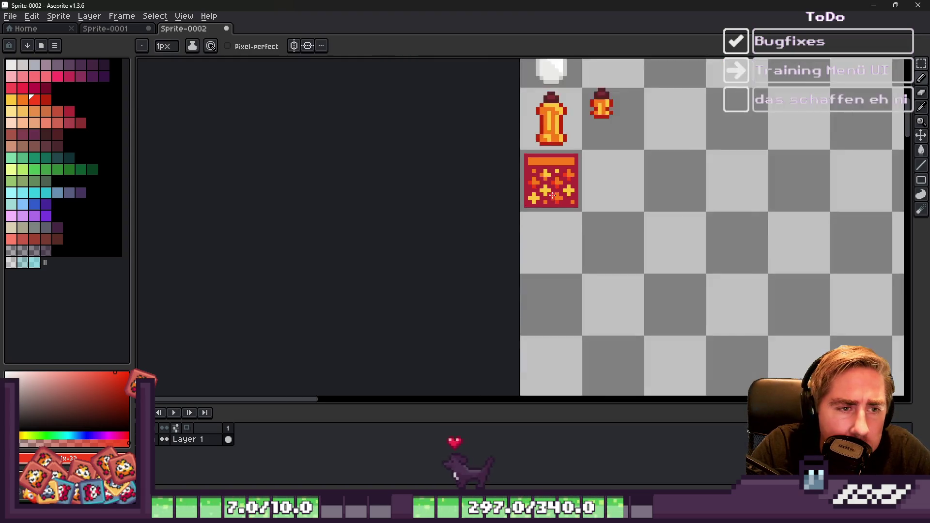
scroll(519, 173, "up", 2)
key("i")
left_click(533, 175)
left_click(47, 100)
key("g")
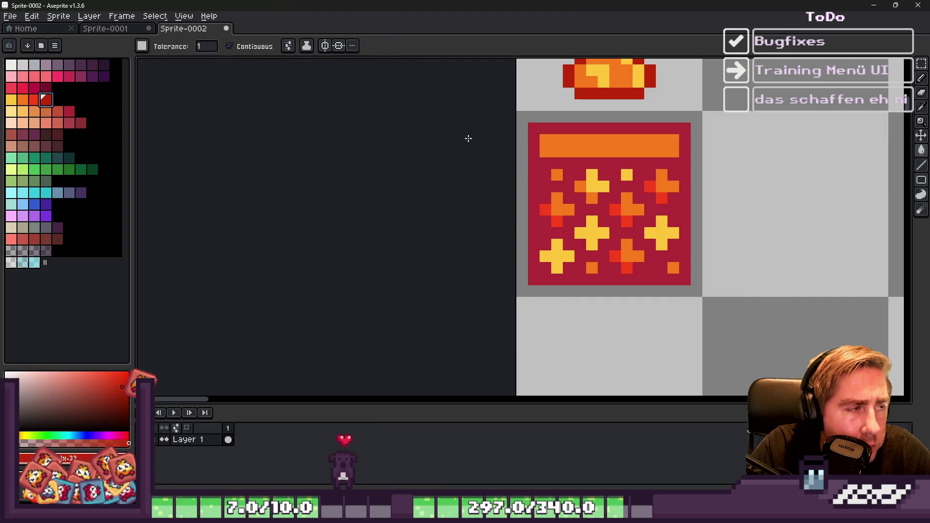
scroll(633, 185, "down", 6)
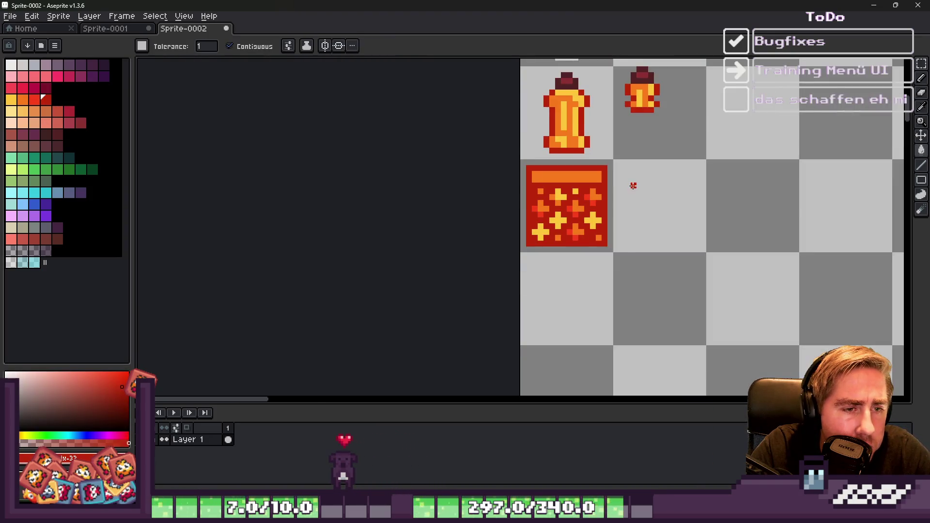
scroll(459, 210, "up", 8)
scroll(560, 225, "up", 1)
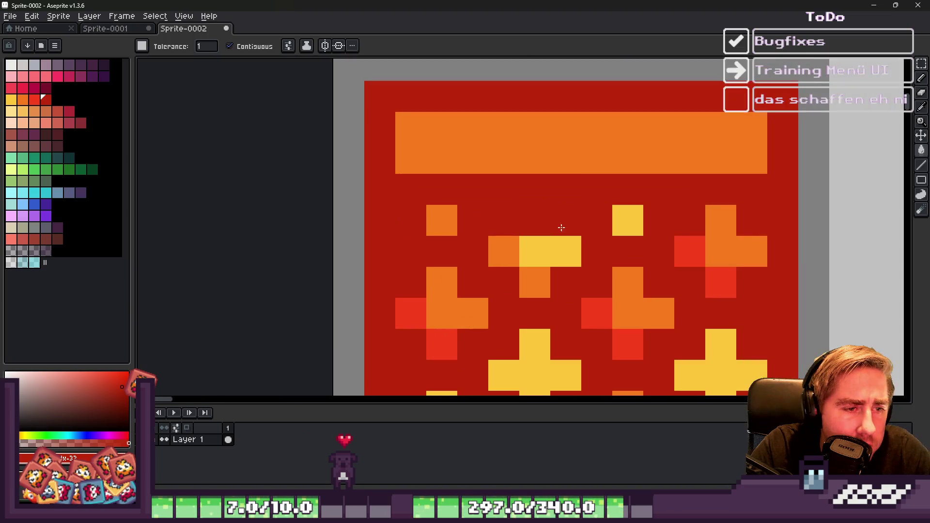
scroll(561, 224, "down", 3)
scroll(560, 218, "up", 2)
Step: Sample orange and shade the lower-left yellow cross's bottom cell and left arm orange
key("i")
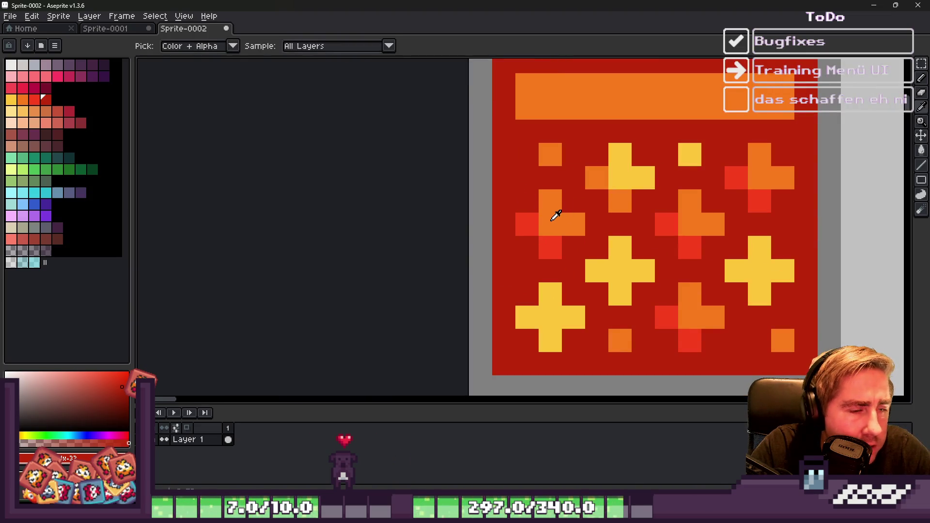
left_click(533, 216)
key("g")
key("i")
left_click(602, 174)
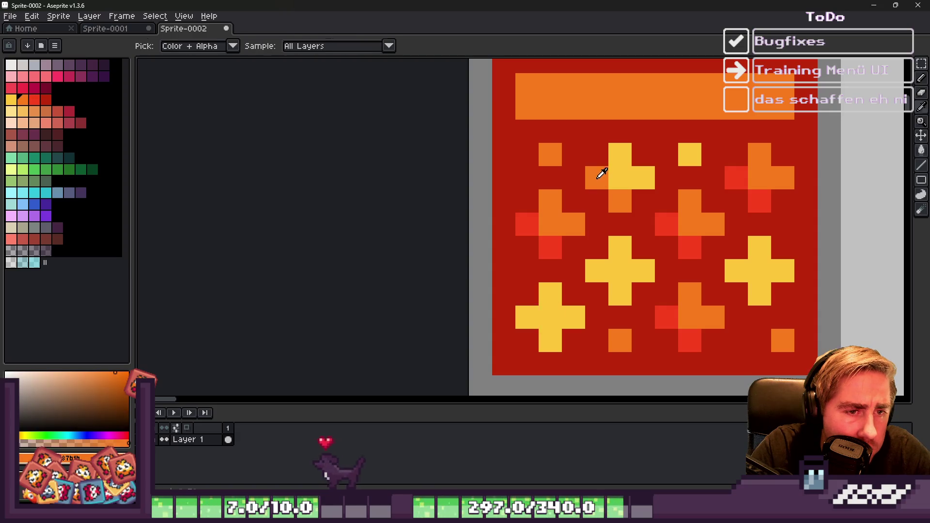
key("g")
left_click(547, 335)
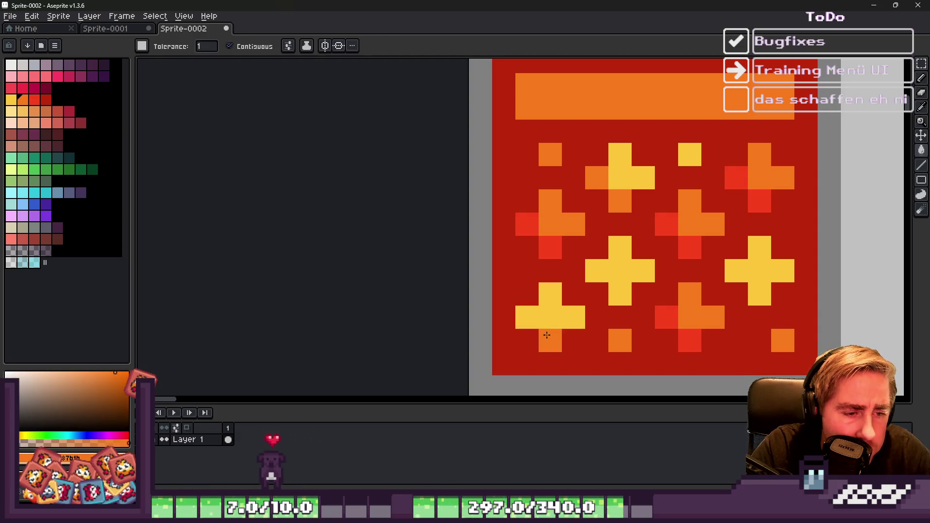
key("b")
left_click(529, 320)
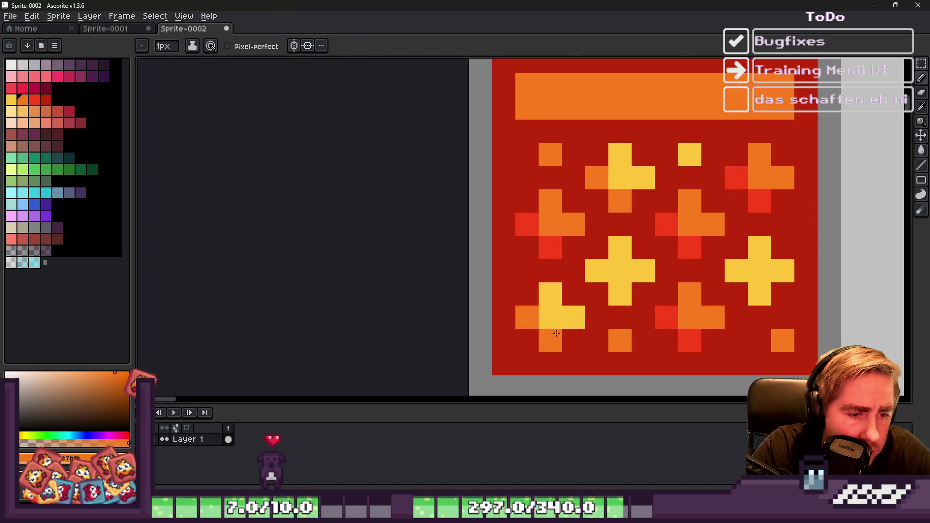
Step: Turn the right and middle yellow crosses' left arms and bottom cells, plus a lone pixel, orange
scroll(489, 217, "down", 3)
scroll(568, 255, "up", 3)
left_click(571, 188)
left_click(599, 207)
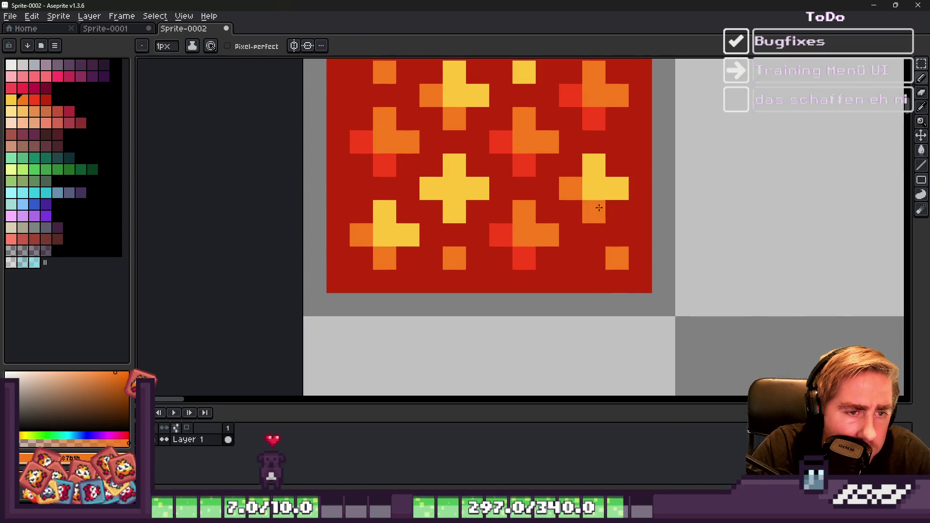
scroll(600, 208, "down", 2)
scroll(572, 194, "up", 2)
left_click(613, 162)
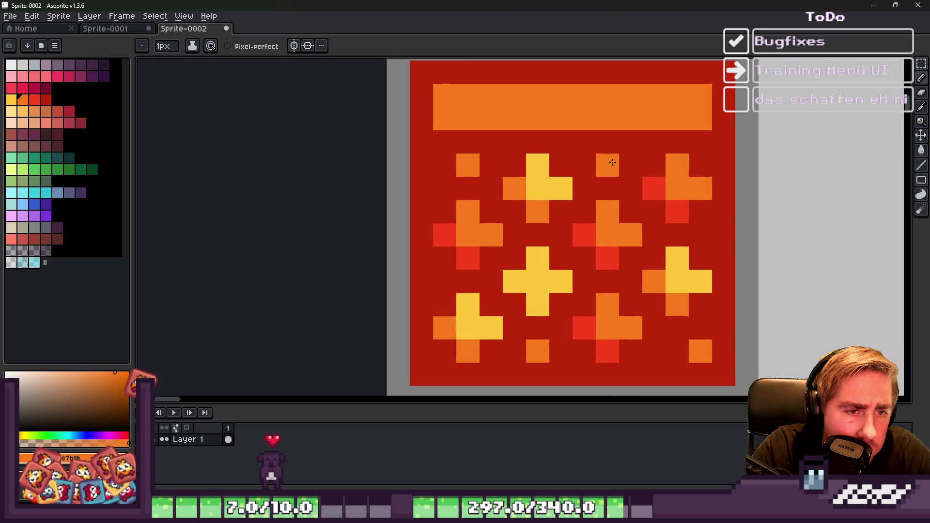
scroll(606, 168, "down", 3)
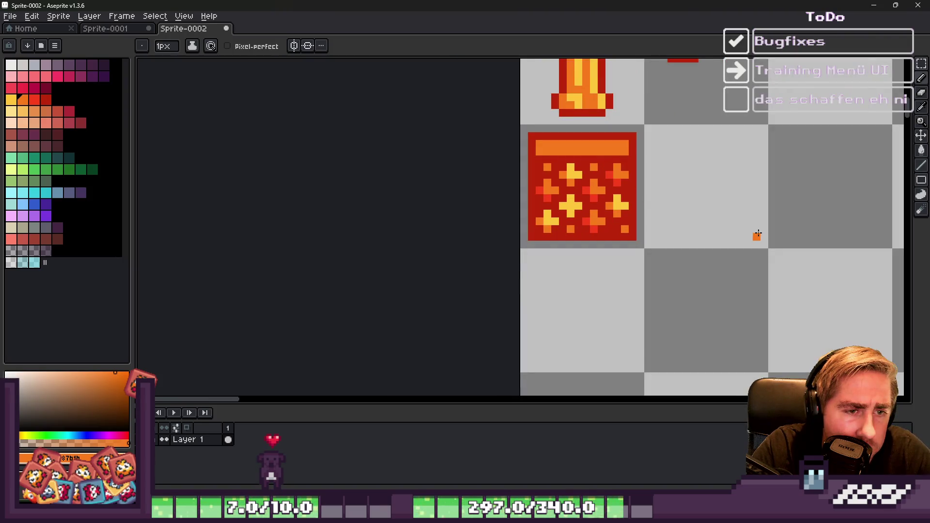
scroll(754, 229, "down", 1)
scroll(557, 206, "up", 5)
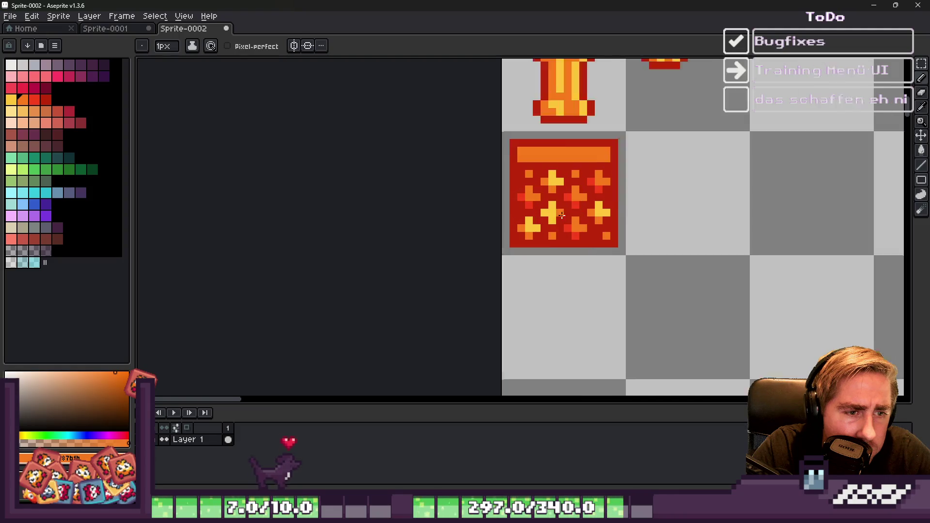
left_click(556, 206)
left_click(576, 225)
scroll(630, 233, "down", 5)
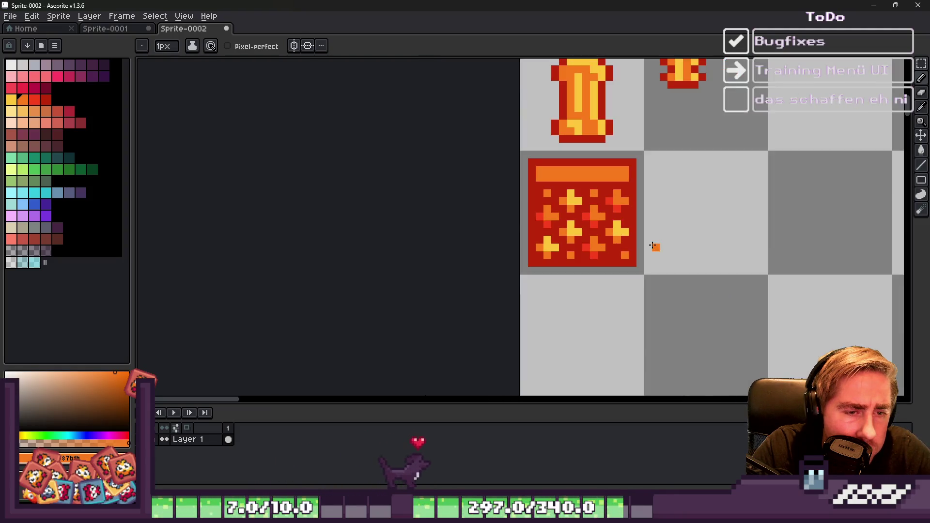
scroll(635, 245, "up", 5)
Step: Choose yellow from the palette and paint one orange pixel yellow
key("i")
key("b")
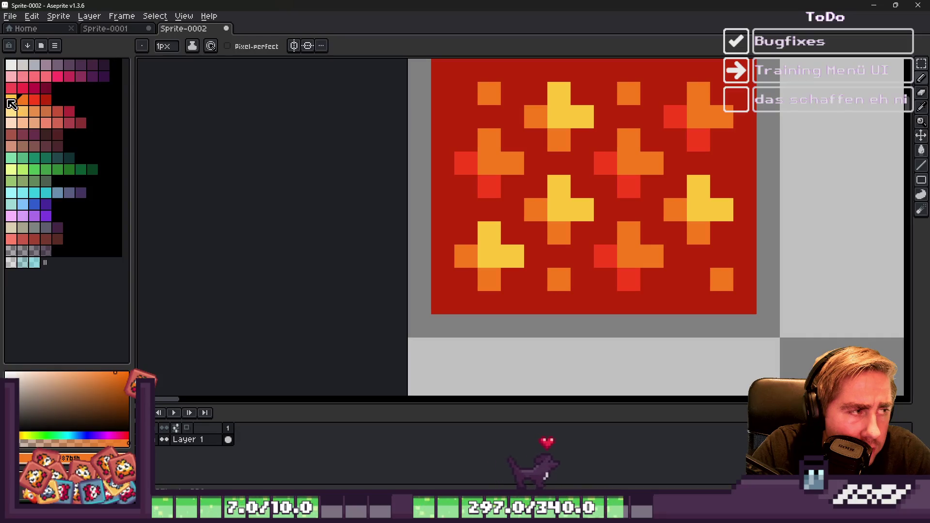
left_click(14, 103)
left_click(629, 232)
scroll(553, 240, "down", 3)
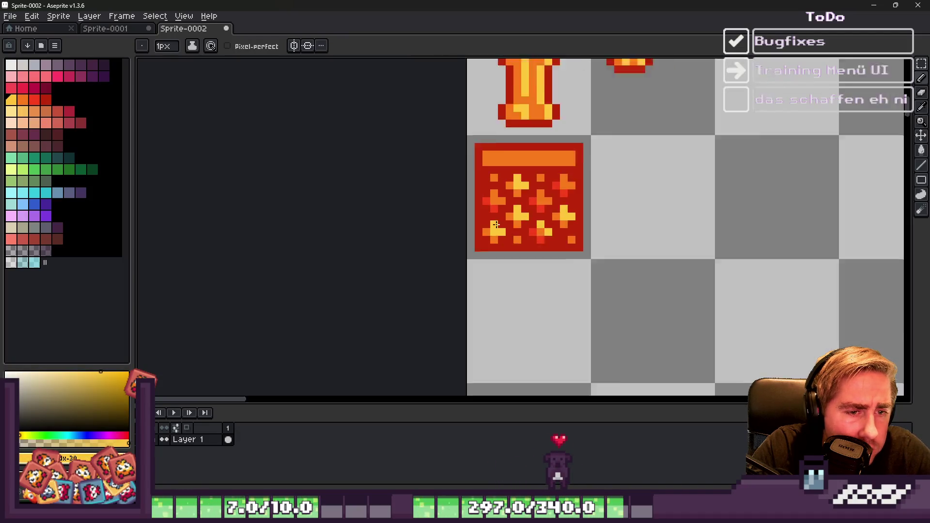
scroll(553, 240, "up", 5)
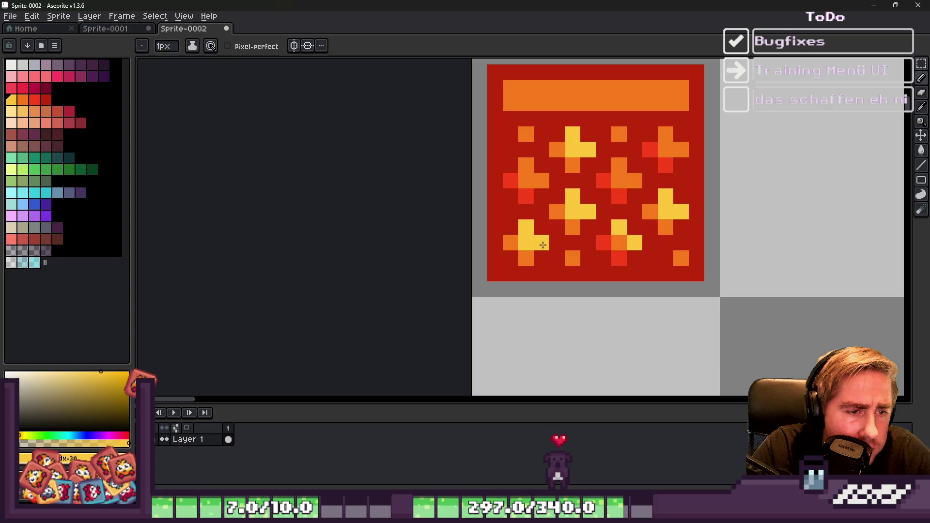
Step: Add three light-yellow highlight pixels to the crosses
key("i")
key("b")
left_click(11, 114)
left_click(533, 238)
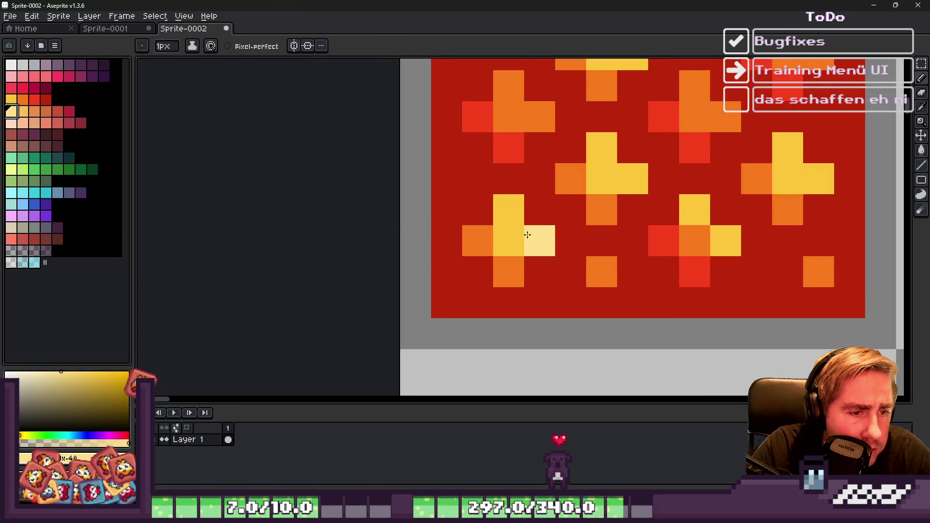
scroll(502, 210, "down", 2)
scroll(562, 223, "up", 1)
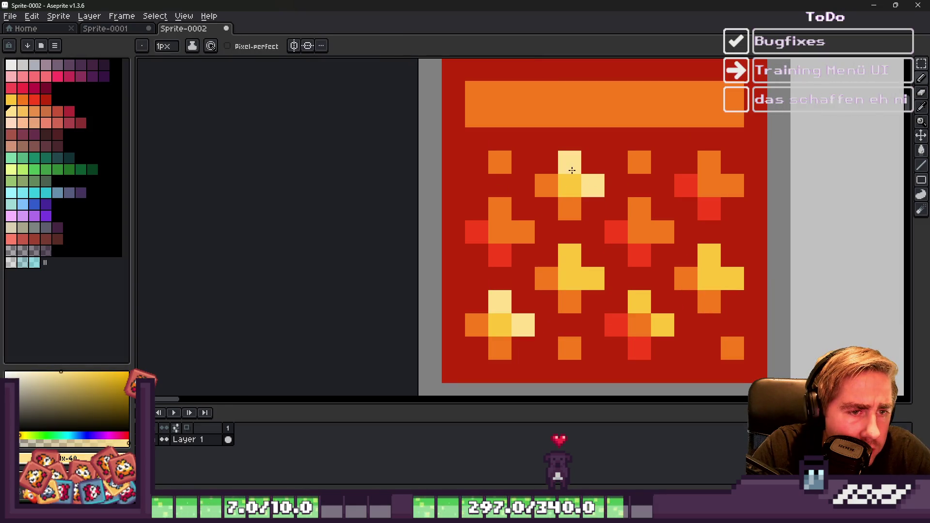
left_click_drag(584, 274, 567, 253)
Step: Sample yellow from the tile and turn a tile pixel and two right-side orange pixels yellow
left_click(639, 295, "alt")
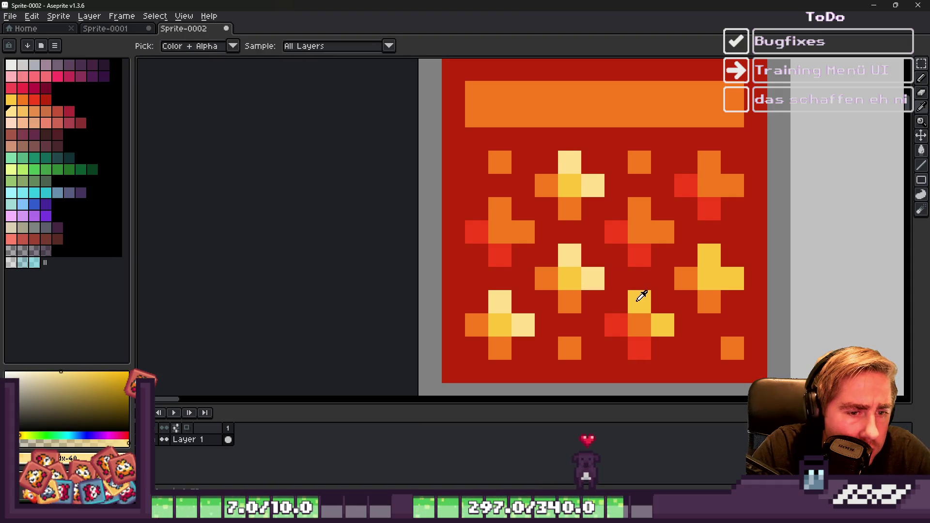
left_click_drag(513, 232, 500, 209)
scroll(504, 213, "down", 3)
scroll(514, 213, "down", 2)
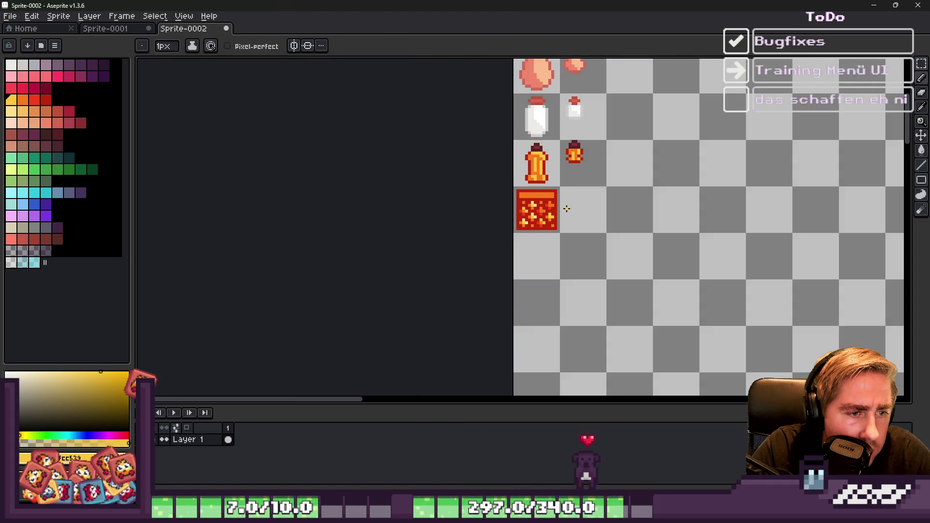
scroll(518, 210, "up", 3)
scroll(517, 210, "up", 3)
left_click(589, 247, "alt")
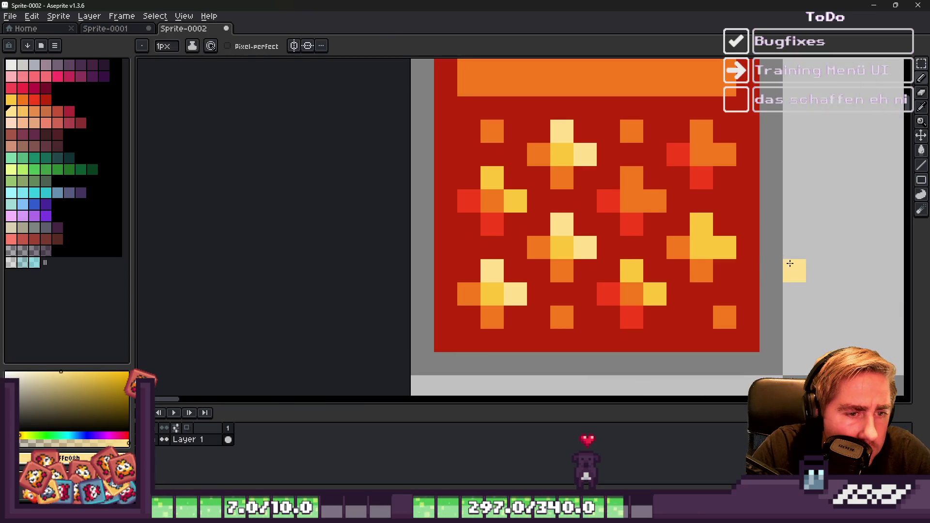
key("alt")
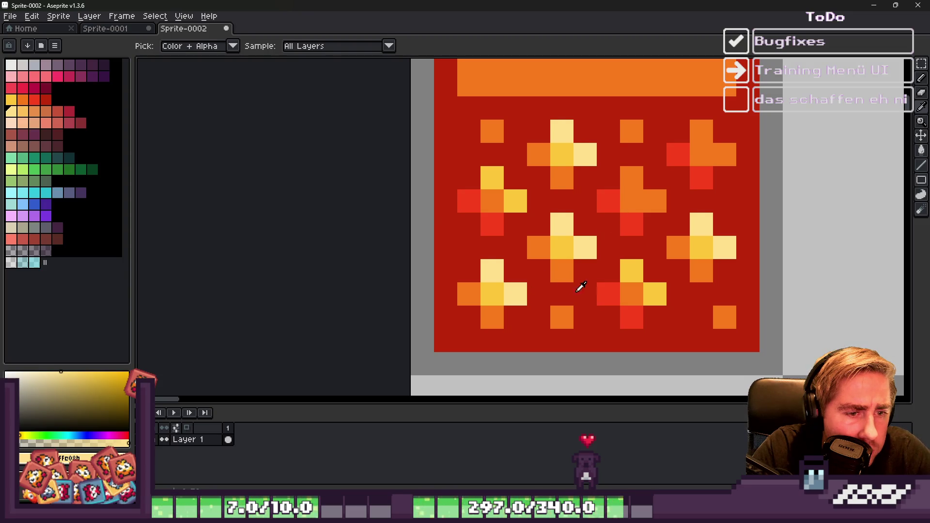
left_click(629, 267, "alt")
left_click(650, 201)
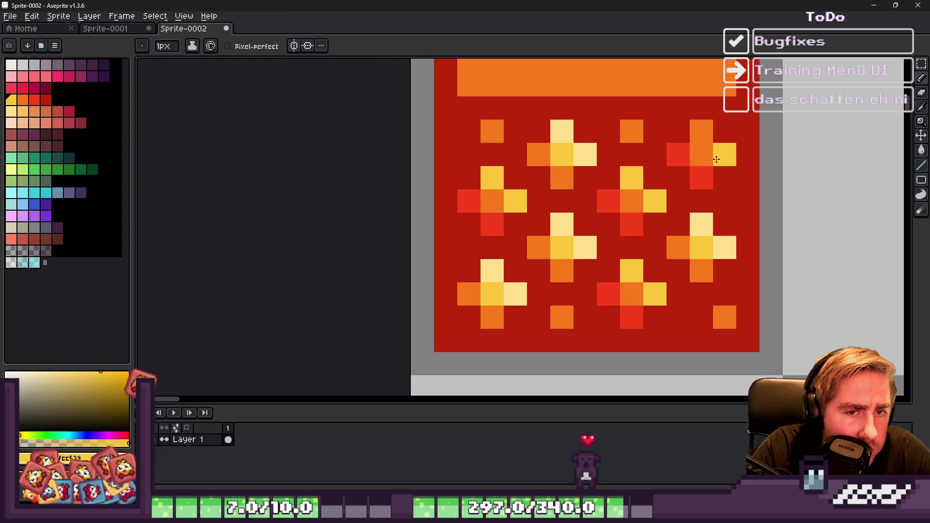
scroll(545, 203, "down", 2)
scroll(601, 264, "up", 3)
left_click(692, 247)
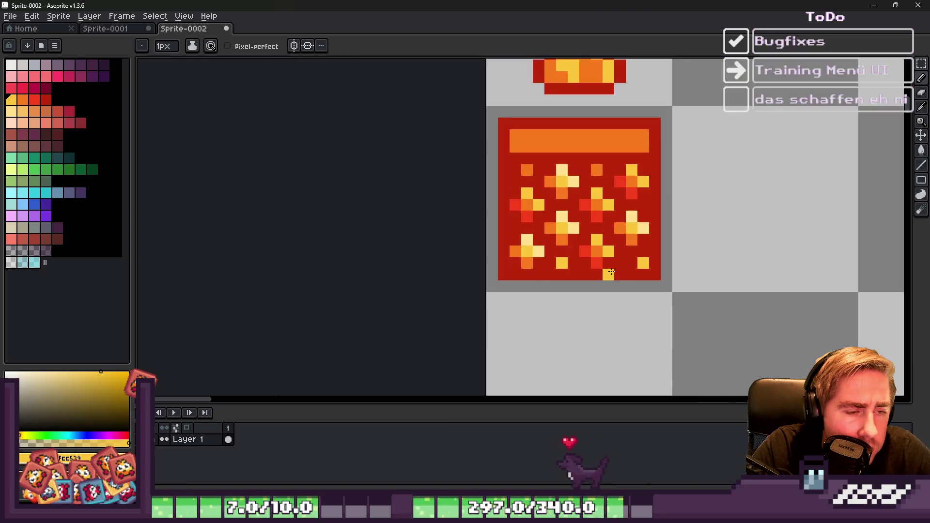
scroll(560, 222, "down", 5)
scroll(544, 231, "up", 1)
Step: Sample the tile's dark red and cut a first gap down through the orange bar
scroll(554, 186, "up", 1)
key("i")
left_click(567, 184)
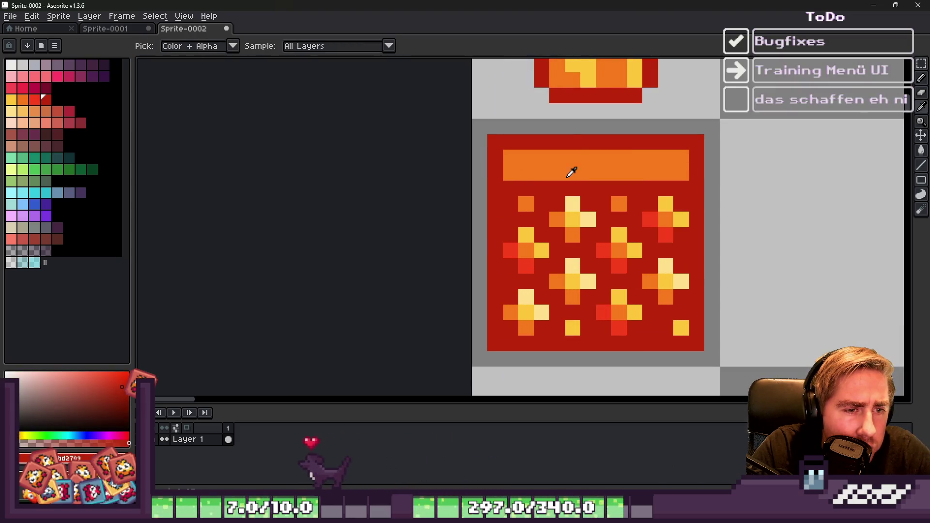
key("b")
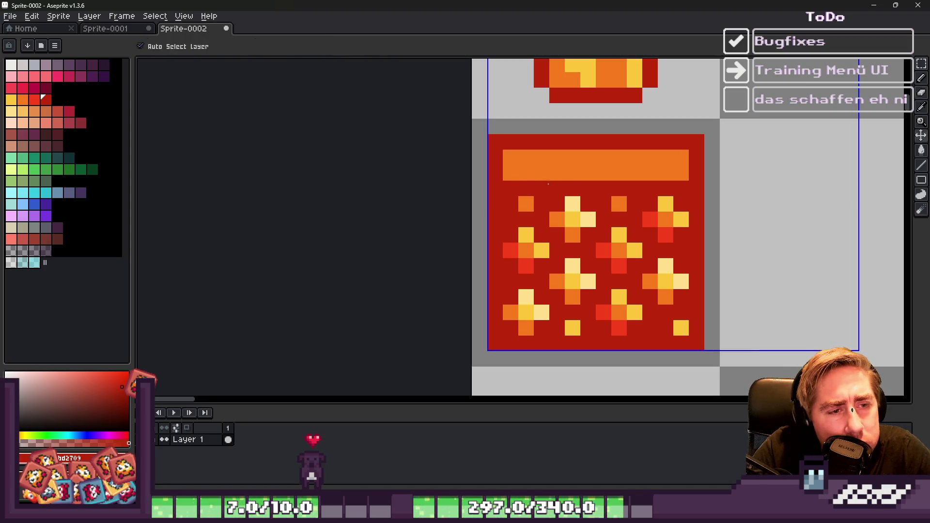
left_click_drag(541, 142, 542, 188)
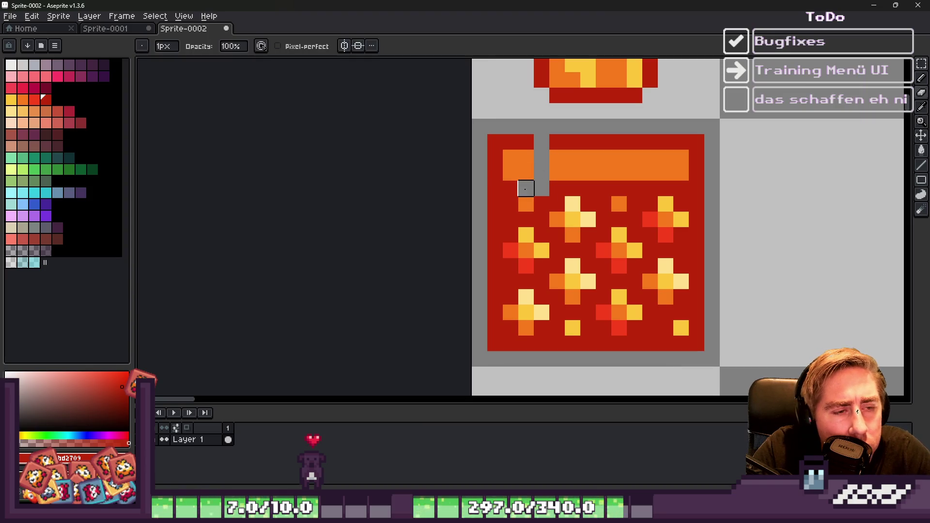
left_click(525, 188)
key("b")
key("b")
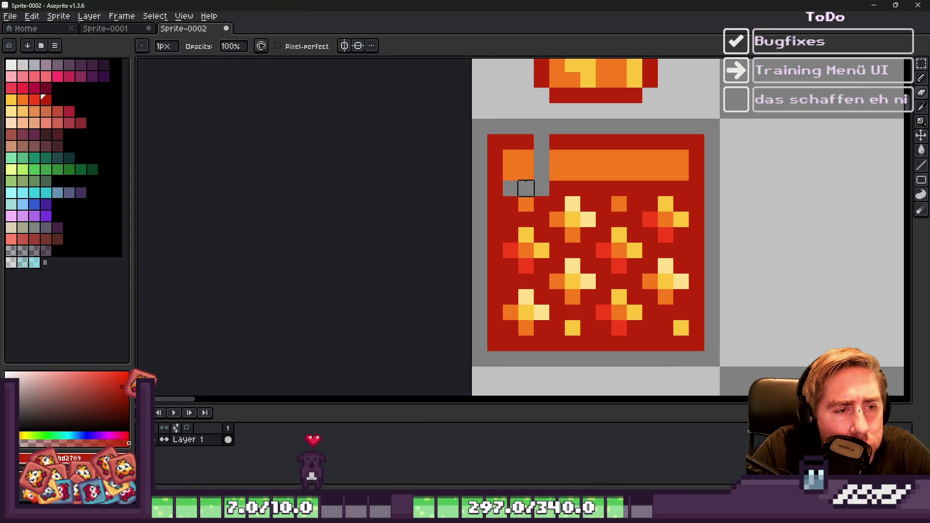
scroll(526, 188, "down", 1)
scroll(493, 200, "up", 2)
key("v")
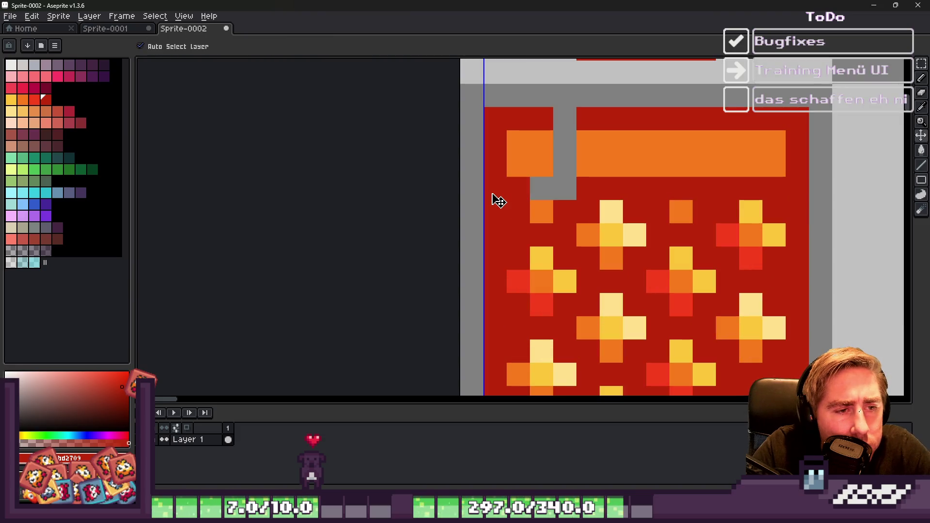
key("ctrl+z")
key("ctrl+z")
key("e")
left_click_drag(541, 191, 542, 118)
Step: Paint stray orange cells red and erase a widened notch into the tile's top edge
key("b")
left_click(565, 142)
left_click(564, 165)
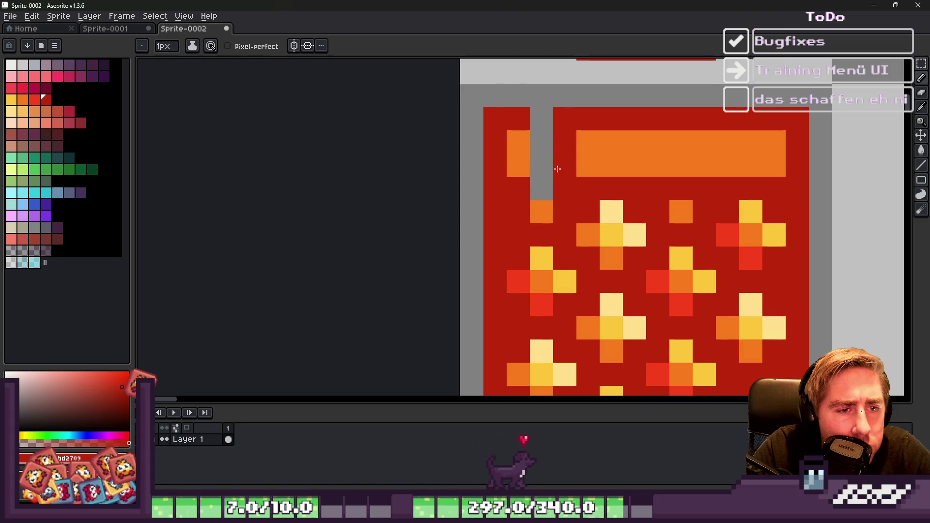
key("e")
left_click_drag(564, 181, 563, 113)
mouse_move(588, 142)
left_mouse_down()
mouse_move(588, 188)
mouse_move(565, 119)
left_mouse_up()
key("b")
left_click(617, 171)
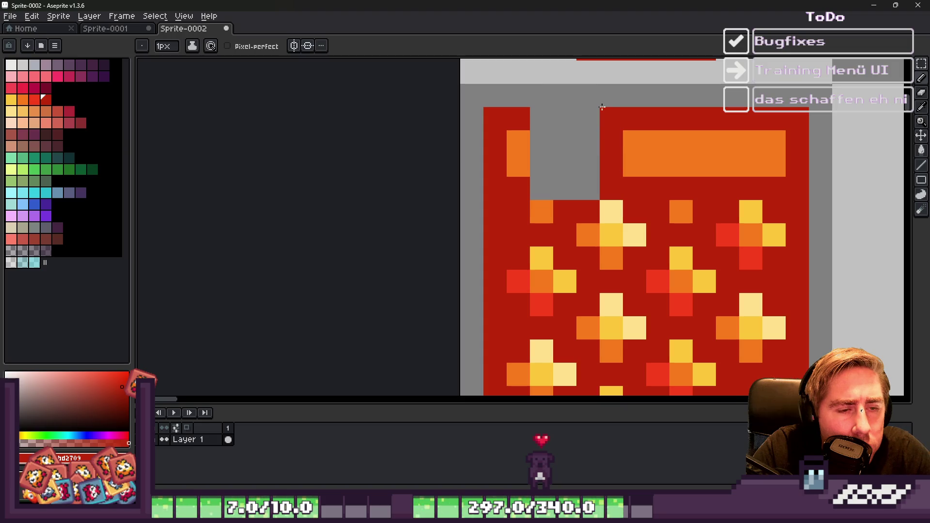
scroll(602, 106, "down", 2)
scroll(603, 117, "up", 2)
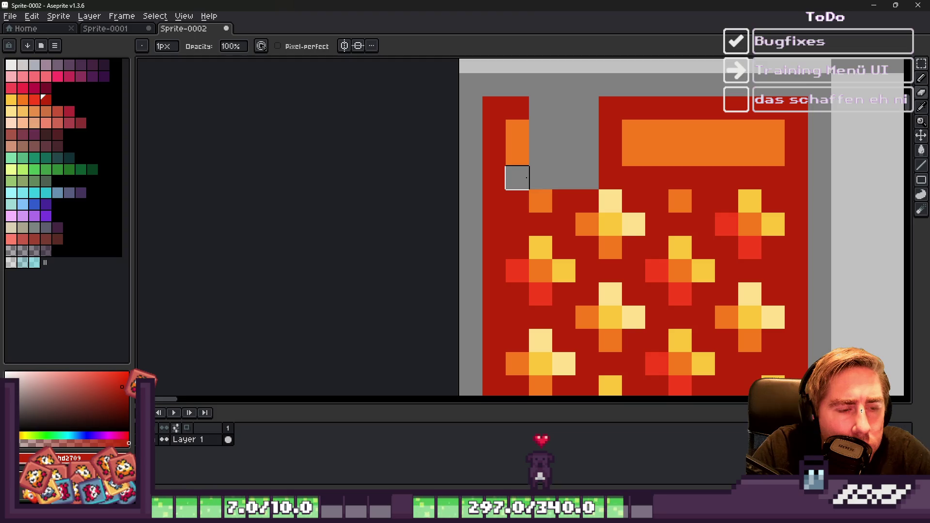
scroll(517, 178, "down", 2)
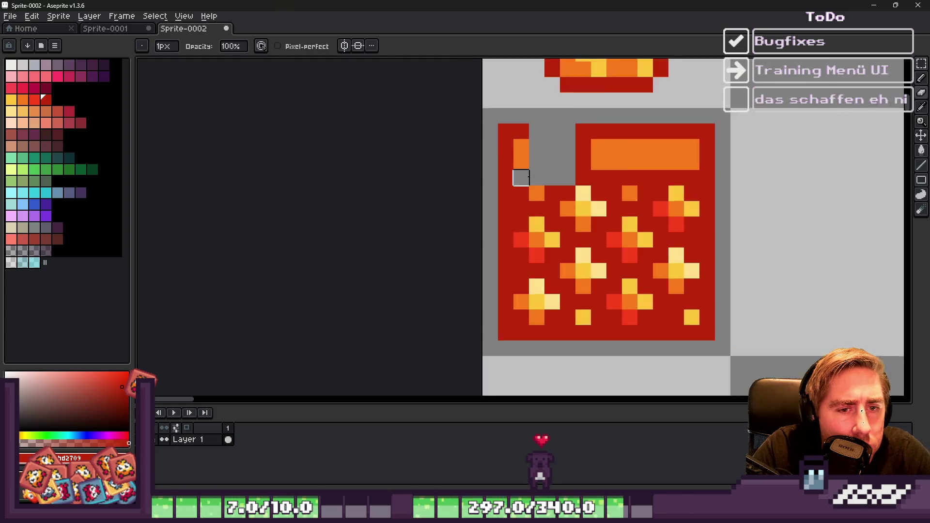
key("ctrl+z")
key("ctrl+z")
key("ctrl+z")
key("ctrl+z")
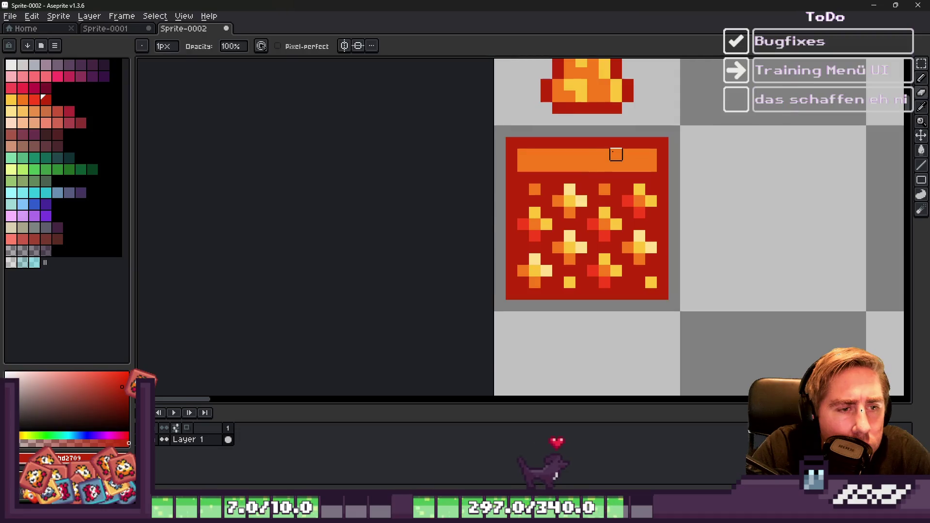
scroll(615, 152, "up", 2)
Step: Erase two columns above the flower pattern and patch the edges in red and orange
key("e")
left_click_drag(504, 203, 504, 126)
left_click_drag(551, 204, 550, 126)
key("b")
left_click(504, 134)
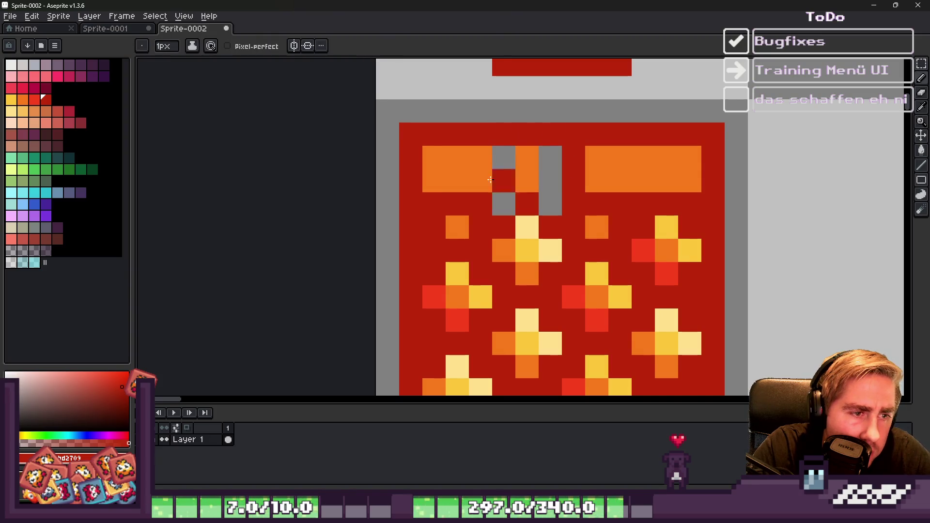
left_click_drag(490, 181, 488, 193)
left_click(534, 158, "alt")
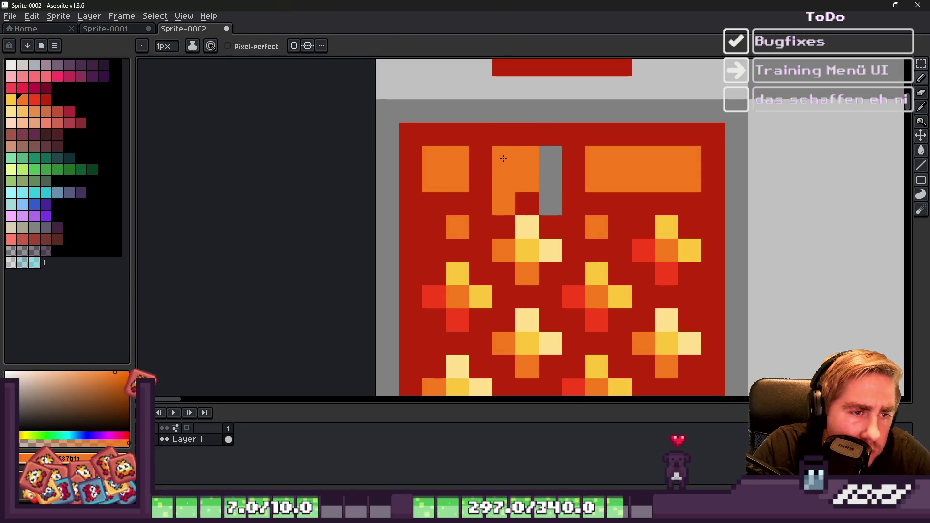
key("e")
left_click(551, 134)
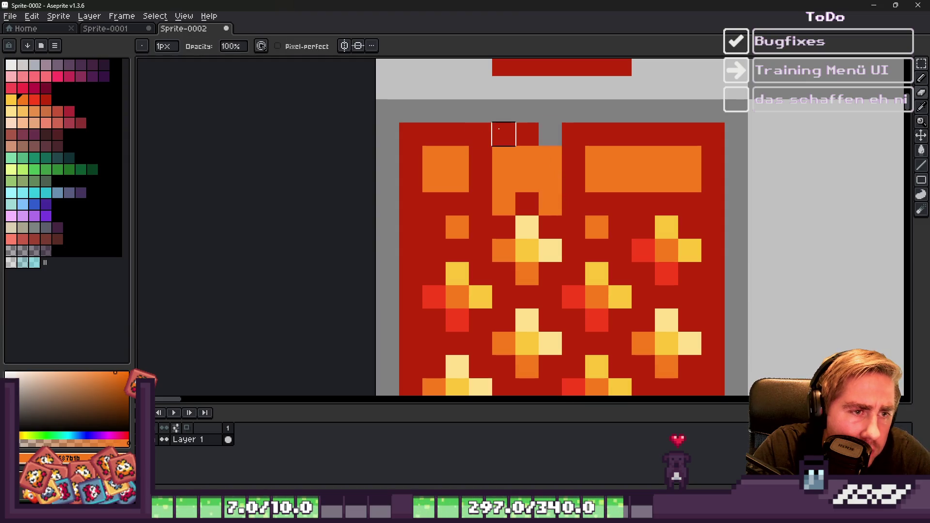
left_click(504, 135)
key("b")
left_click(528, 131, "alt")
left_click(550, 157)
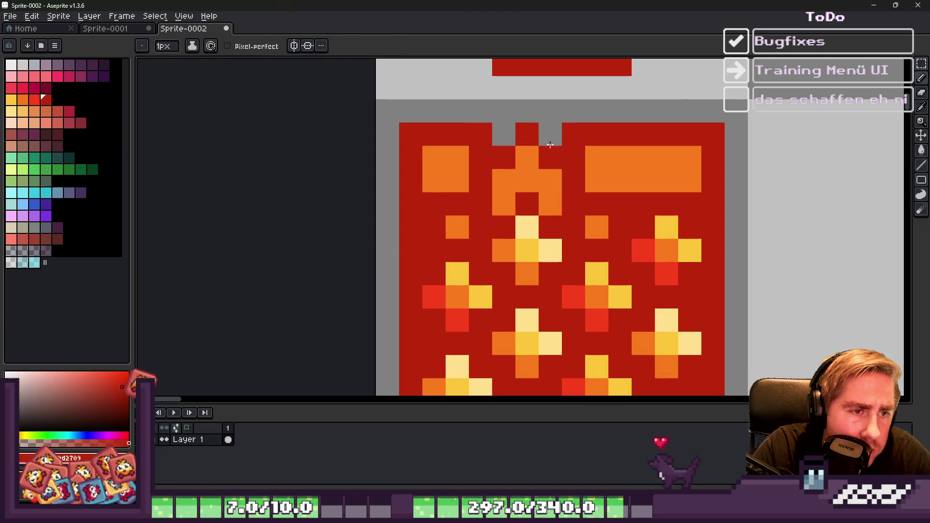
scroll(559, 180, "down", 5)
scroll(561, 149, "up", 4)
Step: Shift the top-middle block of pixels to the right with a rectangular marquee
key("m")
mouse_move(474, 142)
left_mouse_down()
mouse_move(513, 198)
mouse_move(565, 170)
mouse_move(591, 178)
left_mouse_up()
key("Return")
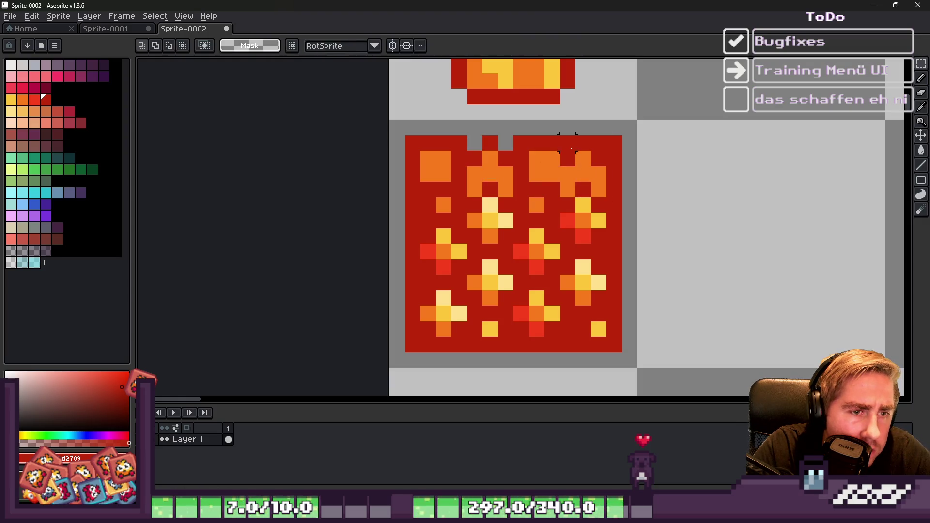
key("b")
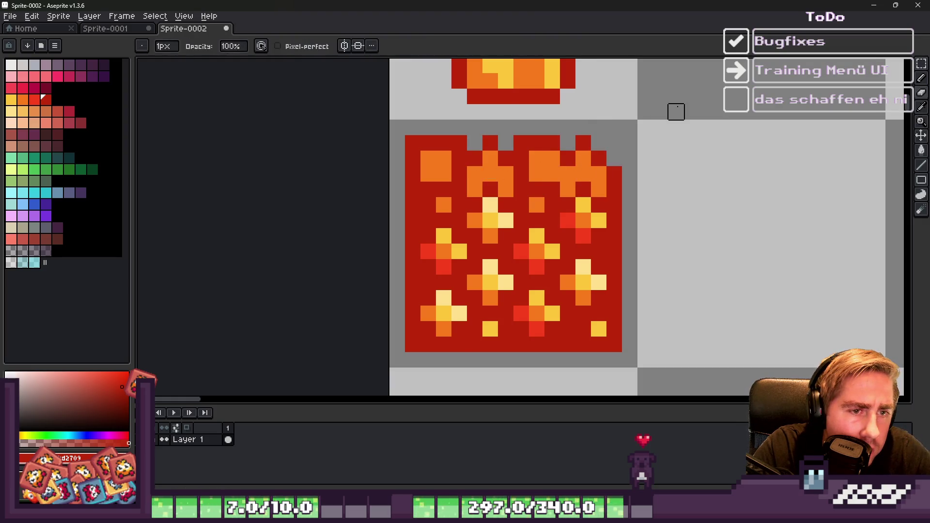
scroll(676, 112, "down", 2)
scroll(538, 126, "up", 2)
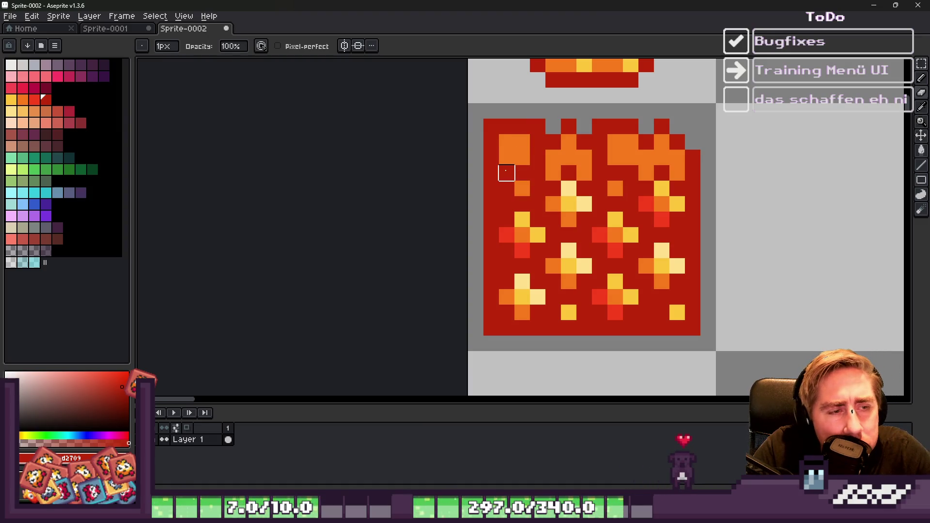
scroll(506, 173, "down", 4)
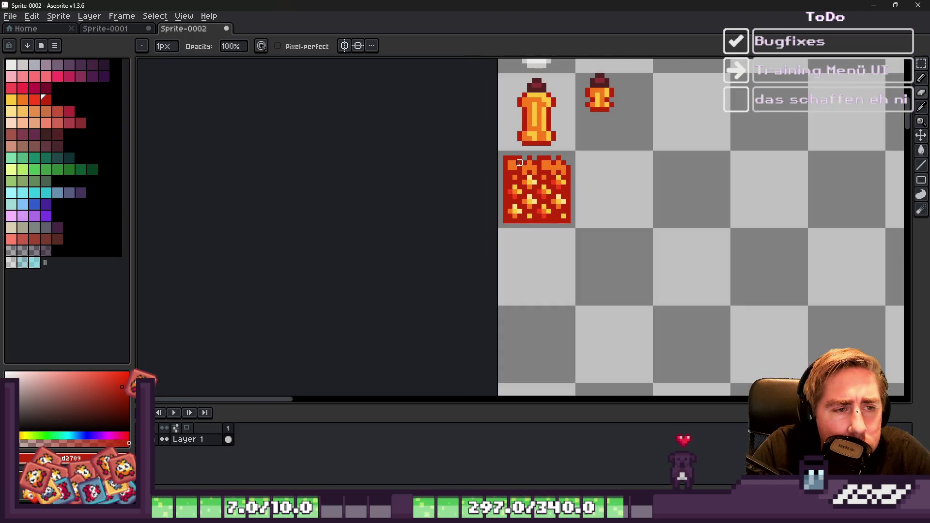
scroll(530, 165, "up", 3)
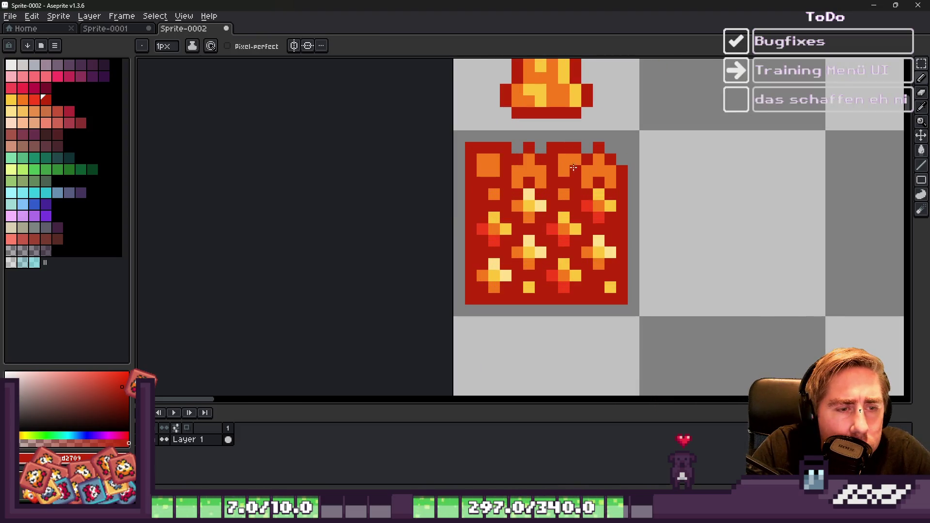
scroll(570, 148, "down", 2)
scroll(581, 146, "up", 4)
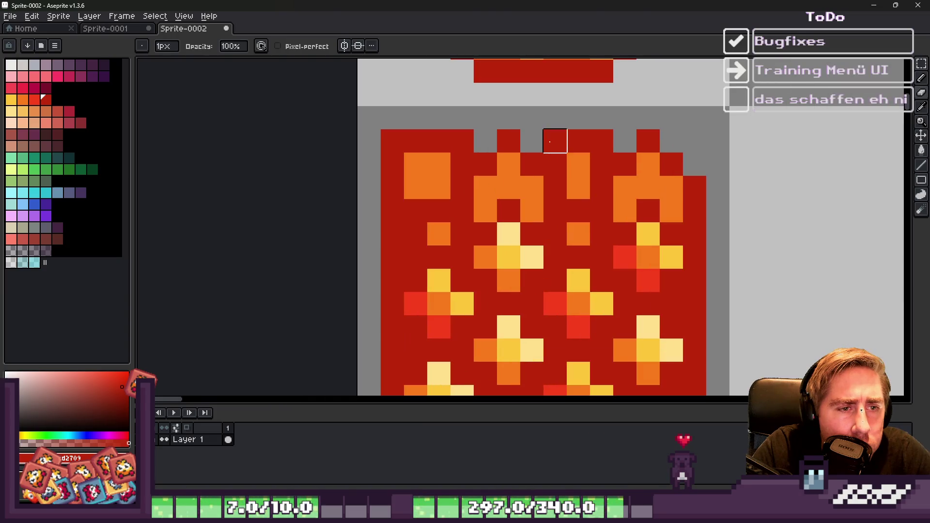
Step: Erase top-edge pixels to deepen the peaks and cut a notch at the upper left
right_click(578, 164)
right_click(602, 164)
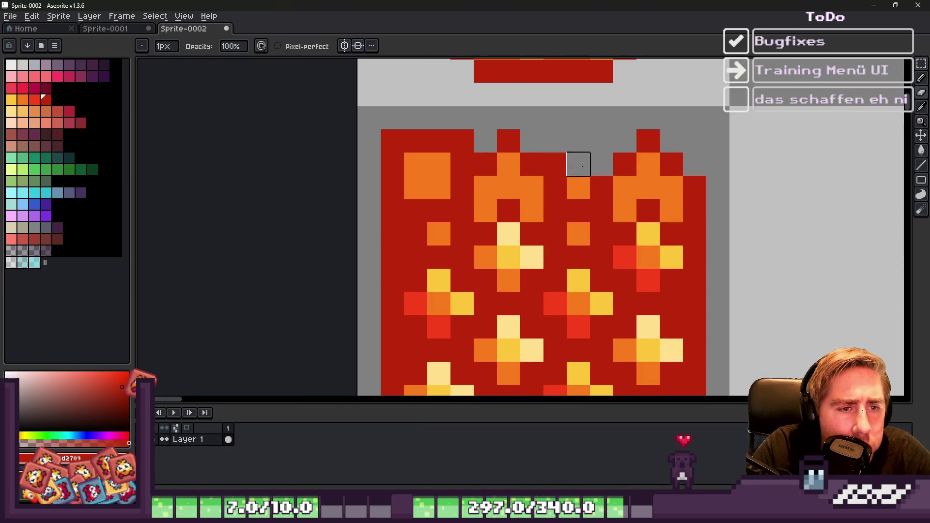
right_click(555, 164)
right_click(578, 187)
scroll(557, 158, "down", 5)
scroll(533, 154, "up", 3)
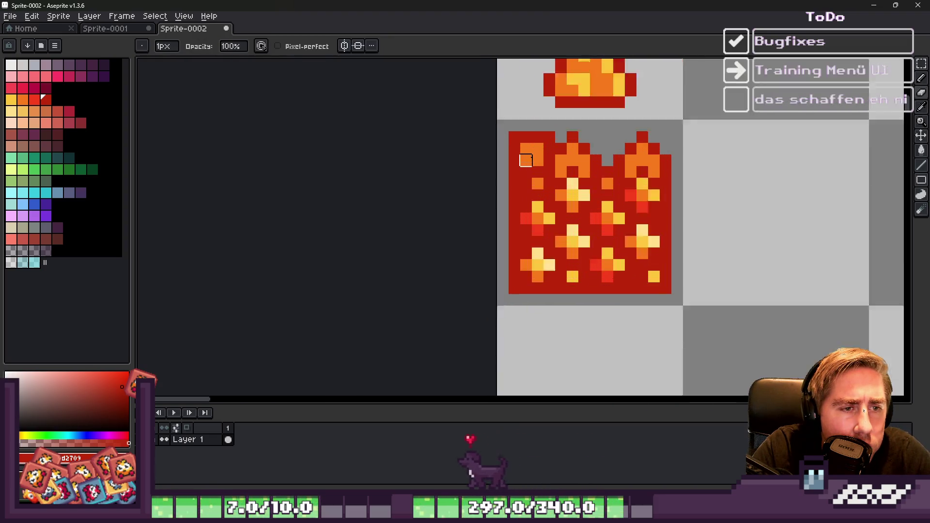
mouse_move(540, 161)
left_mouse_down()
mouse_move(540, 130)
mouse_move(555, 146)
mouse_move(509, 196)
left_mouse_up()
scroll(518, 146, "down", 4)
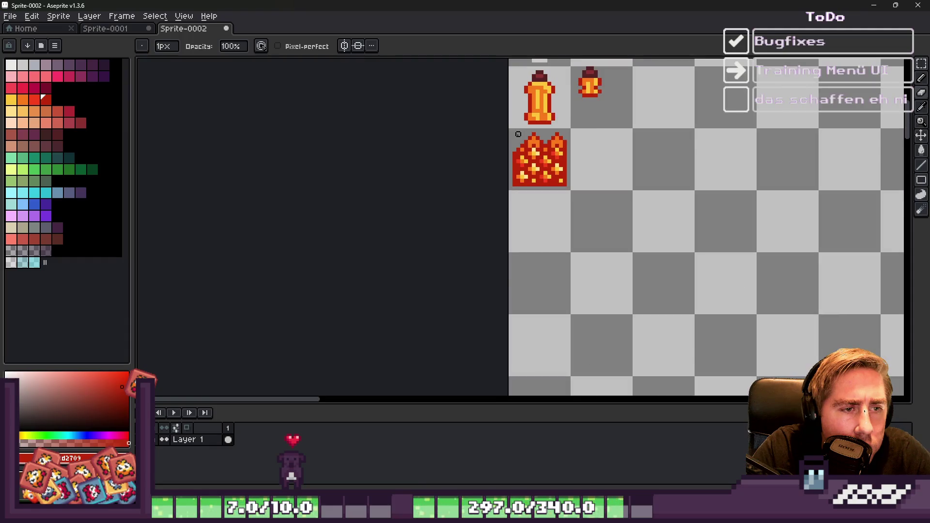
scroll(517, 160, "up", 2)
scroll(509, 160, "up", 3)
scroll(503, 146, "down", 5)
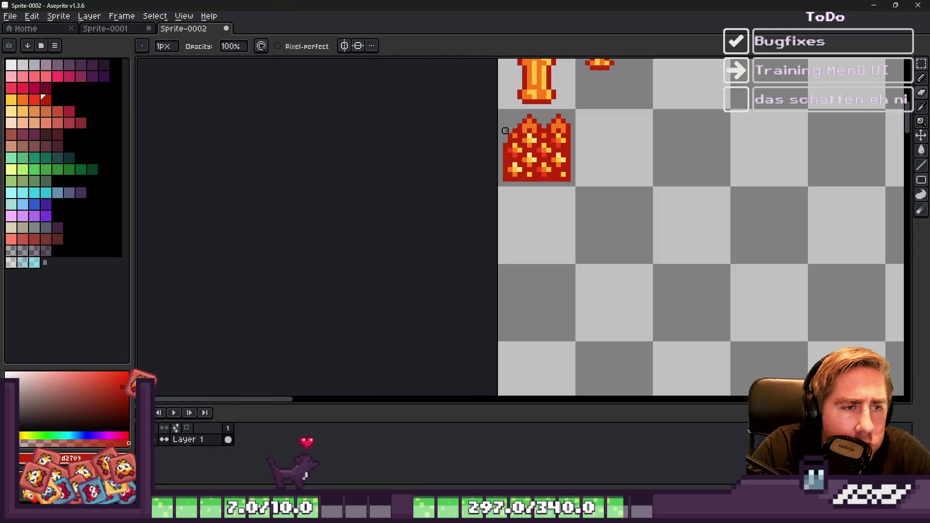
scroll(505, 136, "up", 4)
scroll(502, 153, "down", 3)
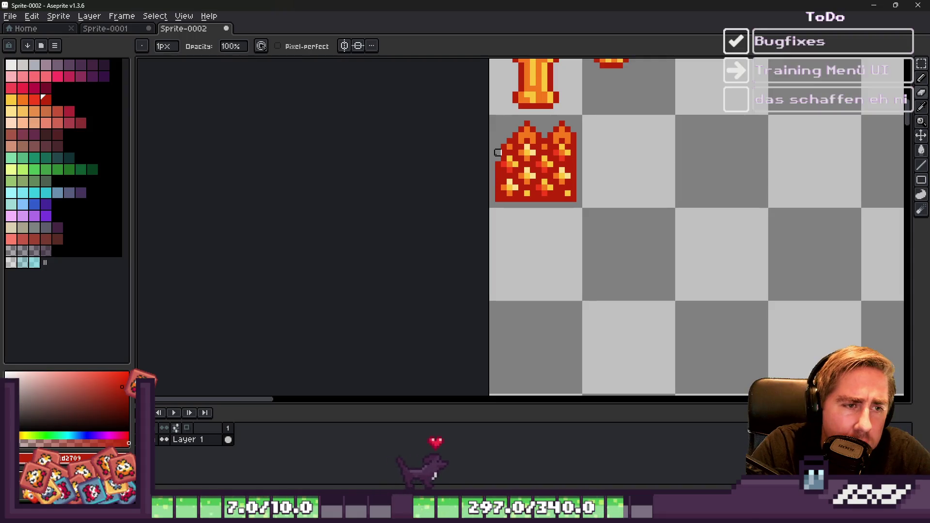
scroll(499, 150, "up", 2)
scroll(499, 150, "down", 1)
scroll(500, 145, "up", 2)
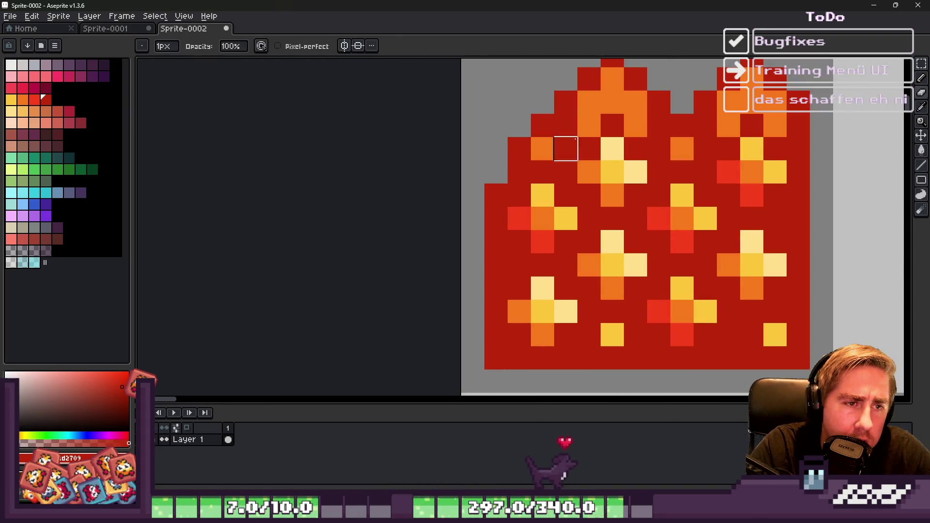
key("i")
left_click(592, 114)
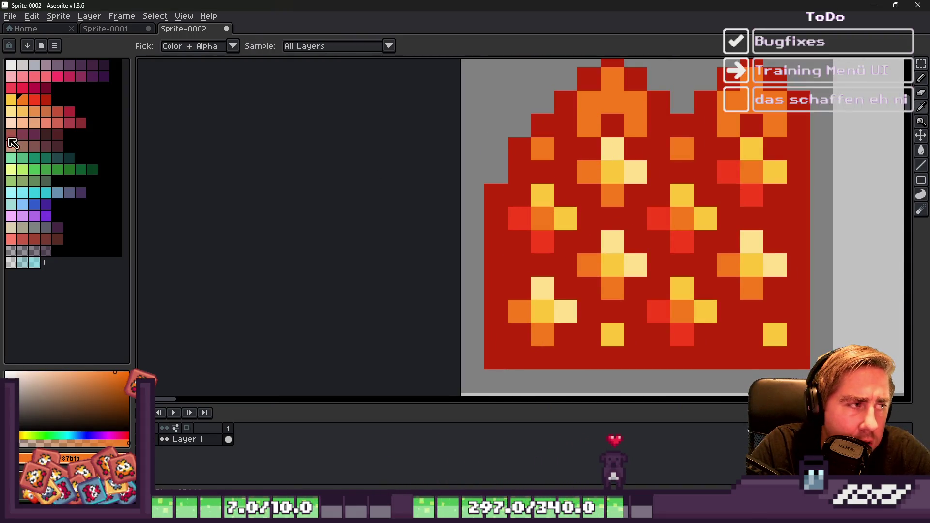
left_click(34, 103)
key("b")
mouse_move(542, 125)
left_mouse_down()
mouse_move(589, 121)
mouse_move(589, 103)
left_mouse_up()
scroll(540, 125, "down", 2)
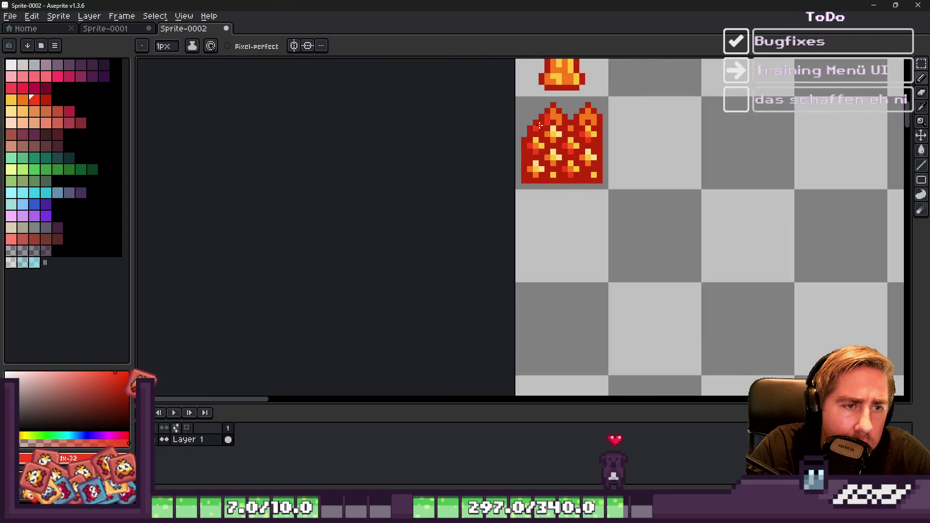
scroll(572, 111, "up", 6)
left_click(503, 126, "alt")
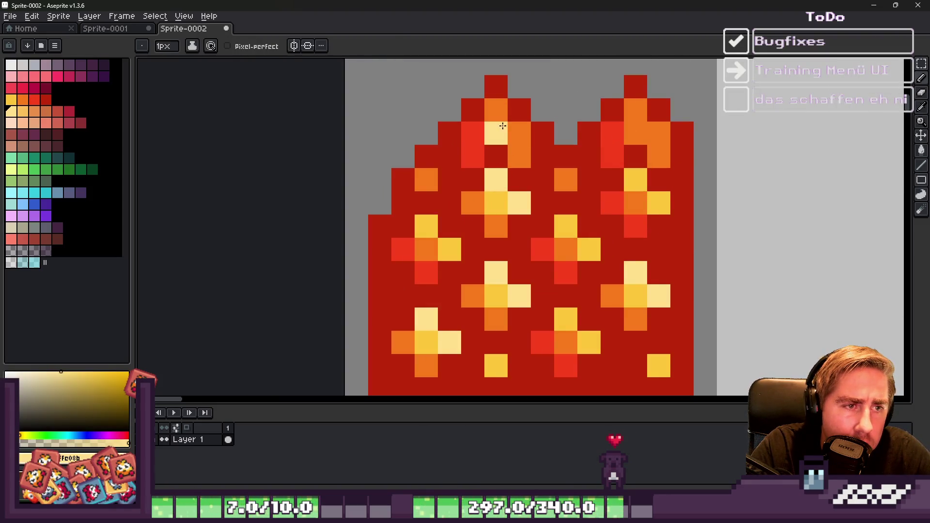
key("ctrl+z")
left_click(514, 132)
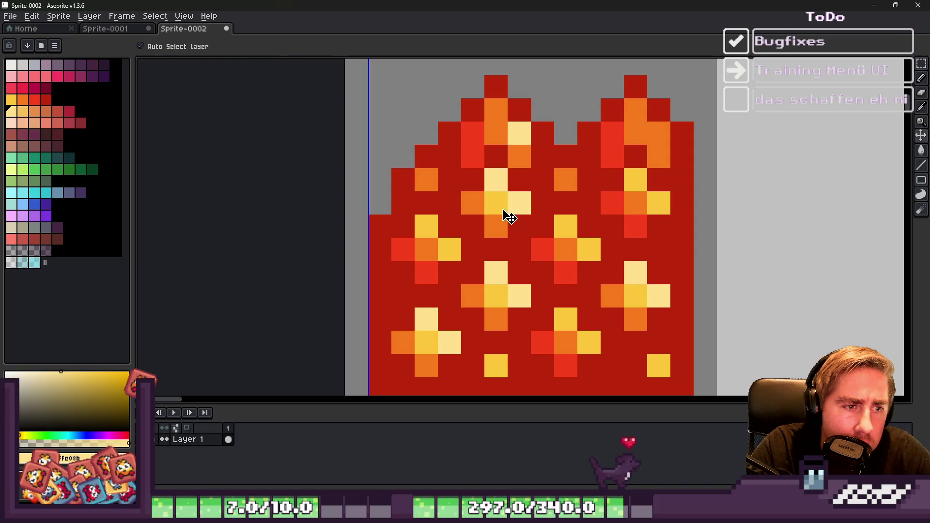
key("ctrl+z")
left_click(499, 200, "alt")
left_click(523, 132)
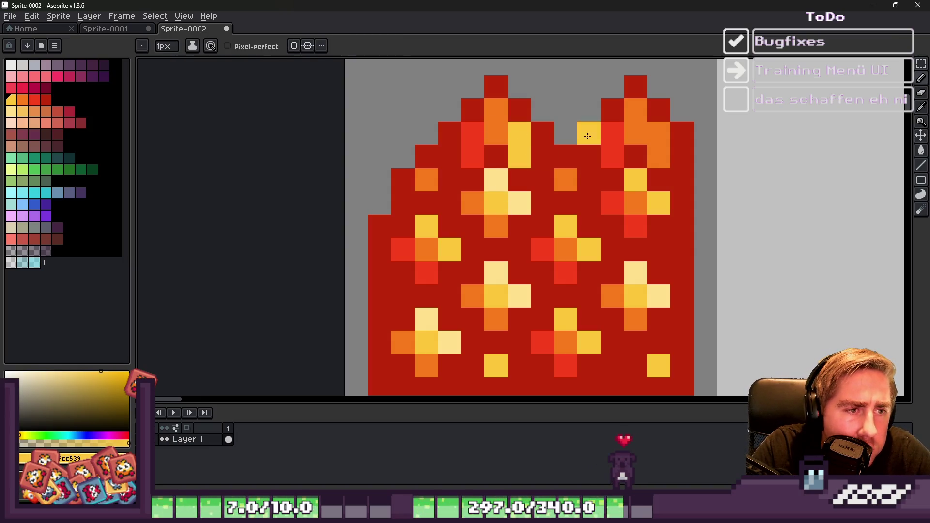
scroll(655, 194, "down", 8)
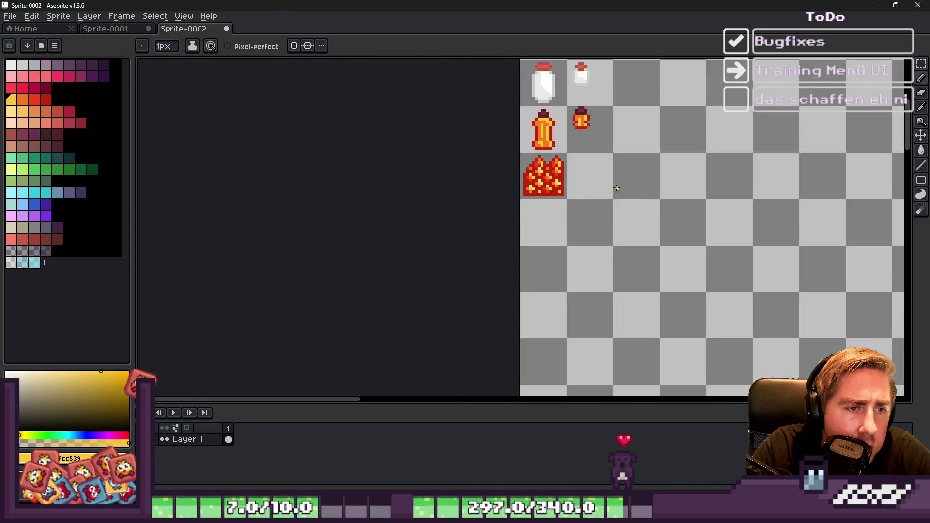
scroll(562, 177, "up", 4)
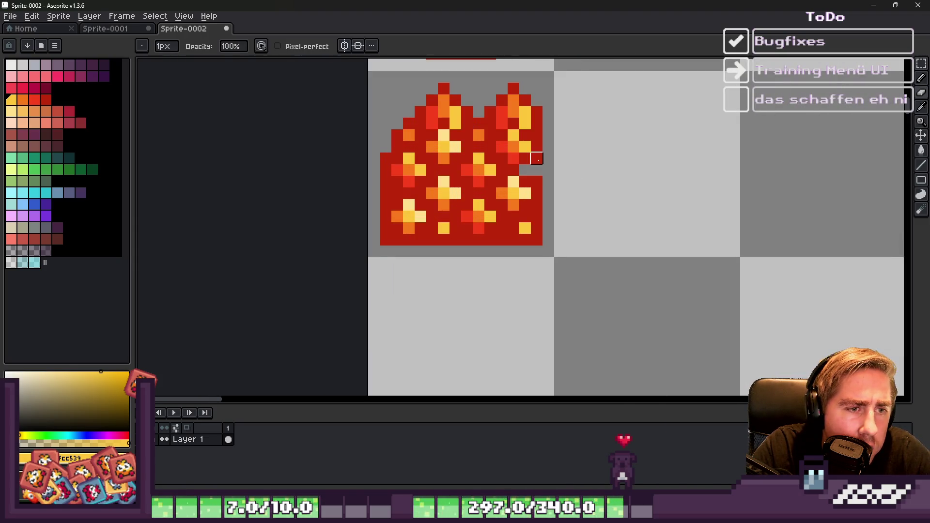
Step: Recolour one dark red pixel of the blob orange
scroll(537, 181, "up", 1)
left_click(541, 145, "alt")
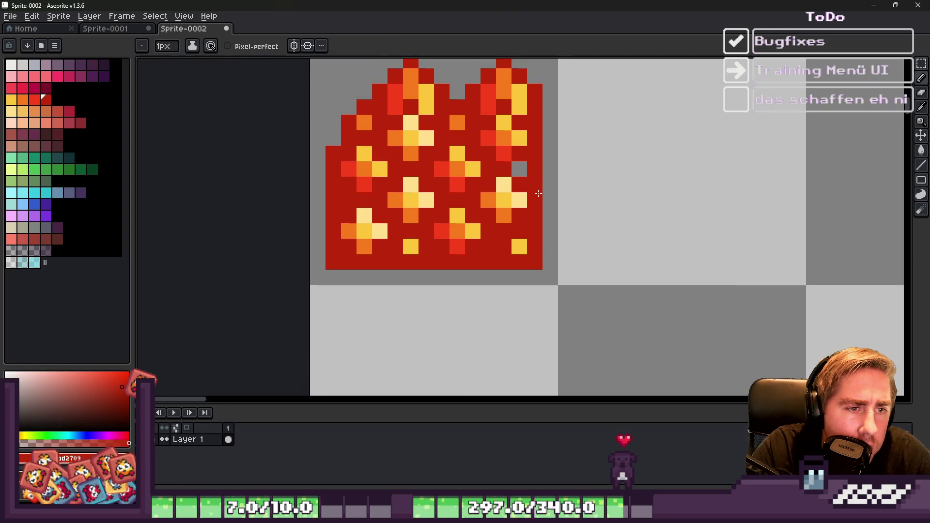
left_click(509, 78, "alt")
scroll(521, 172, "down", 4)
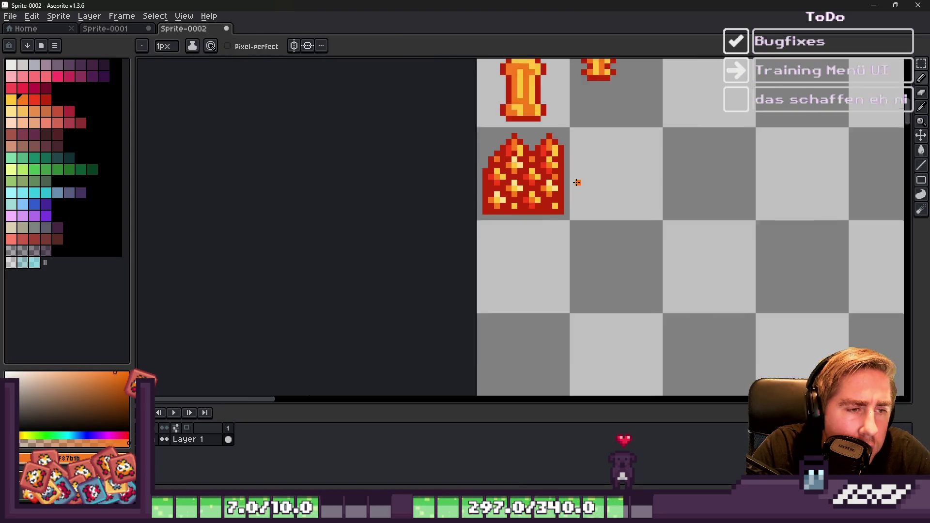
scroll(570, 189, "up", 1)
scroll(569, 188, "up", 2)
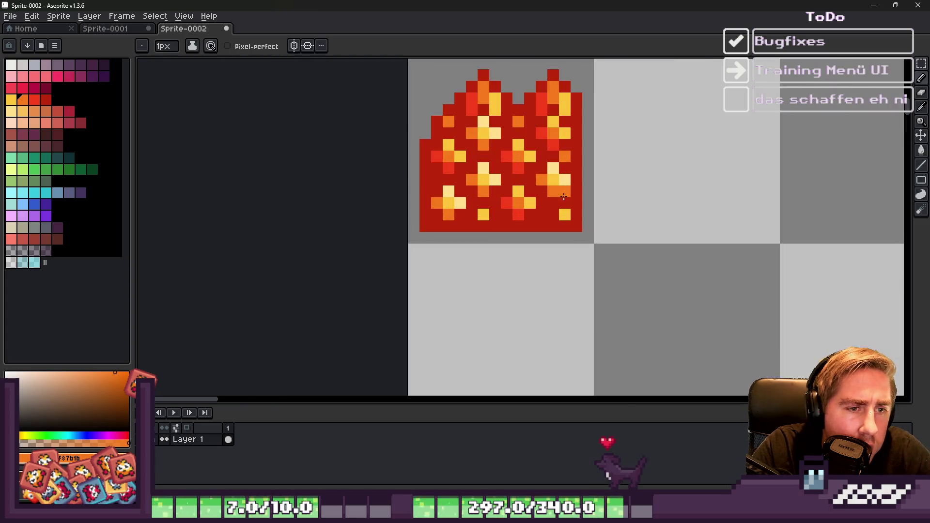
scroll(576, 190, "up", 2)
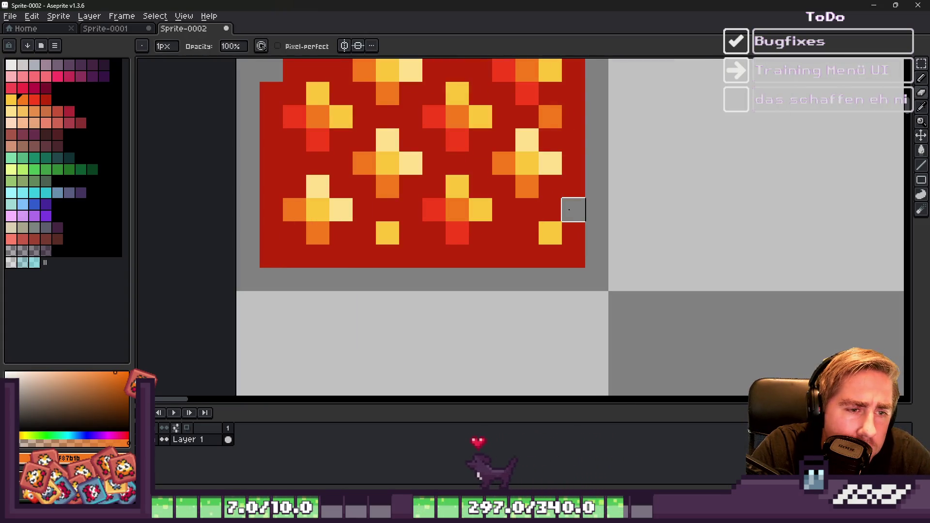
left_click(567, 210)
scroll(568, 214, "down", 2)
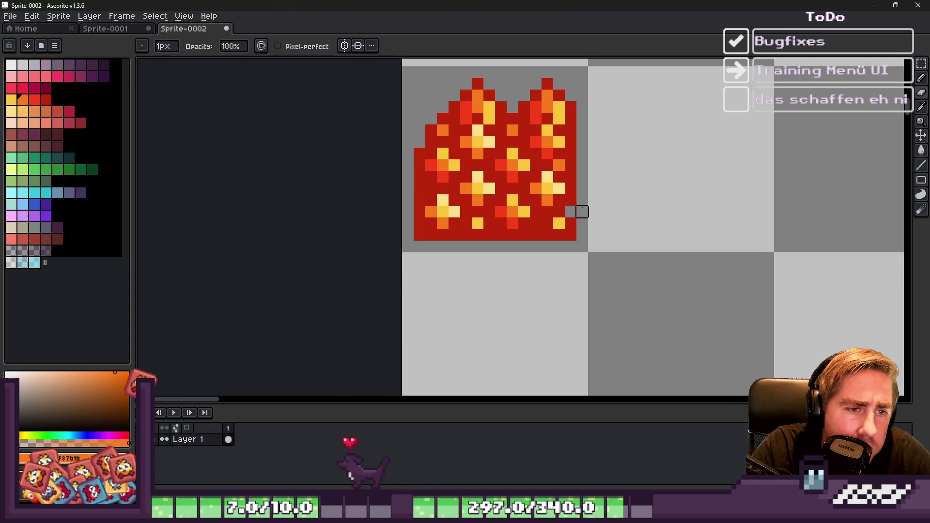
scroll(604, 198, "down", 3)
scroll(601, 197, "up", 2)
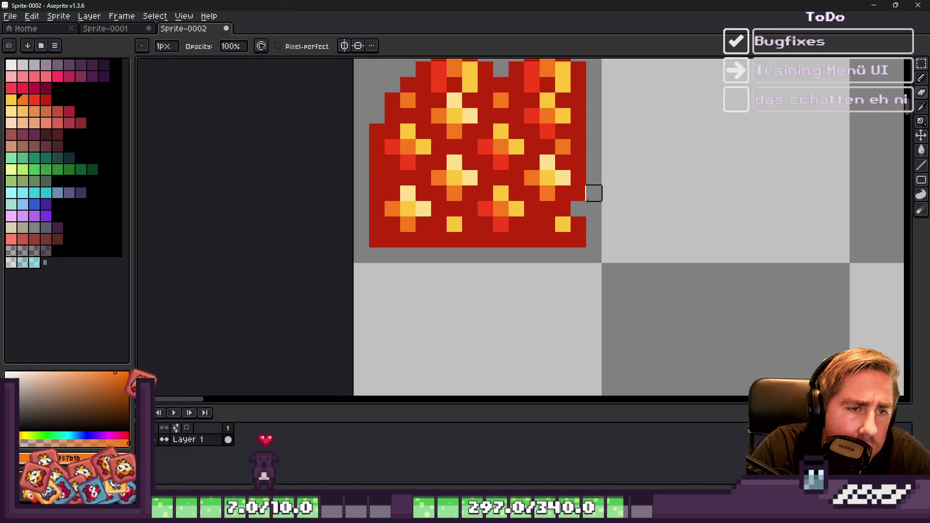
scroll(581, 204, "down", 1)
Step: Erase pixels along the blob's left edge and notch its bottom-left corner
left_click(579, 209, "alt")
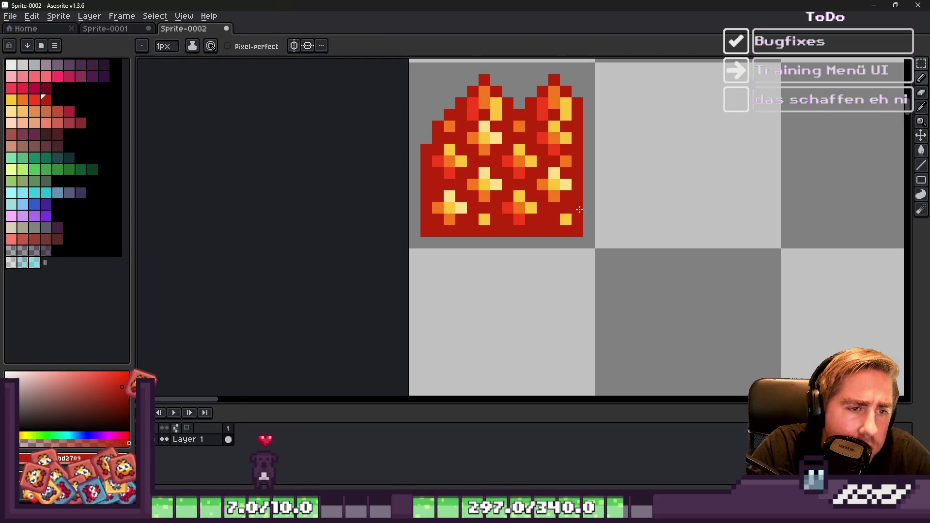
scroll(591, 208, "down", 2)
scroll(625, 203, "up", 4)
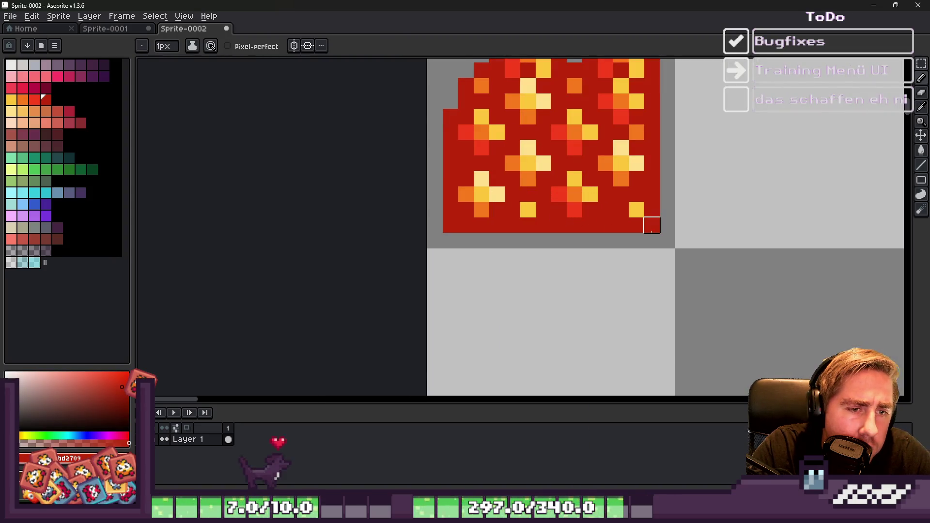
scroll(652, 227, "down", 3)
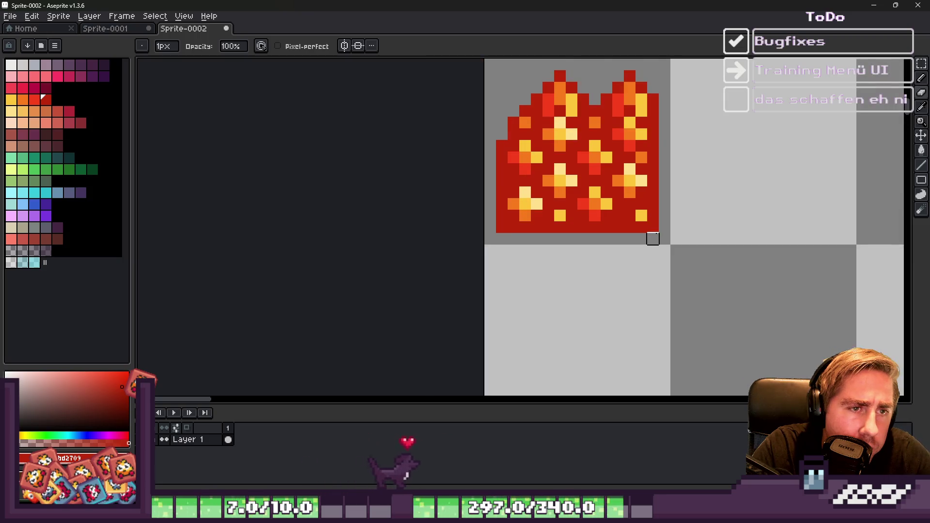
scroll(596, 231, "up", 2)
scroll(562, 235, "up", 2)
scroll(583, 210, "down", 2)
scroll(583, 198, "up", 1)
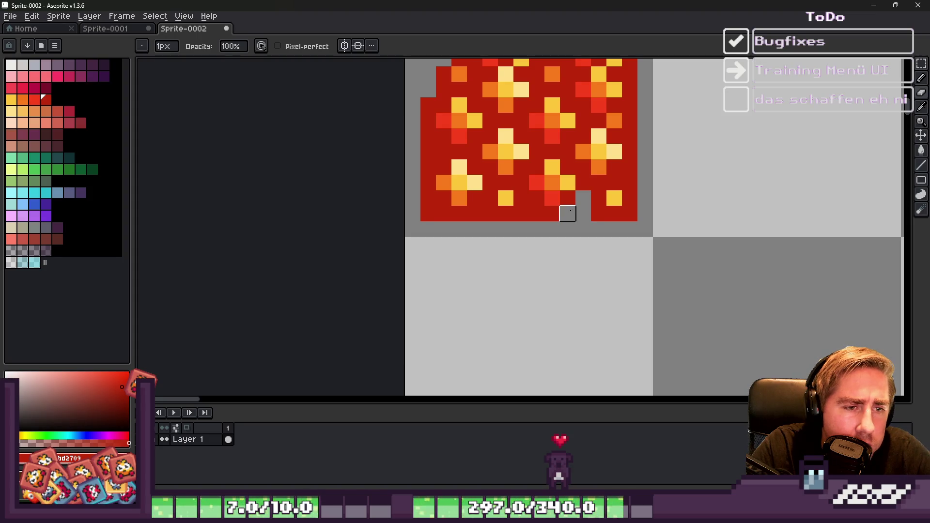
scroll(521, 214, "down", 2)
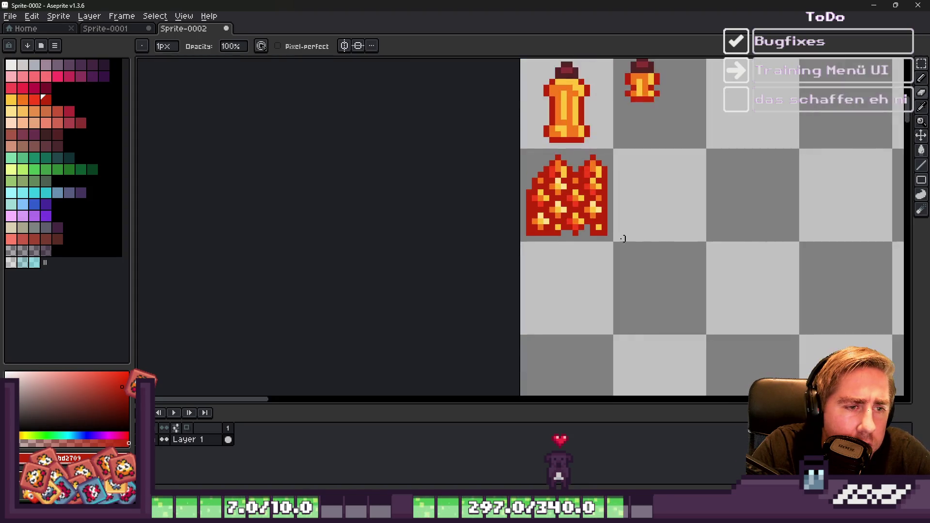
scroll(587, 227, "up", 2)
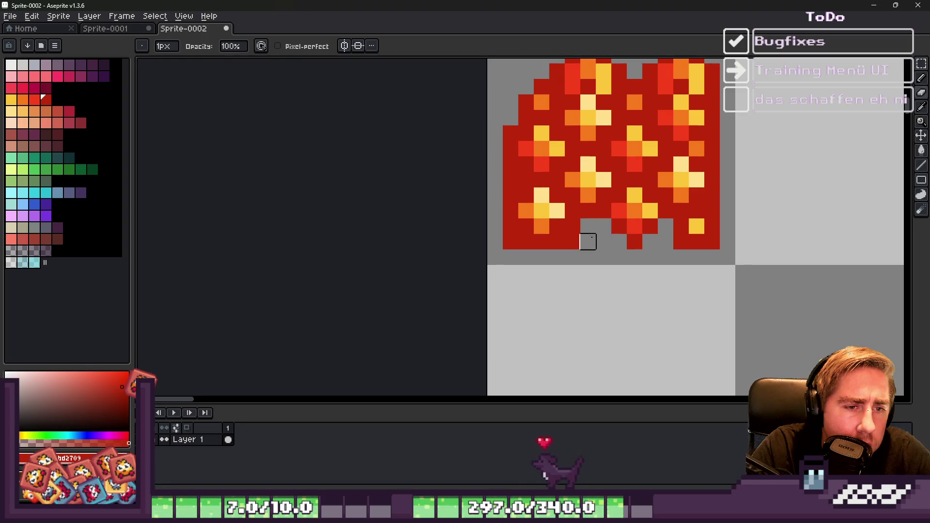
scroll(576, 249, "down", 2)
scroll(584, 225, "up", 2)
scroll(567, 269, "down", 2)
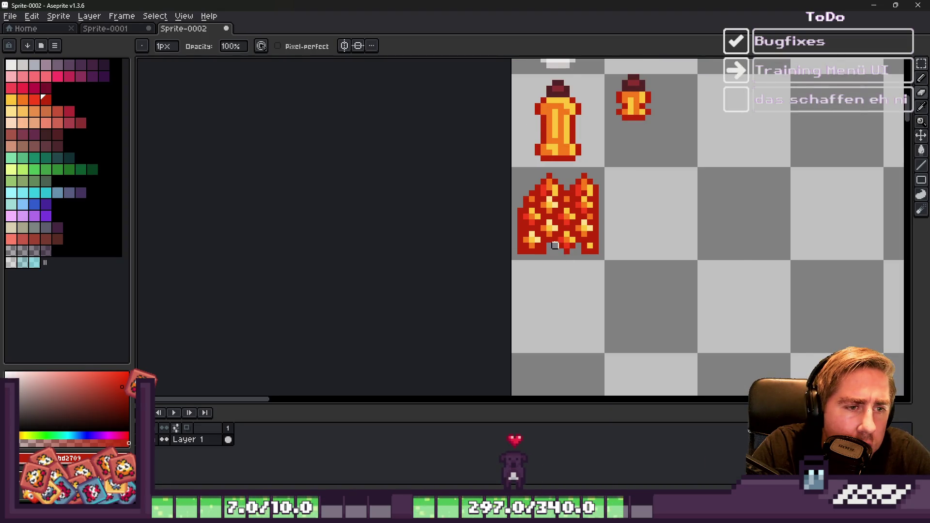
scroll(555, 238, "up", 2)
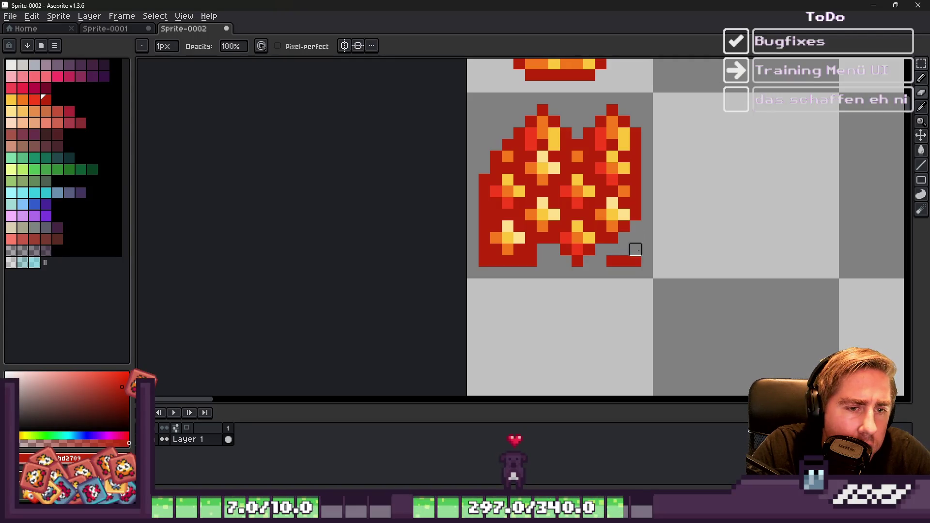
scroll(620, 252, "down", 2)
scroll(590, 243, "up", 2)
scroll(584, 237, "down", 2)
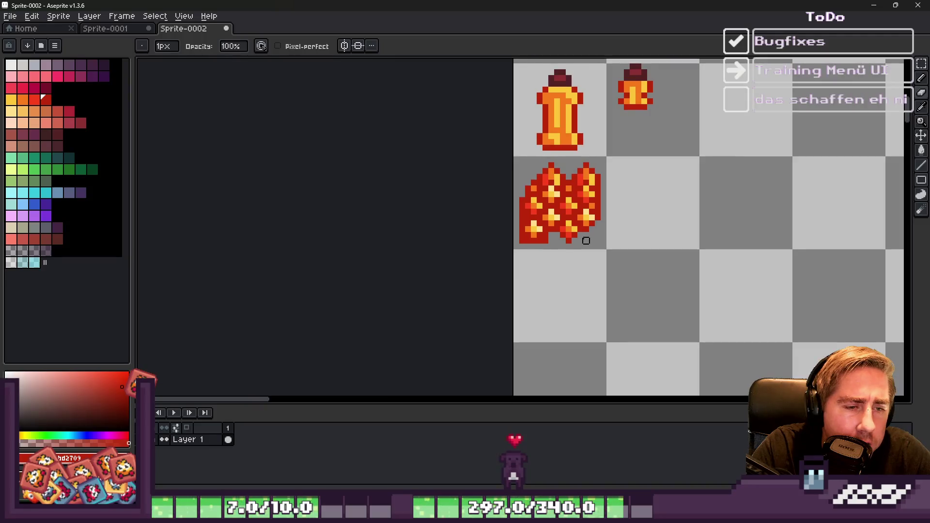
scroll(521, 165, "up", 2)
scroll(533, 186, "up", 2)
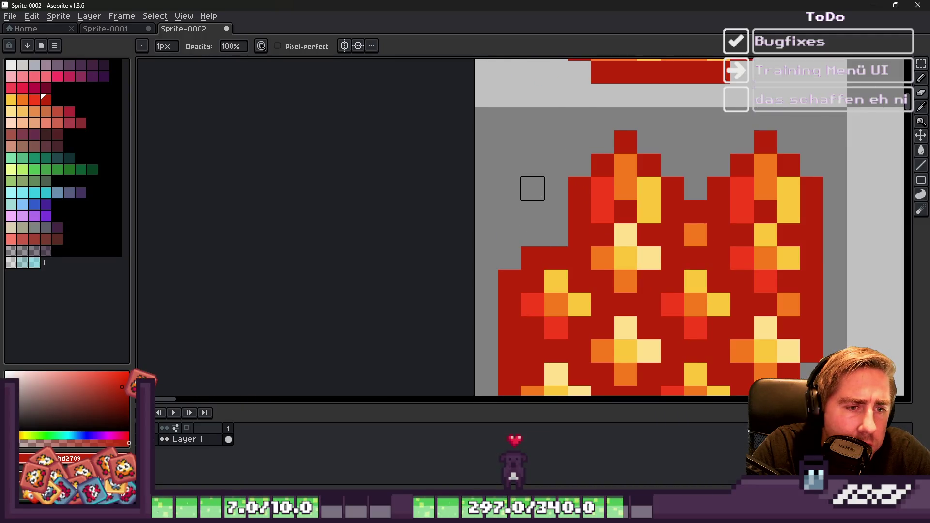
scroll(533, 188, "down", 3)
scroll(522, 210, "up", 4)
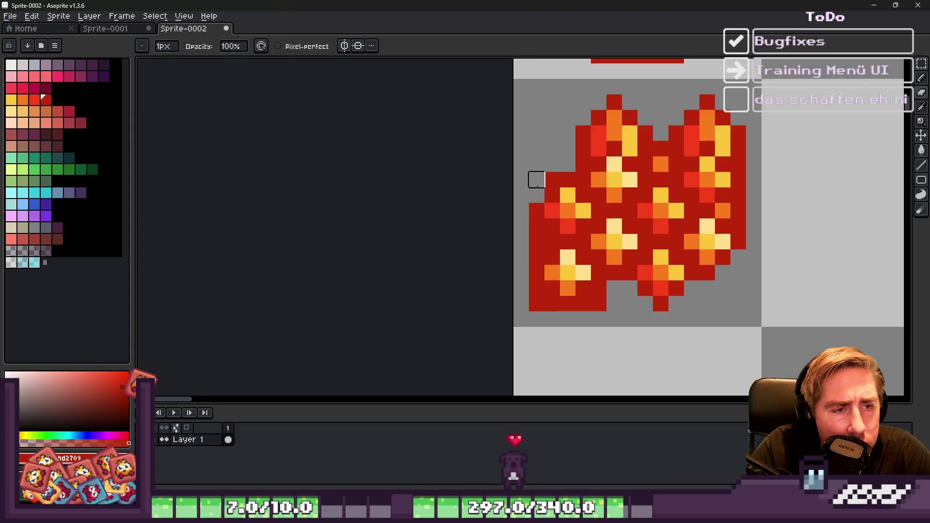
left_click(537, 226)
left_click_drag(537, 257, 537, 242)
left_click(553, 241)
left_click(537, 288)
left_click_drag(537, 304, 552, 304)
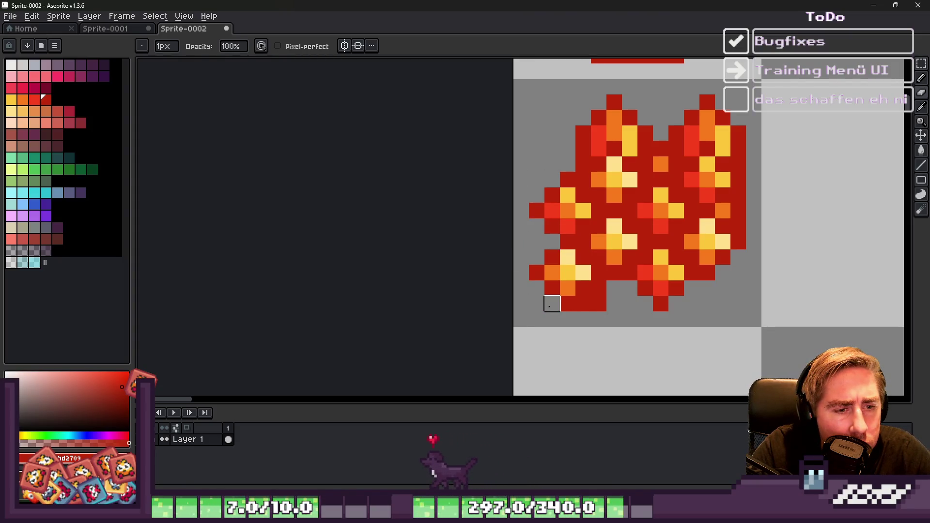
scroll(573, 236, "down", 4)
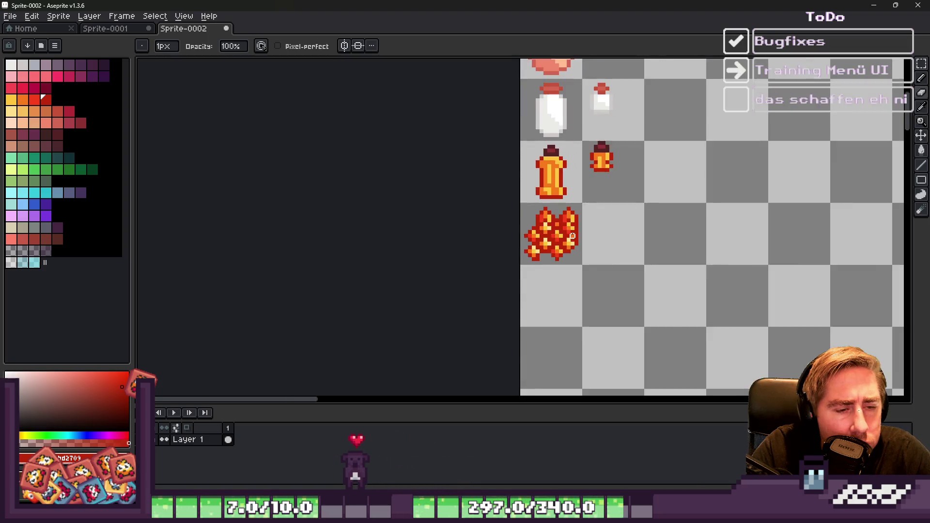
scroll(573, 235, "down", 1)
scroll(535, 250, "up", 1)
scroll(524, 204, "up", 1)
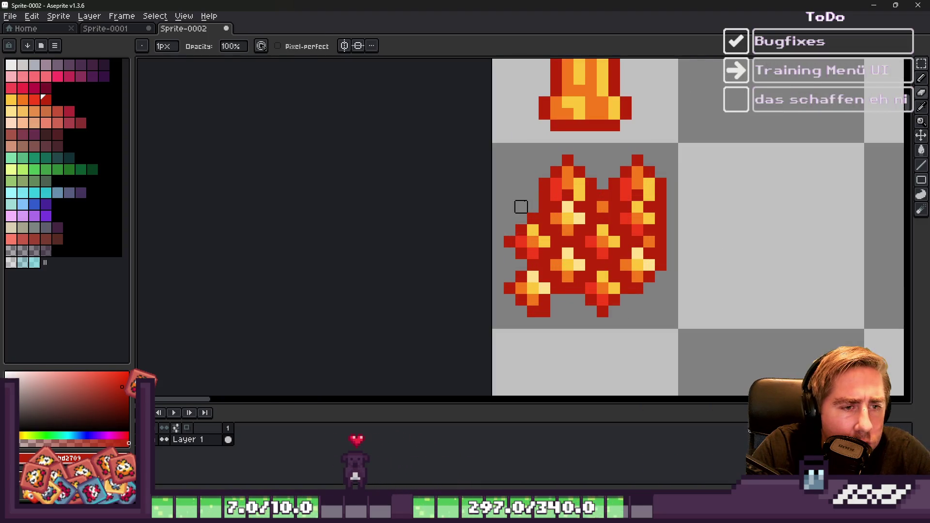
scroll(542, 208, "up", 1)
Step: Marquee-select a patch of the blob and move it into the empty tile beside it
key("m")
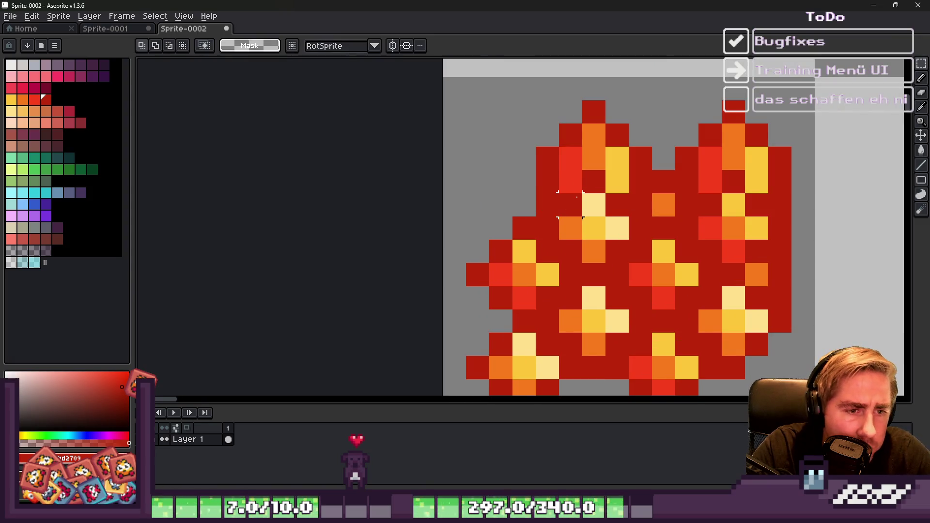
key("ctrl+v")
mouse_move(624, 261)
left_mouse_down()
mouse_move(547, 204)
mouse_move(631, 272)
mouse_move(473, 202)
mouse_move(497, 201)
left_mouse_up()
key("Return")
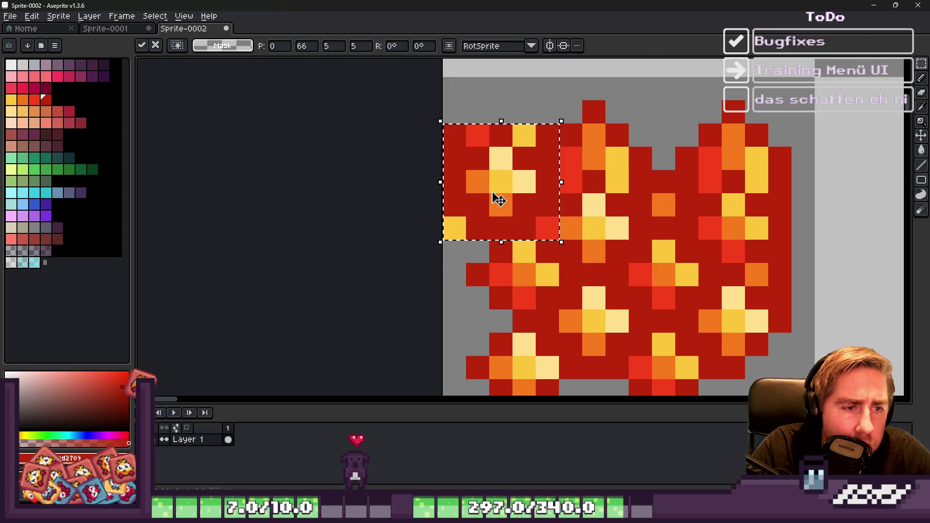
scroll(498, 199, "down", 3)
scroll(519, 210, "up", 2)
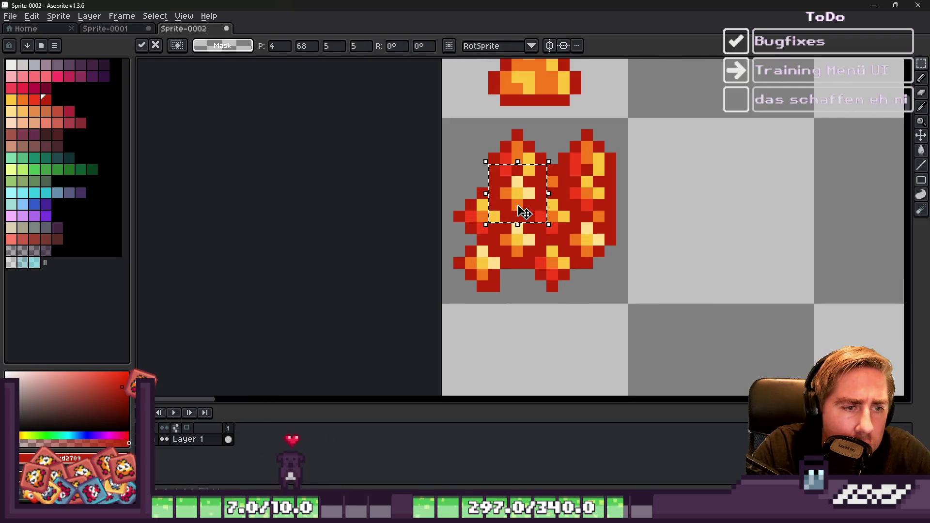
mouse_move(523, 187)
left_mouse_down()
mouse_move(571, 239)
mouse_move(758, 249)
mouse_move(740, 243)
left_mouse_up()
key("Return")
Step: Erase the moved piece's corner and top pixels to trim it into a small diamond spark
scroll(756, 209, "up", 1)
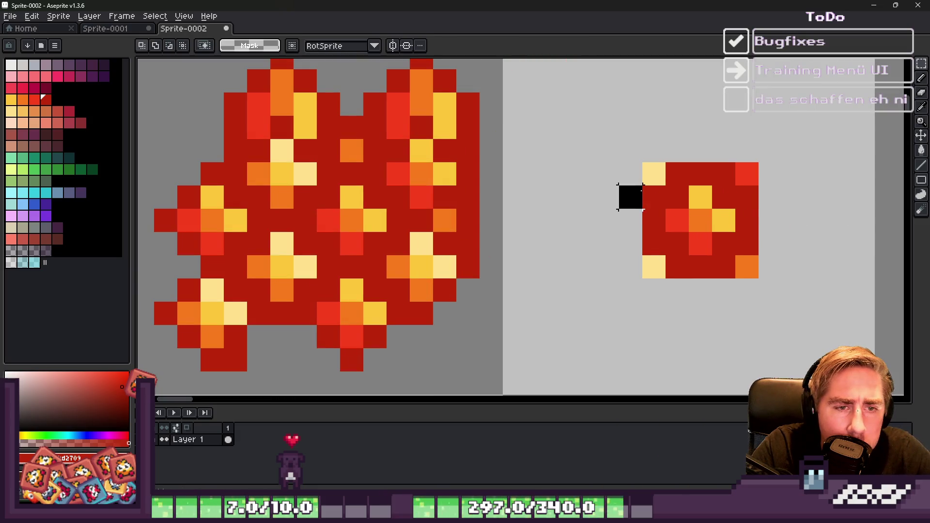
key("e")
left_click(654, 197)
left_click(676, 169)
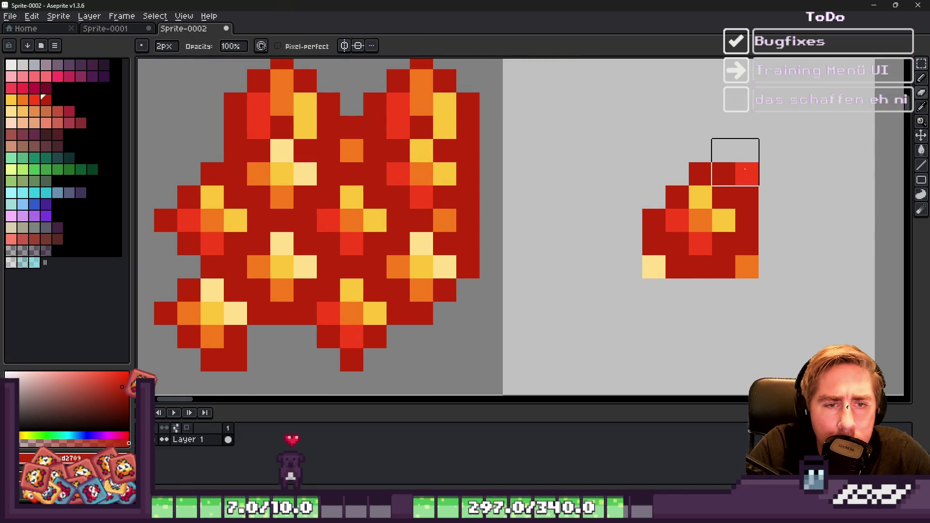
left_click(745, 168)
mouse_move(759, 232)
left_mouse_down()
mouse_move(734, 277)
mouse_move(667, 299)
mouse_move(642, 253)
mouse_move(650, 238)
left_mouse_up()
scroll(629, 198, "down", 1)
Step: Select the diamond spark and place a copy of it onto the big blob
key("m")
left_click_drag(625, 184, 728, 261)
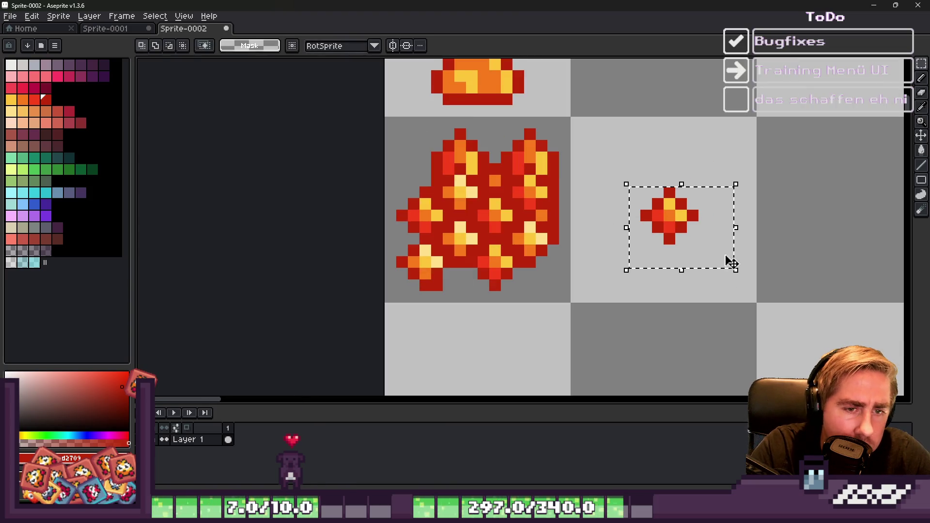
mouse_move(696, 224)
left_mouse_down()
mouse_move(455, 177)
mouse_move(433, 177)
mouse_move(438, 189)
mouse_move(446, 176)
left_mouse_up()
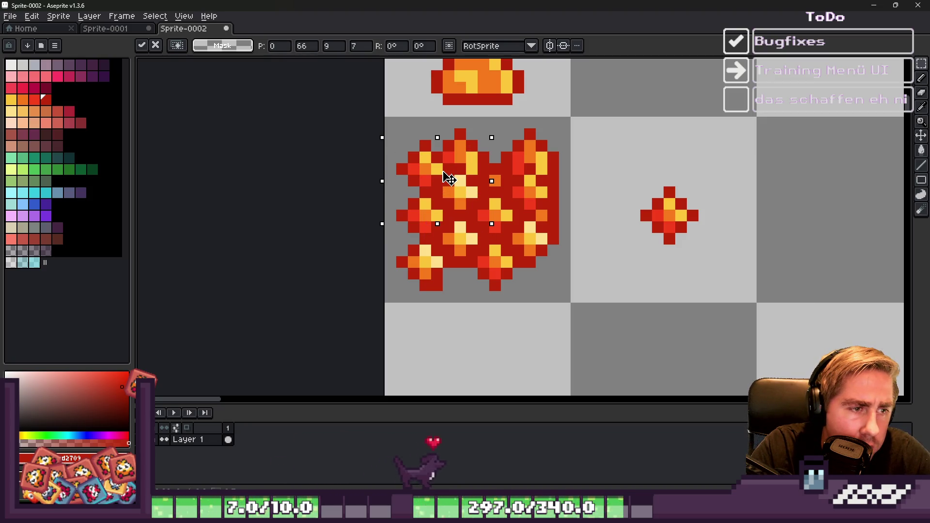
scroll(657, 182, "down", 3)
left_click(657, 181)
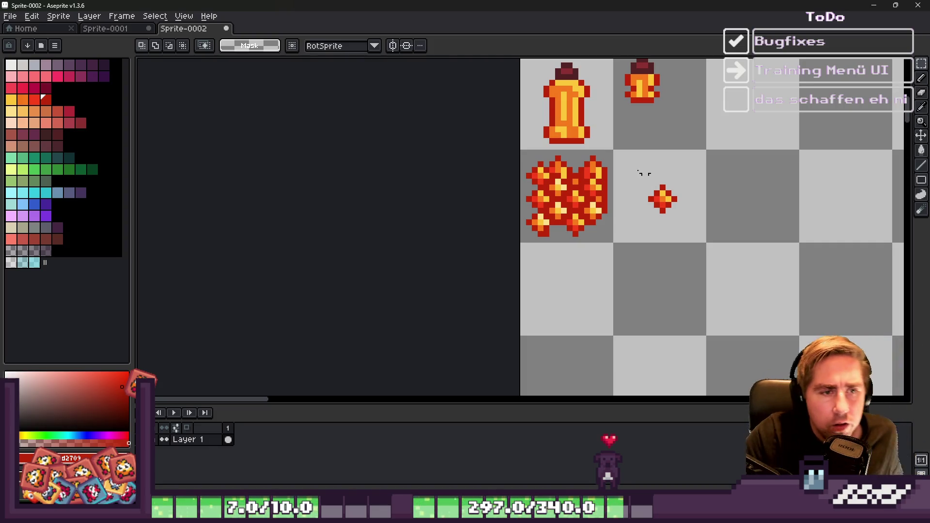
Step: Select a 9×7 block of lava pixels and move it into the flame sprite
scroll(644, 174, "up", 4)
left_click_drag(416, 232, 627, 396)
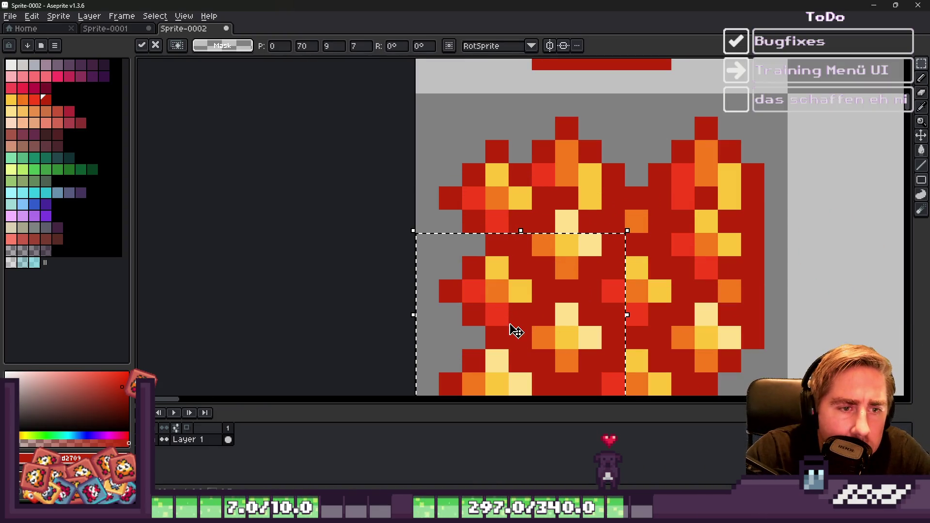
scroll(516, 330, "down", 2)
mouse_move(528, 249)
left_mouse_down()
mouse_move(588, 193)
mouse_move(602, 198)
left_mouse_up()
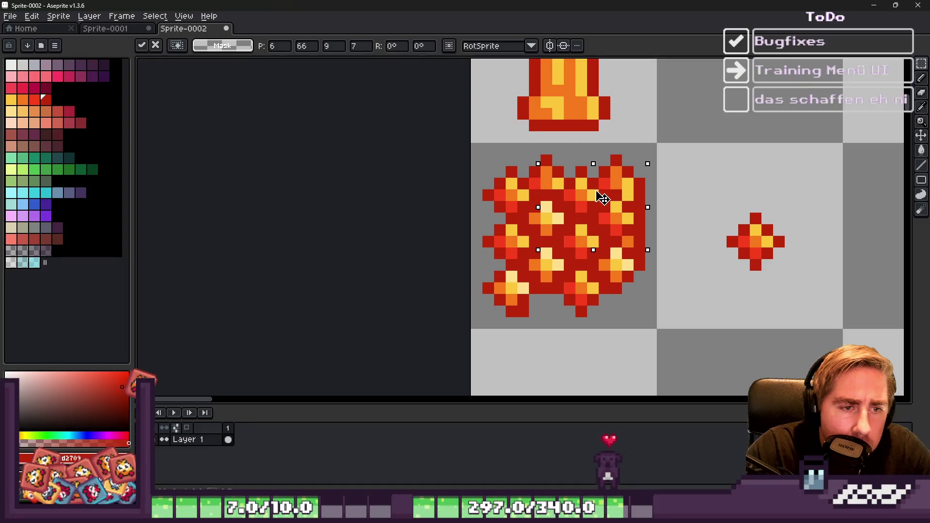
key("Return")
scroll(577, 179, "down", 2)
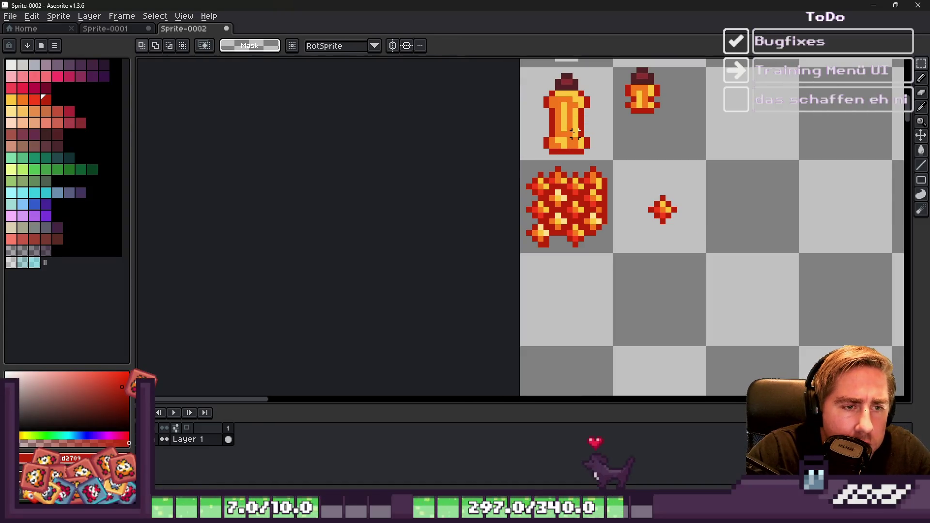
scroll(552, 193, "up", 2)
scroll(552, 194, "up", 2)
Step: Erase the top-middle and top-right flame tips, then widen the eraser brush to 4px
key("e")
mouse_move(542, 136)
left_mouse_down()
mouse_move(585, 155)
mouse_move(609, 137)
mouse_move(611, 160)
left_mouse_up()
mouse_move(707, 137)
left_mouse_down()
mouse_move(730, 139)
mouse_move(777, 191)
left_mouse_up()
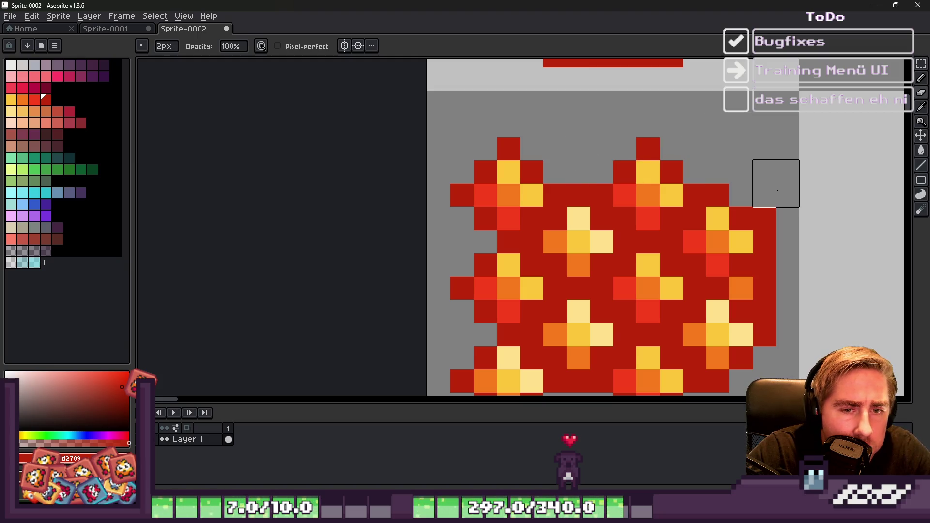
scroll(746, 184, "down", 3)
scroll(682, 191, "down", 1)
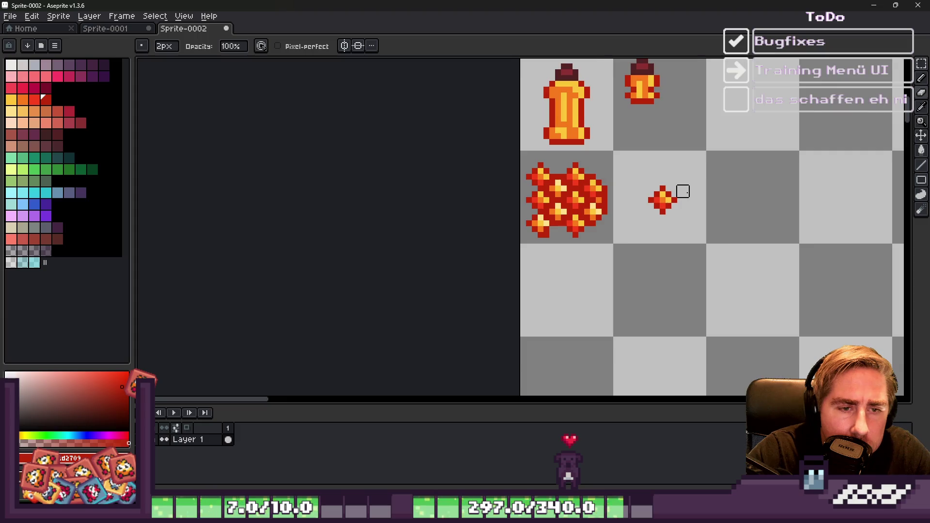
scroll(586, 187, "up", 1)
scroll(586, 187, "up", 3)
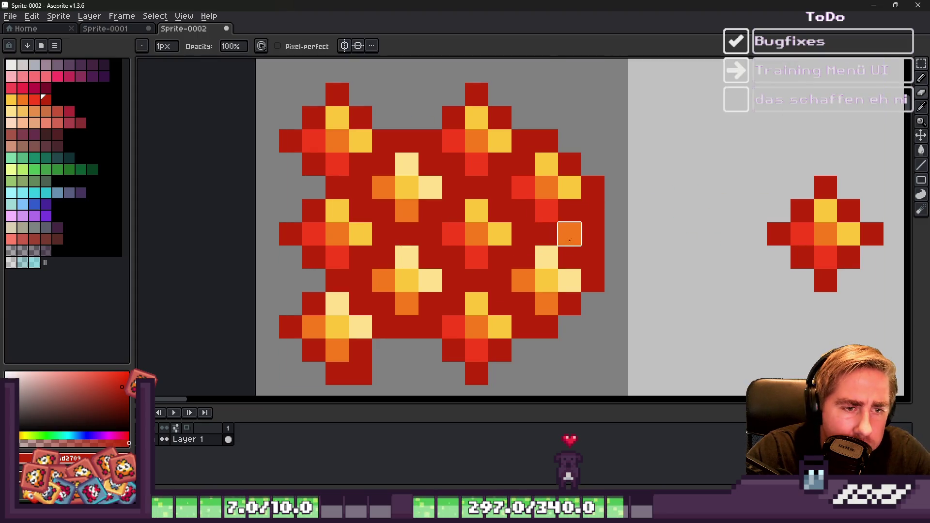
scroll(572, 232, "down", 5)
scroll(521, 174, "up", 2)
scroll(521, 174, "down", 3)
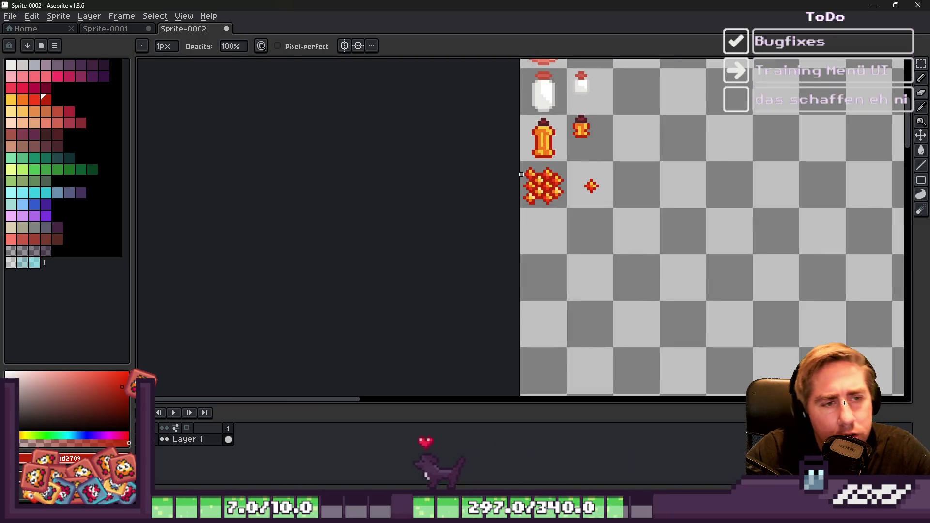
scroll(521, 174, "up", 6)
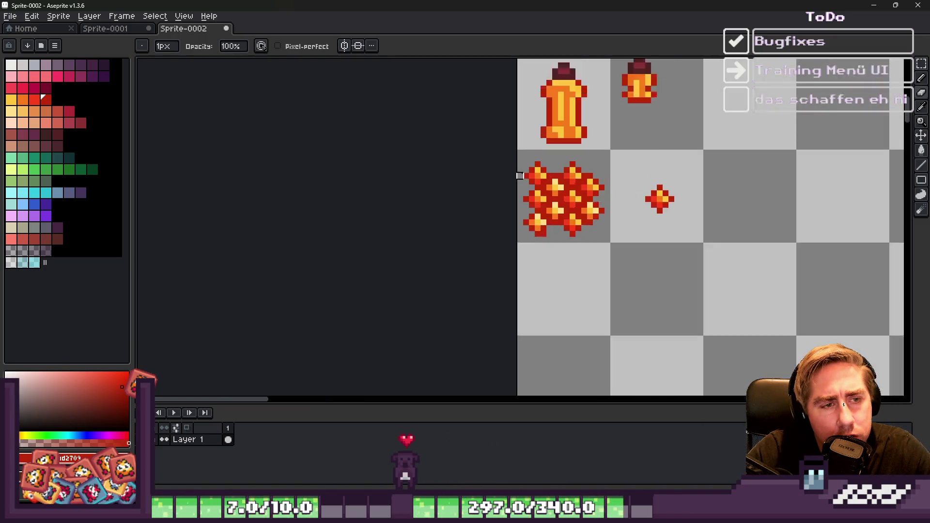
scroll(520, 175, "down", 4)
scroll(521, 175, "up", 6)
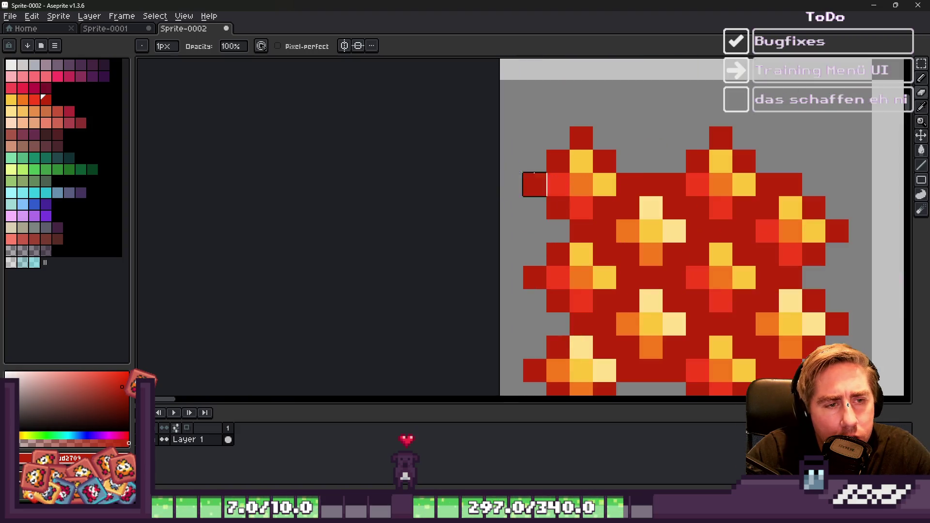
scroll(601, 163, "down", 6)
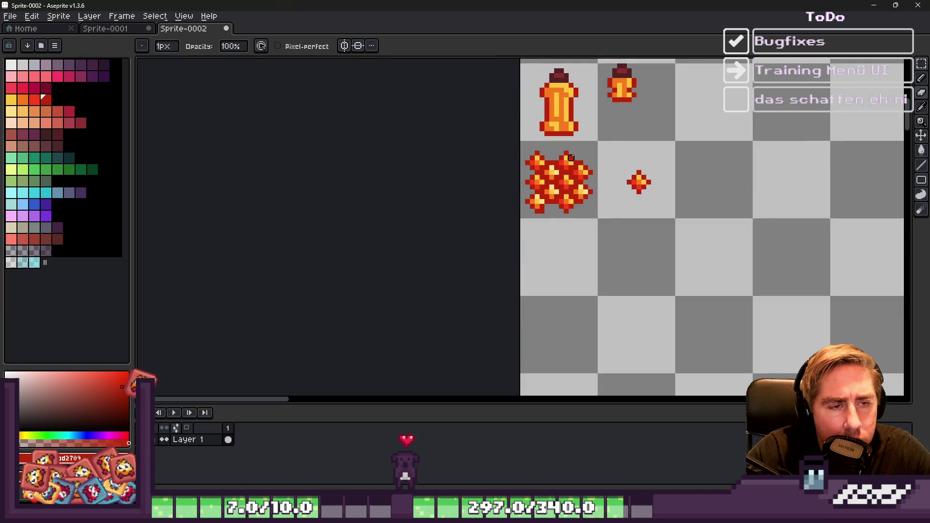
scroll(523, 157, "up", 3)
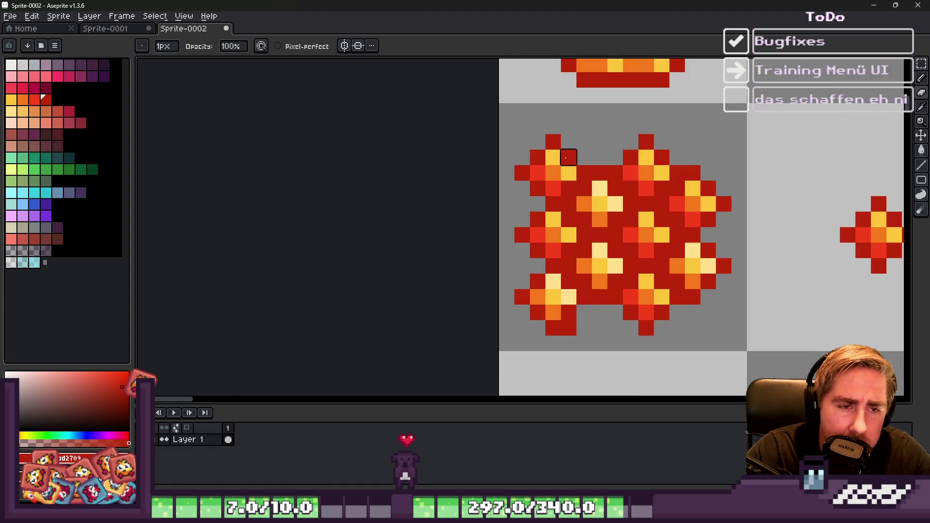
scroll(566, 157, "up", 2)
key("plus")
key("plus")
key("plus")
Step: Erase the blob's upper-left peak plus its left-middle and lower-left pixels
mouse_move(552, 138)
left_mouse_down()
mouse_move(576, 140)
mouse_move(521, 171)
mouse_move(521, 202)
mouse_move(475, 110)
left_mouse_up()
scroll(475, 110, "down", 1)
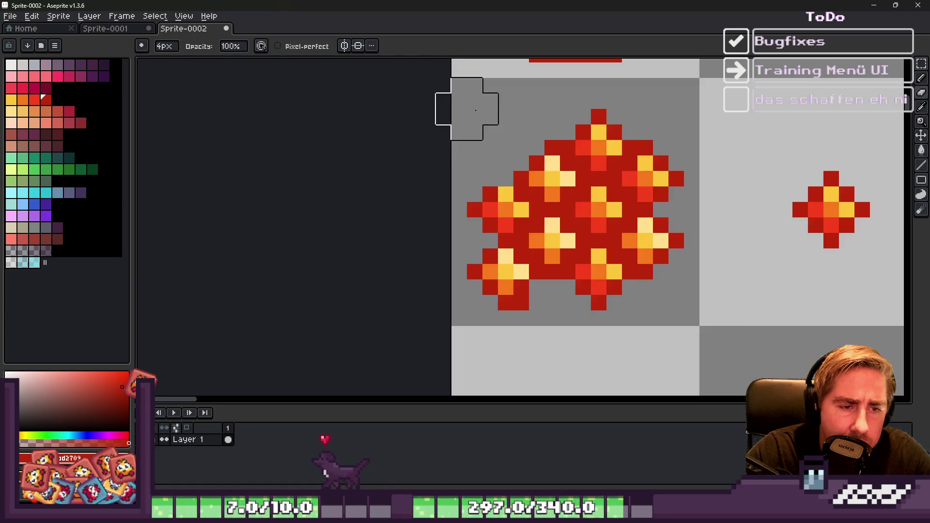
scroll(465, 207, "up", 1)
key("ctrl")
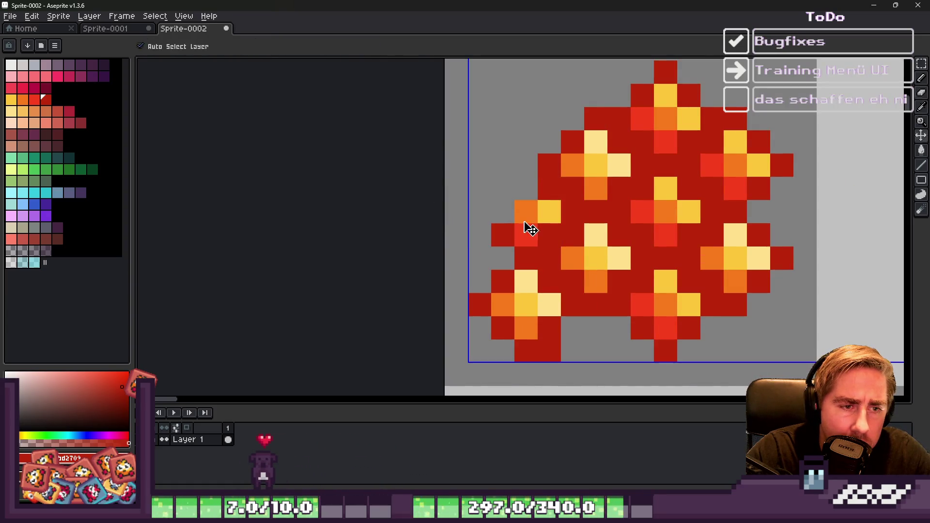
left_click(503, 223)
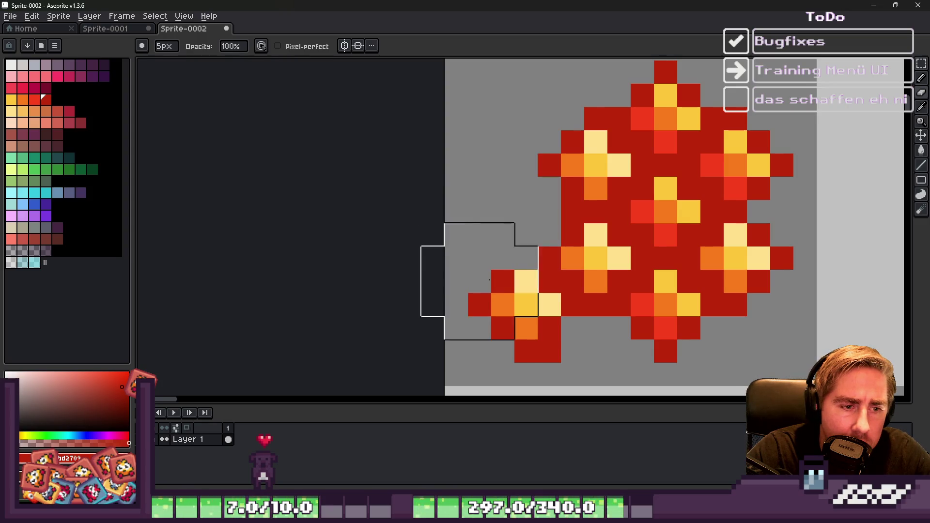
left_click_drag(491, 318, 515, 330)
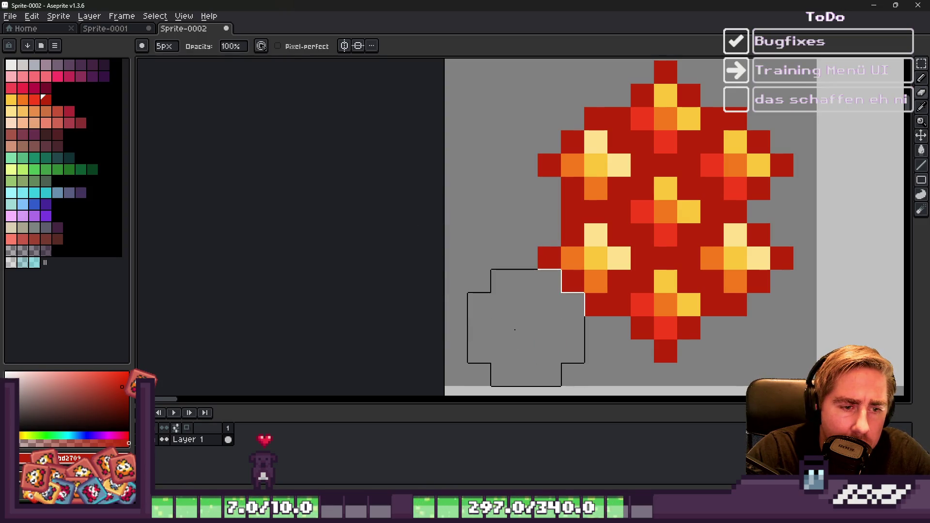
scroll(502, 177, "down", 2)
scroll(502, 173, "up", 1)
scroll(493, 155, "down", 1)
Step: Marquee-select the whole lava blob and shift it to recentre it in its cell
key("m")
left_click_drag(487, 123, 598, 241)
mouse_move(575, 208)
left_mouse_down()
mouse_move(554, 207)
mouse_move(562, 208)
left_mouse_up()
key("Return")
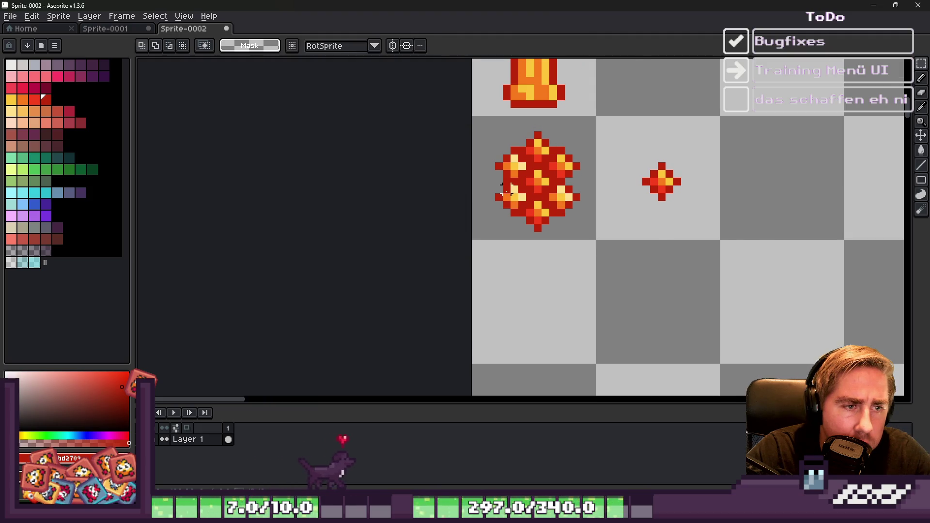
Step: Undo a trial move of the small ember, then pencil red pixels along the blob's right edge
scroll(507, 189, "up", 2)
mouse_move(747, 114)
left_mouse_down()
mouse_move(872, 208)
mouse_move(872, 225)
mouse_move(762, 202)
mouse_move(652, 201)
left_mouse_up()
key("Return")
scroll(568, 195, "down", 3)
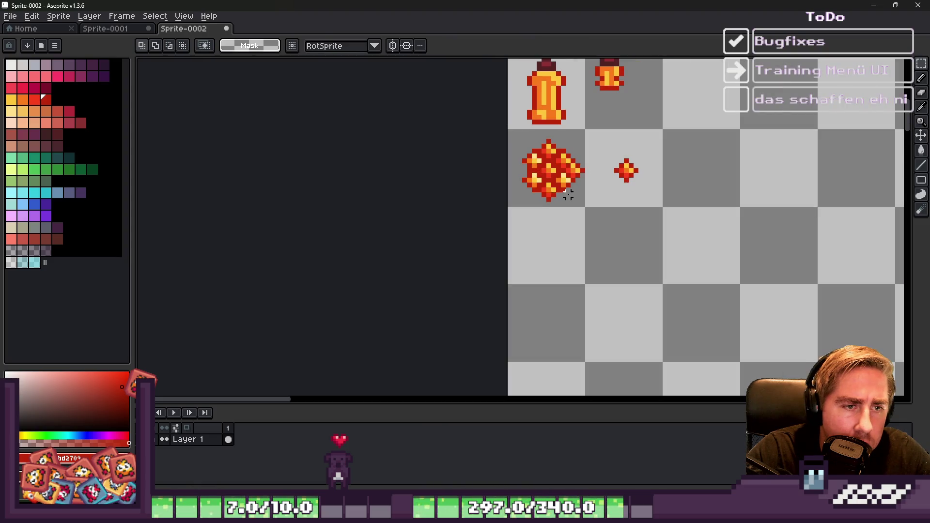
key("ctrl+z")
scroll(562, 162, "up", 6)
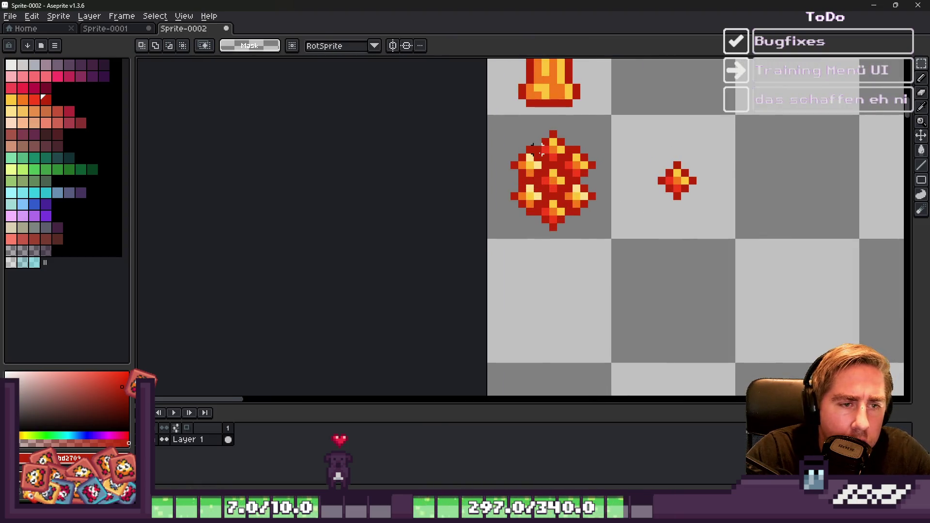
key("b")
left_click_drag(644, 185, 640, 211)
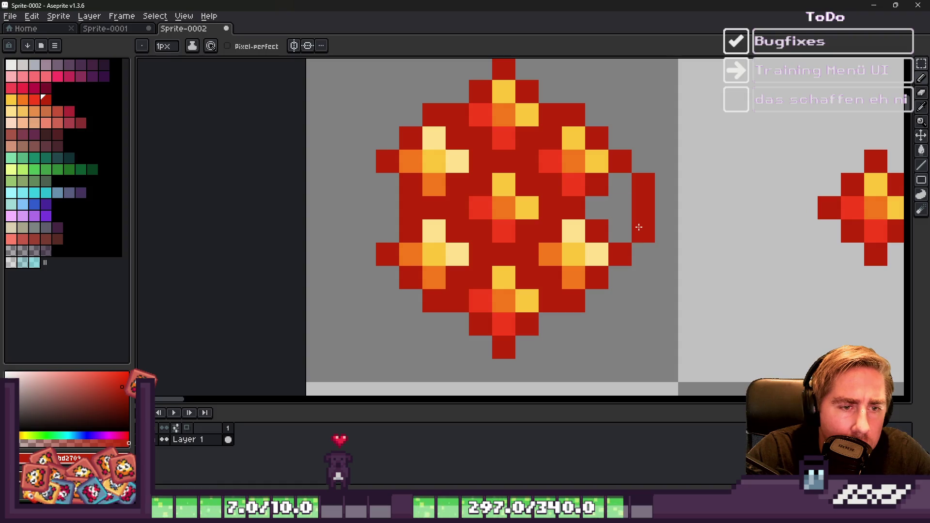
Step: Add a red pixel left of the blob, then eyedrop orange and paint along its left side
scroll(640, 227, "down", 4)
scroll(518, 154, "up", 3)
left_click(518, 154)
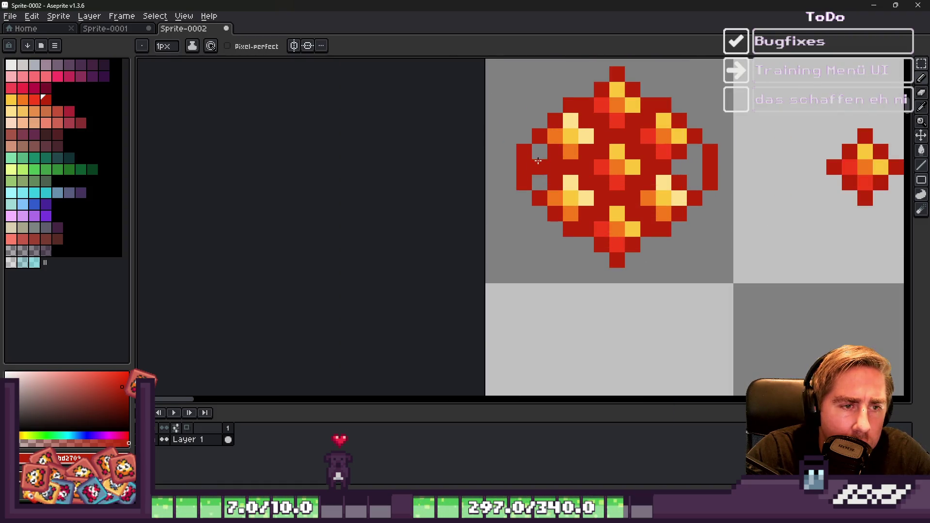
scroll(538, 161, "up", 2)
left_click(577, 108, "alt")
left_click(571, 170)
left_click_drag(541, 141, 544, 194)
scroll(508, 130, "down", 3)
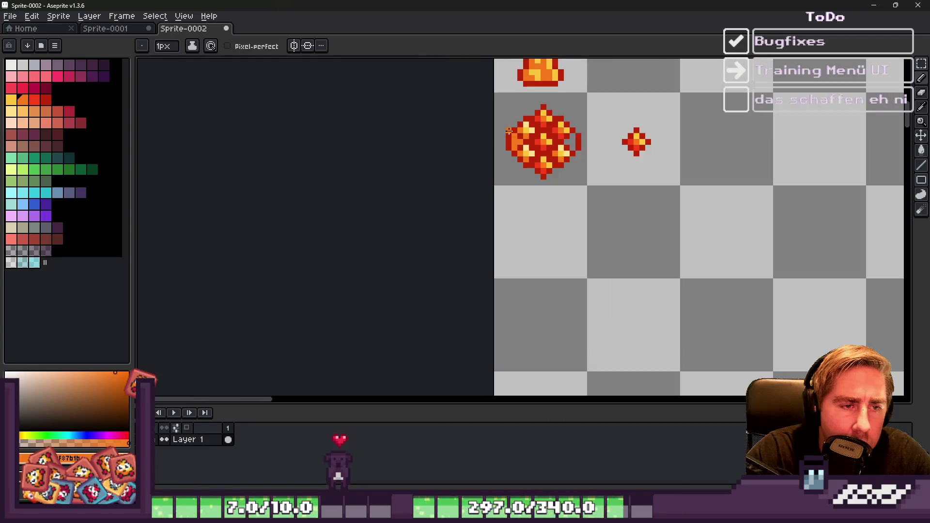
scroll(557, 136, "up", 3)
Step: Fill three gaps on the blob's right side, then eyedrop yellow and red from the sprites
left_click(598, 144)
left_click(600, 133)
left_click(600, 164)
scroll(596, 204, "down", 4)
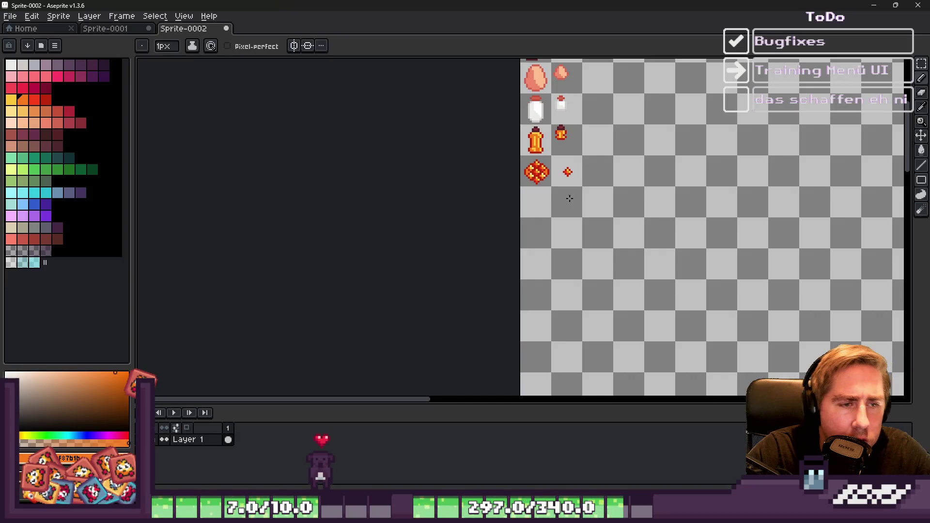
scroll(538, 174, "up", 3)
left_click(761, 164, "alt")
scroll(471, 164, "up", 2)
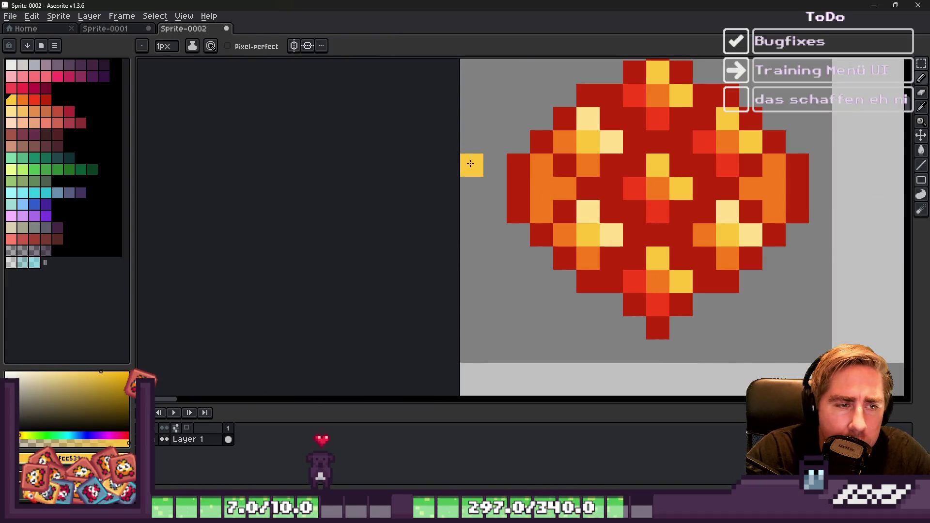
scroll(515, 173, "down", 2)
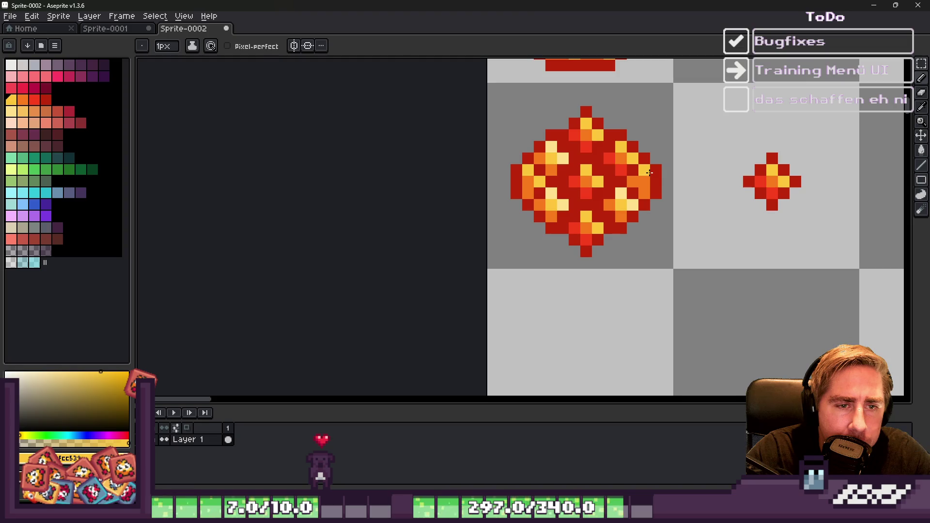
left_click(744, 183, "alt")
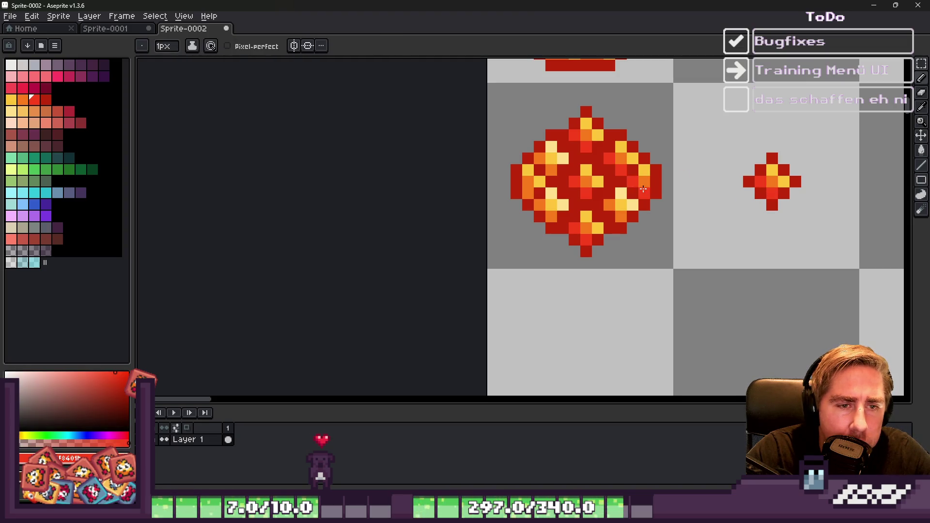
scroll(524, 193, "down", 3)
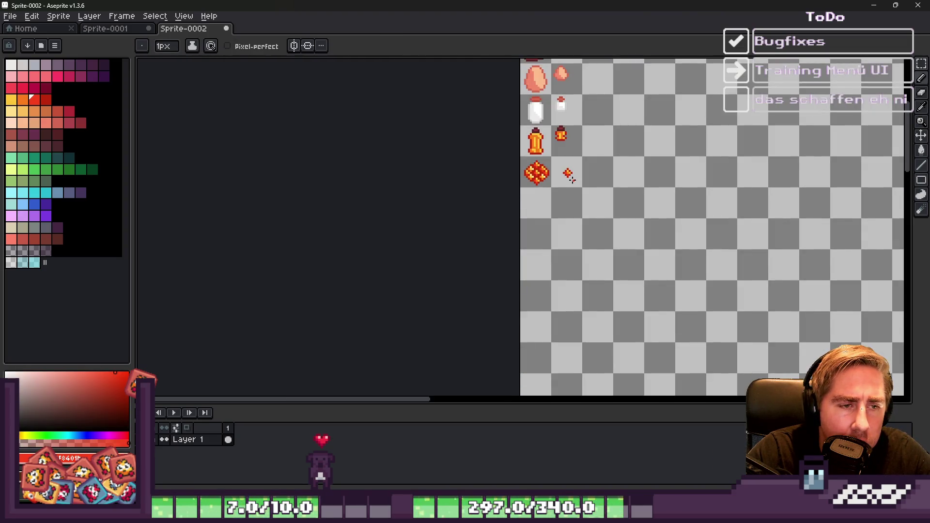
scroll(496, 158, "up", 3)
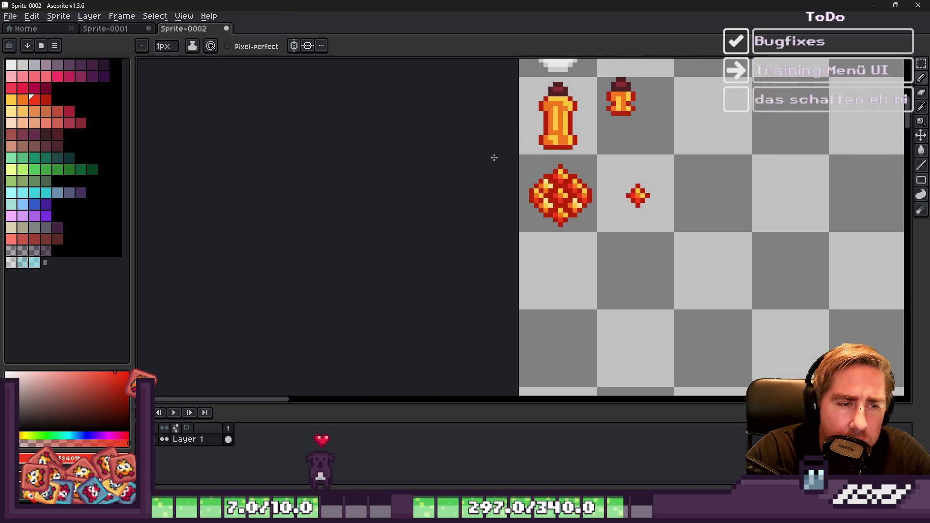
scroll(511, 166, "down", 1)
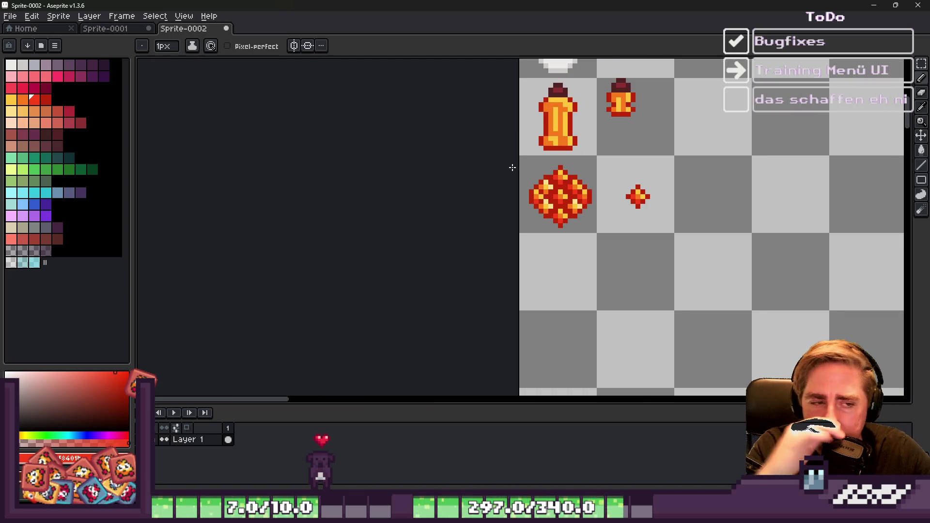
Step: Undo the last three blob edits, including the small ember, and toggle between the Move and Pencil tools
key("v")
key("ctrl+z")
key("ctrl+z")
key("ctrl+z")
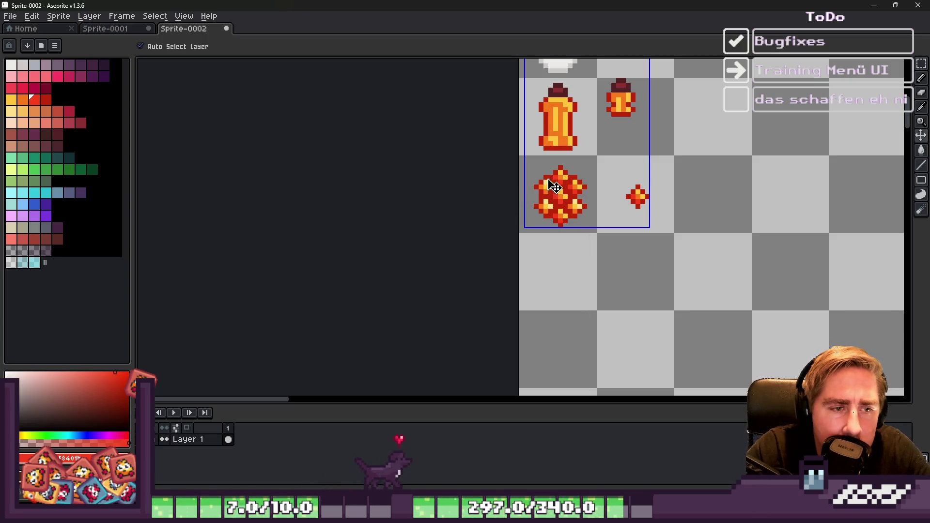
key("ctrl+z")
key("ctrl+z")
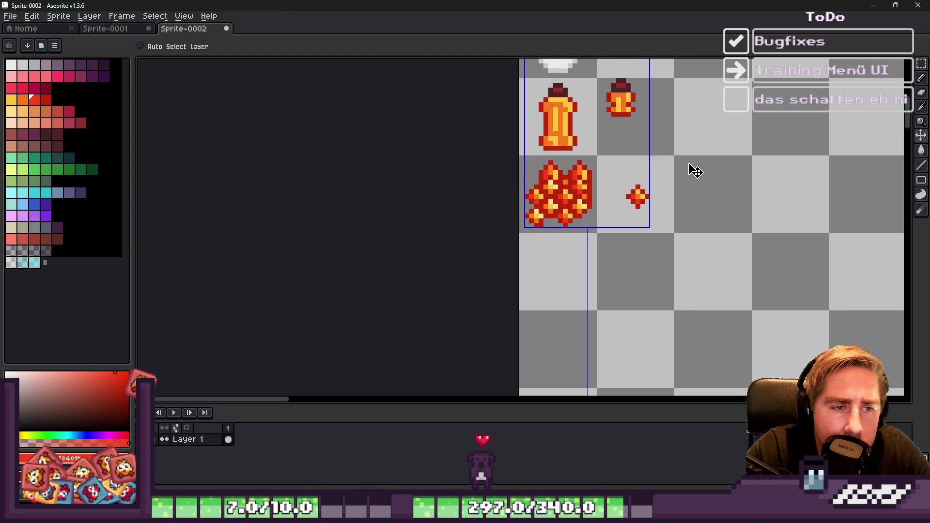
key("ctrl+z")
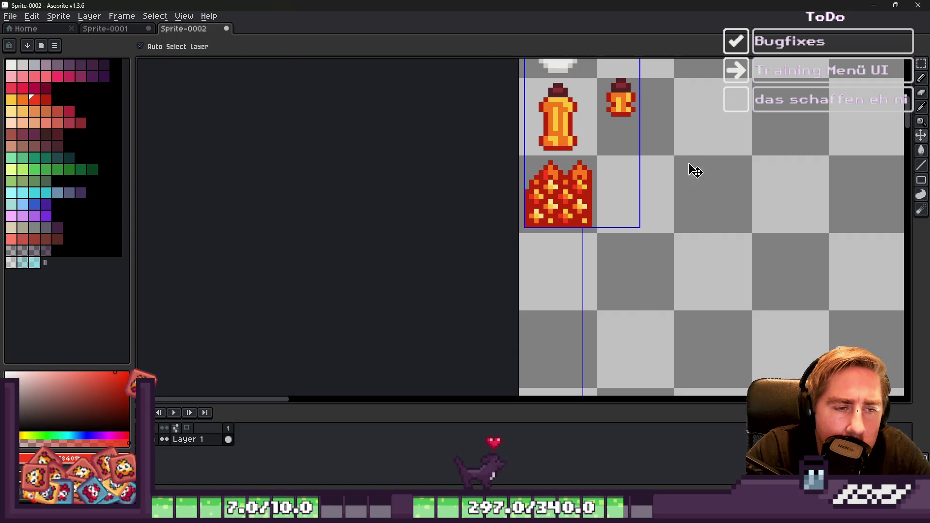
key("b")
key("v")
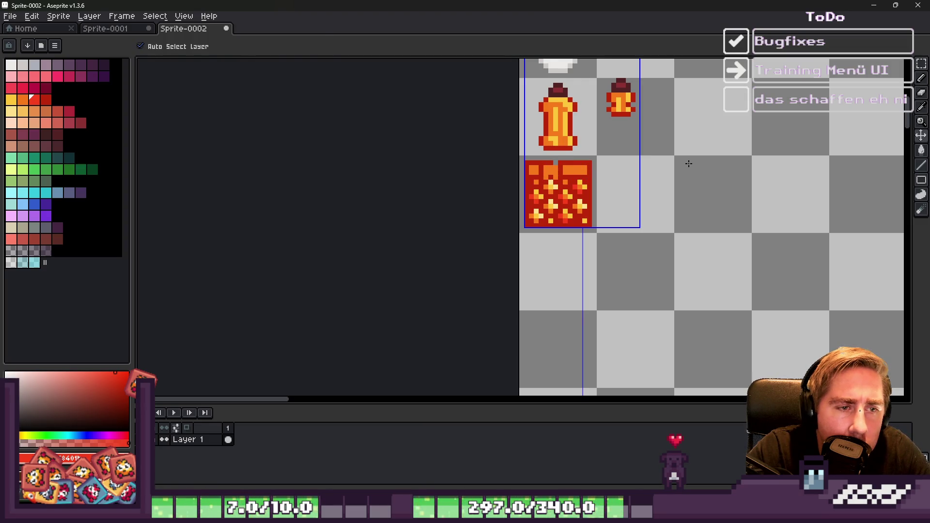
key("b")
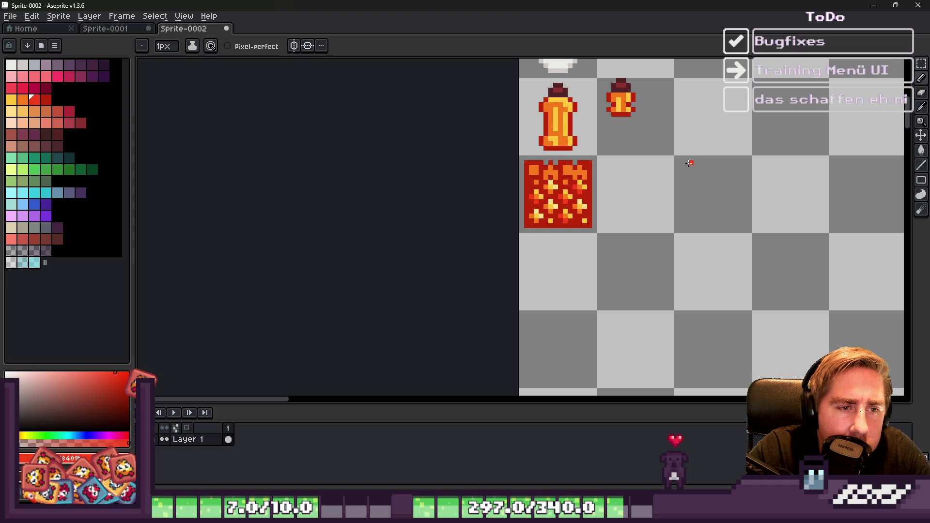
scroll(523, 155, "down", 1)
scroll(533, 150, "up", 2)
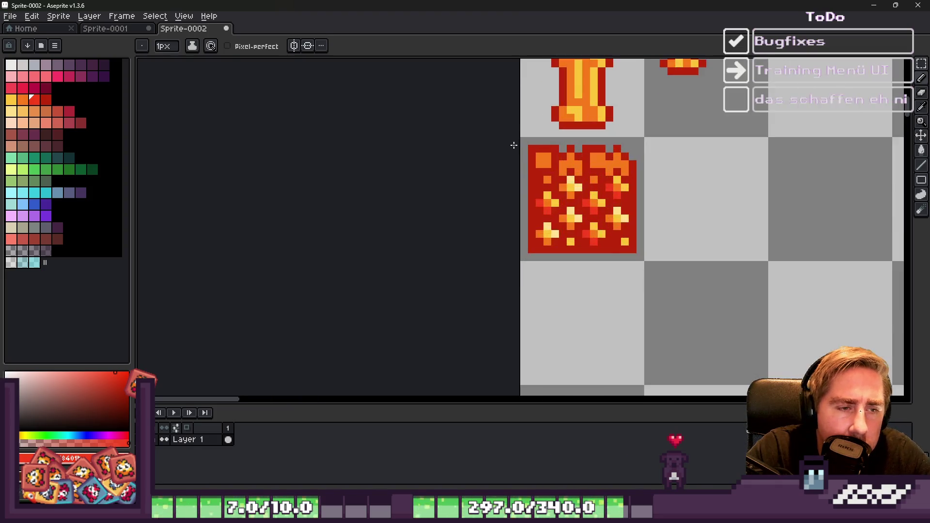
Step: Fill the notches along the tile's top with dark red and erase the red bump above it
left_click(700, 167, "alt")
mouse_move(698, 153)
left_mouse_down()
mouse_move(691, 138)
mouse_move(621, 124)
mouse_move(551, 140)
left_mouse_up()
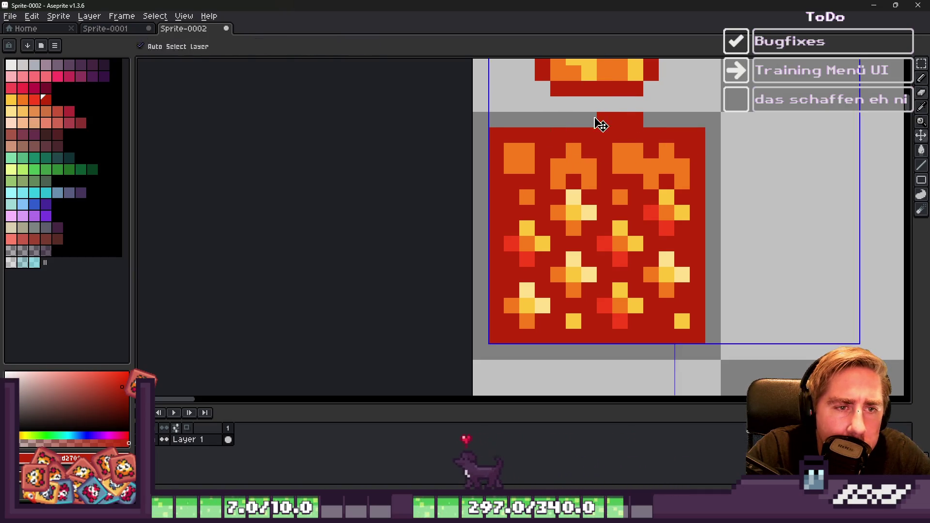
key("e")
left_click_drag(601, 120, 665, 119)
key("b")
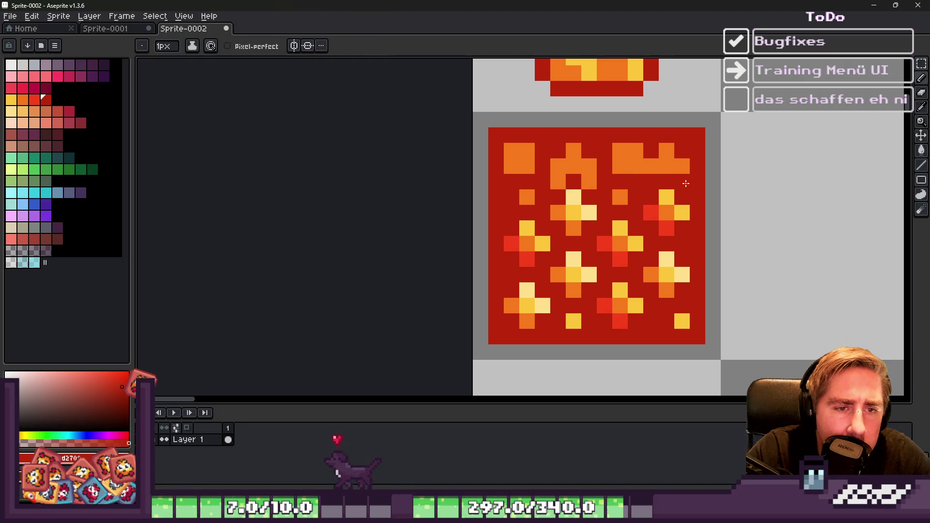
Step: Eyedrop the tile's orange and paint orange pixels around the top-right block
scroll(620, 181, "down", 2)
scroll(557, 161, "up", 3)
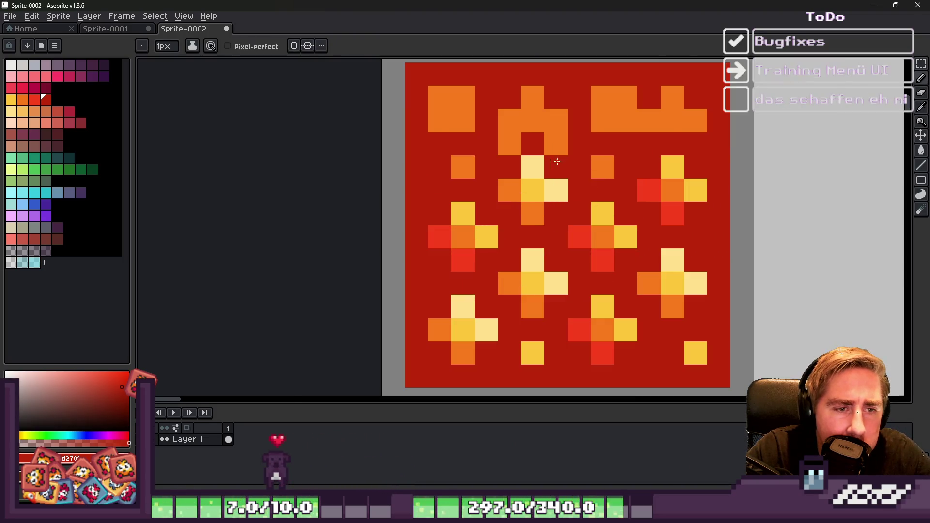
left_click(649, 121, "alt")
left_click(648, 144)
left_click(648, 98)
left_click(694, 96)
left_click(700, 142)
scroll(679, 135, "down", 2)
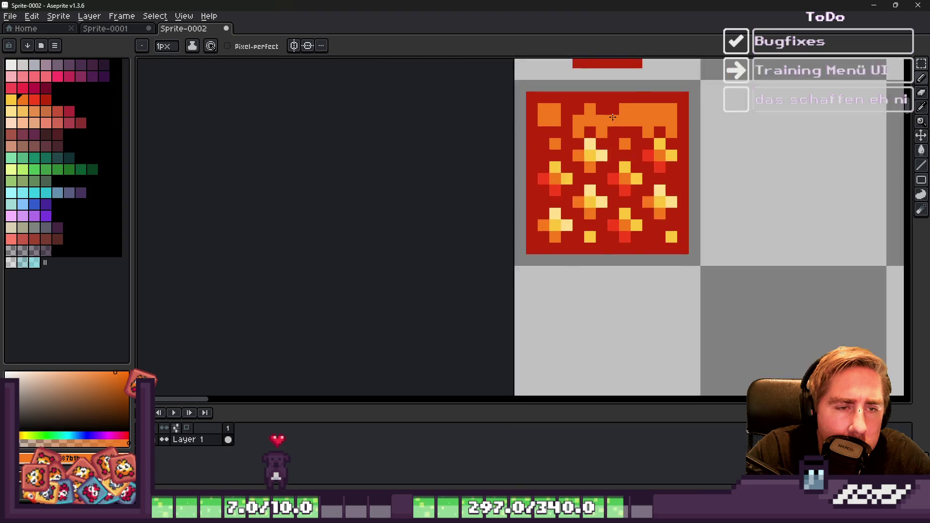
scroll(613, 126, "up", 2)
Step: Paint orange pixels on both sides of the top-middle block, undoing one misplaced pixel
left_click(613, 125)
scroll(614, 127, "down", 2)
scroll(614, 127, "up", 2)
key("ctrl+z")
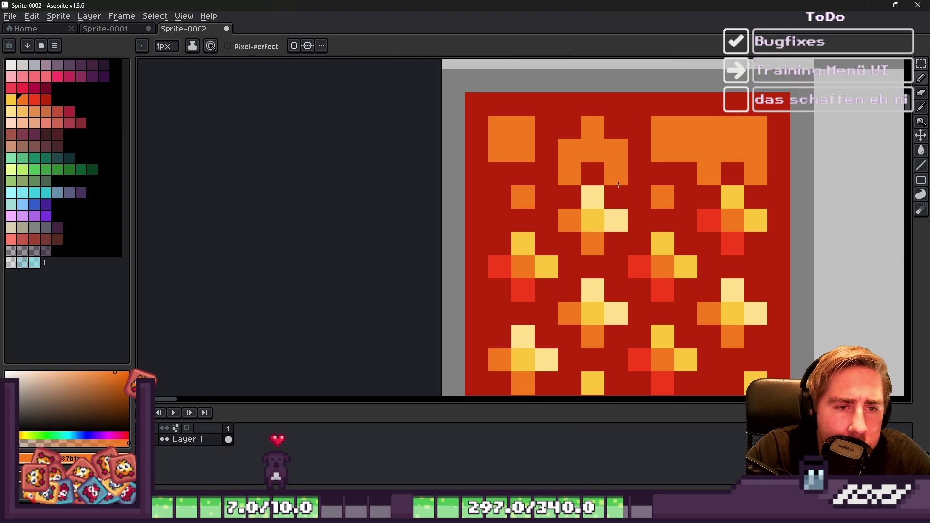
left_click(571, 127)
left_click(614, 128)
scroll(568, 118, "down", 2)
scroll(574, 112, "up", 1)
scroll(507, 114, "down", 2)
scroll(620, 147, "up", 2)
Step: Eyedrop the tile's red and paint one more top pixel red
left_click(616, 151, "alt")
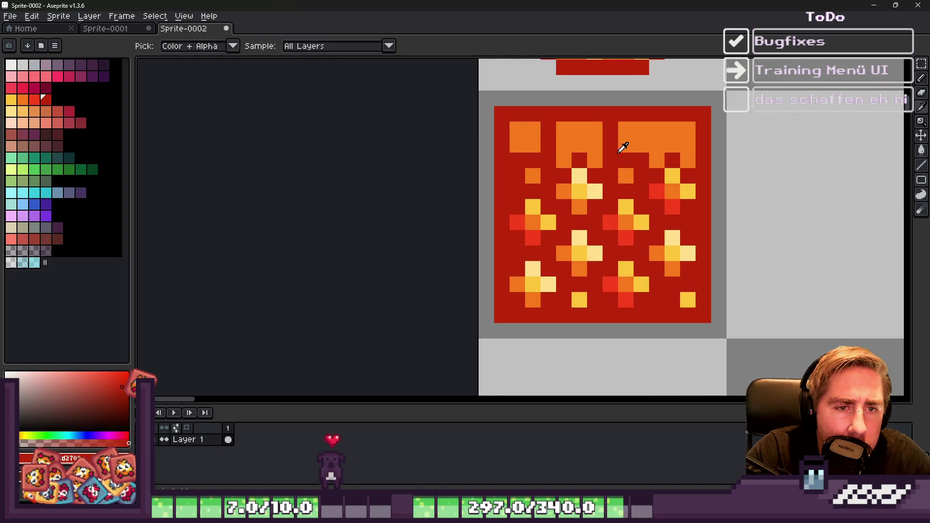
left_click(642, 129)
scroll(648, 125, "down", 3)
left_click_drag(528, 143, 584, 141)
scroll(533, 111, "up", 1)
Step: Sample another colour from the tile and erase two pixels from its left edge
left_click(528, 105, "alt")
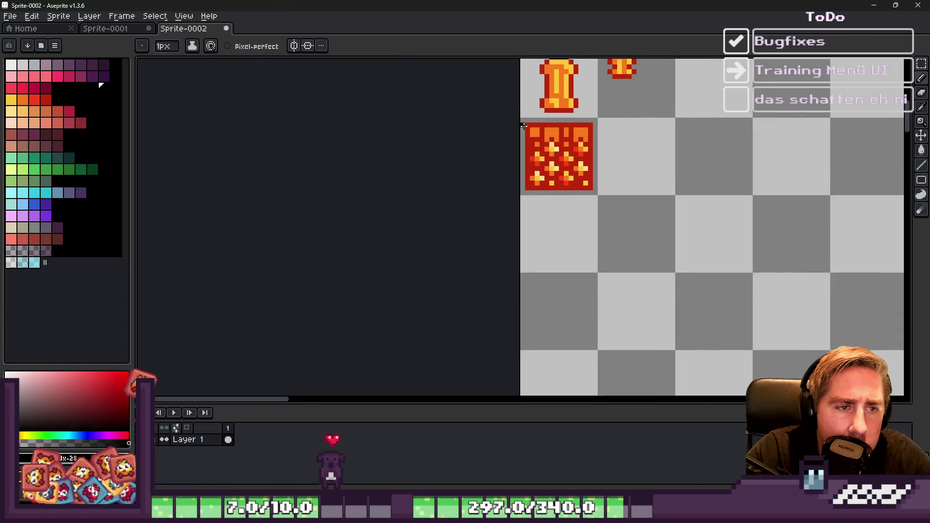
scroll(555, 140, "up", 1)
scroll(644, 156, "down", 3)
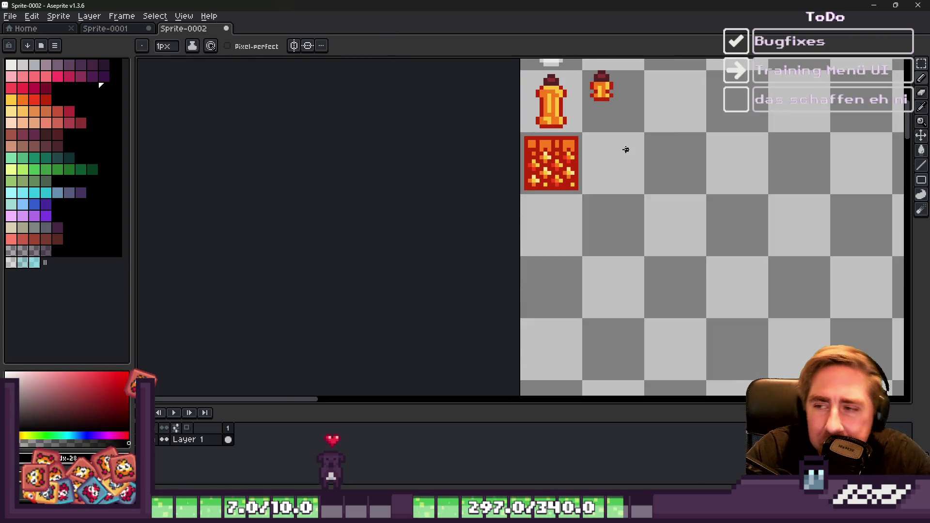
scroll(568, 138, "up", 3)
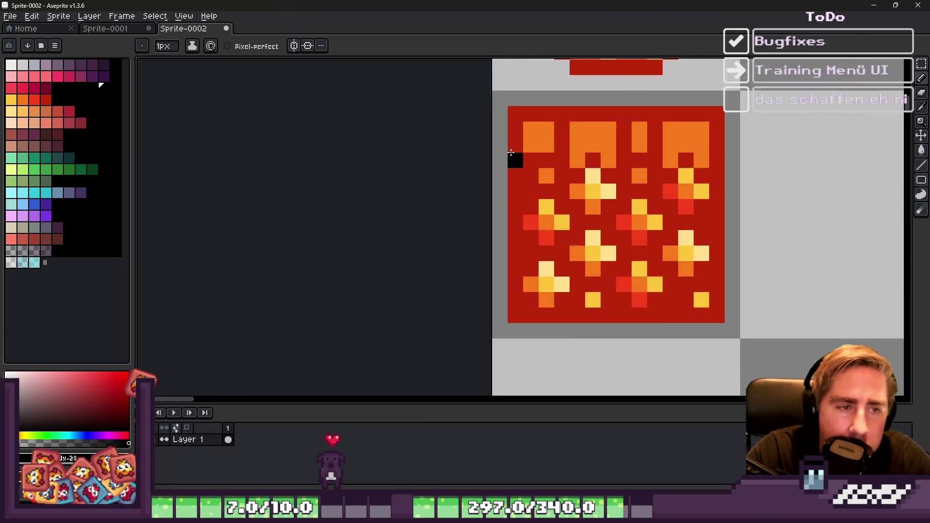
scroll(657, 109, "down", 2)
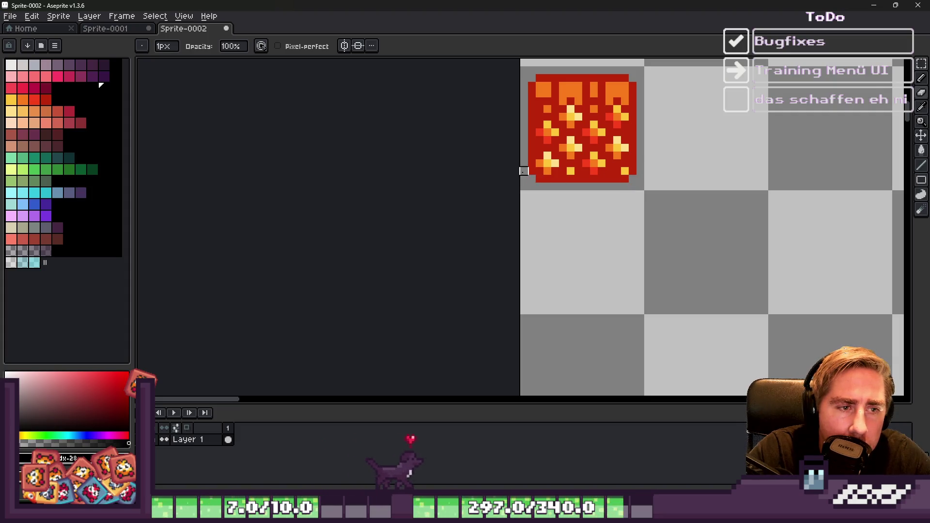
scroll(528, 175, "up", 2)
scroll(529, 237, "down", 3)
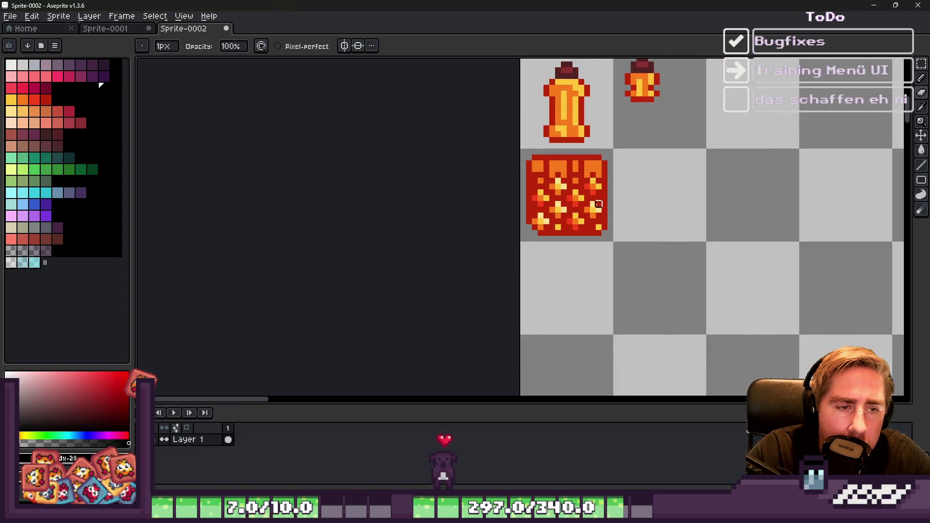
scroll(529, 191, "up", 3)
left_click_drag(551, 248, 557, 247)
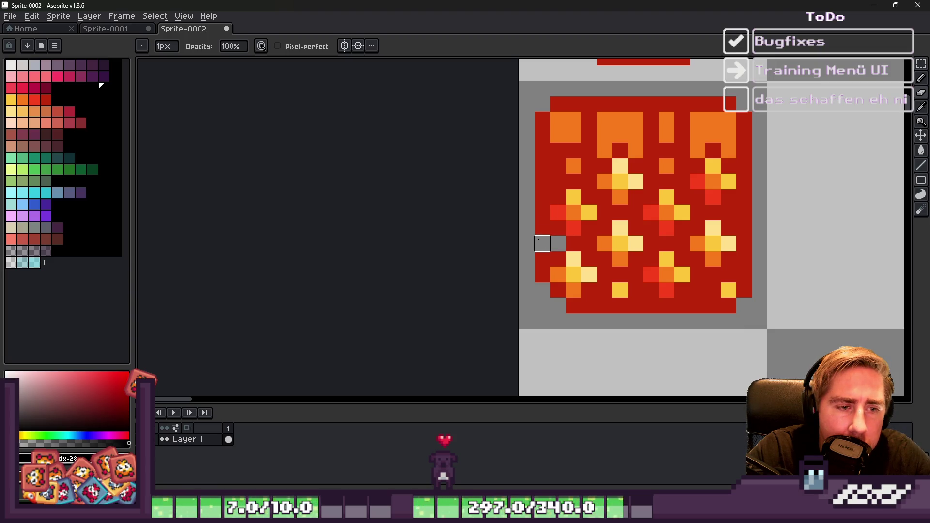
Step: Fill the grey gaps in the lava tile's left column with the tile's red
scroll(521, 198, "down", 3)
scroll(523, 224, "up", 5)
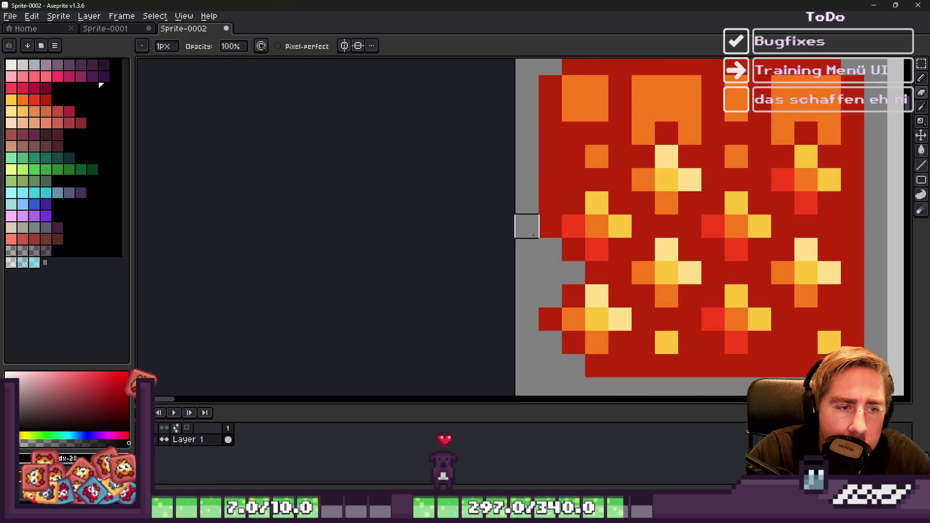
left_click(566, 304, "alt")
left_click(550, 319)
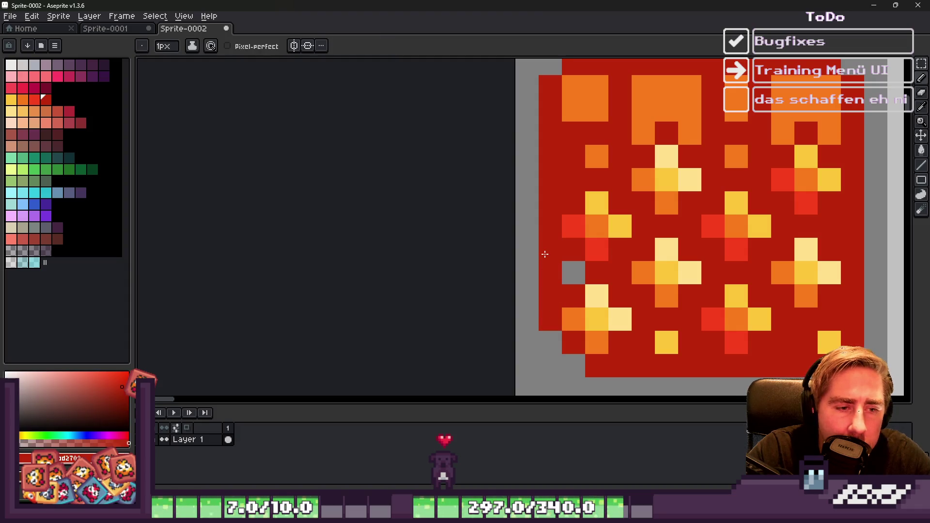
left_click_drag(550, 311, 542, 253)
scroll(543, 262, "down", 3)
scroll(544, 290, "up", 2)
Step: Recolour a red pixel on the tile's left side orange, then sample the tile's dark red
left_click(543, 290, "alt")
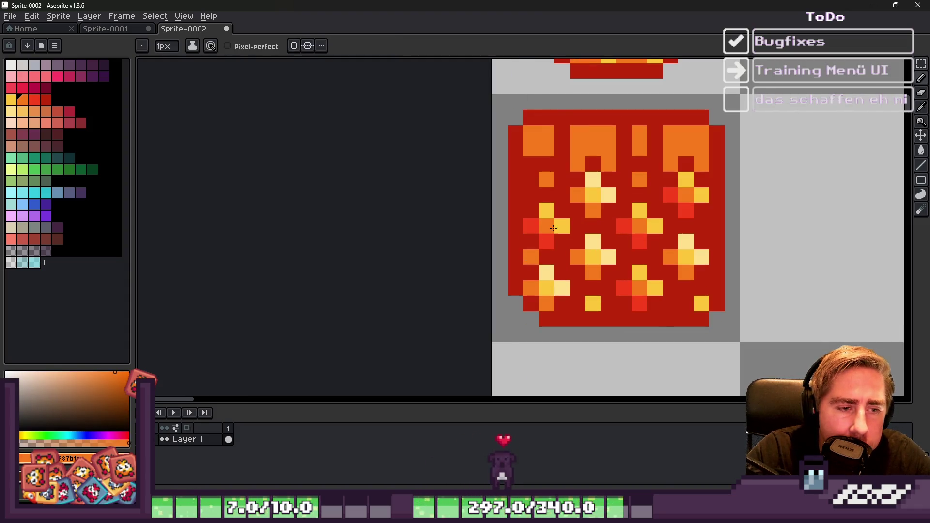
scroll(522, 226, "down", 3)
scroll(521, 226, "up", 2)
scroll(522, 225, "up", 3)
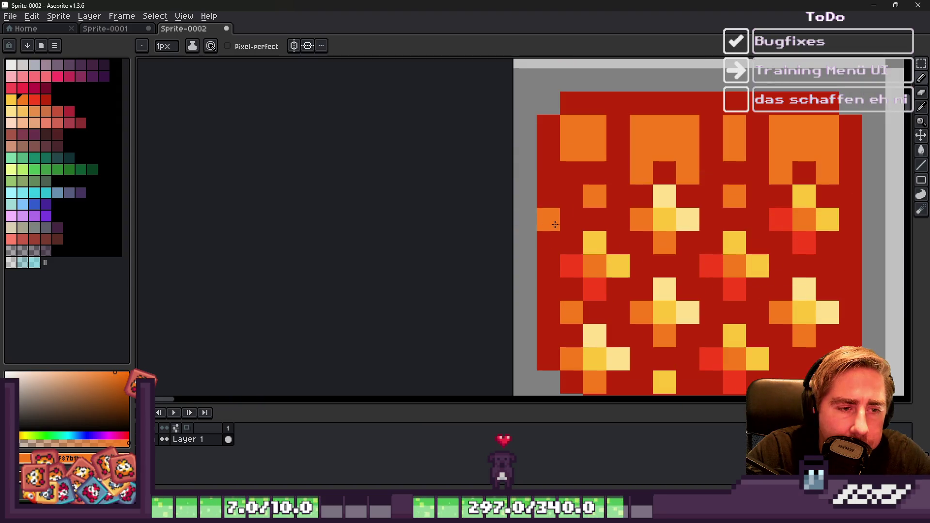
left_click(566, 196)
scroll(566, 195, "down", 3)
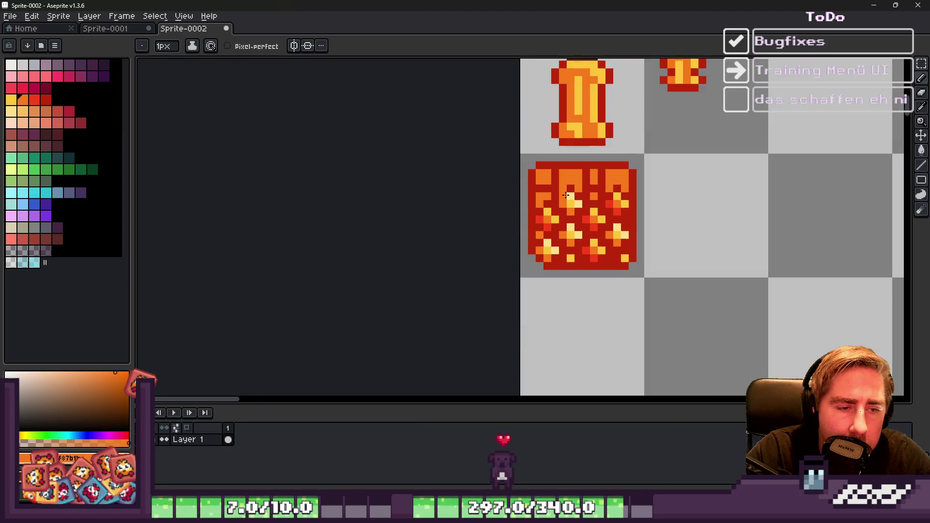
scroll(569, 187, "up", 2)
left_click(554, 197, "alt")
scroll(551, 203, "down", 1)
scroll(551, 204, "up", 1)
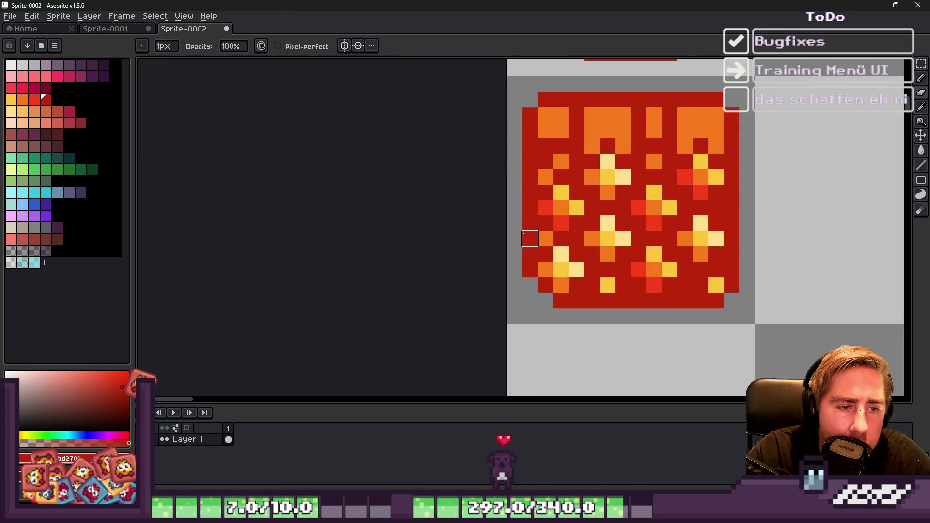
scroll(514, 177, "down", 3)
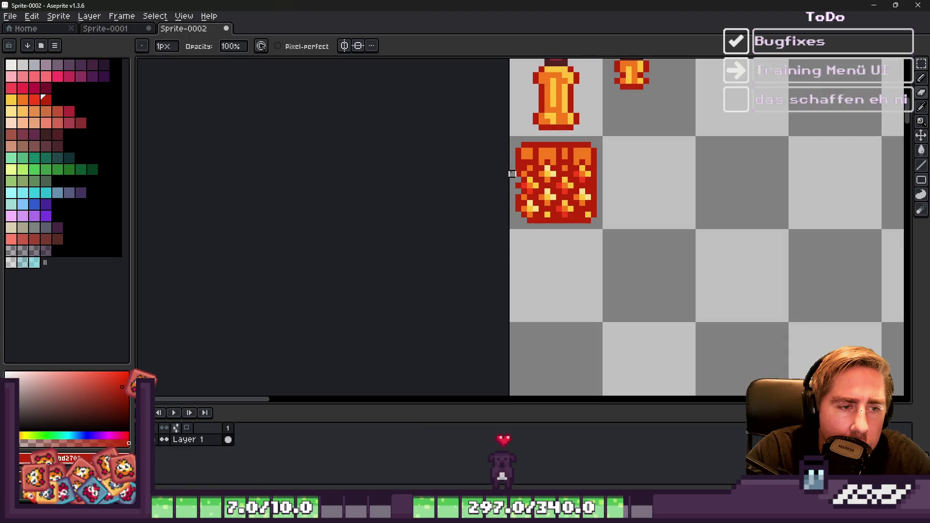
scroll(514, 176, "up", 3)
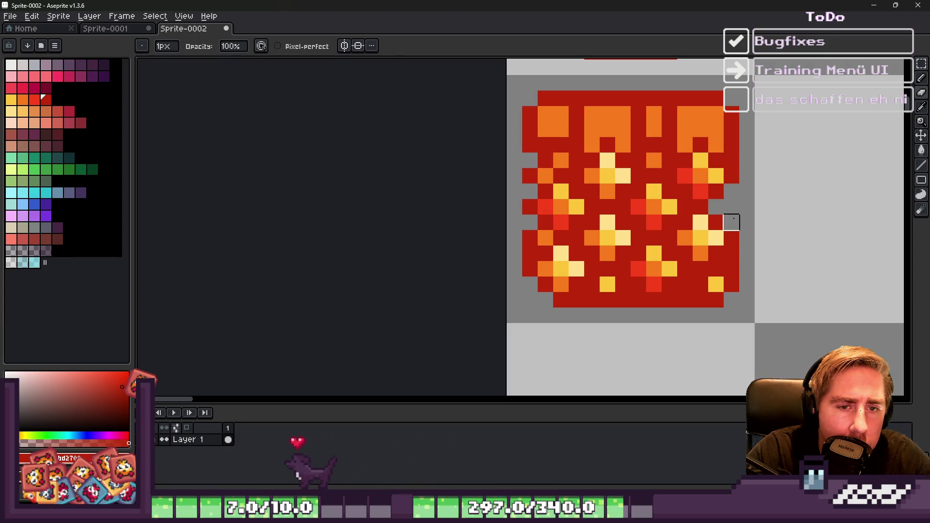
scroll(648, 209, "down", 1)
scroll(618, 221, "up", 1)
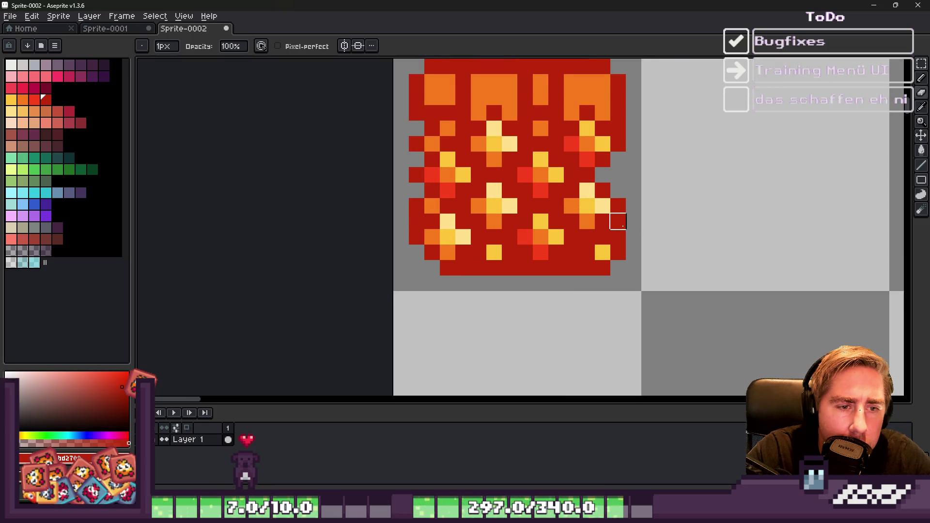
scroll(594, 224, "up", 1)
Step: Erase scattered red pixels along the bottom row to notch the tile's bottom edge
left_click(640, 250)
left_click(664, 251)
left_click(617, 251)
left_click(641, 225)
left_click(571, 251)
left_click(548, 251)
left_click(501, 251)
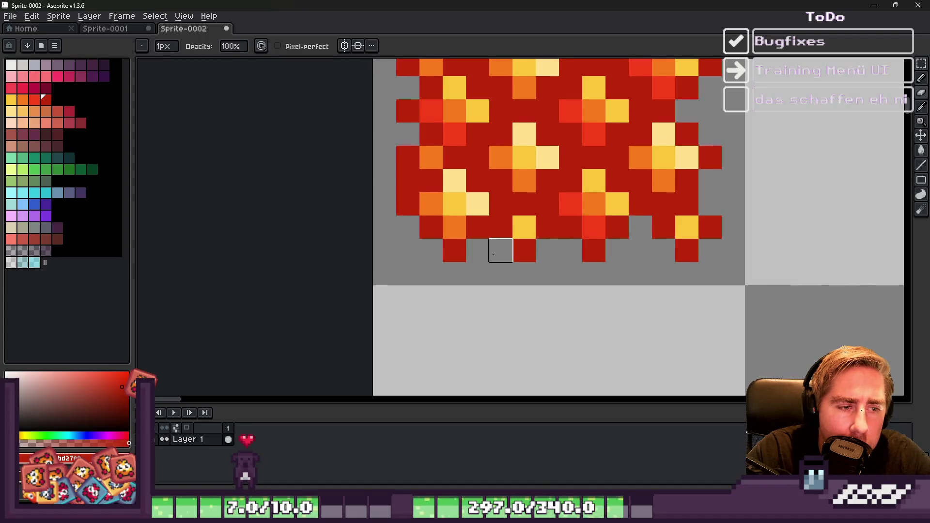
scroll(680, 231, "down", 3)
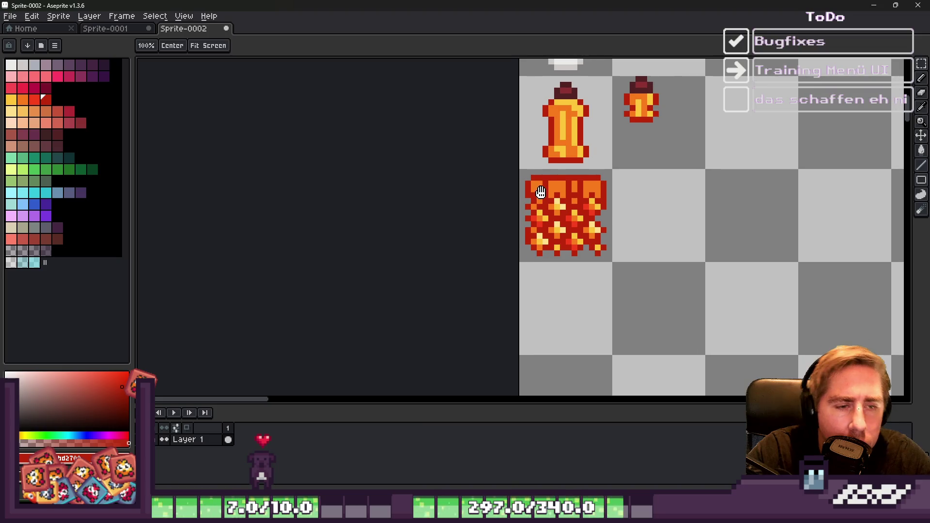
scroll(568, 193, "up", 3)
scroll(601, 189, "down", 3)
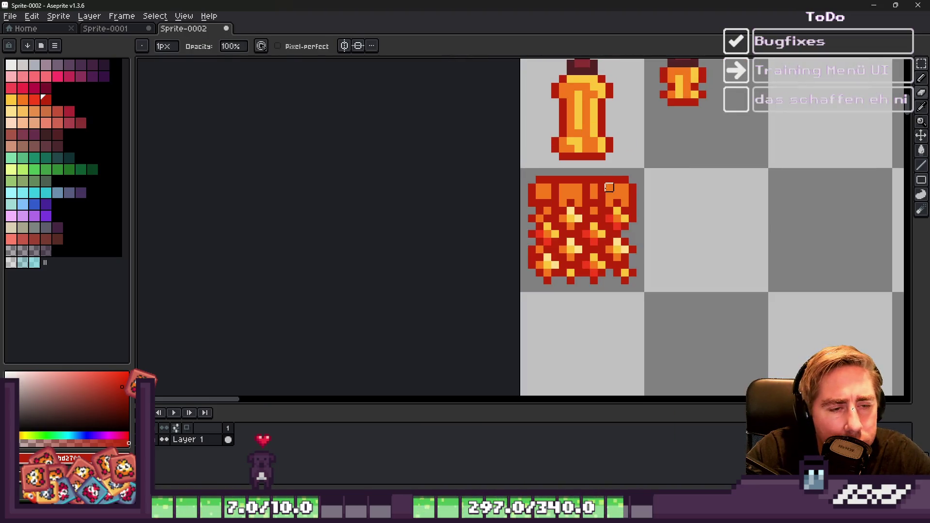
Step: Add an orange pixel near the top, clear a top-edge pixel, and turn the orange below it red
scroll(600, 189, "up", 3)
key("b")
left_click(596, 210, "alt")
left_click(596, 200)
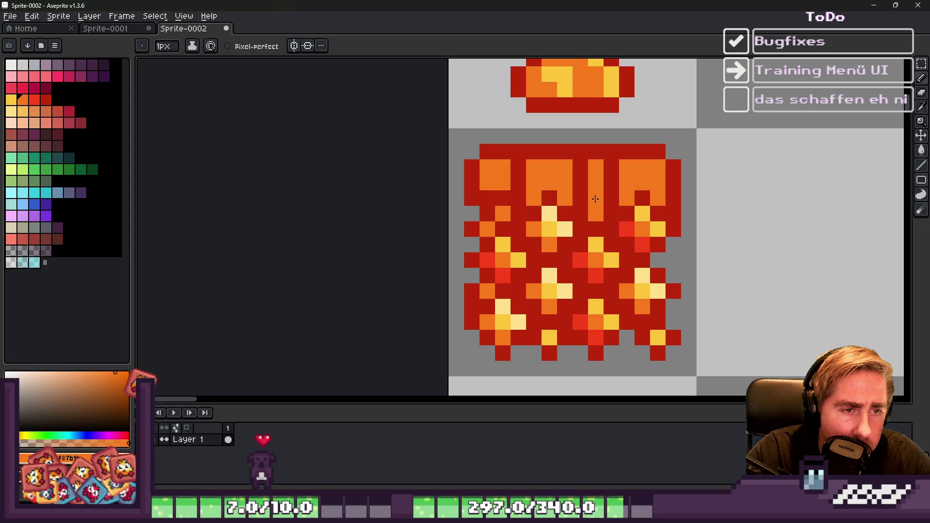
key("alt")
right_click(565, 152)
left_click(550, 150, "alt")
left_click(565, 167)
left_click(533, 167)
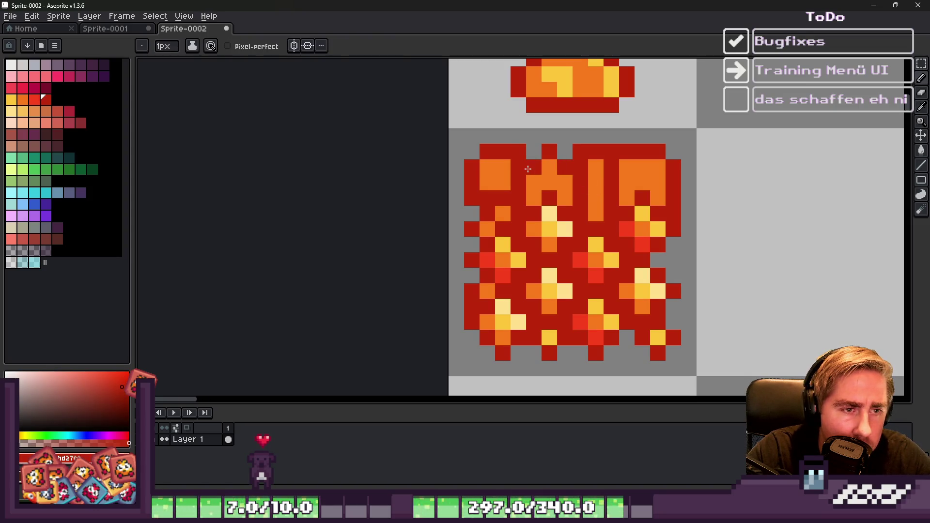
key("b")
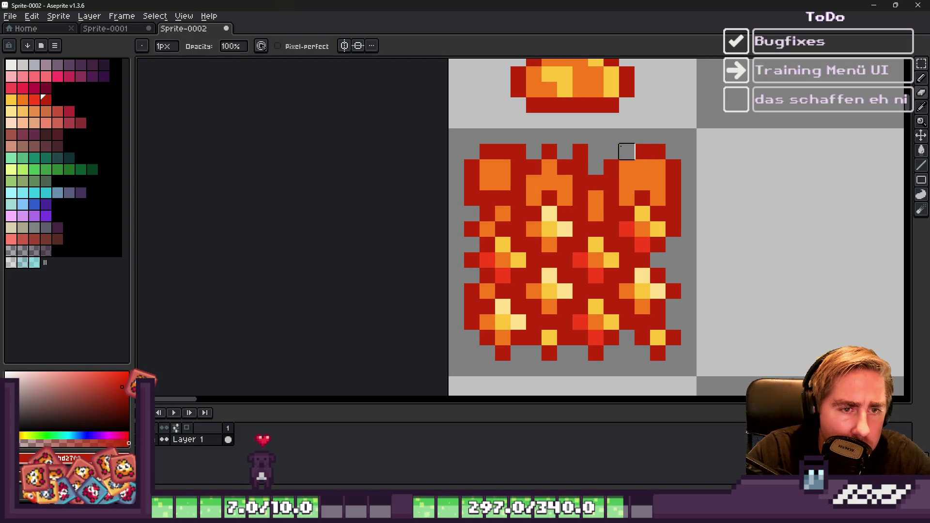
Step: Clear the stray dark red pixel sitting above the lava blob
key("e")
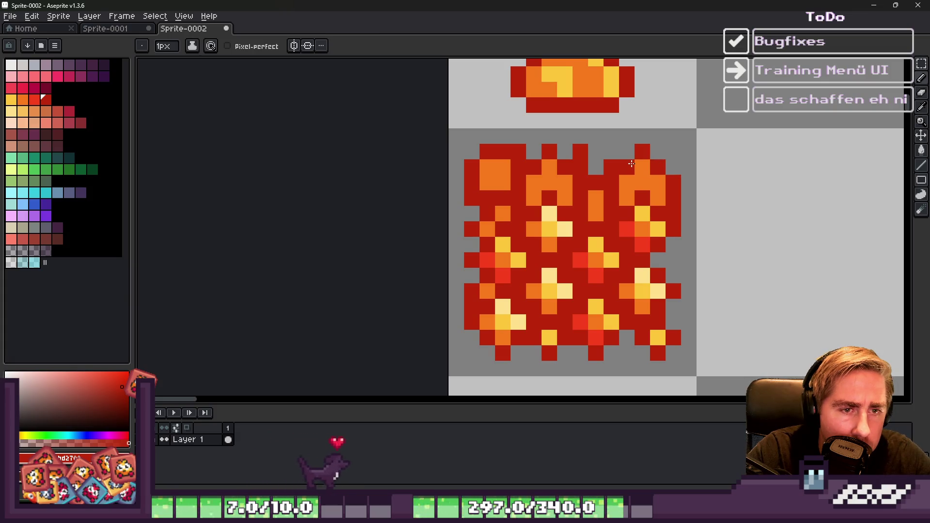
scroll(609, 121, "down", 1)
scroll(609, 121, "up", 2)
scroll(609, 123, "down", 1)
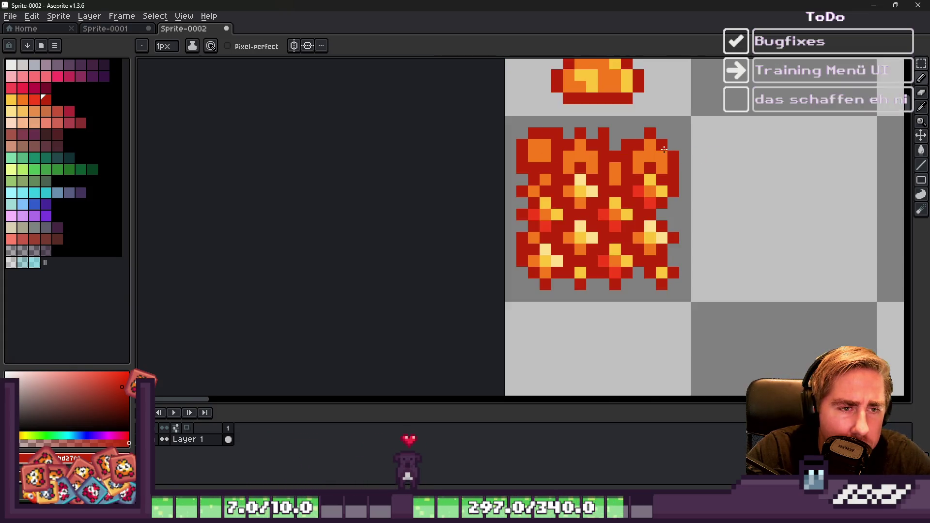
scroll(611, 128, "up", 3)
key("b")
right_click(611, 147)
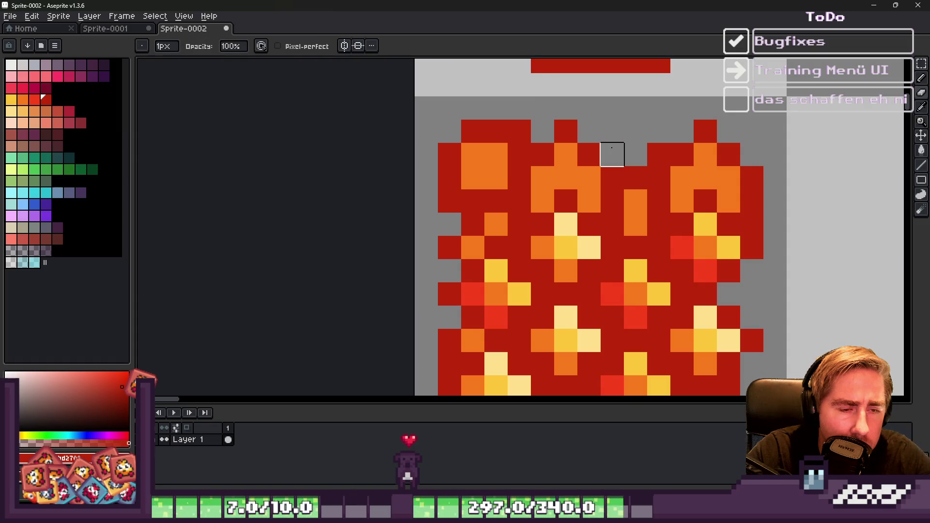
scroll(612, 145, "down", 1)
scroll(578, 124, "down", 2)
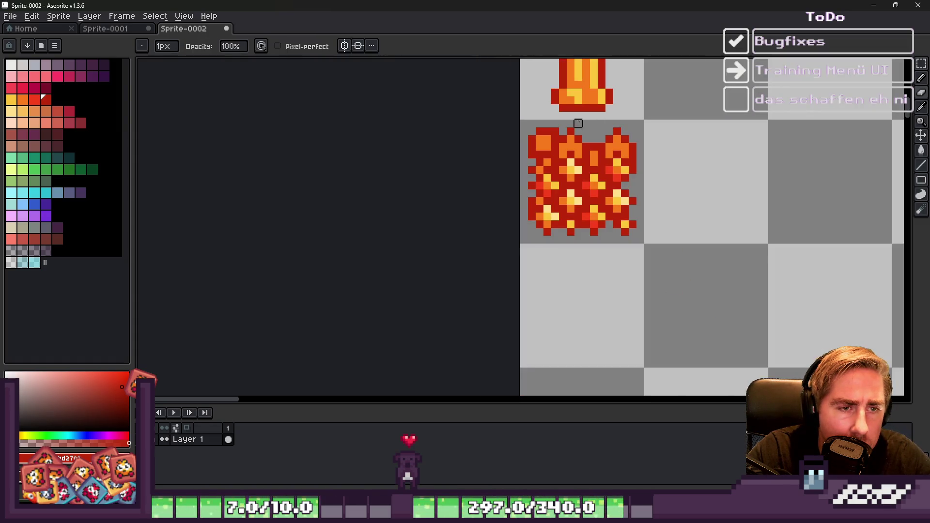
scroll(513, 146, "up", 2)
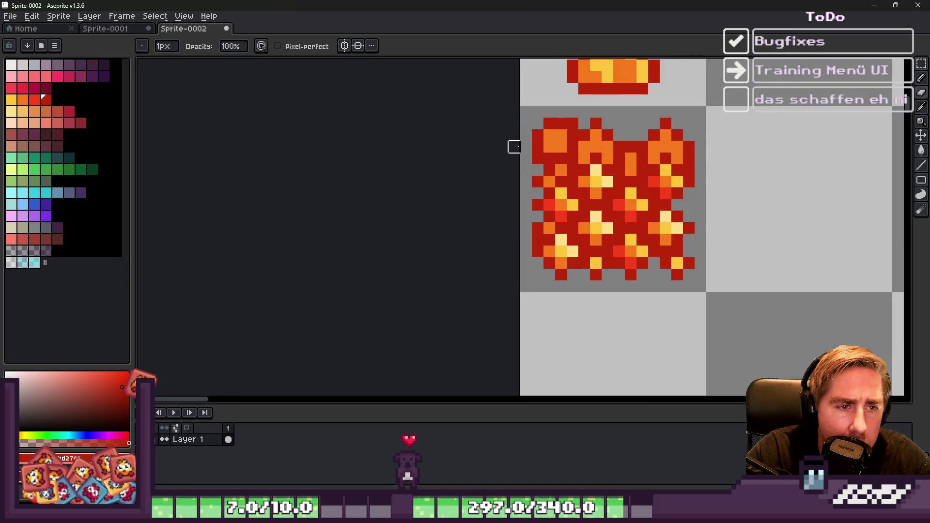
Step: Paint one orange and one red pixel on the blob's left, then erase its top-left corner
key("i")
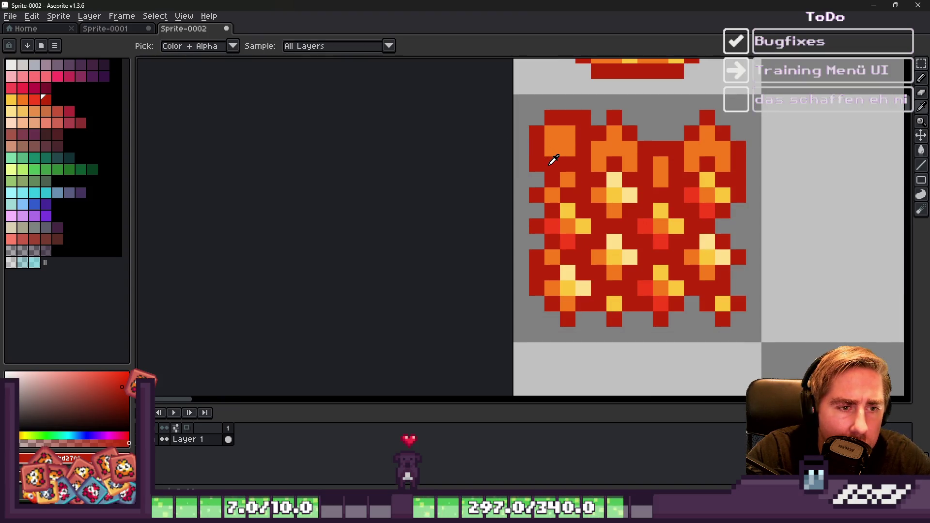
left_click(549, 196, "alt")
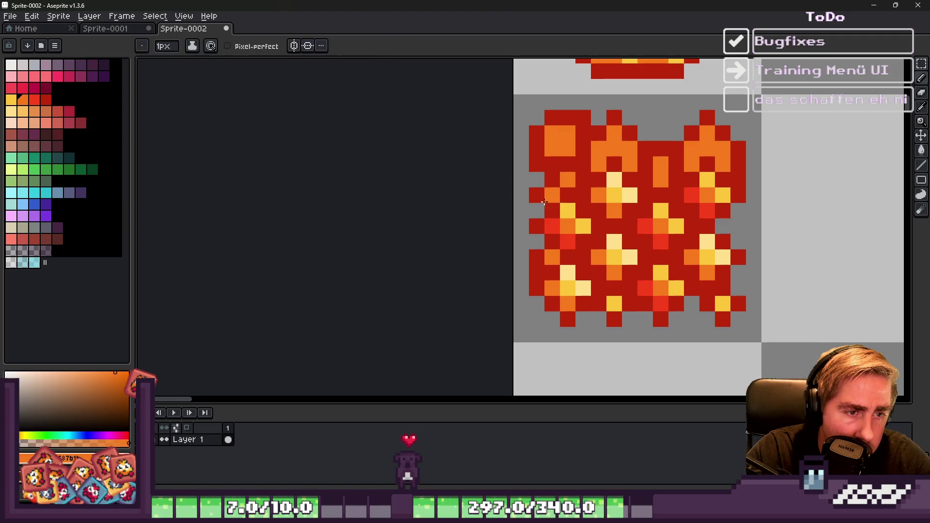
left_click(536, 211, "alt")
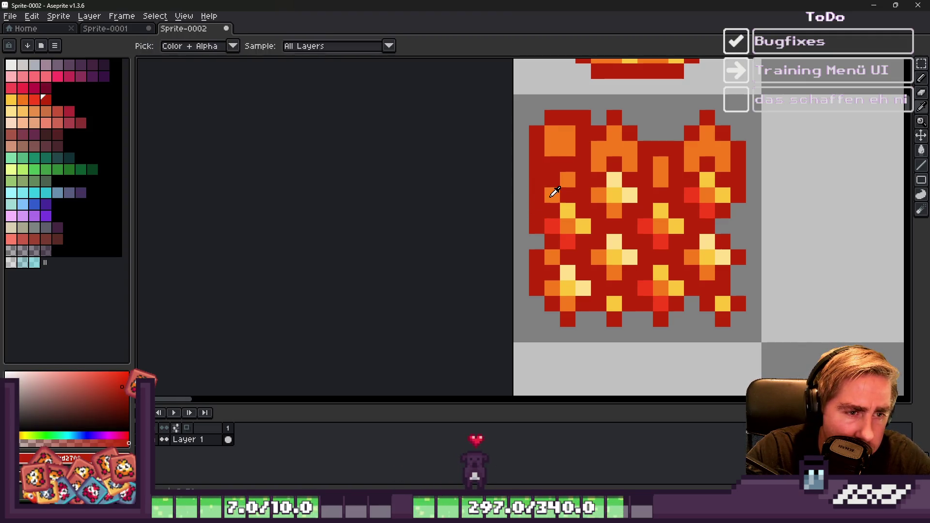
left_click(551, 193, "alt")
left_click(552, 184)
left_click(554, 163, "alt")
left_click(568, 149)
key("e")
left_click(566, 133)
mouse_move(583, 131)
left_mouse_down()
mouse_move(583, 117)
mouse_move(540, 133)
mouse_move(533, 165)
left_mouse_up()
Step: Retouch the blob's right edge with red and orange pixels, clearing one stray pixel
scroll(533, 156, "down", 4)
key("b")
scroll(527, 150, "up", 1)
scroll(520, 187, "down", 1)
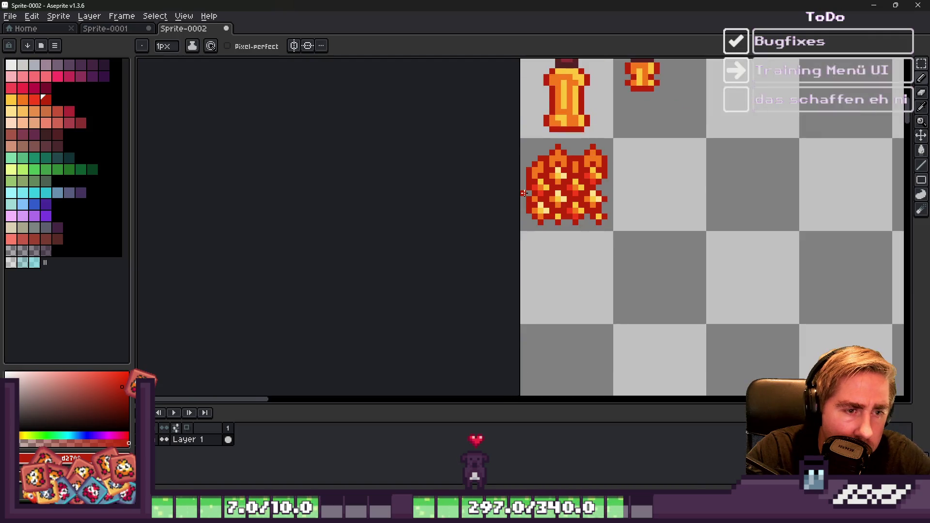
scroll(526, 179, "up", 1)
scroll(529, 193, "down", 2)
scroll(580, 173, "up", 3)
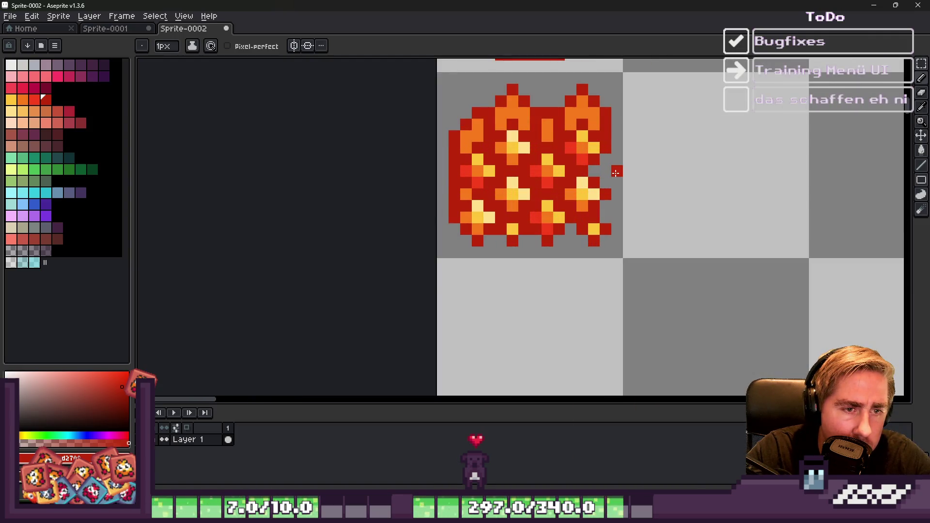
scroll(615, 168, "up", 2)
left_click_drag(596, 174, 595, 149)
right_click(594, 151)
key("i")
left_click(549, 235)
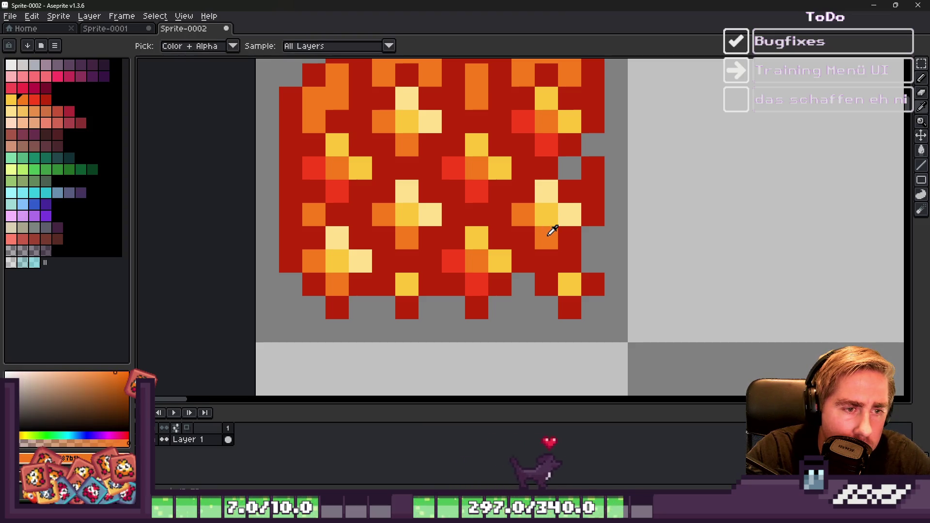
key("b")
left_click_drag(570, 168, 593, 168)
scroll(562, 191, "down", 2)
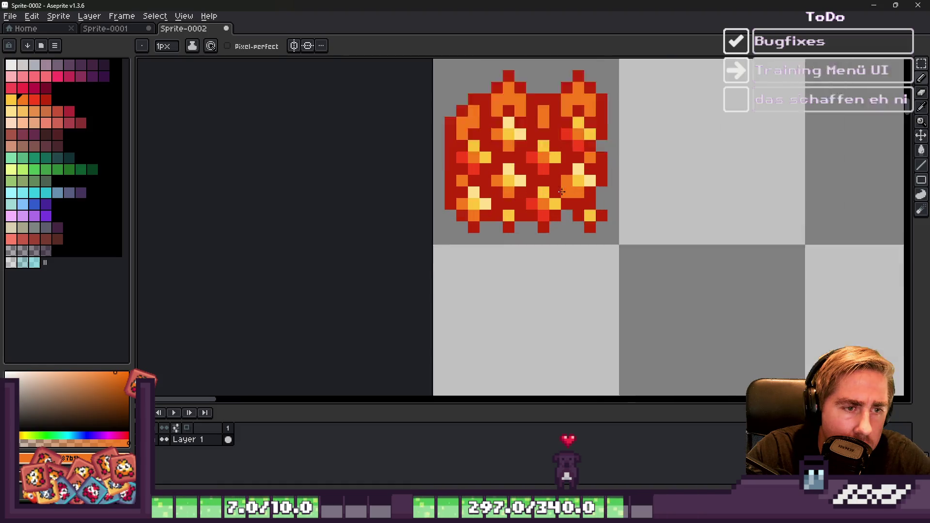
scroll(562, 192, "up", 2)
Step: Sample the blob's red, add one more red pixel on its right side, and reframe the view
key("i")
left_click(637, 216)
key("b")
left_click(632, 191)
scroll(651, 202, "down", 3)
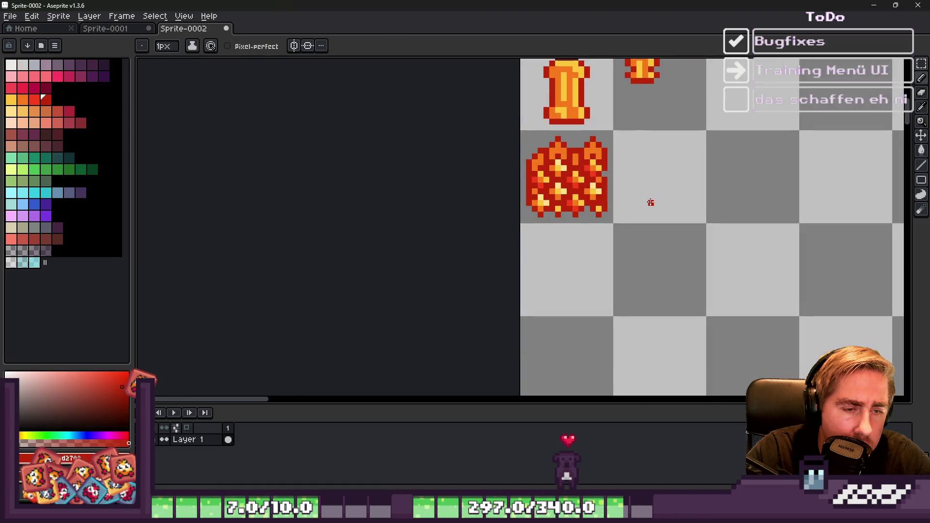
scroll(600, 188, "up", 2)
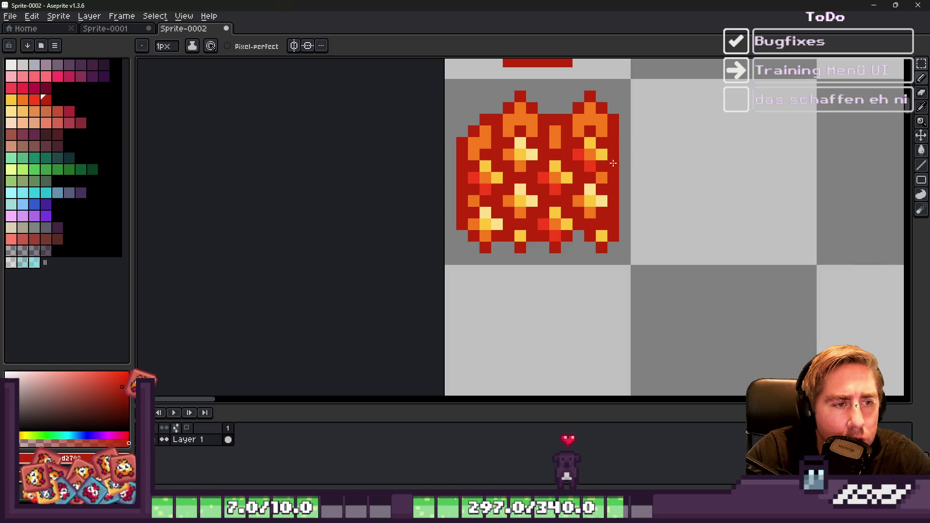
scroll(613, 163, "down", 3)
key("space")
left_click_drag(655, 164, 647, 150)
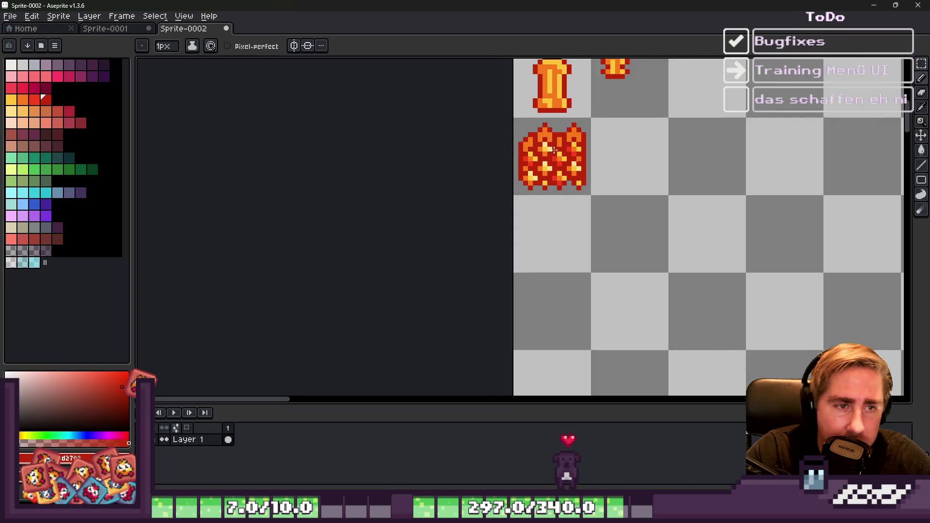
scroll(555, 151, "up", 2)
scroll(487, 132, "down", 2)
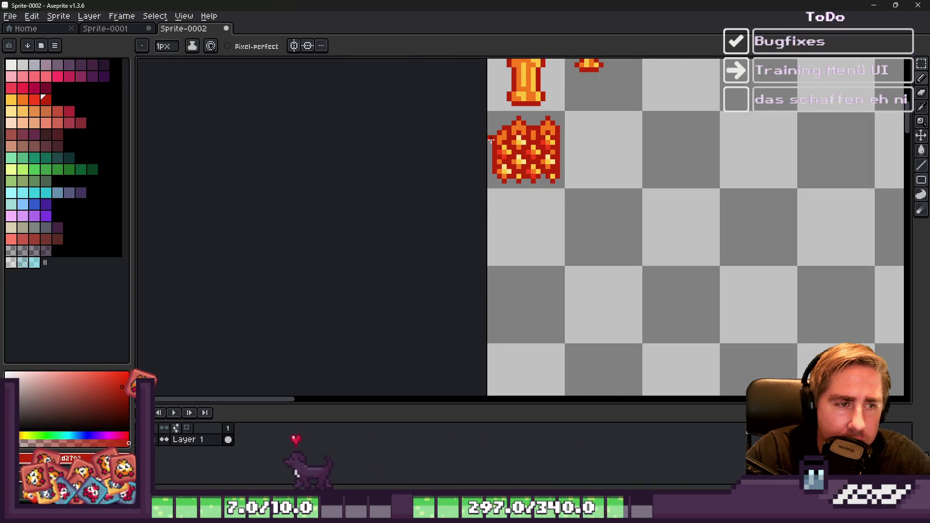
scroll(494, 141, "up", 2)
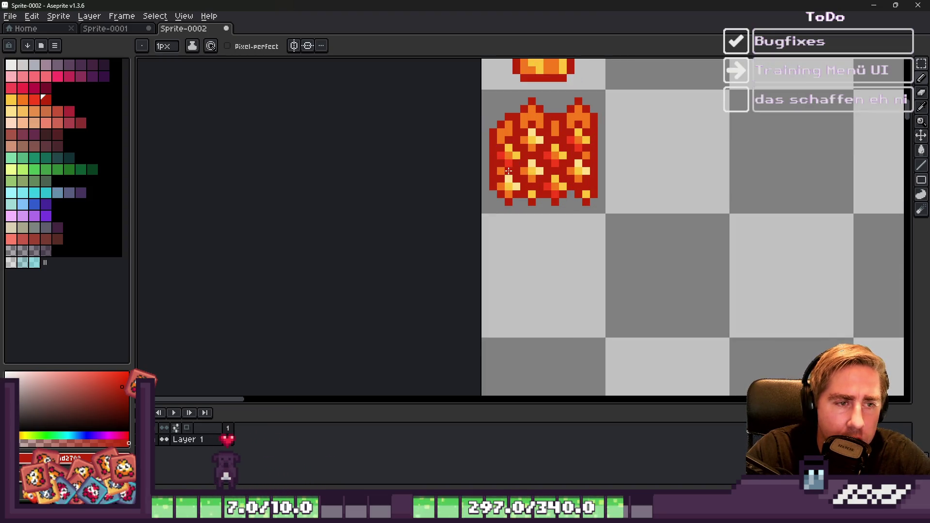
scroll(609, 173, "down", 5)
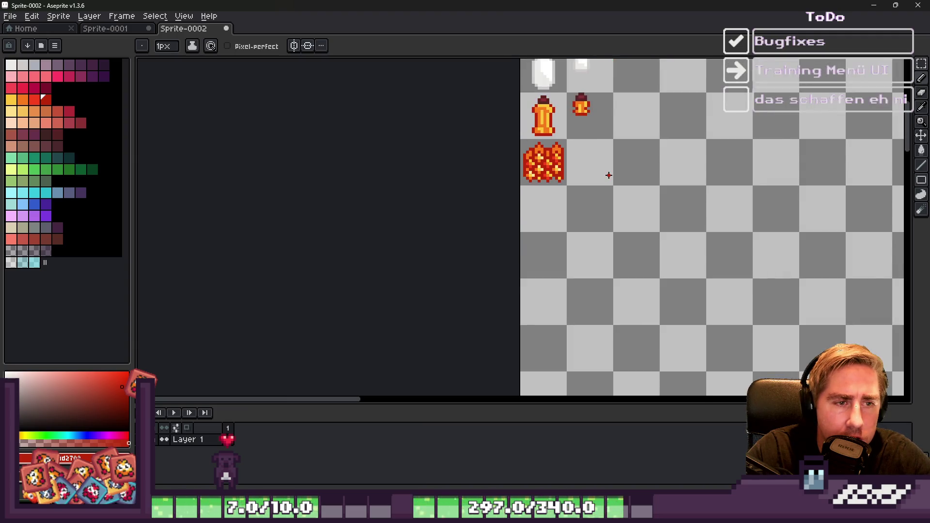
scroll(528, 171, "up", 8)
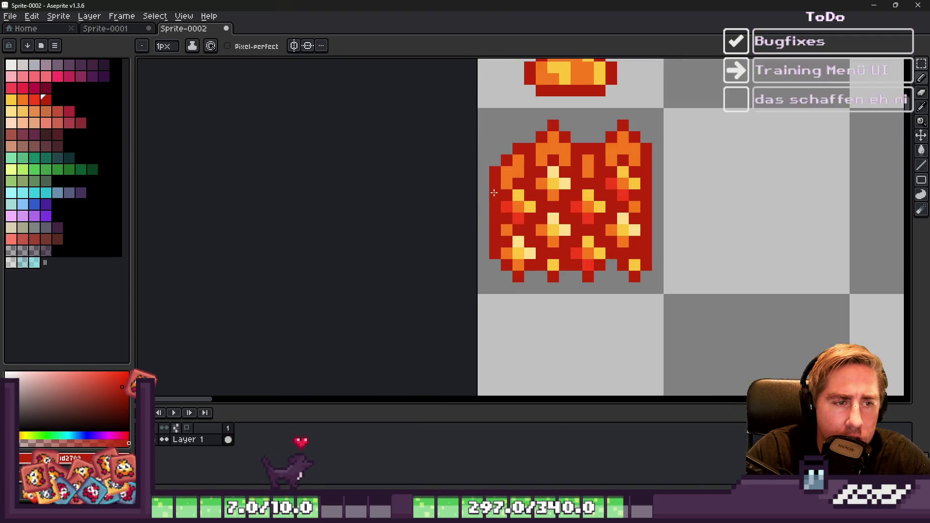
Step: Recolour several cells on the lava's left and right flames bright red
key("i")
left_click(558, 219, "alt")
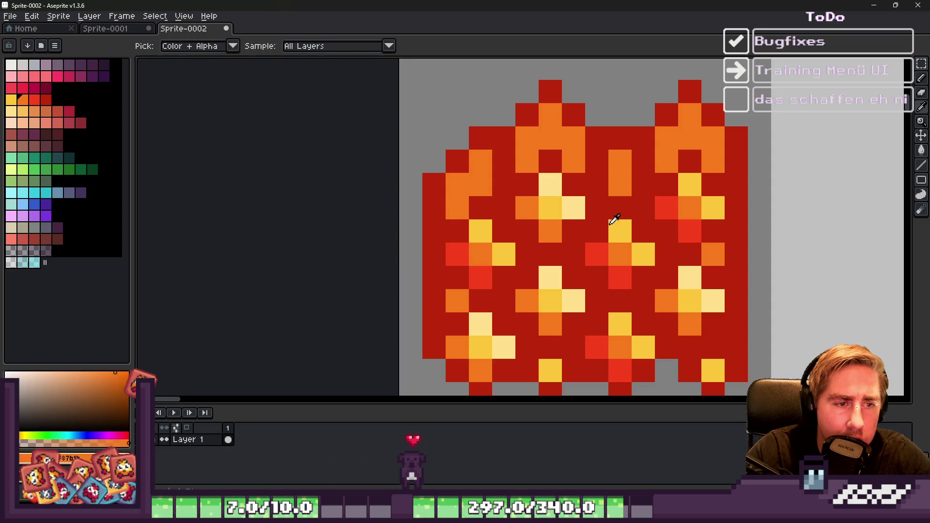
left_click(670, 207, "alt")
left_click(530, 139)
left_click(528, 162)
left_click_drag(667, 140, 667, 153)
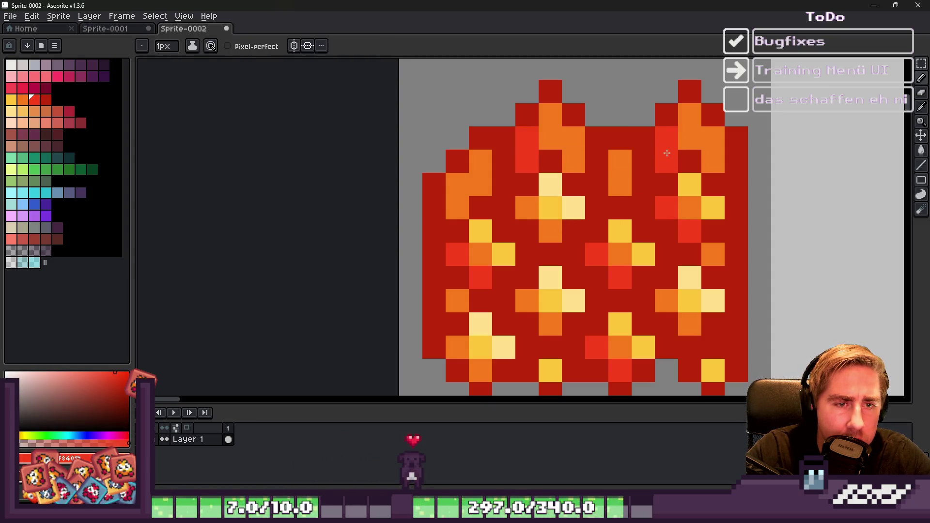
left_click_drag(458, 192, 458, 204)
scroll(553, 140, "down", 6)
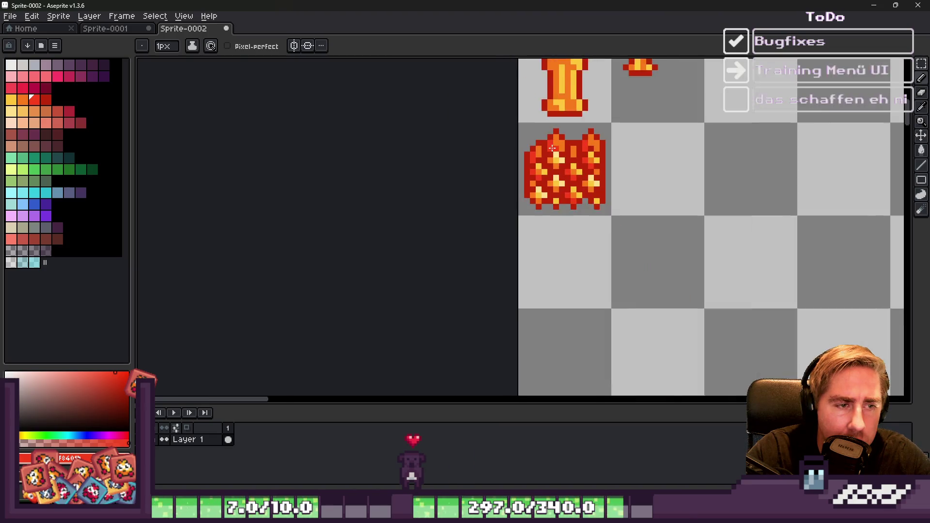
scroll(554, 150, "up", 4)
Step: Paint two flame cells light yellow, then recolour three cells a deeper yellow
left_click(572, 176, "alt")
left_click_drag(572, 128, 573, 144)
scroll(663, 146, "down", 5)
scroll(557, 146, "up", 5)
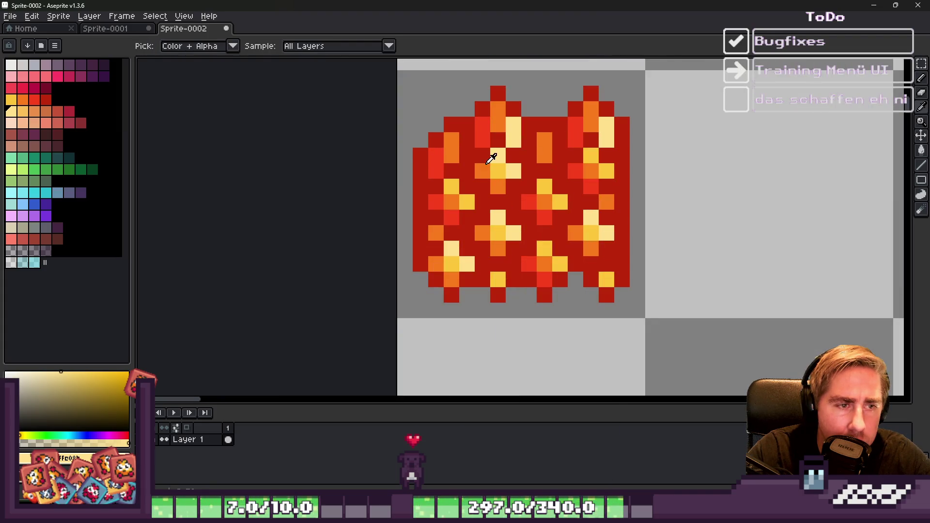
left_click(499, 164, "alt")
left_click(518, 127)
left_click(513, 140)
left_click(606, 140)
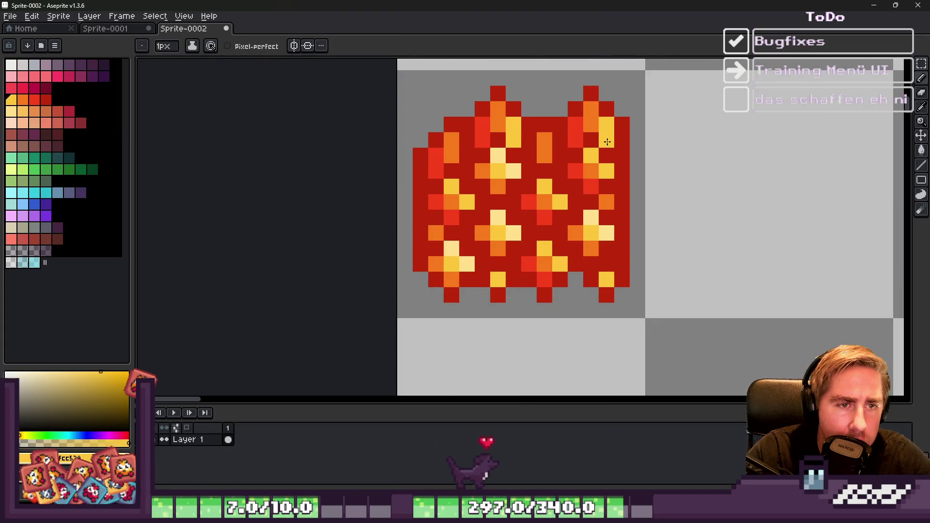
scroll(648, 136, "down", 5)
scroll(610, 153, "down", 2)
scroll(538, 155, "up", 10)
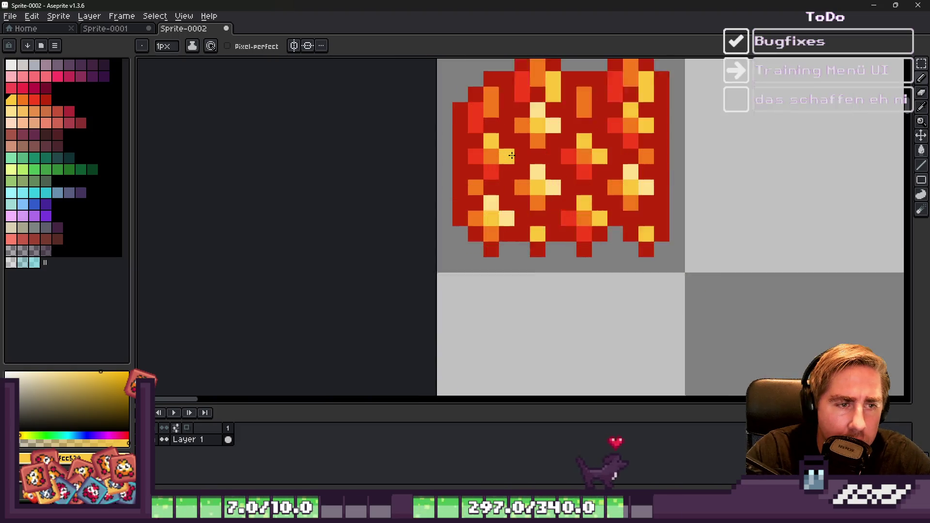
Step: Repaint three light-yellow cells of the lava blob orange
left_click(549, 188, "alt")
left_click(548, 188)
left_click(574, 202)
scroll(573, 202, "down", 3)
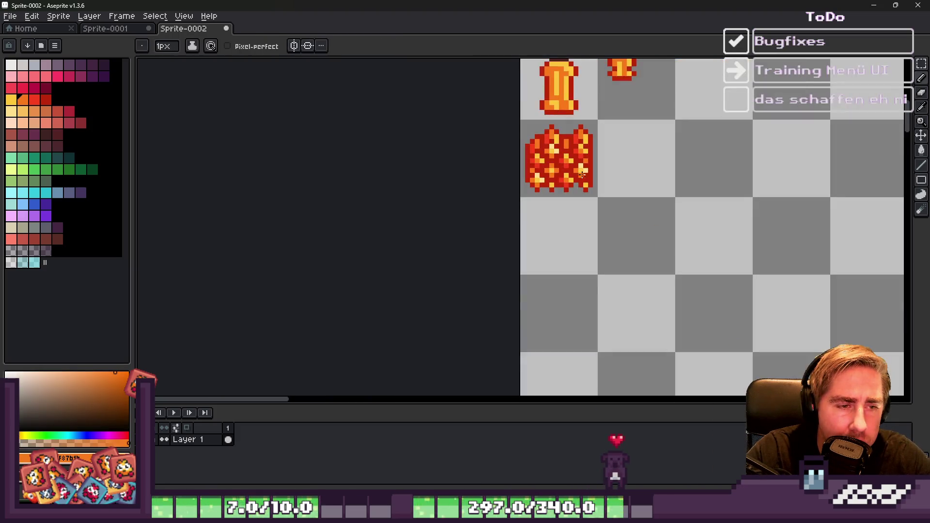
scroll(545, 198, "up", 3)
left_click(545, 198)
scroll(585, 178, "down", 4)
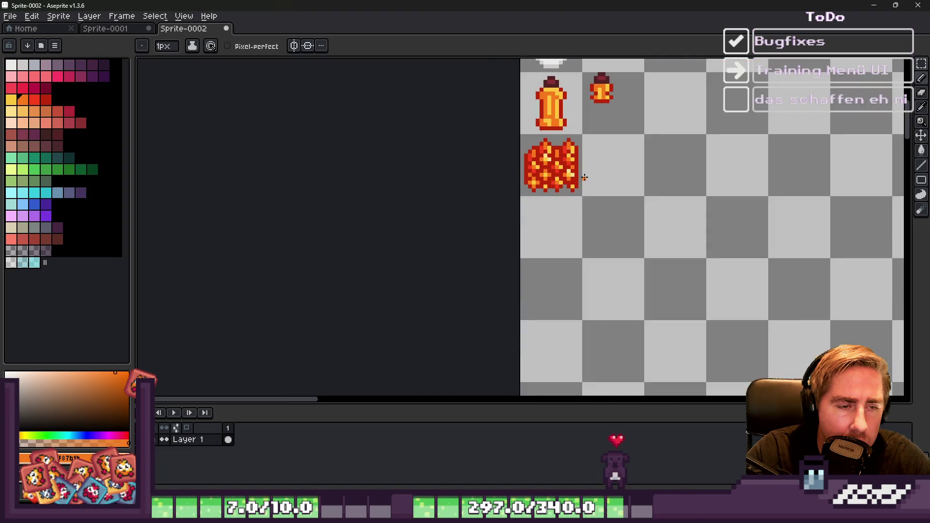
scroll(585, 178, "up", 4)
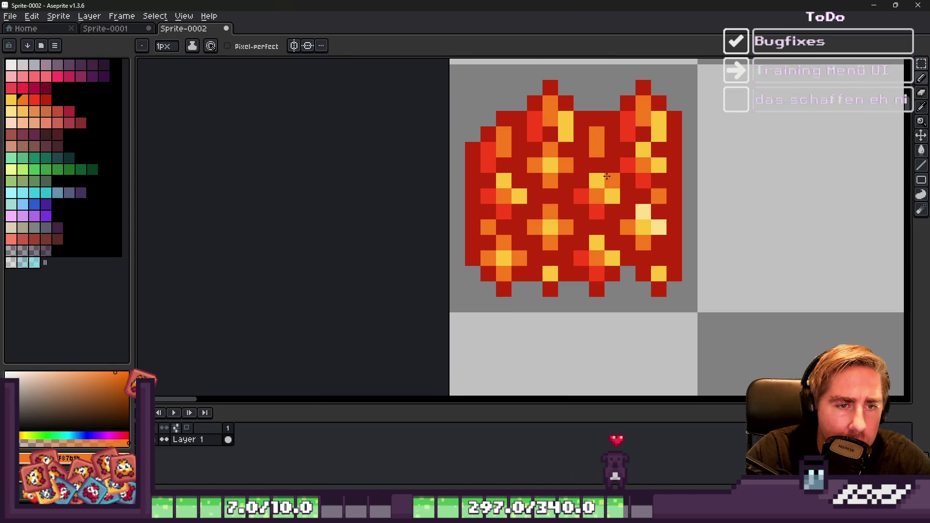
scroll(598, 144, "down", 4)
scroll(627, 170, "down", 2)
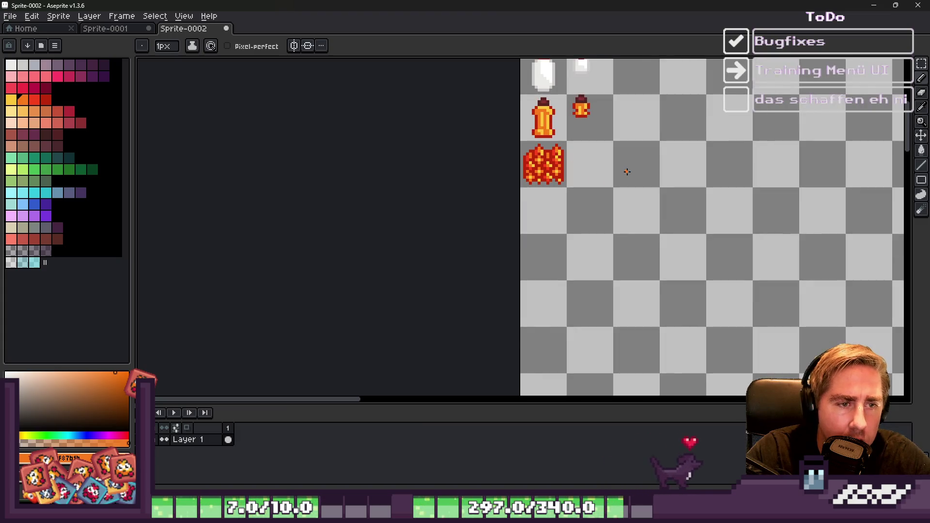
key("v")
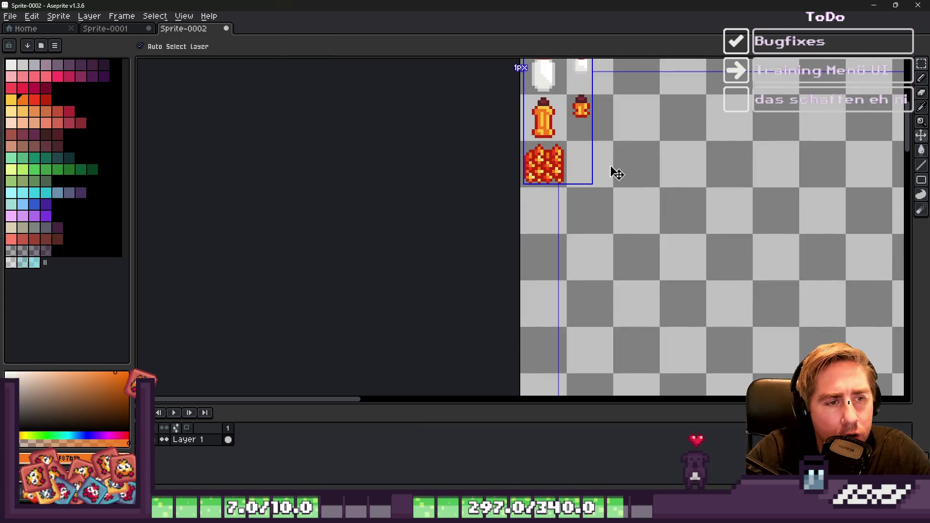
scroll(509, 143, "up", 6)
Step: Recolour two gold pixels near the top of the lava sprite light yellow
key("i")
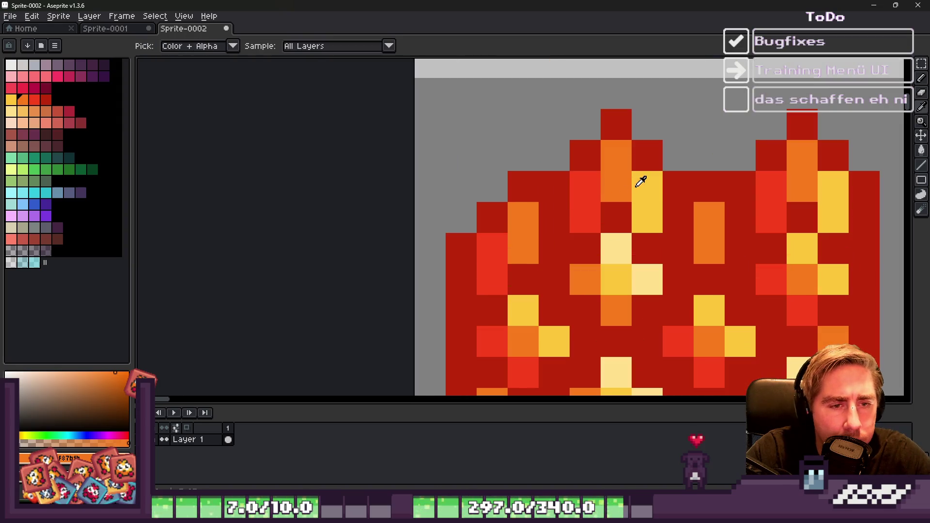
left_click(639, 181)
left_click(611, 236)
key("b")
left_click(648, 187)
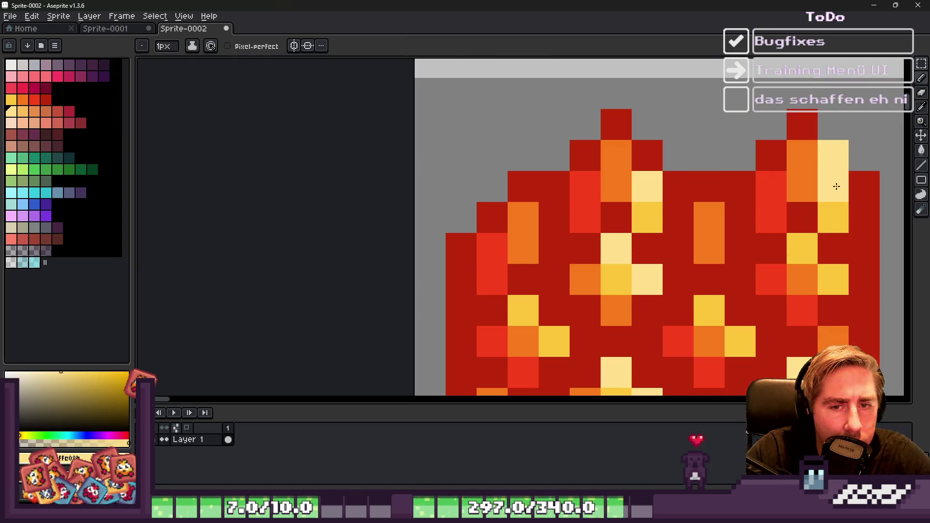
left_click(834, 187)
scroll(528, 121, "down", 9)
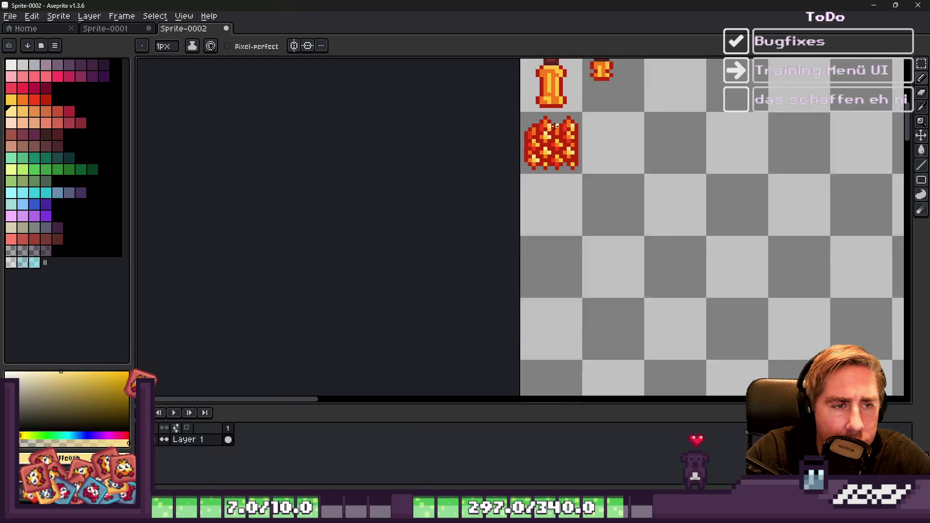
scroll(524, 122, "up", 3)
scroll(525, 122, "up", 2)
Step: Re-pick the yellow from the lava and pan up to the sprites above it
key("i")
left_click(541, 141)
left_click(607, 124)
key("b")
scroll(512, 106, "down", 4)
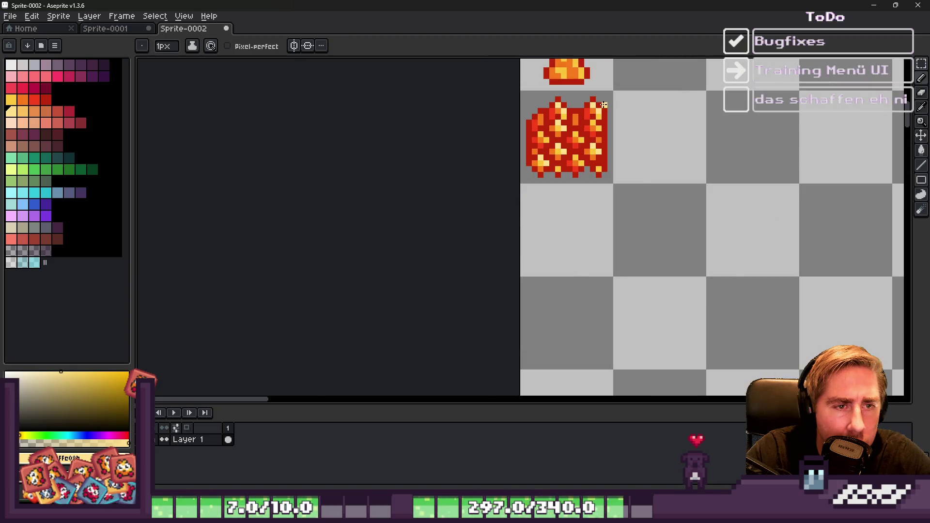
scroll(512, 106, "down", 1)
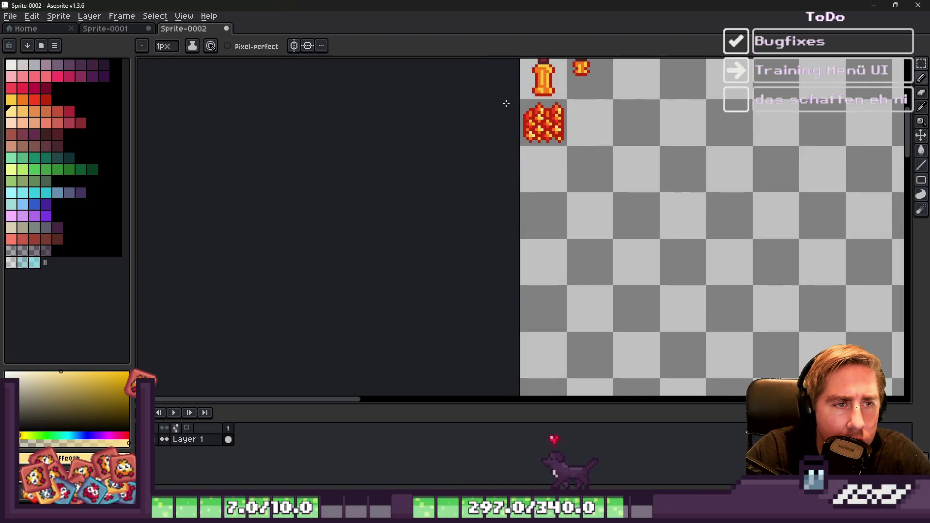
scroll(506, 104, "up", 3)
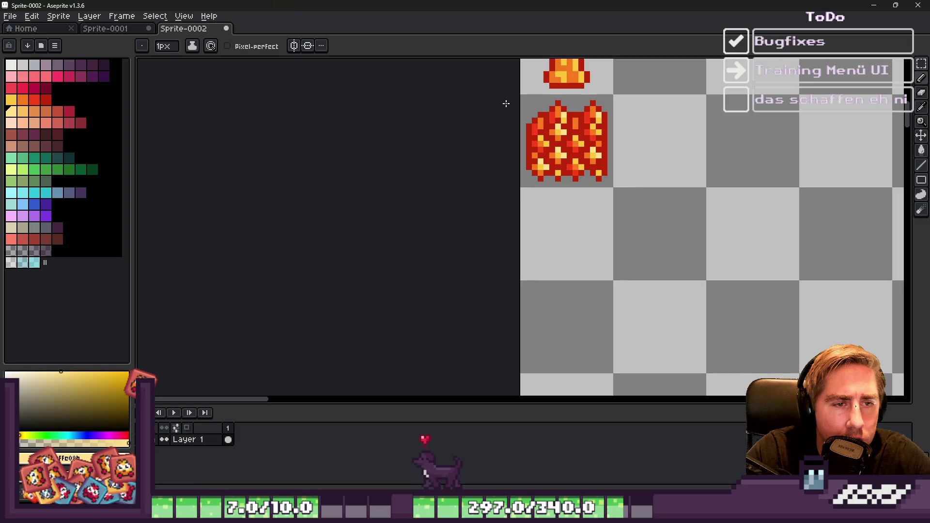
scroll(506, 104, "down", 1)
left_click_drag(627, 122, 637, 214)
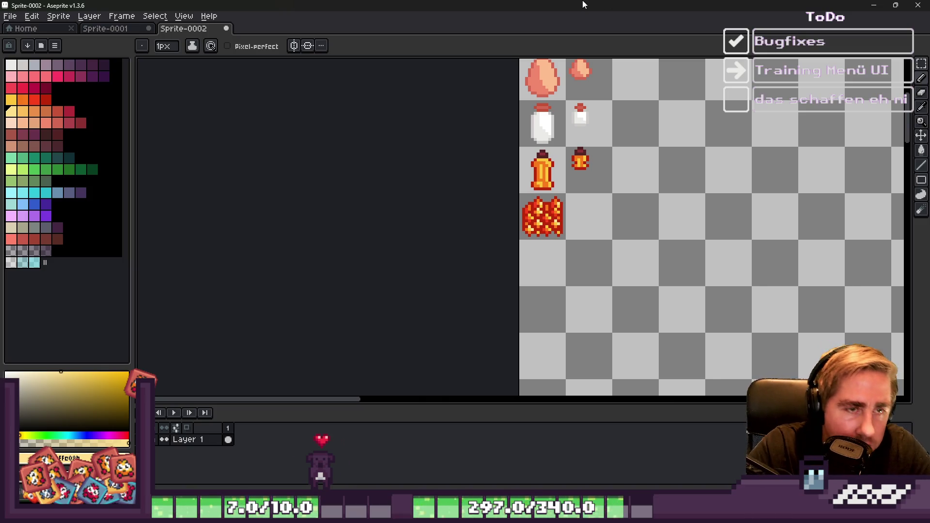
Step: Erase the red pixels along the lava's left and lower-left edges
scroll(506, 212, "up", 2)
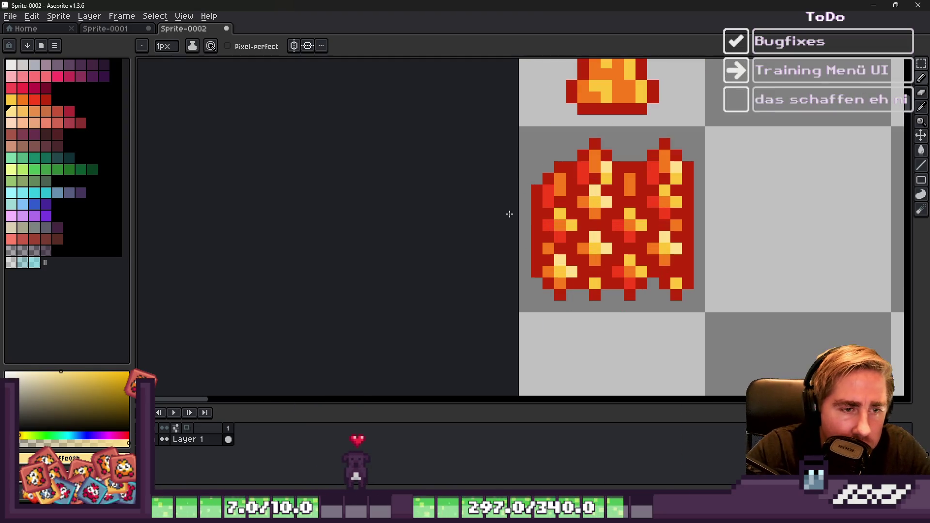
key("e")
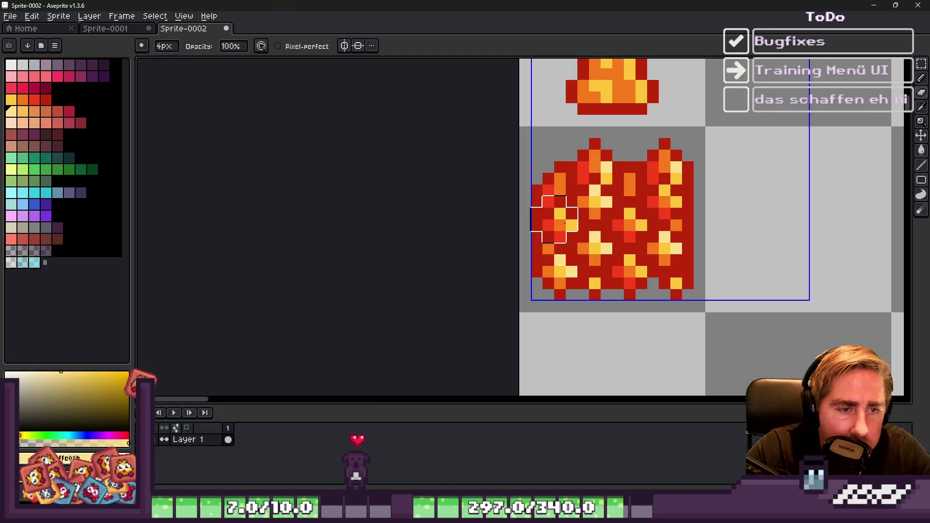
mouse_move(556, 227)
left_mouse_down()
mouse_move(538, 223)
mouse_move(518, 178)
mouse_move(533, 160)
left_mouse_up()
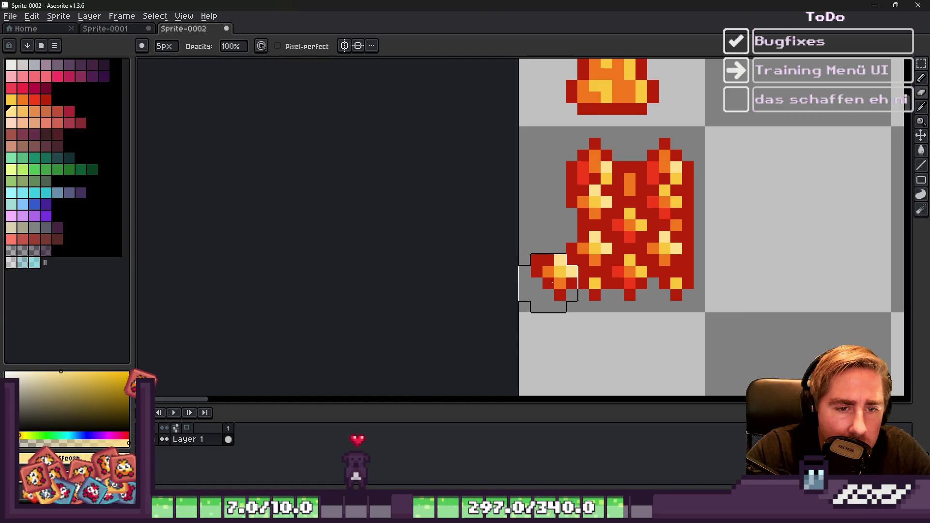
left_click(552, 284)
key("b")
left_click(569, 196, "alt")
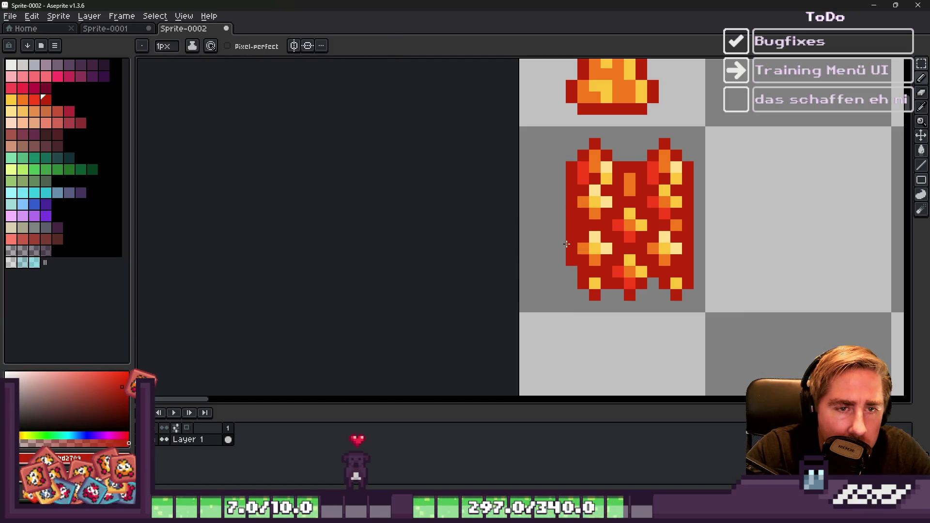
scroll(567, 248, "down", 2)
scroll(557, 218, "up", 3)
Step: Select the lava sprite with the Rectangular Marquee and shift it left within its cell
key("m")
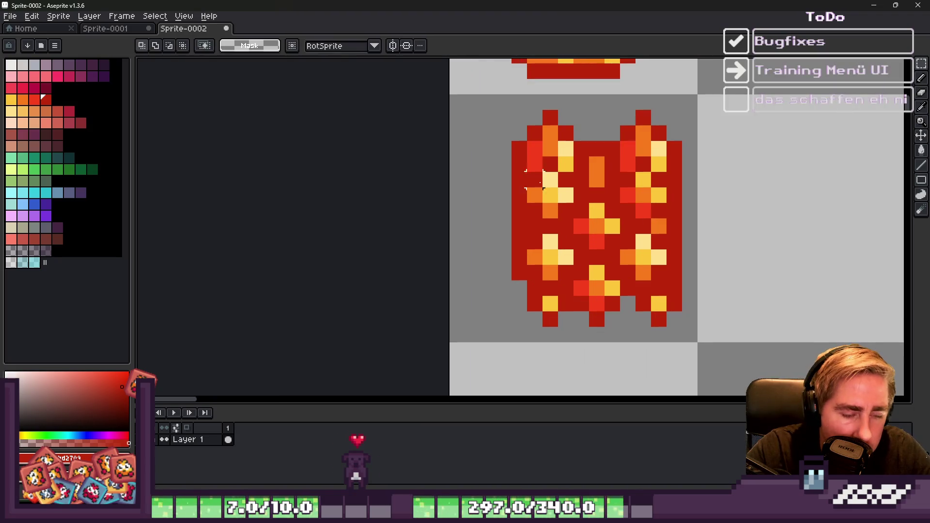
left_click_drag(511, 108, 685, 330)
left_click_drag(616, 244, 587, 241)
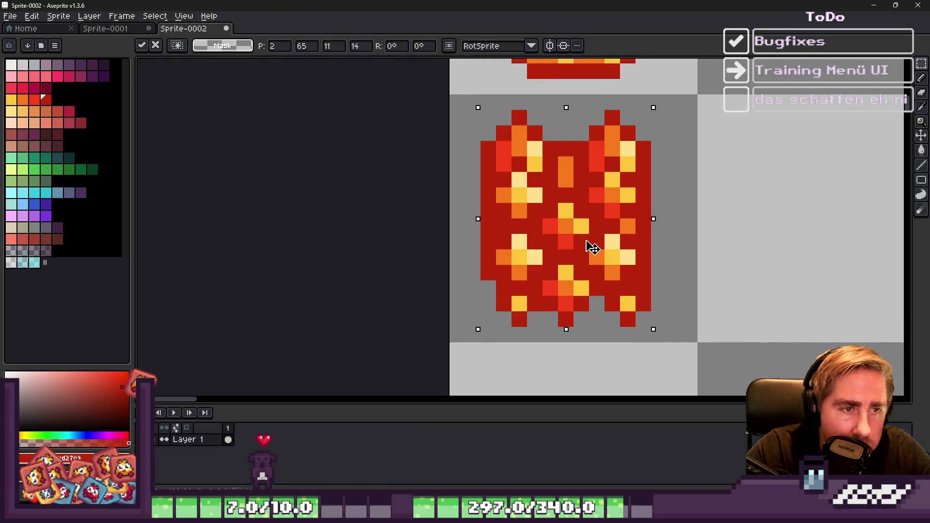
key("Return")
scroll(583, 178, "down", 1)
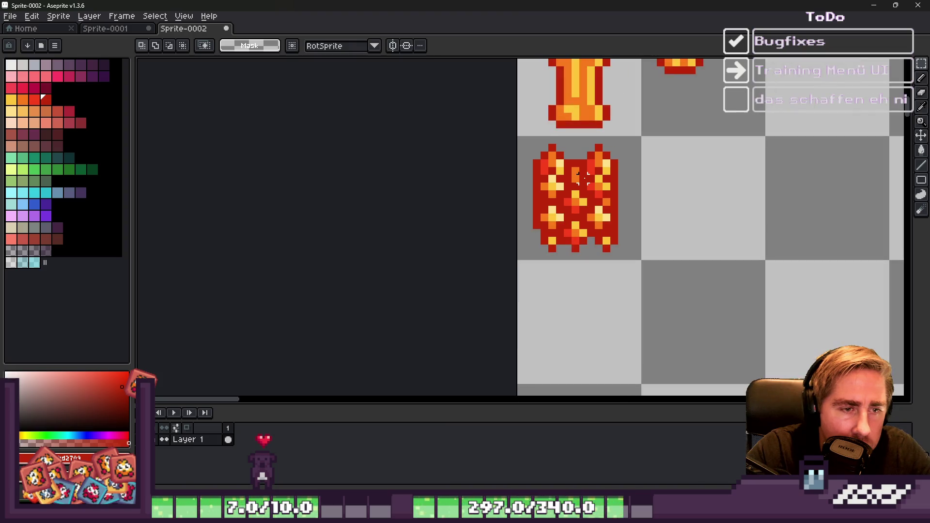
scroll(567, 208, "up", 1)
scroll(569, 156, "up", 1)
key("b")
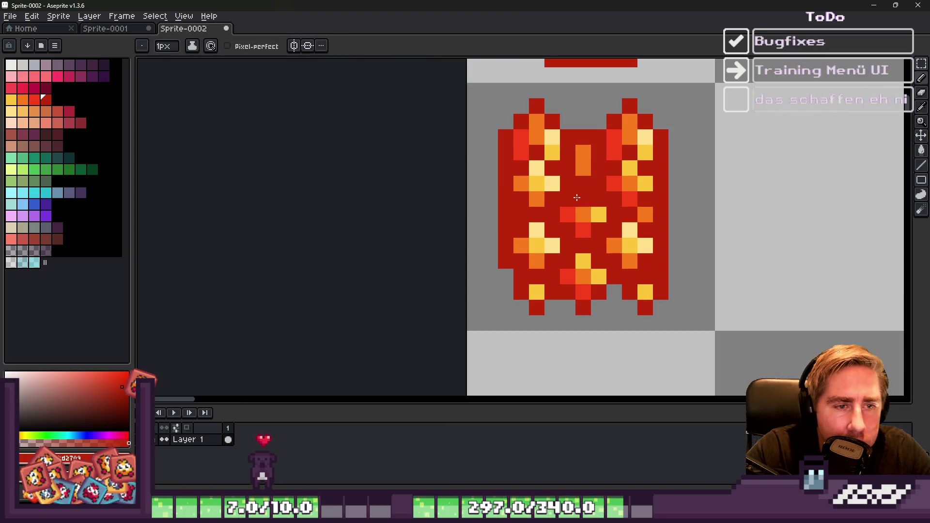
scroll(568, 201, "down", 3)
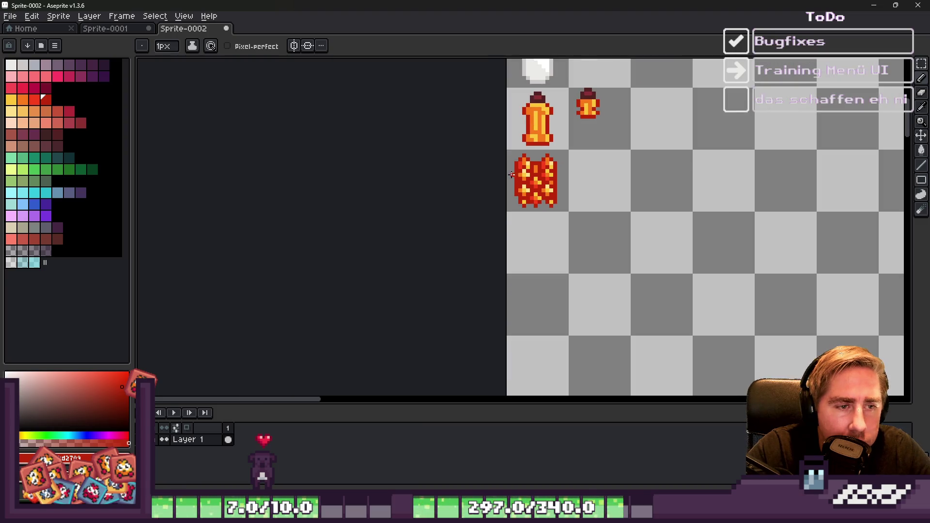
scroll(504, 178, "up", 2)
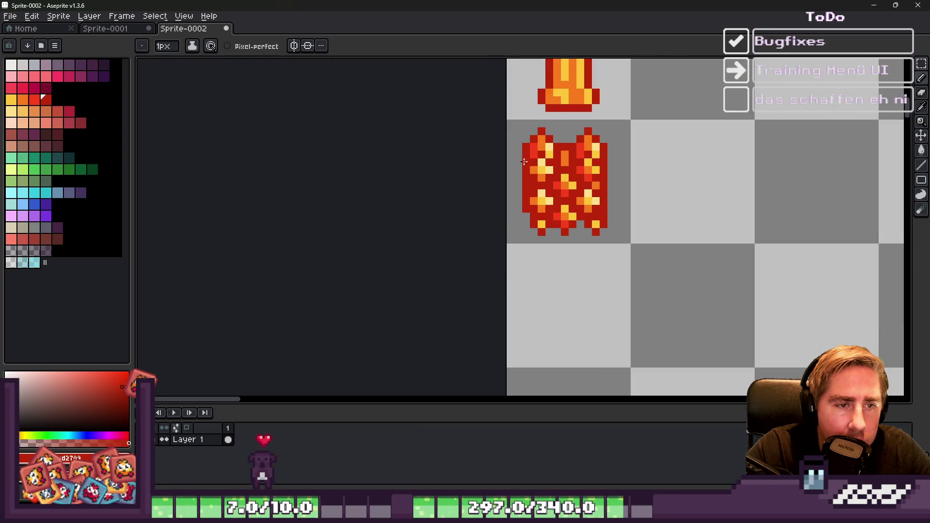
scroll(525, 161, "up", 2)
scroll(525, 161, "down", 3)
scroll(525, 160, "up", 3)
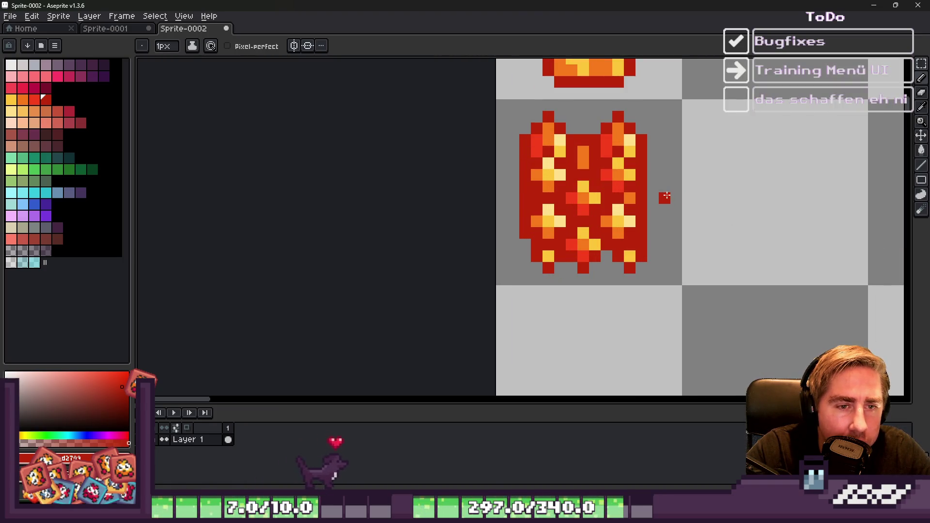
Step: Drag the trimmed lava sprite into the next cell to the right and deselect it
key("ctrl+a")
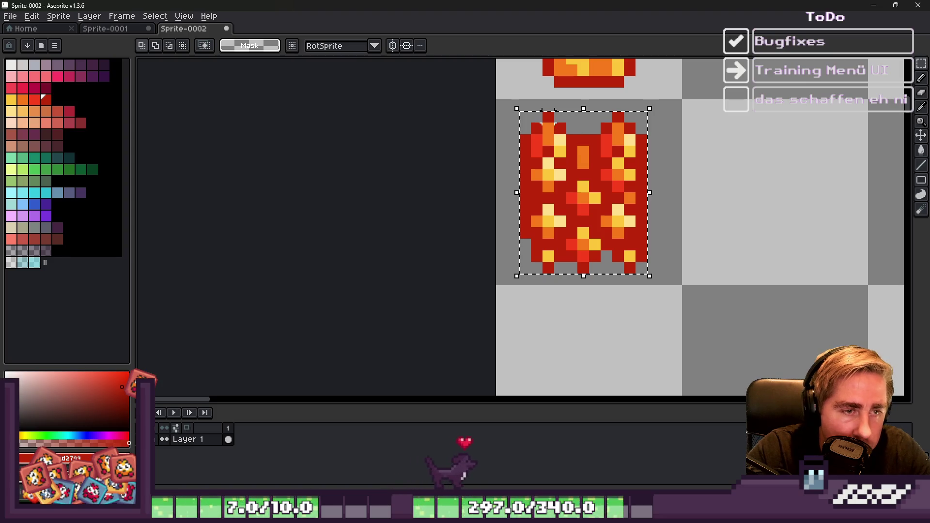
key("Right")
key("Right")
key("ctrl+z")
key("ctrl+z")
key("ctrl+z")
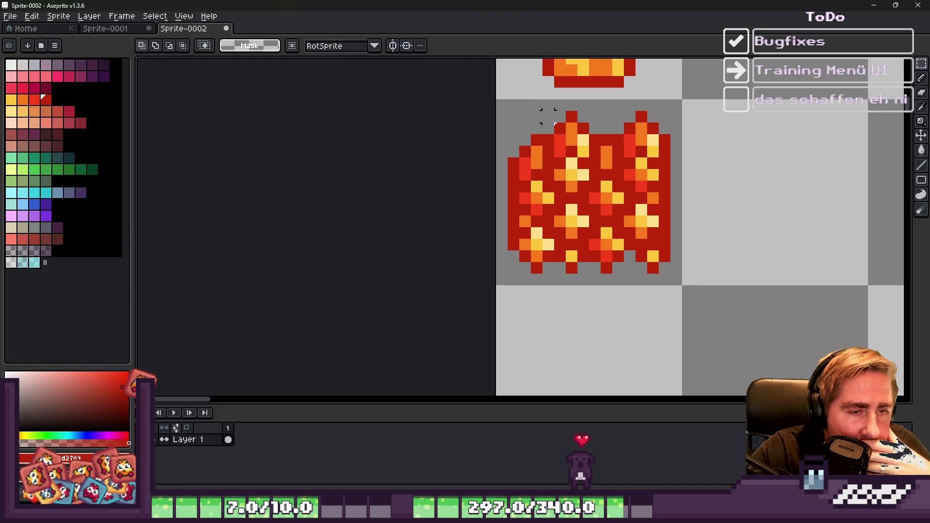
key("ctrl+y")
key("ctrl+y")
key("ctrl+y")
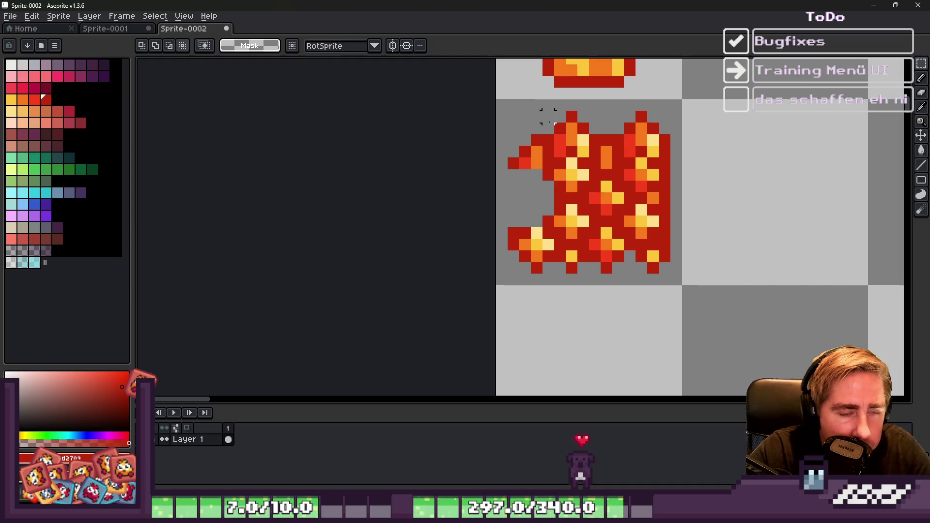
left_click_drag(555, 184, 775, 185)
key("alt")
key("ctrl+d")
Step: Pick dark red from the lava and draw a stair-stepped red outline in the empty cell
key("b")
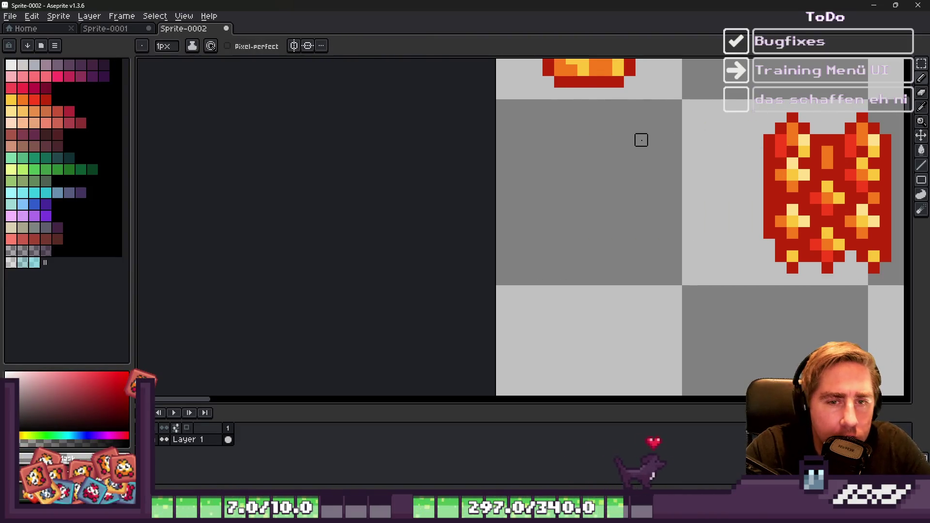
scroll(570, 153, "up", 1)
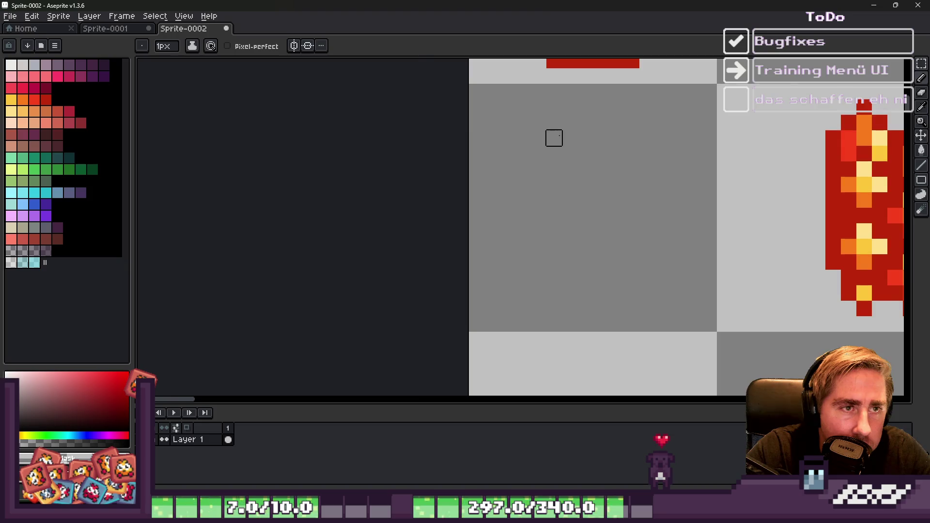
scroll(562, 146, "down", 1)
scroll(579, 162, "up", 1)
left_click(835, 187, "alt")
left_click(567, 147)
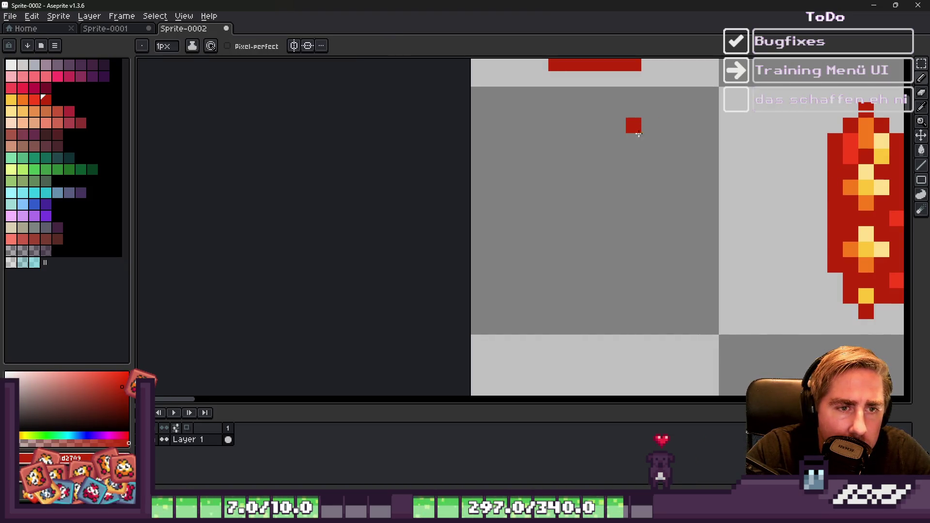
mouse_move(663, 123)
left_mouse_down()
mouse_move(588, 110)
mouse_move(540, 126)
mouse_move(490, 203)
left_mouse_up()
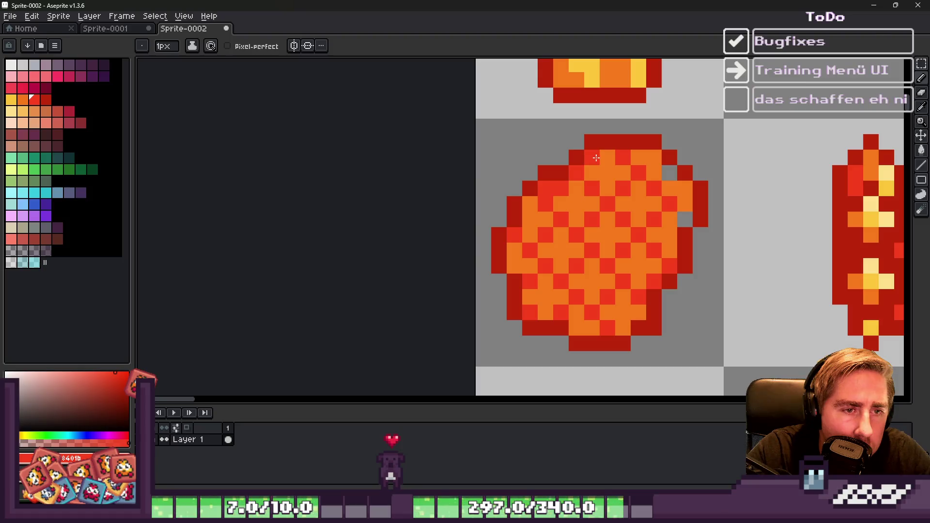
scroll(577, 189, "down", 5)
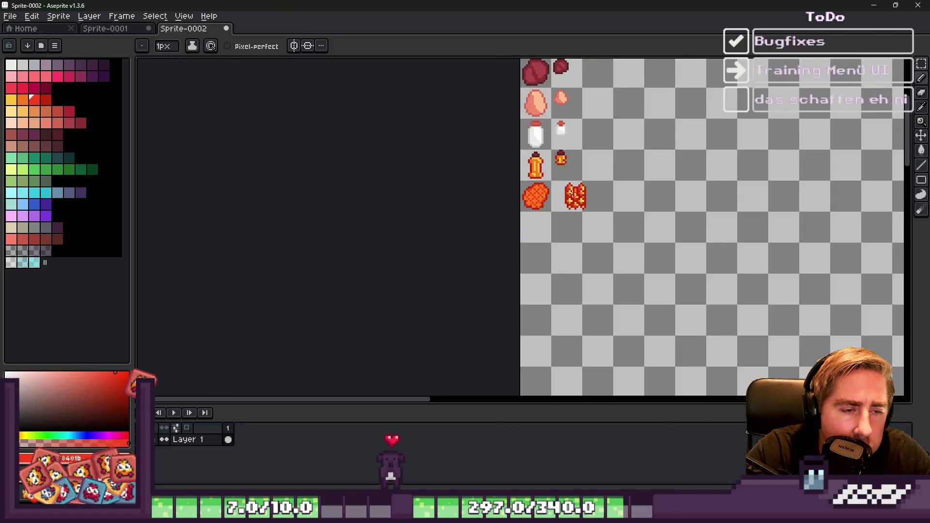
Step: Paint two light-yellow pixels at the centre of the round blob
scroll(577, 192, "up", 5)
left_click(783, 156, "alt")
left_click(518, 161)
scroll(538, 172, "up", 2)
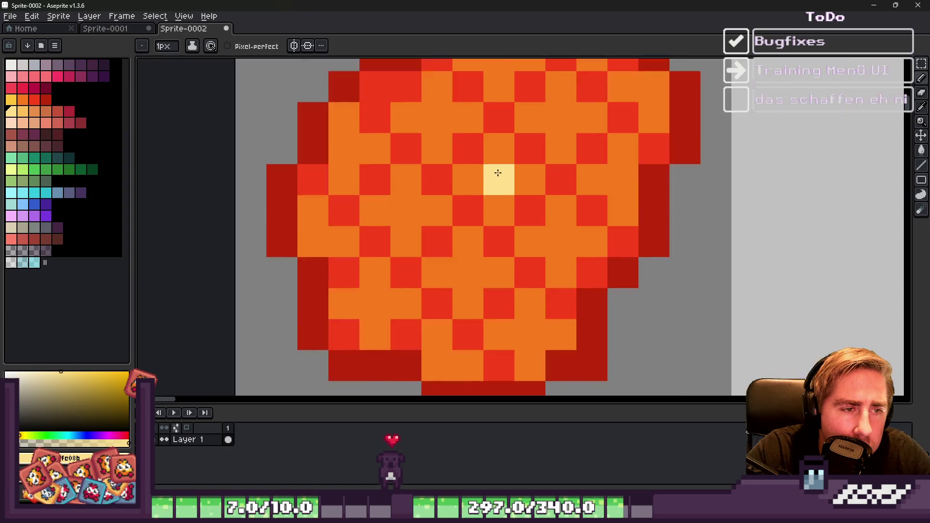
left_click(533, 175)
left_click(504, 177)
scroll(504, 177, "down", 3)
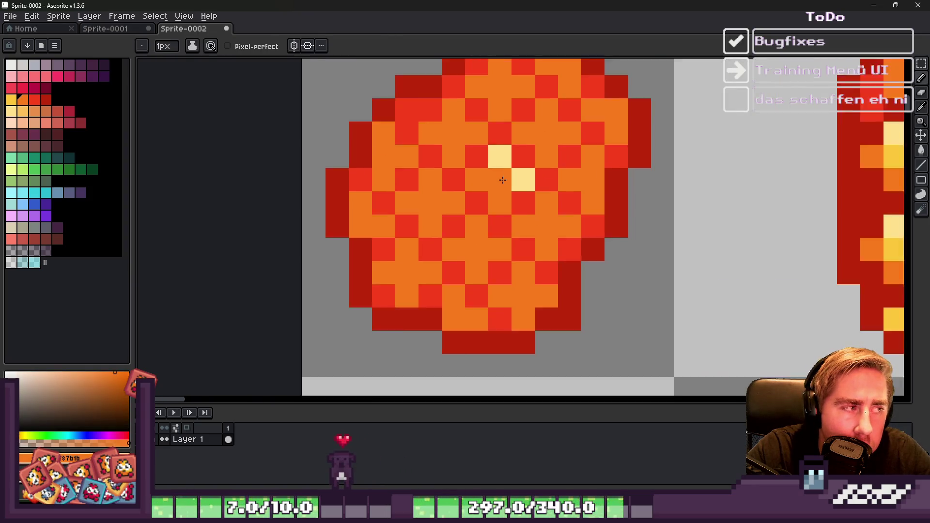
scroll(739, 150, "up", 1)
Step: Add darker-yellow highlight pixels and a diagonal yellow streak across the blob
left_click(732, 159)
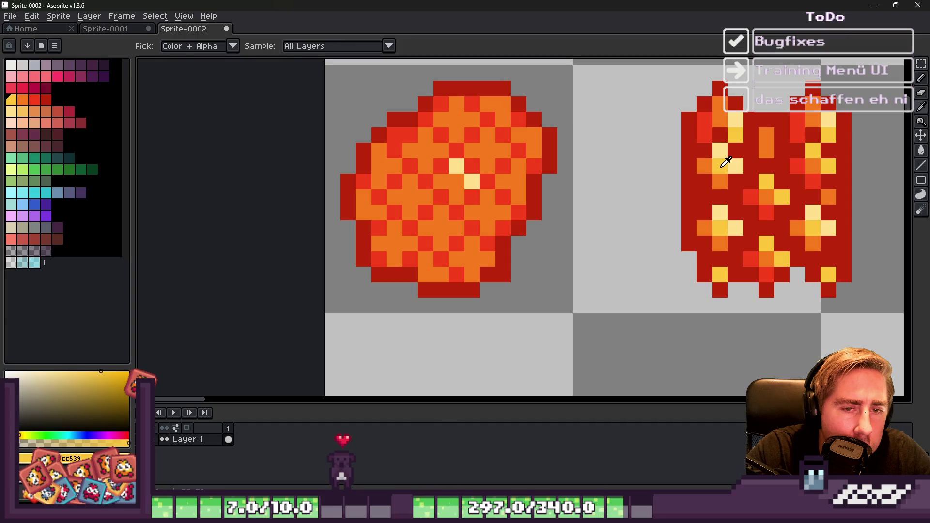
scroll(441, 163, "up", 1)
left_click(473, 170)
left_click(504, 201)
left_click(536, 108)
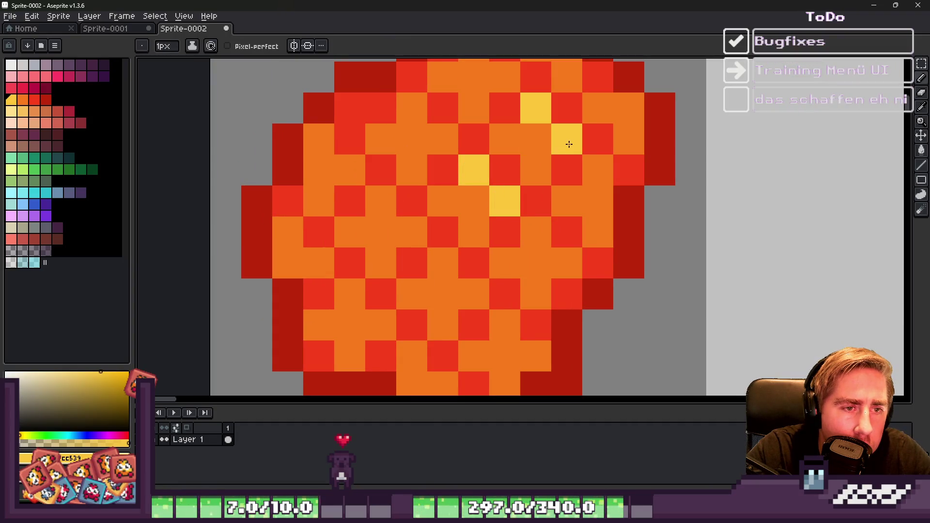
left_click(569, 144)
left_click(598, 170)
left_click(538, 233)
left_click(567, 263)
mouse_move(521, 347)
left_mouse_down()
mouse_move(457, 264)
mouse_move(378, 202)
mouse_move(324, 134)
left_mouse_up()
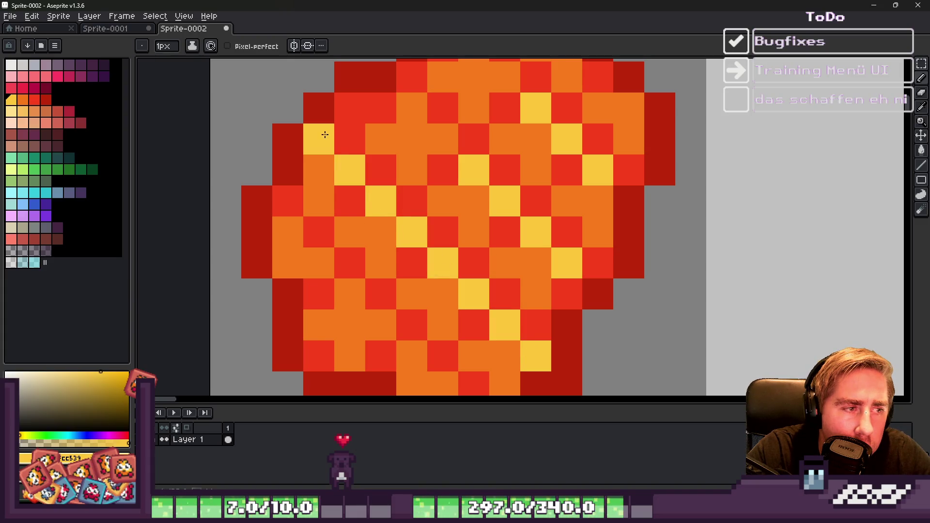
Step: Turn two more blob pixels yellow and draw a second diagonal yellow streak down-right
left_click(412, 108)
left_click(442, 139)
scroll(612, 235, "down", 3)
scroll(510, 249, "up", 3)
left_click_drag(455, 205, 605, 359)
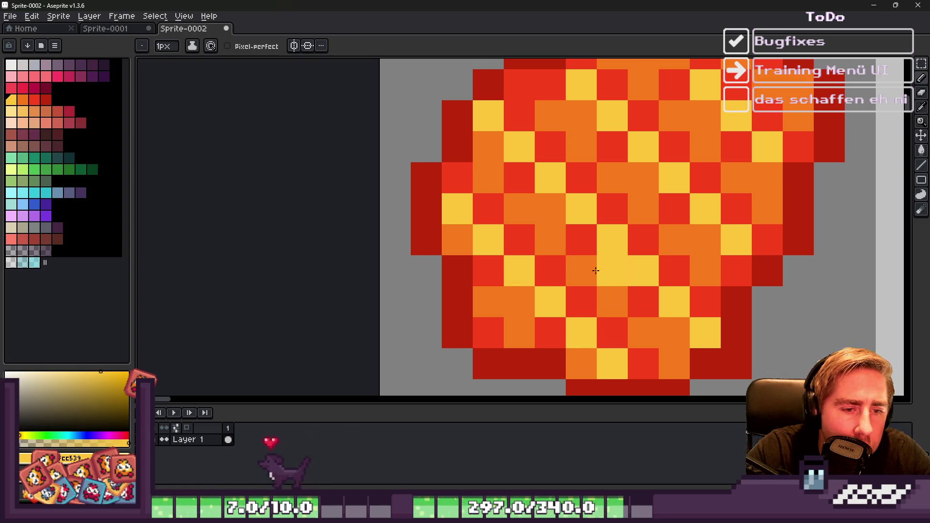
scroll(597, 270, "down", 3)
Step: Turn one orange blob pixel red and fill a yellow pixel on the flame sprite dark red
left_click(840, 240, "alt")
scroll(530, 318, "up", 3)
left_click(711, 279)
scroll(715, 276, "down", 3)
scroll(717, 242, "up", 2)
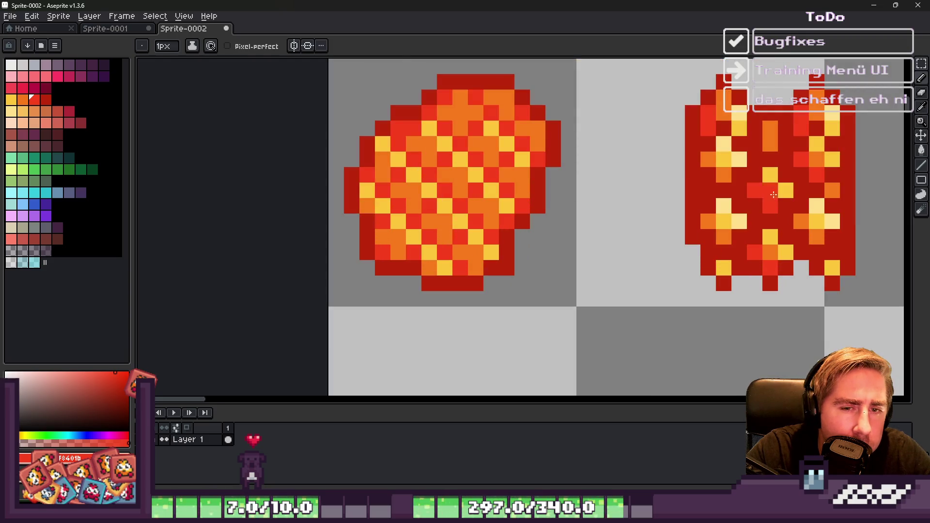
left_click(829, 202, "alt")
key("g")
left_click(474, 172)
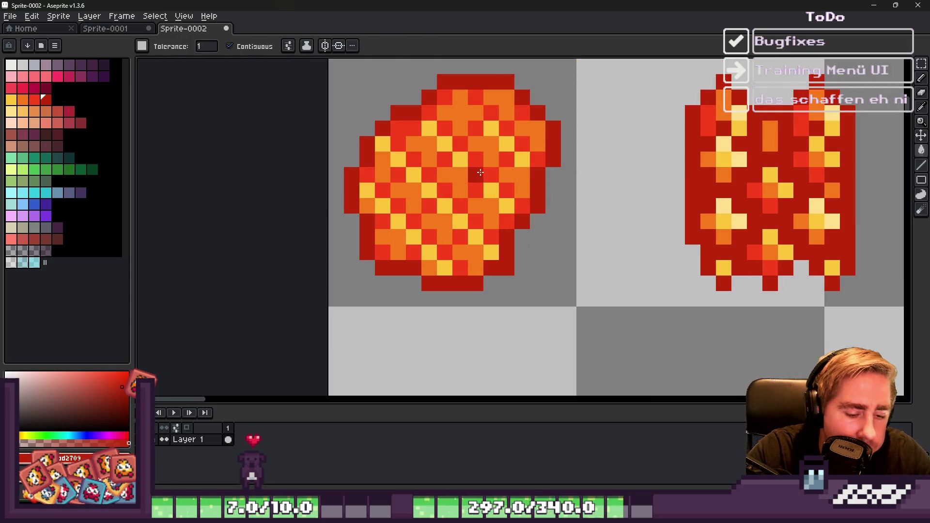
Step: Select the blob's tile, sample the pale yellow, and fill all its yellow pixels pale yellow with a non-contiguous fill
key("m")
scroll(536, 183, "down", 1)
scroll(430, 140, "up", 1)
mouse_move(429, 140)
left_mouse_down()
mouse_move(588, 249)
mouse_move(665, 347)
left_mouse_up()
scroll(630, 242, "down", 2)
scroll(756, 175, "up", 2)
key("i")
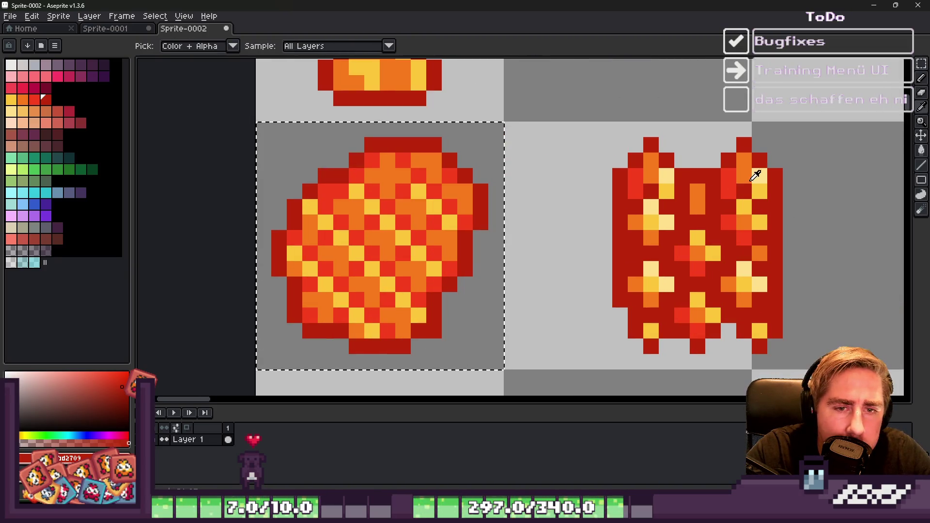
left_click(754, 177)
key("g")
scroll(311, 201, "up", 2)
left_click(395, 189)
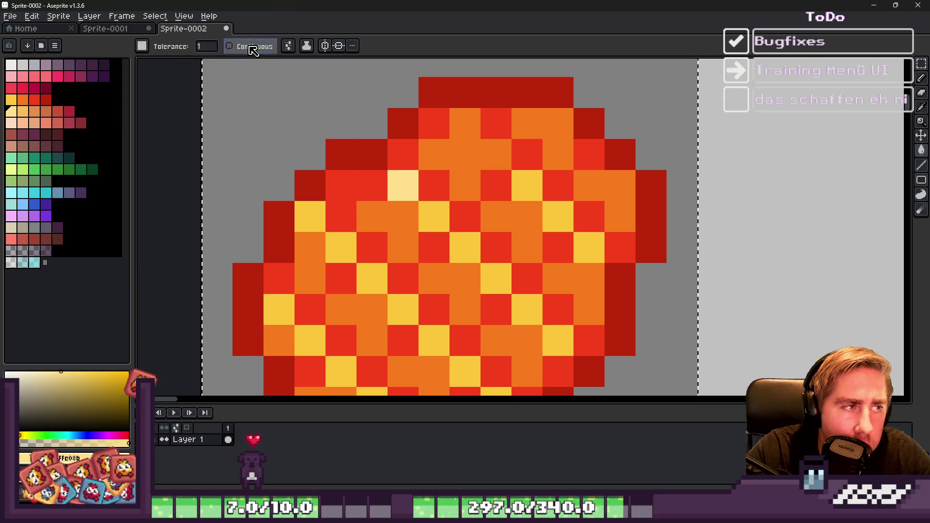
left_click(522, 186)
Step: Pencil two more blob pixels pale yellow
scroll(500, 187, "down", 2)
key("b")
scroll(509, 167, "up", 1)
left_click(490, 150)
left_click(556, 146)
Step: Sample the deeper yellow and repaint about a dozen scattered pale pixels back to it
scroll(579, 155, "down", 3)
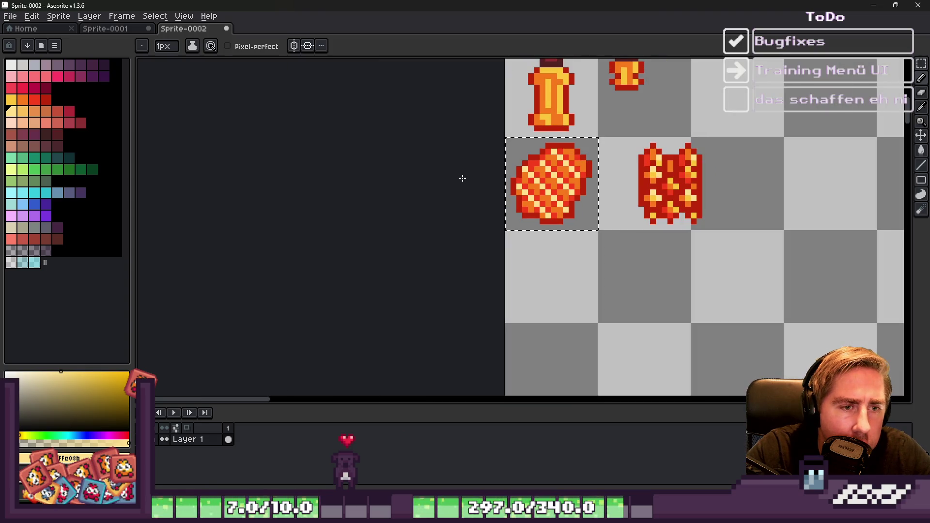
scroll(522, 173, "up", 3)
scroll(574, 177, "down", 2)
key("i")
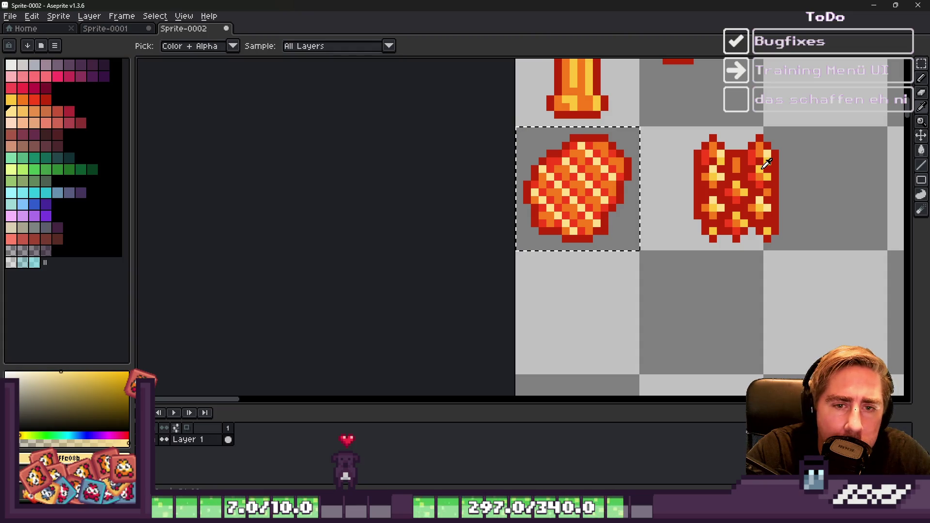
left_click(766, 163)
key("b")
scroll(593, 172, "up", 2)
left_click(631, 199)
left_click(601, 182)
left_click(601, 167)
left_click(570, 136)
left_click(617, 120)
left_click(645, 149)
left_click(601, 229)
left_click(570, 199)
left_click(539, 167)
key("ctrl+z")
left_click(580, 277)
left_click(523, 214)
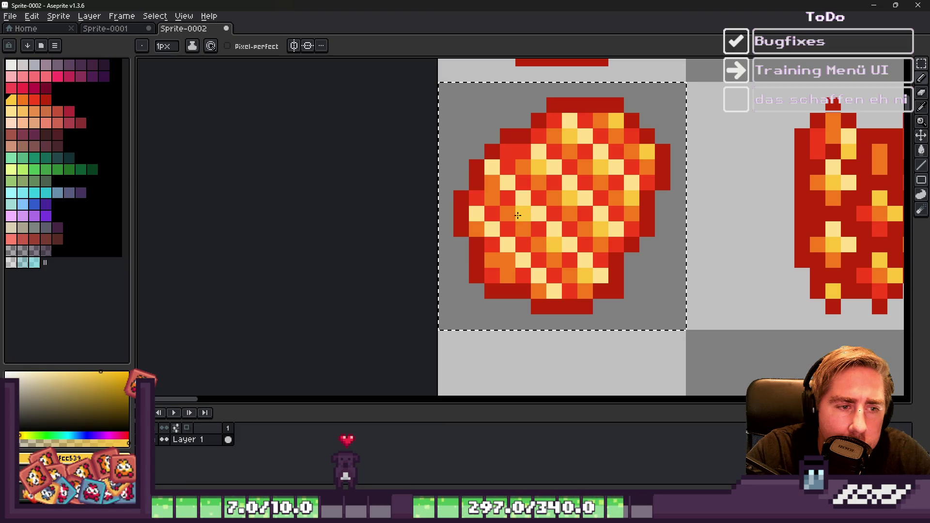
left_click(494, 183)
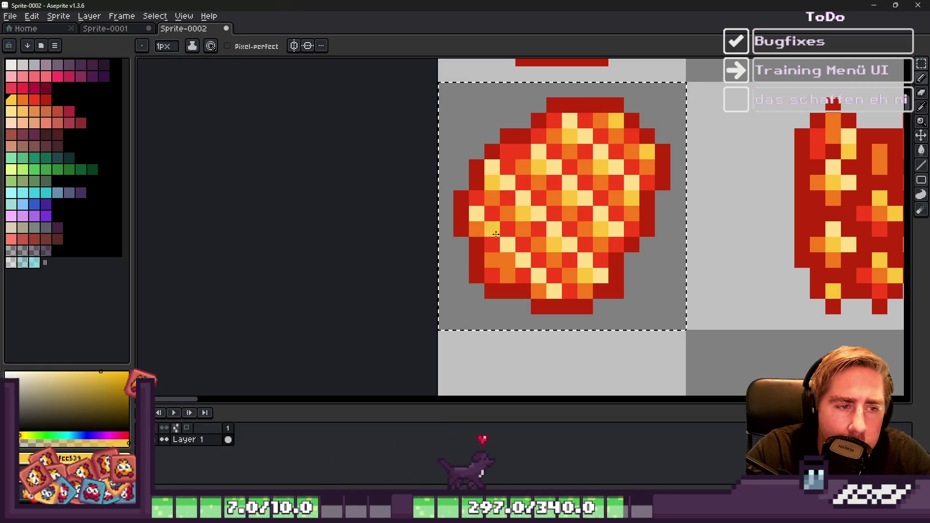
Step: Review the blob and sample its dark red outline colour
scroll(478, 236, "down", 1)
scroll(478, 236, "up", 2)
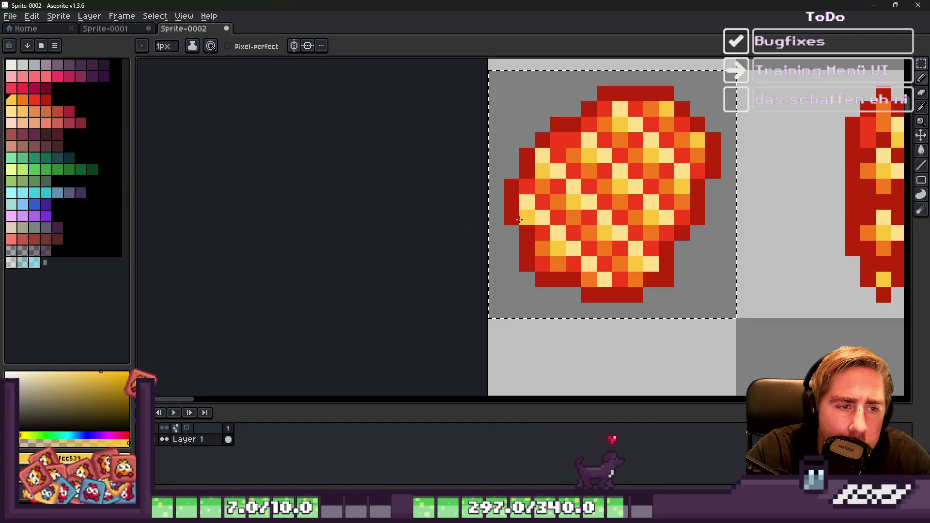
scroll(507, 217, "down", 5)
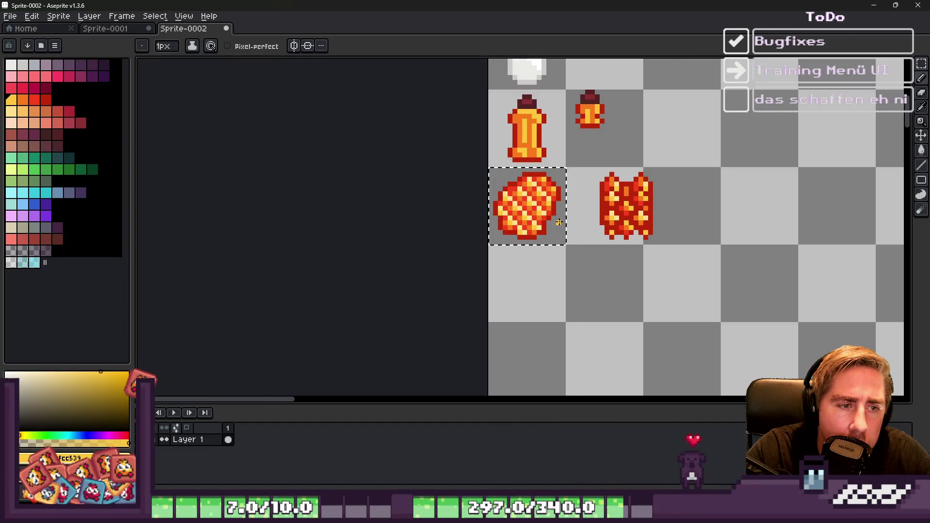
scroll(558, 223, "down", 3)
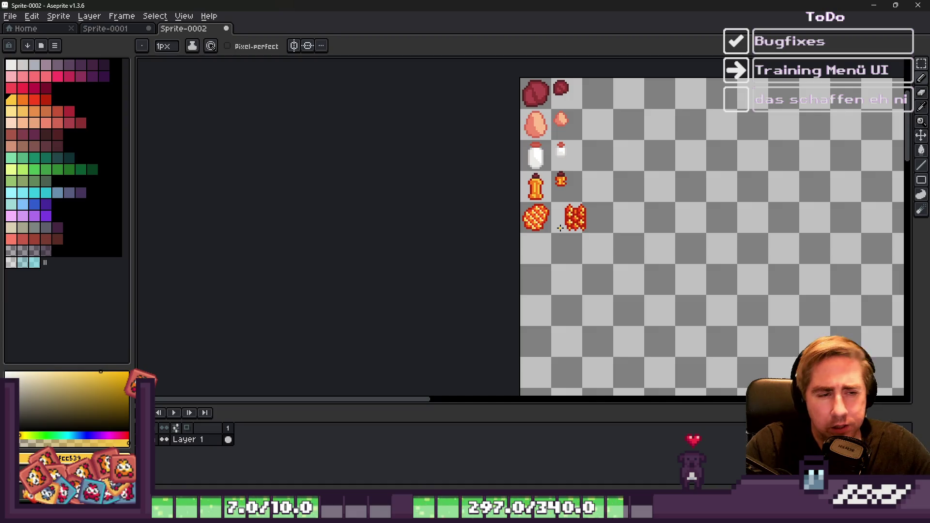
scroll(548, 179, "up", 4)
scroll(567, 271, "up", 4)
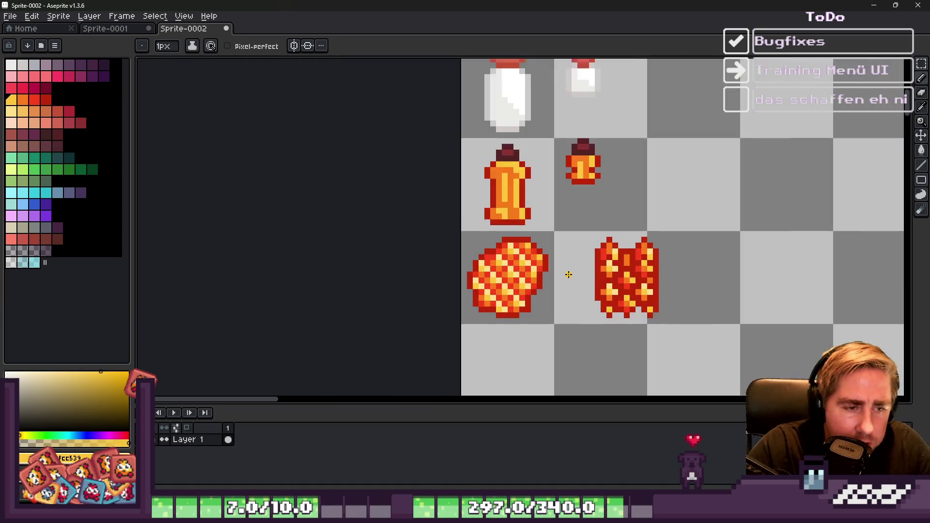
key("i")
left_click(411, 266)
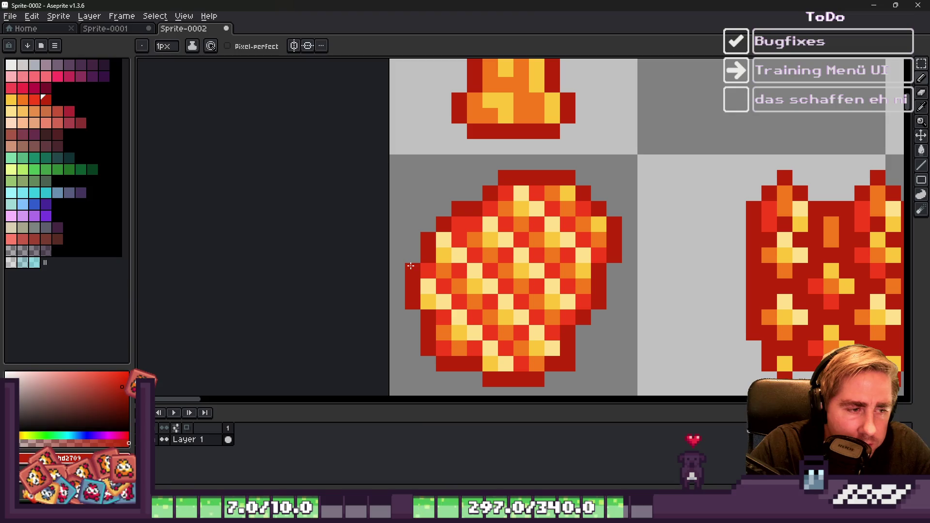
left_click_drag(410, 239, 412, 206)
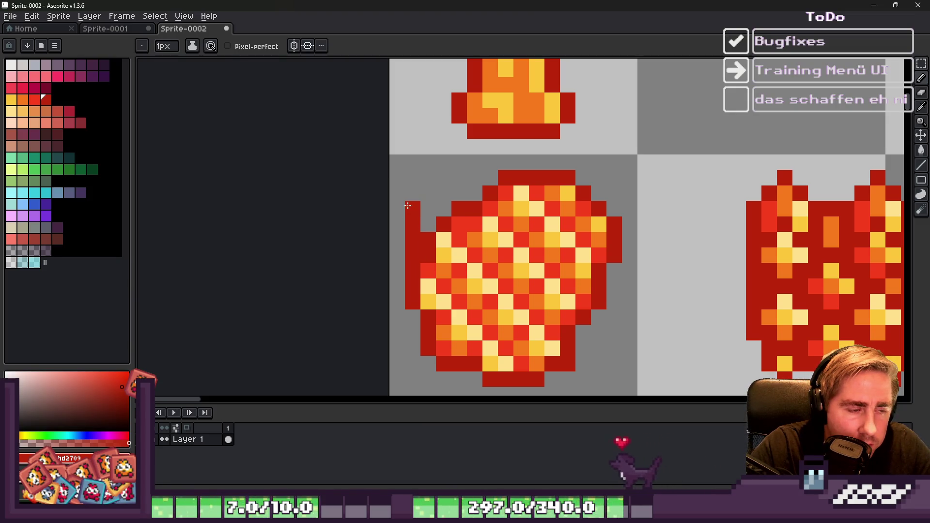
left_click(425, 183)
left_click(428, 193)
left_click(444, 178)
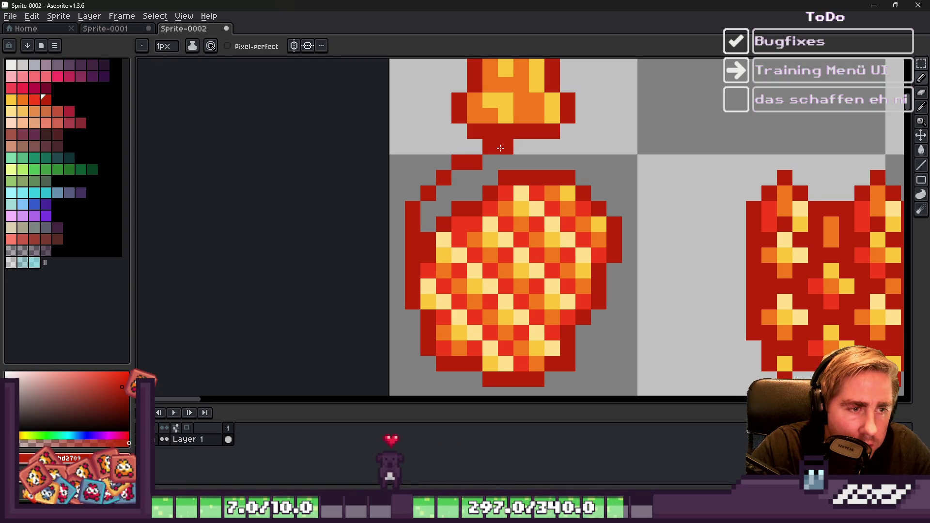
key("e")
mouse_move(484, 157)
left_mouse_down()
mouse_move(489, 145)
mouse_move(428, 178)
mouse_move(394, 222)
mouse_move(413, 256)
left_mouse_up()
scroll(412, 255, "down", 4)
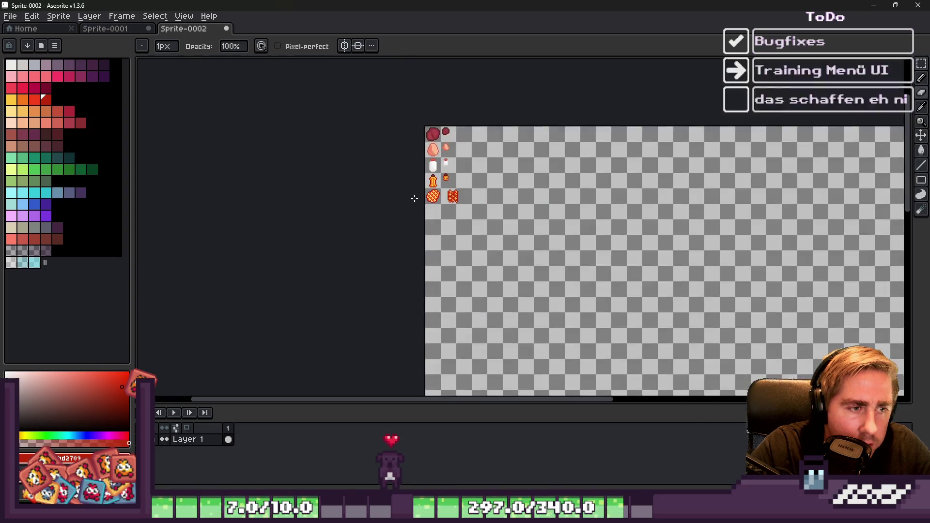
scroll(413, 197, "up", 1)
key("m")
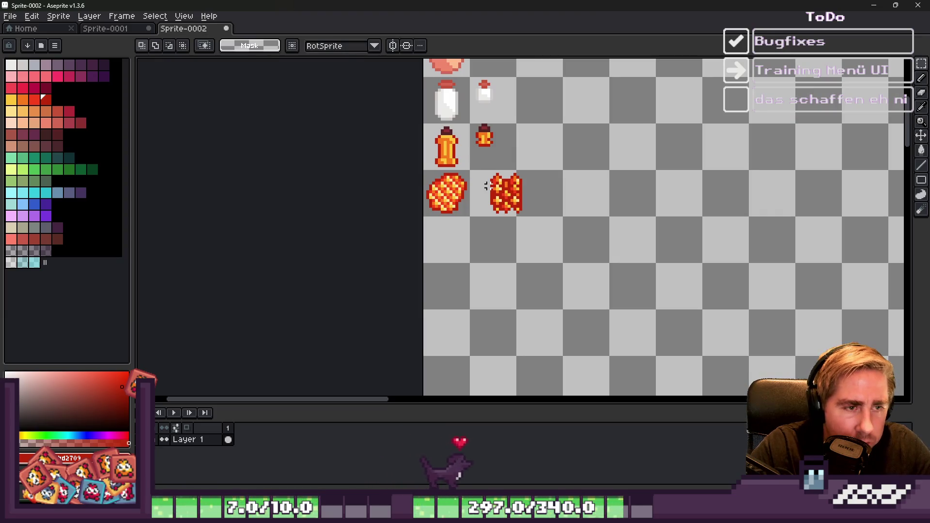
Step: Delete the red flame-patterned sprite from the blob's row
left_click_drag(483, 175, 573, 240)
scroll(529, 220, "up", 1)
key("Delete")
scroll(521, 237, "down", 1)
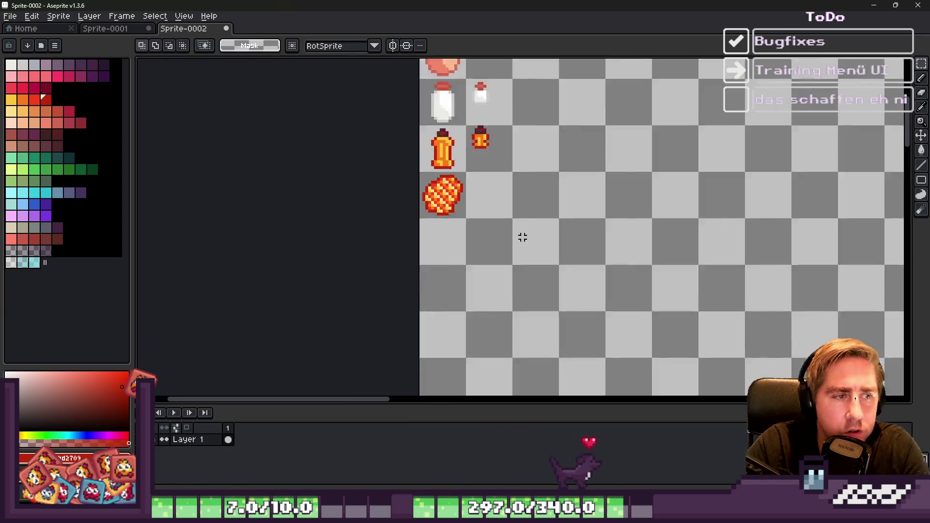
scroll(432, 199, "up", 2)
scroll(451, 210, "up", 1)
scroll(523, 213, "down", 4)
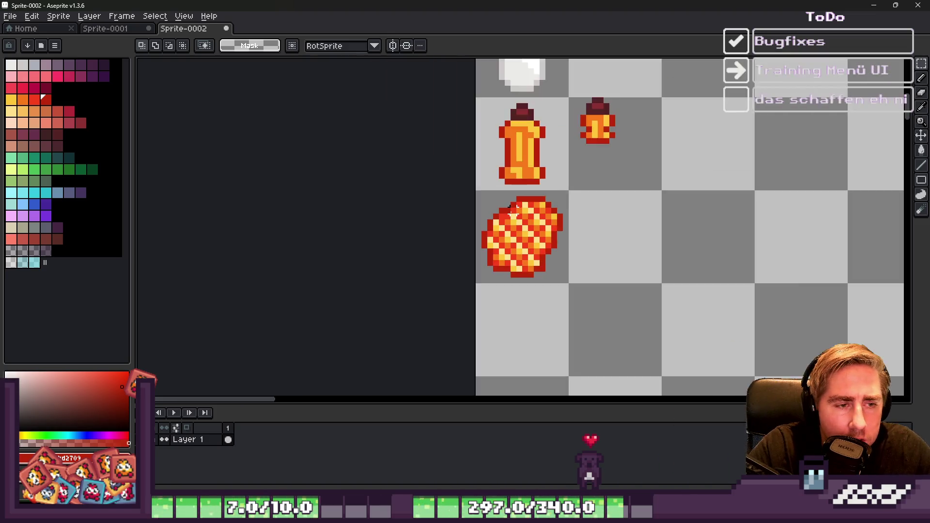
scroll(528, 243, "up", 3)
Step: Pencil dark-red diagonal runs and pixels across the blob, and turn one pixel orange
key("b")
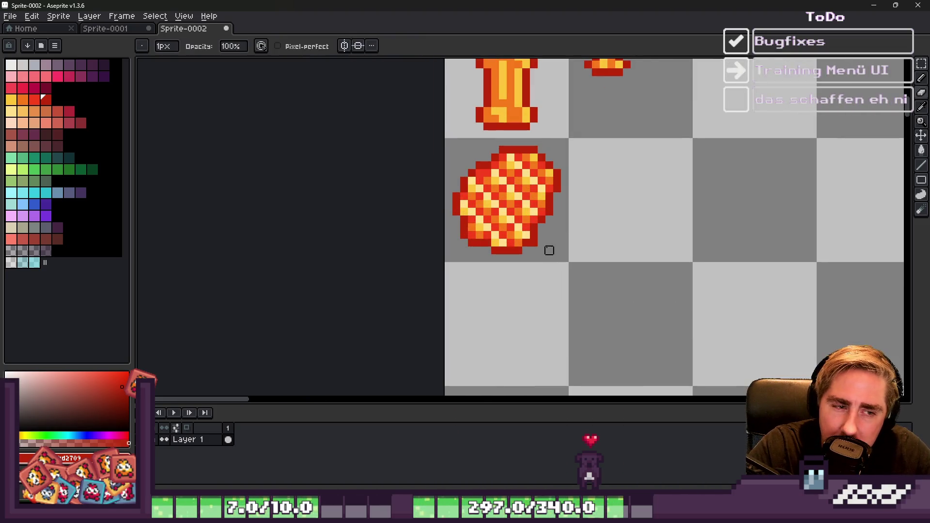
scroll(533, 243, "down", 4)
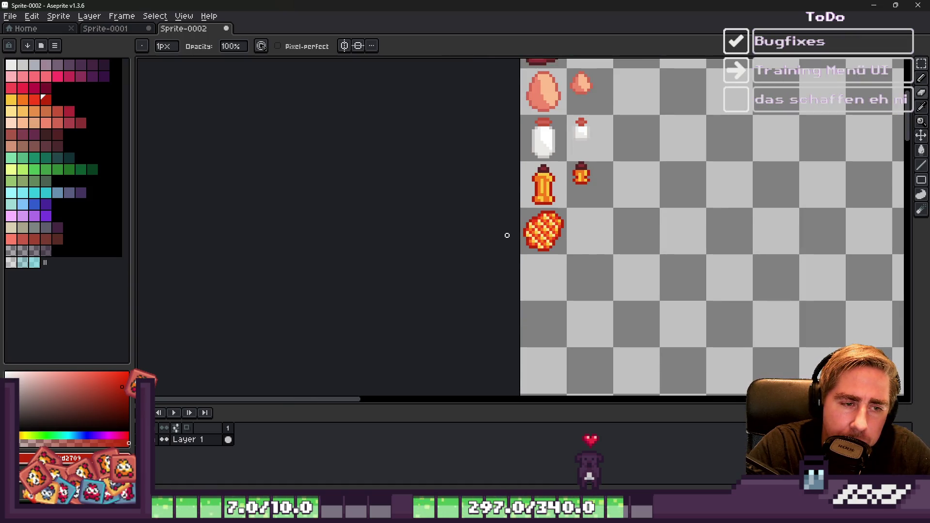
scroll(507, 236, "up", 3)
scroll(555, 195, "up", 1)
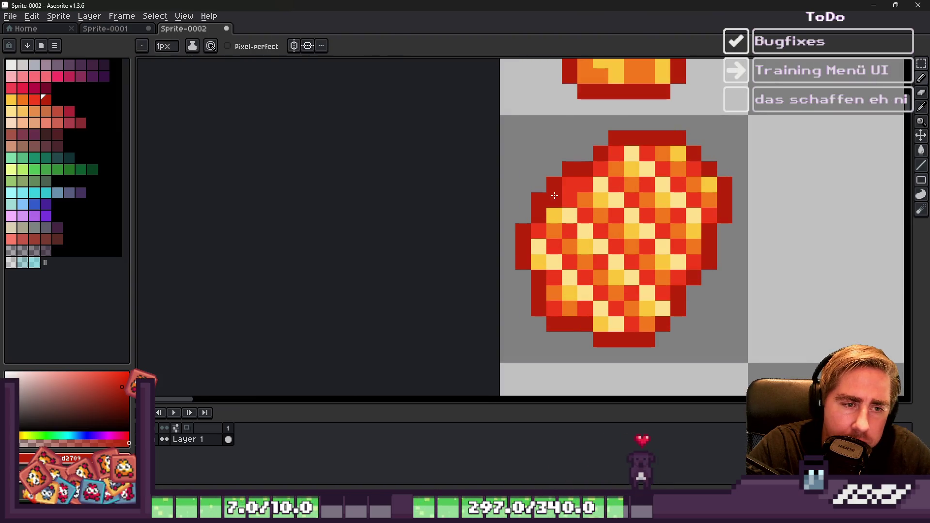
left_click_drag(556, 188, 669, 301)
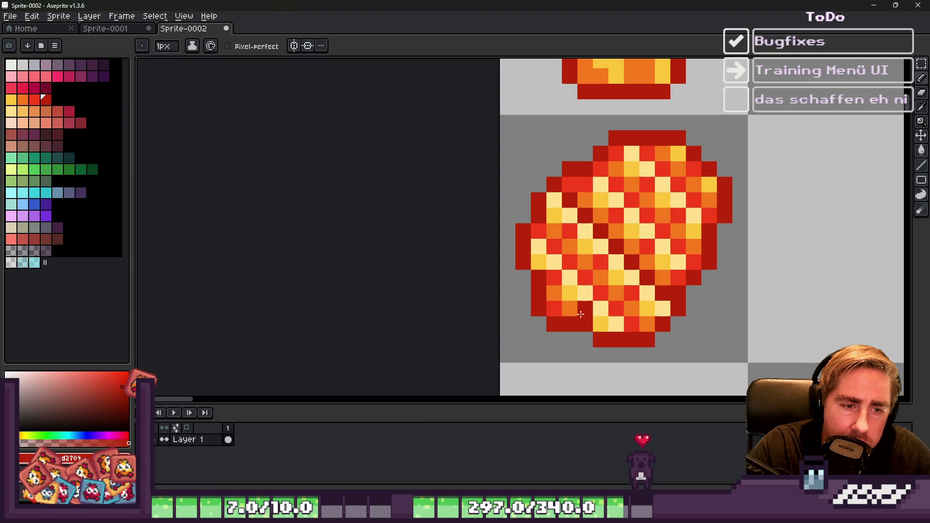
left_click_drag(586, 277, 539, 231)
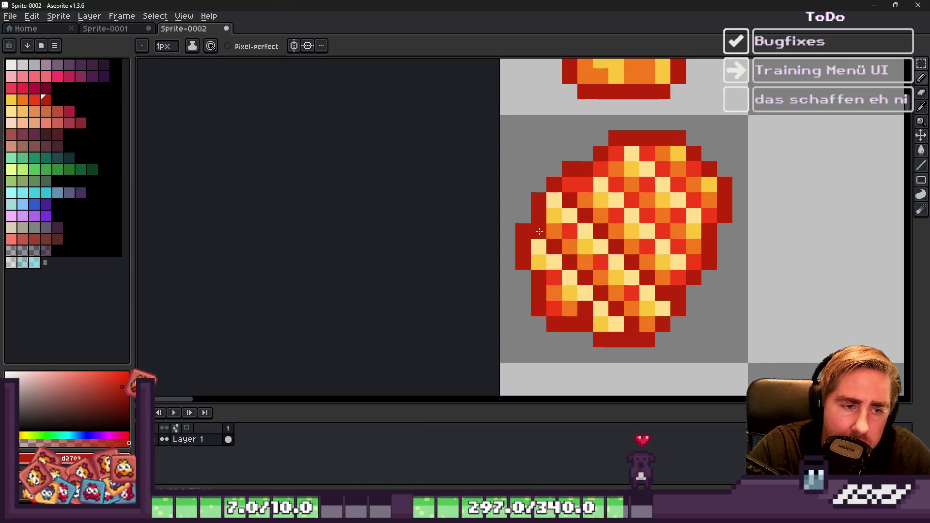
left_click_drag(595, 167, 694, 265)
left_click_drag(644, 148, 710, 213)
scroll(635, 179, "down", 4)
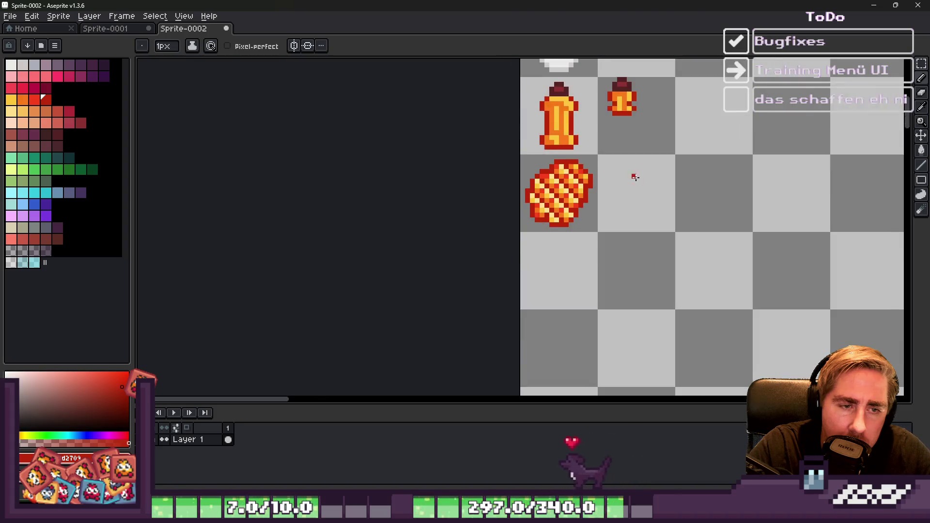
scroll(637, 182, "up", 4)
mouse_move(513, 204)
left_mouse_down()
mouse_move(542, 235)
mouse_move(547, 266)
left_mouse_up()
left_click(626, 246)
left_click(579, 217)
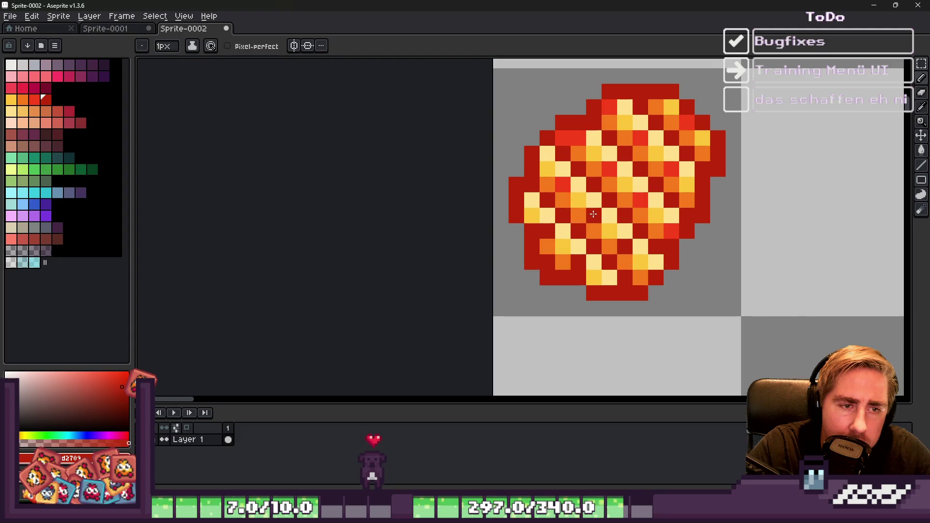
scroll(534, 169, "down", 3)
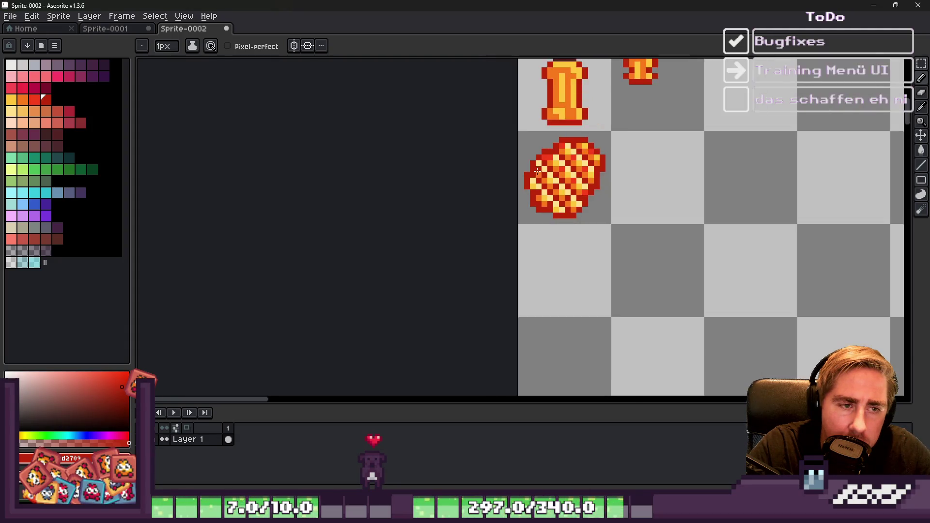
scroll(601, 126, "up", 3)
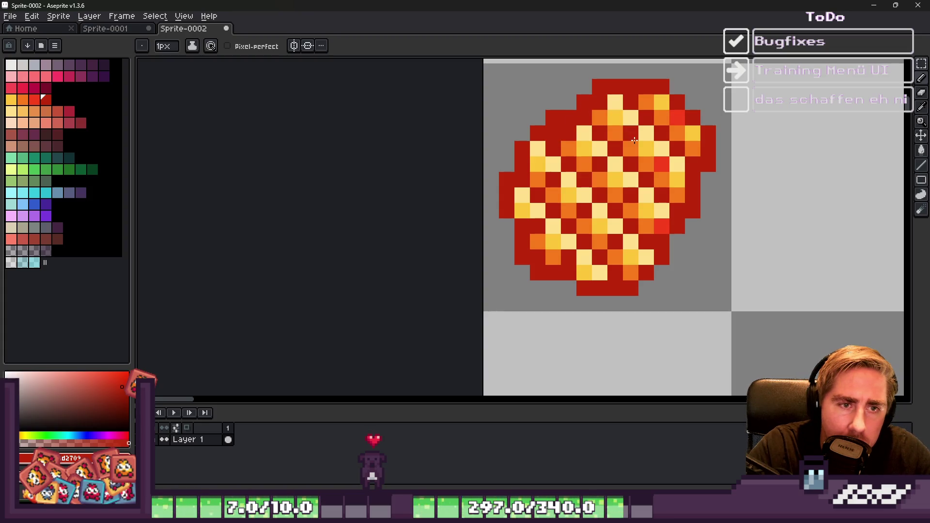
left_click(684, 190)
Step: Erase two dark-red pixels at the blob's top-left edge
key("e")
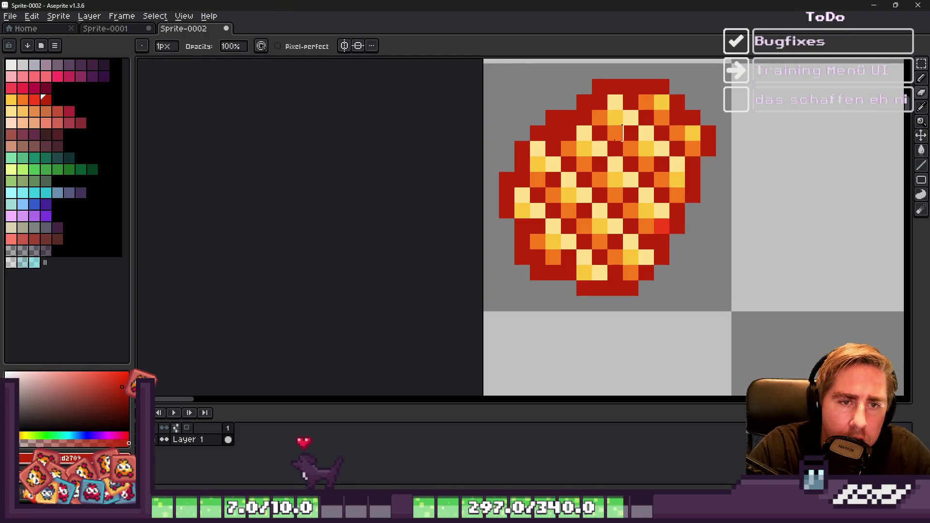
scroll(525, 139, "down", 3)
scroll(526, 139, "up", 2)
scroll(533, 138, "up", 2)
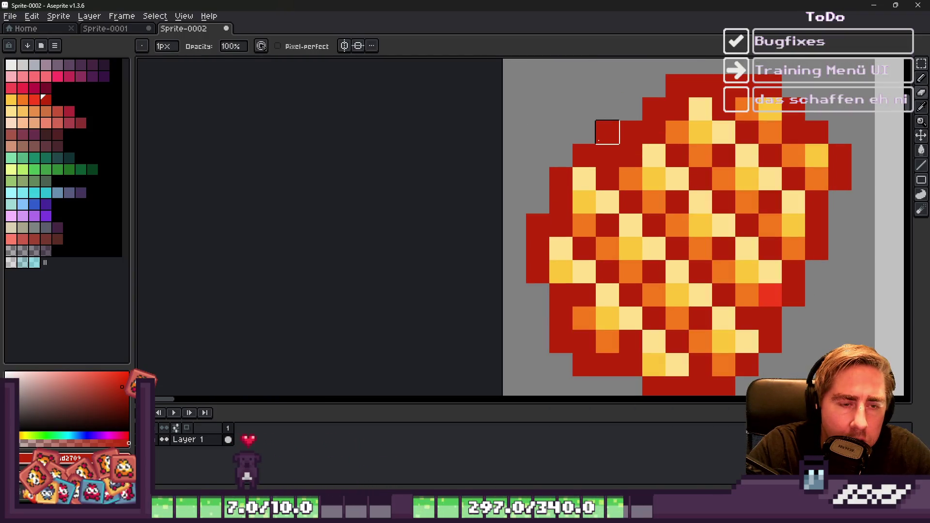
mouse_move(602, 137)
left_mouse_down()
mouse_move(625, 131)
mouse_move(649, 100)
left_mouse_up()
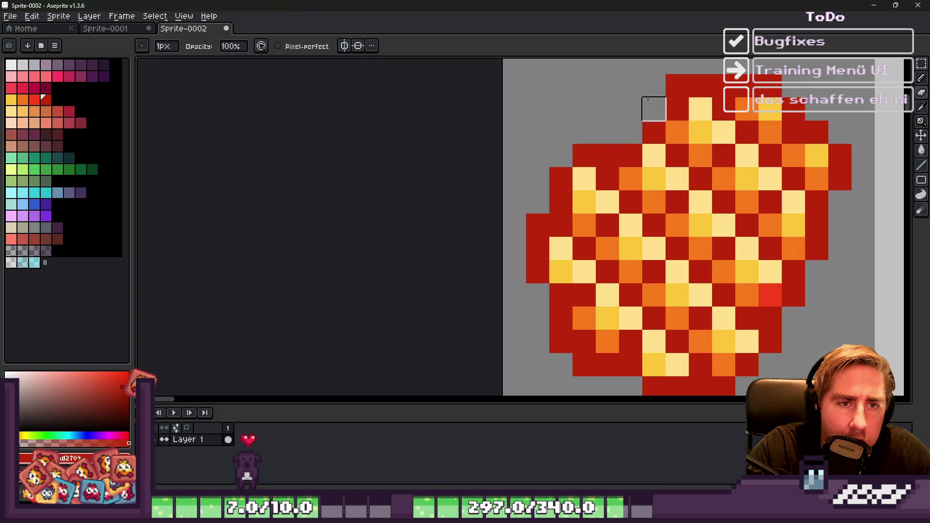
scroll(654, 86, "down", 4)
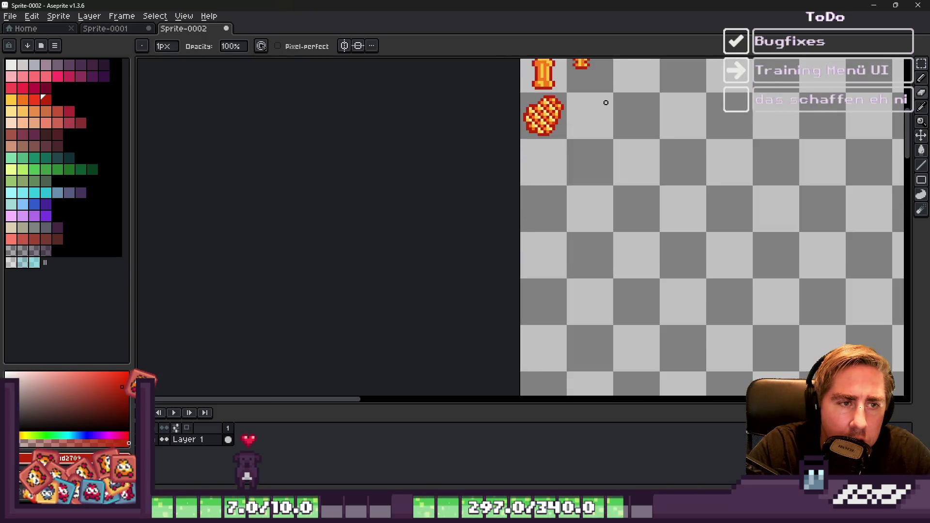
scroll(515, 119, "up", 1)
scroll(514, 119, "up", 2)
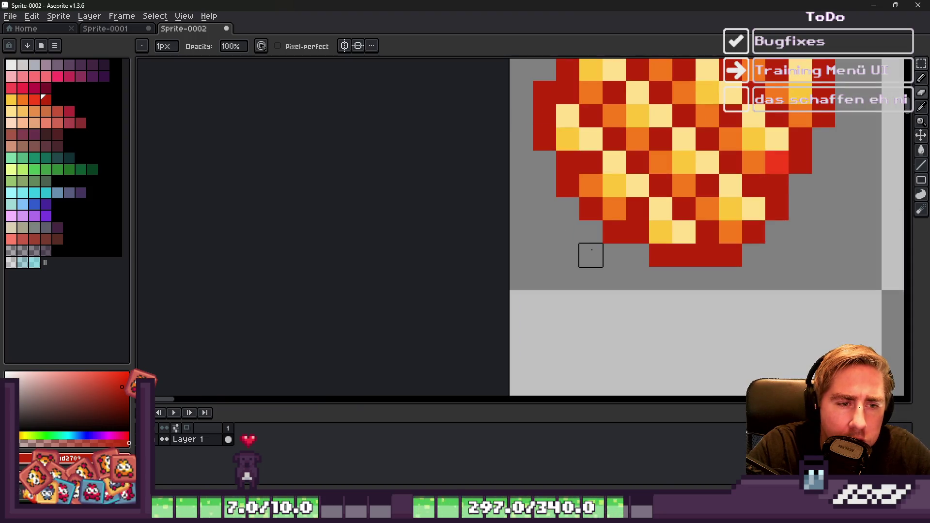
scroll(570, 239, "down", 2)
scroll(547, 158, "up", 2)
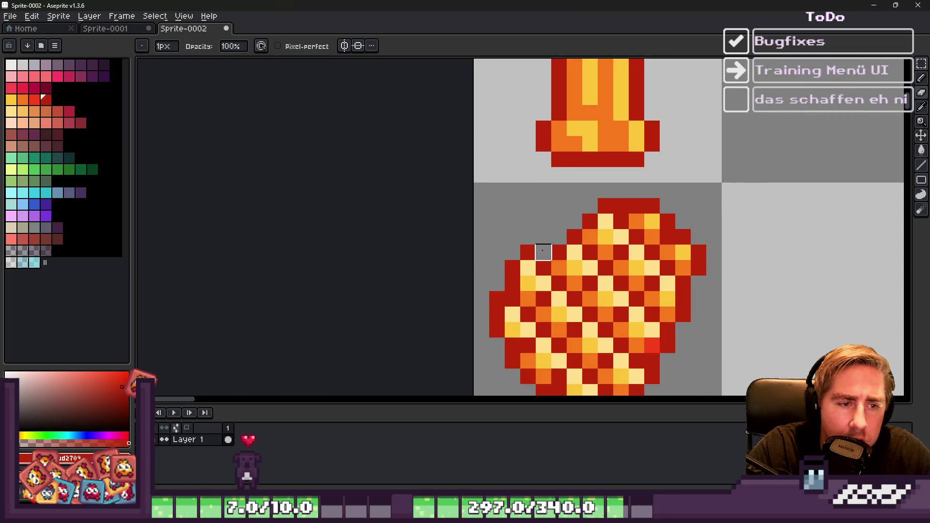
Step: Add an orange pixel and dark-red pixels along the blob's edge using sampled colours
key("i")
left_click(530, 281, "alt")
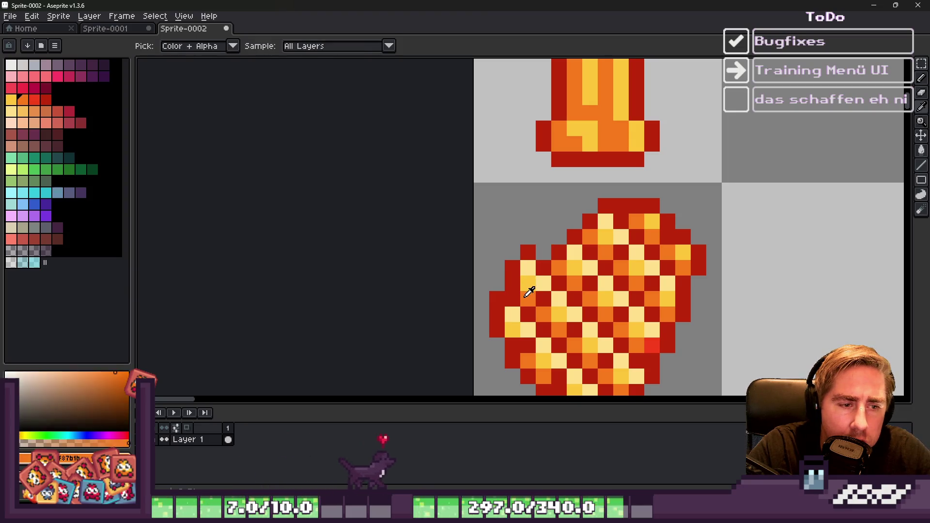
left_click(512, 283)
left_click(513, 268, "alt")
left_click(523, 170)
scroll(524, 170, "down", 4)
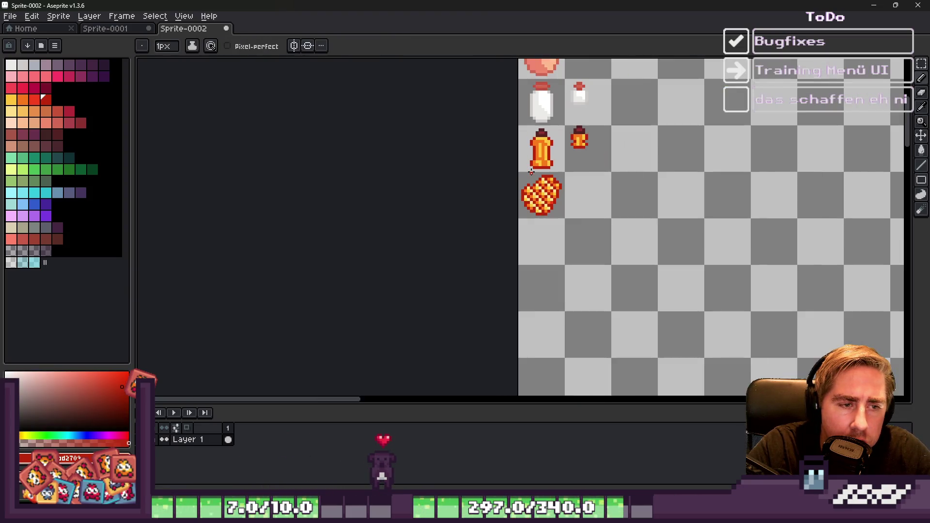
scroll(531, 171, "up", 5)
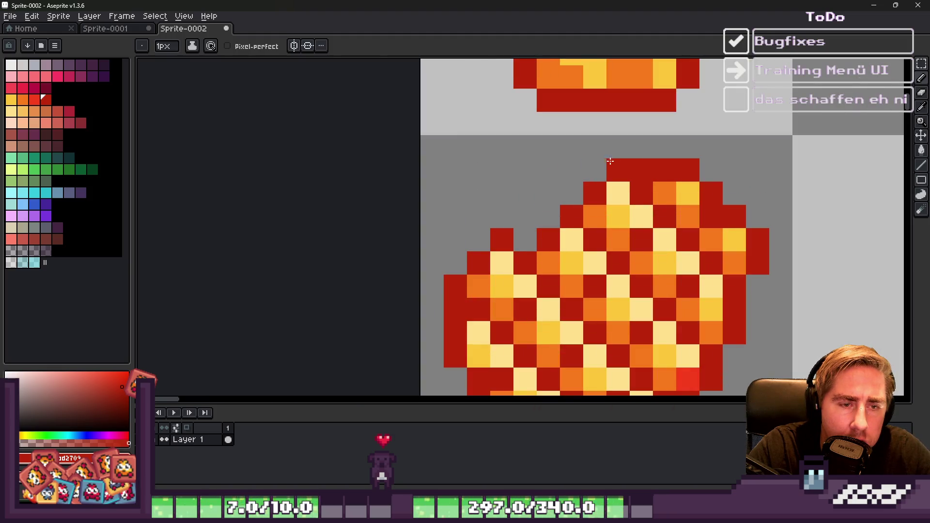
scroll(634, 145, "down", 6)
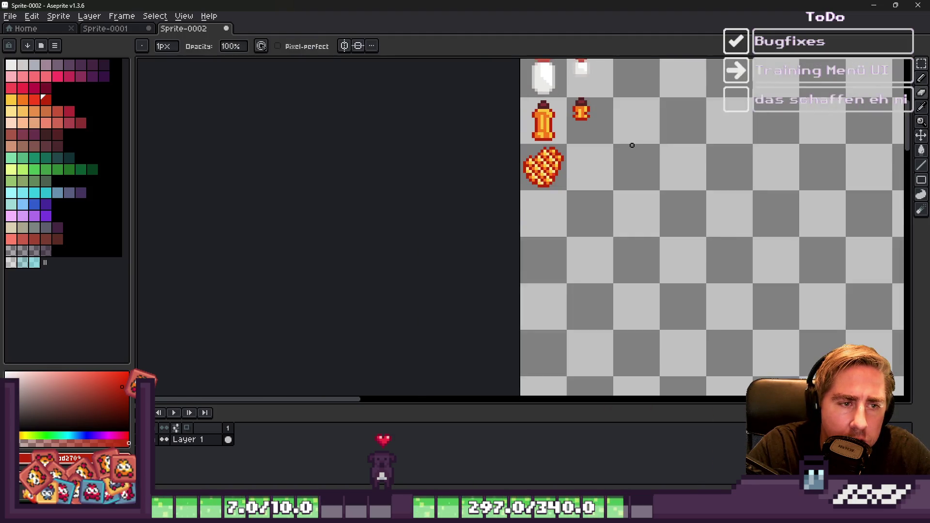
scroll(529, 154, "up", 3)
scroll(530, 154, "down", 3)
scroll(538, 176, "up", 4)
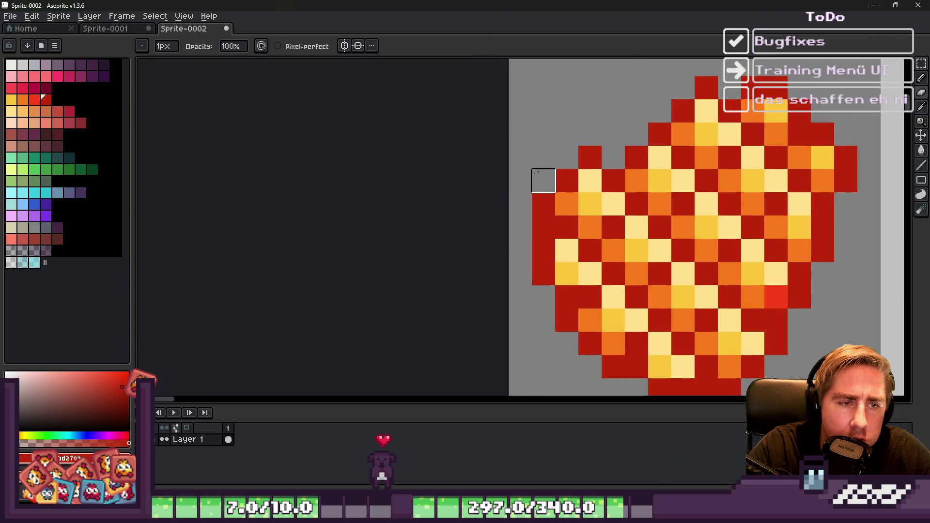
scroll(570, 162, "down", 3)
scroll(572, 161, "down", 1)
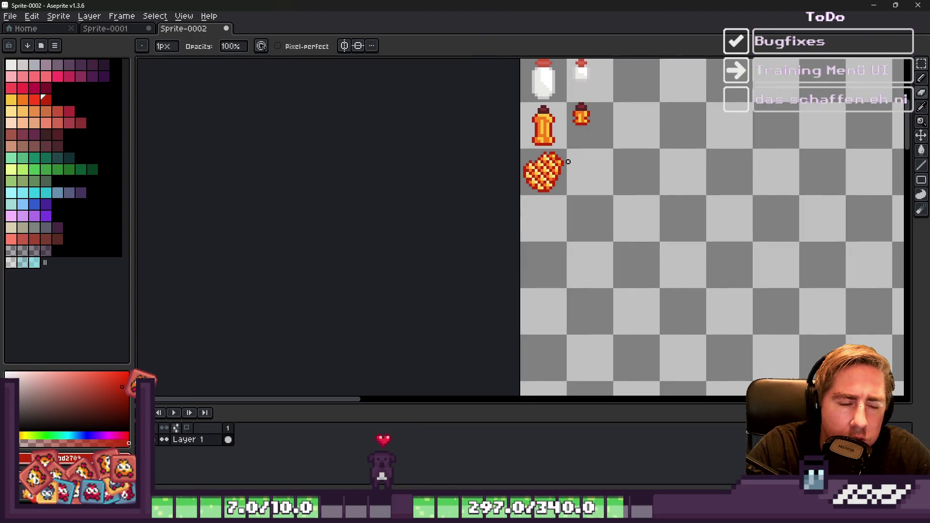
scroll(563, 165, "up", 4)
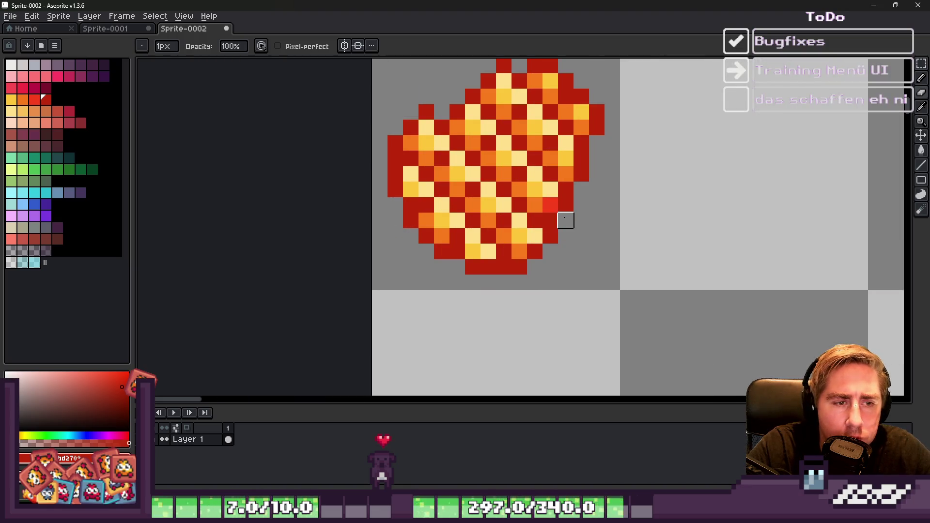
scroll(565, 206, "up", 2)
left_click(560, 220)
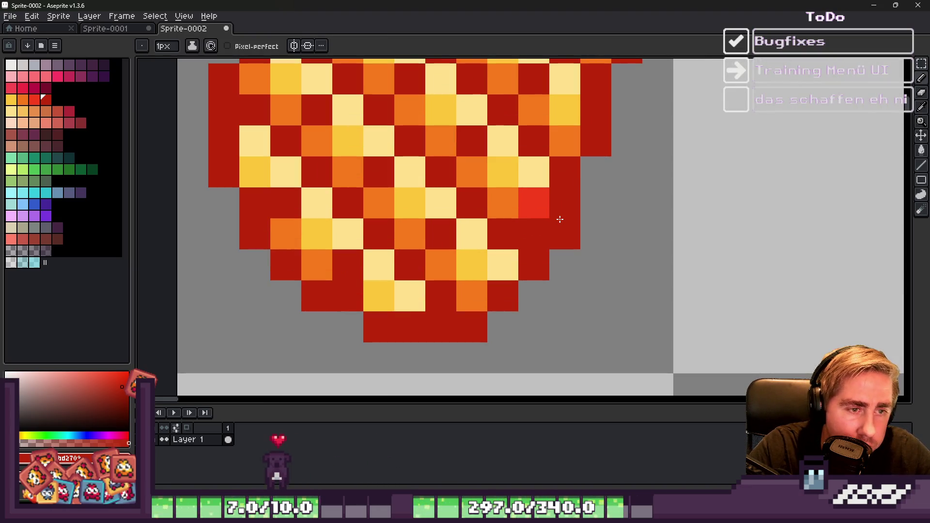
Step: Switch to the eraser and zoom out to check the blob's outline
key("e")
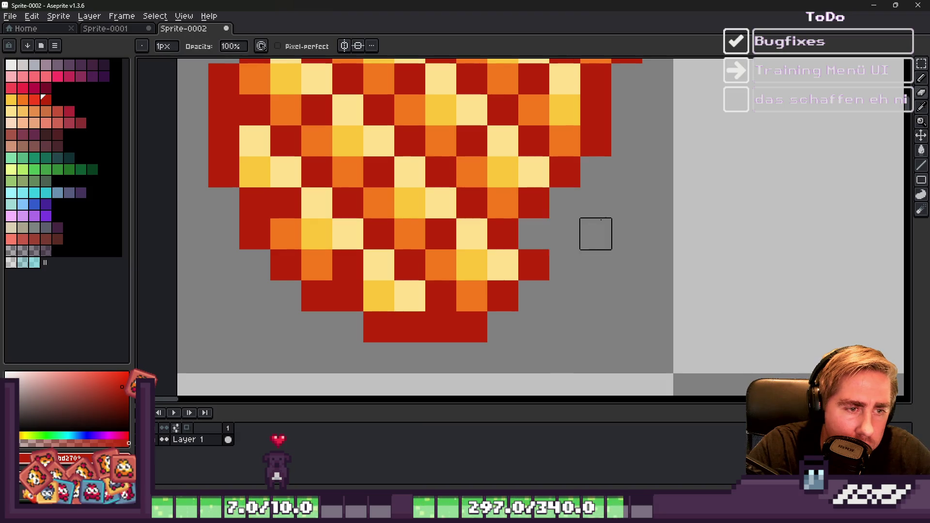
scroll(611, 207, "down", 3)
scroll(611, 206, "up", 3)
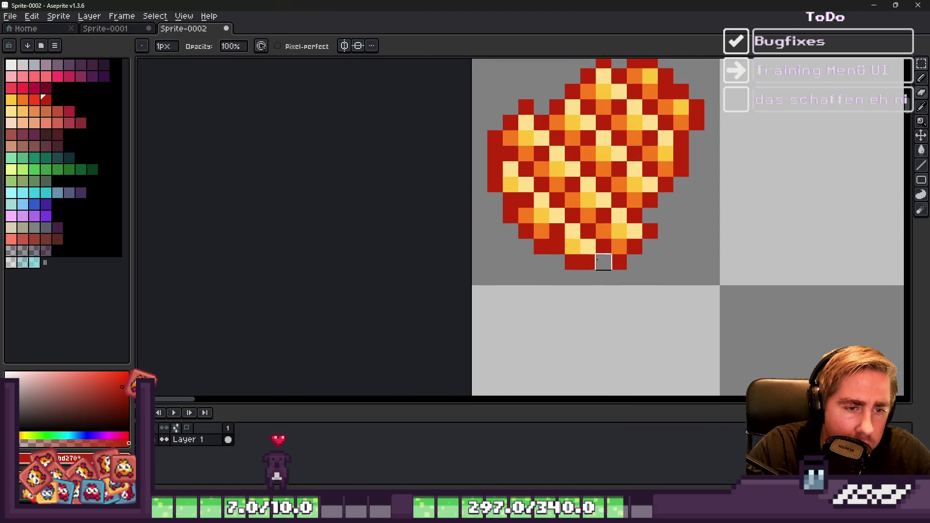
scroll(666, 174, "down", 2)
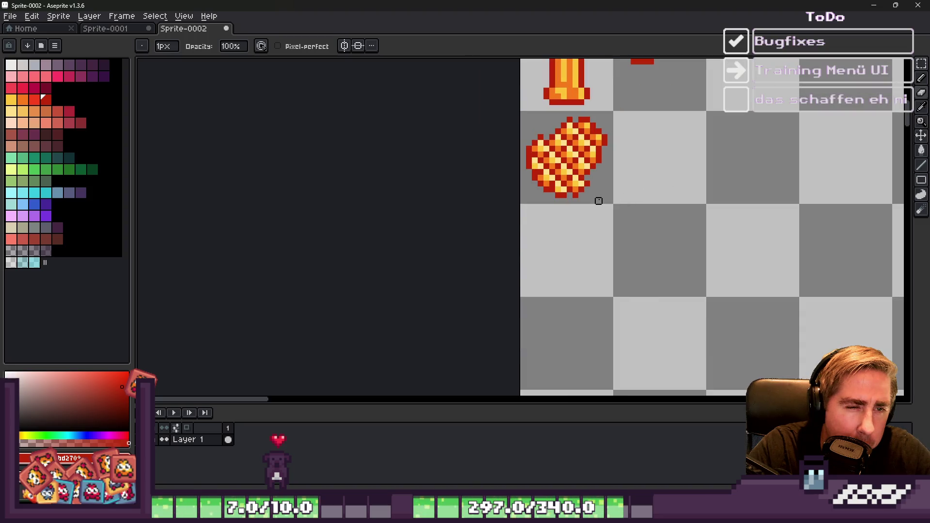
scroll(599, 201, "down", 1)
scroll(521, 190, "down", 2)
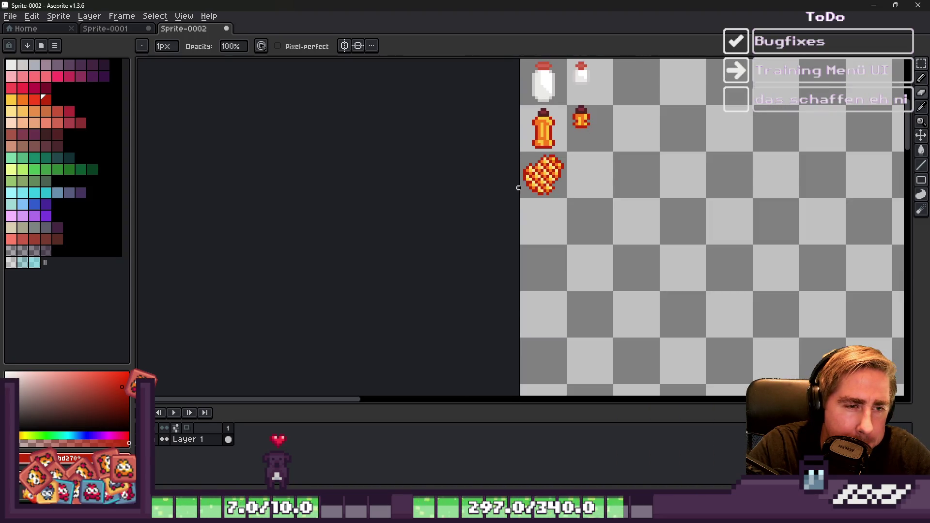
scroll(519, 185, "down", 1)
scroll(519, 186, "up", 2)
key("v")
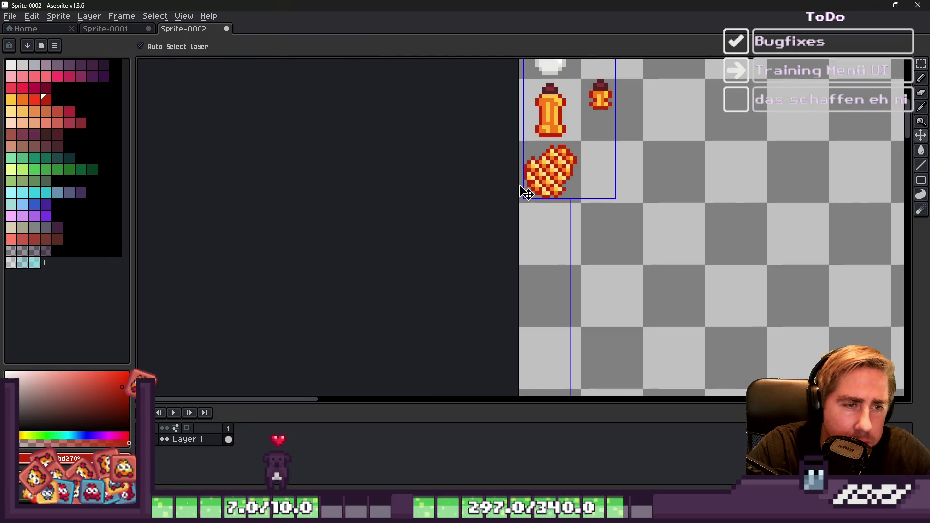
key("ctrl+y")
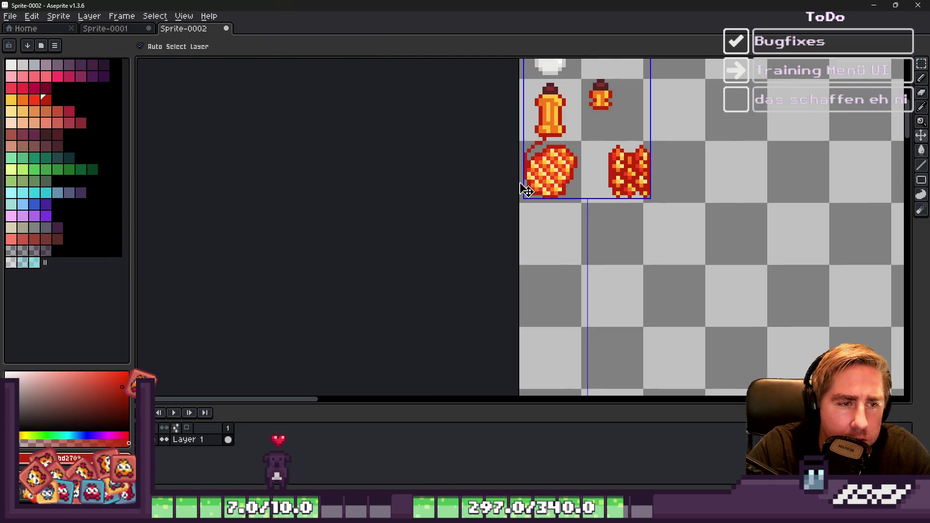
key("b")
key("Delete")
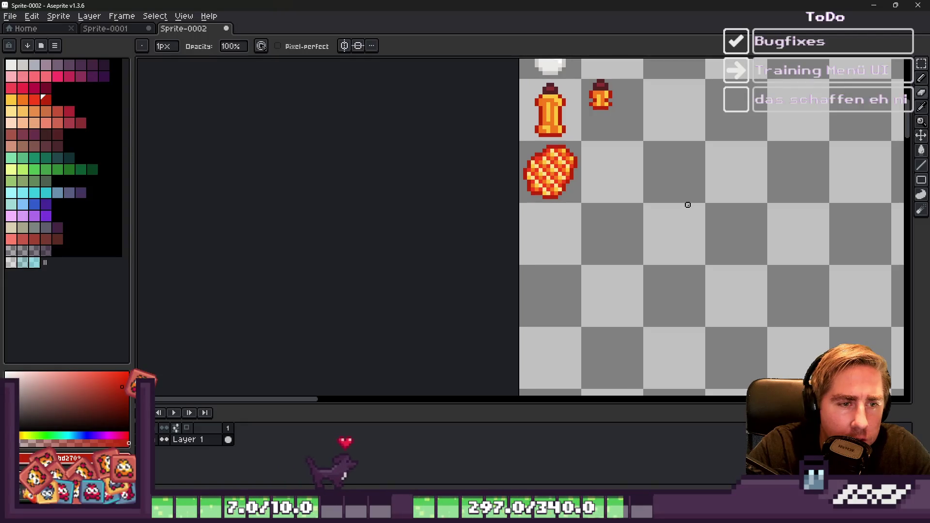
scroll(669, 198, "down", 1)
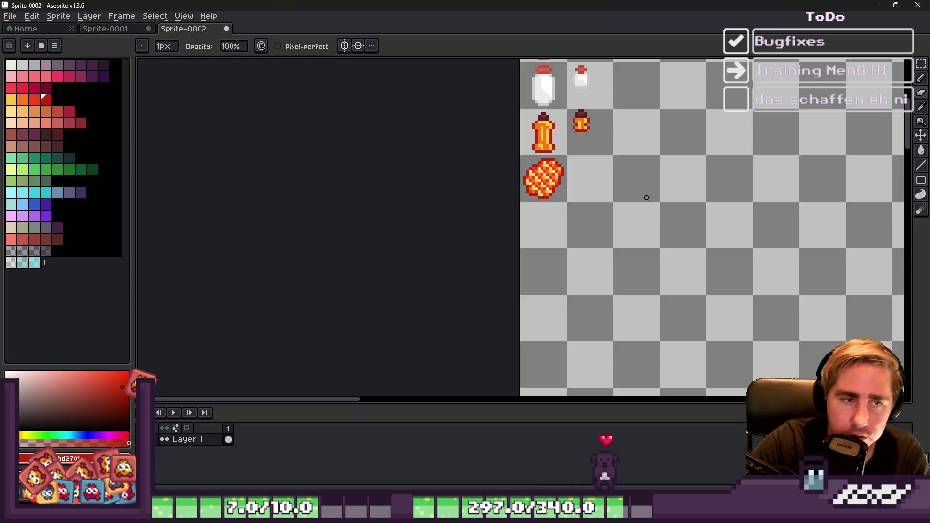
scroll(646, 181, "up", 1)
key("m")
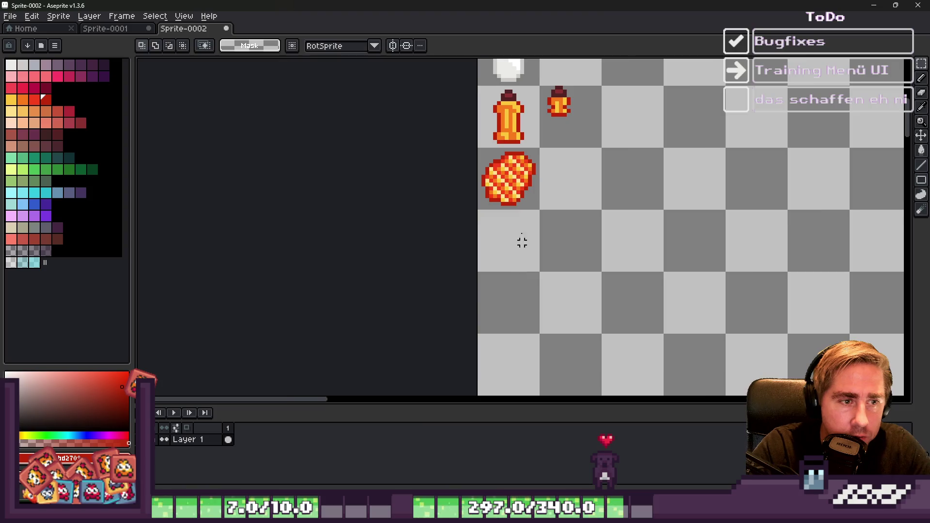
scroll(500, 196, "up", 1)
scroll(510, 201, "down", 1)
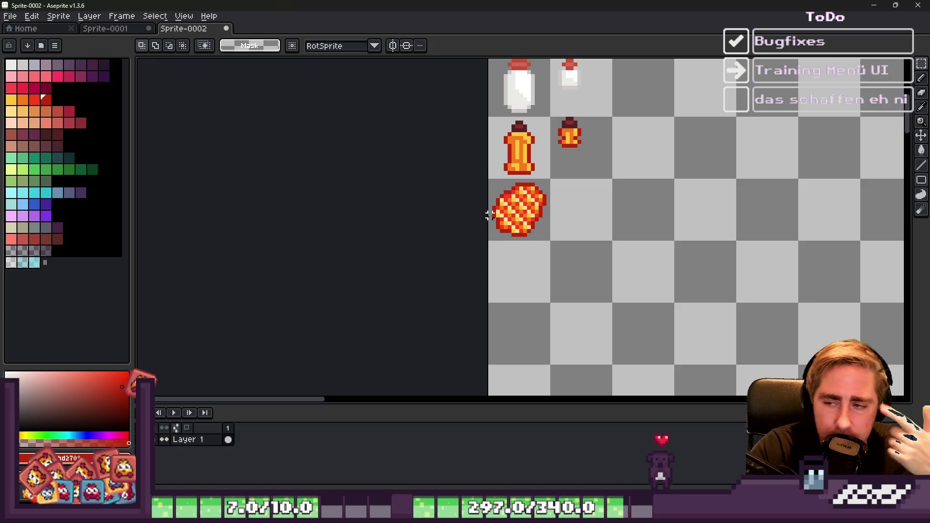
scroll(498, 119, "up", 1)
left_click_drag(522, 161, 555, 198)
scroll(649, 198, "down", 3)
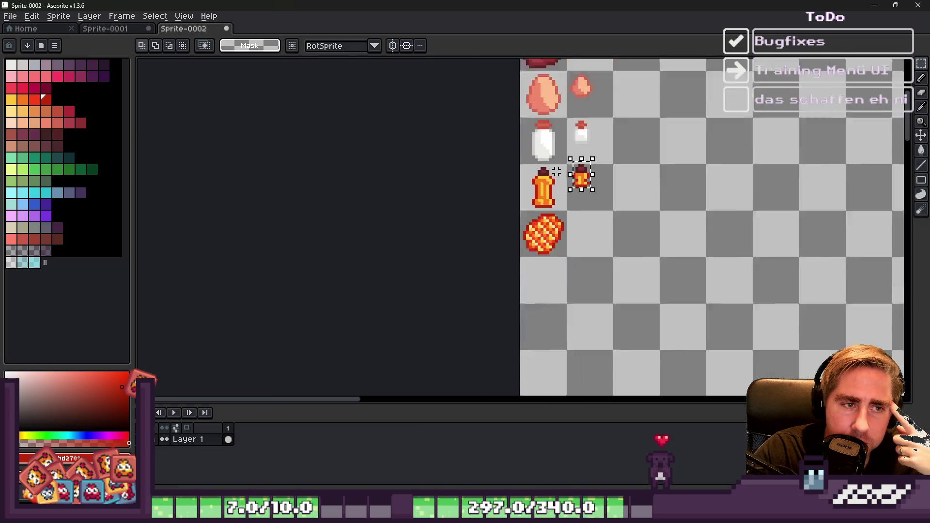
scroll(539, 148, "up", 3)
scroll(523, 142, "down", 2)
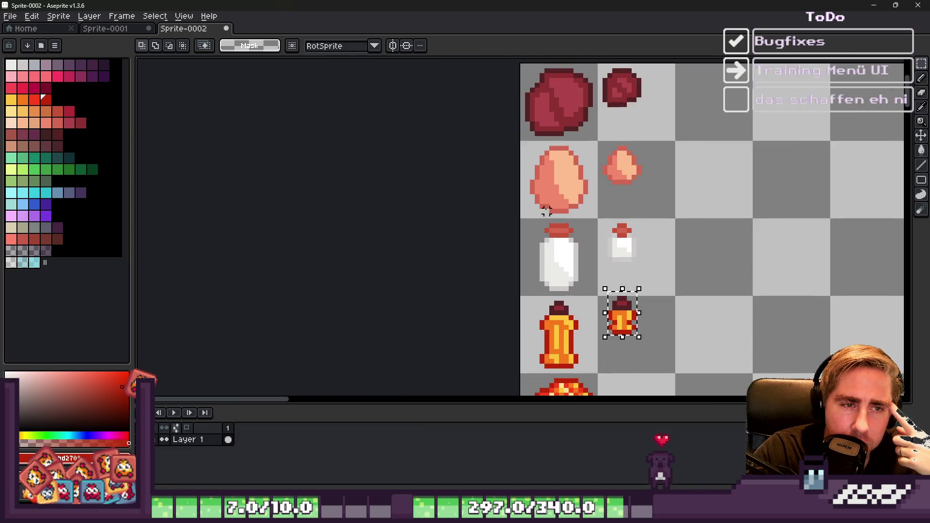
scroll(518, 116, "up", 3)
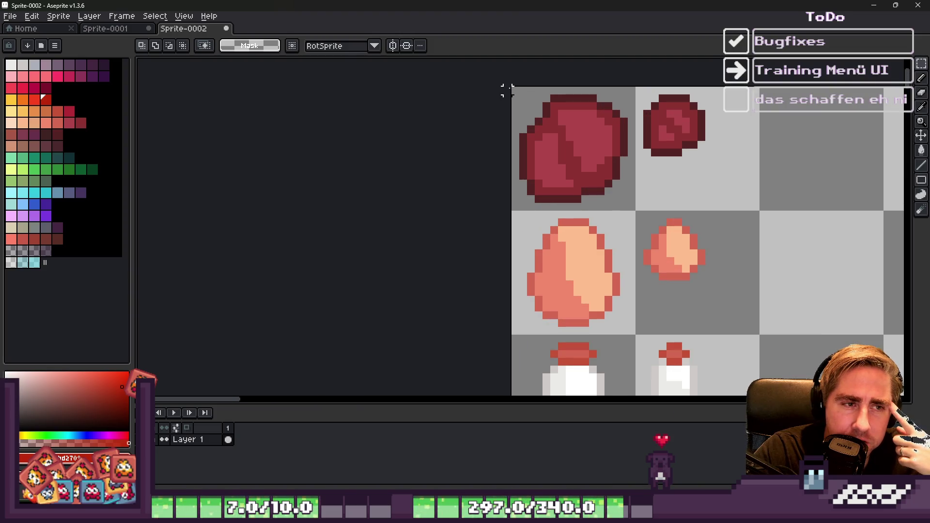
mouse_move(515, 90)
left_mouse_down()
mouse_move(596, 183)
mouse_move(636, 212)
left_mouse_up()
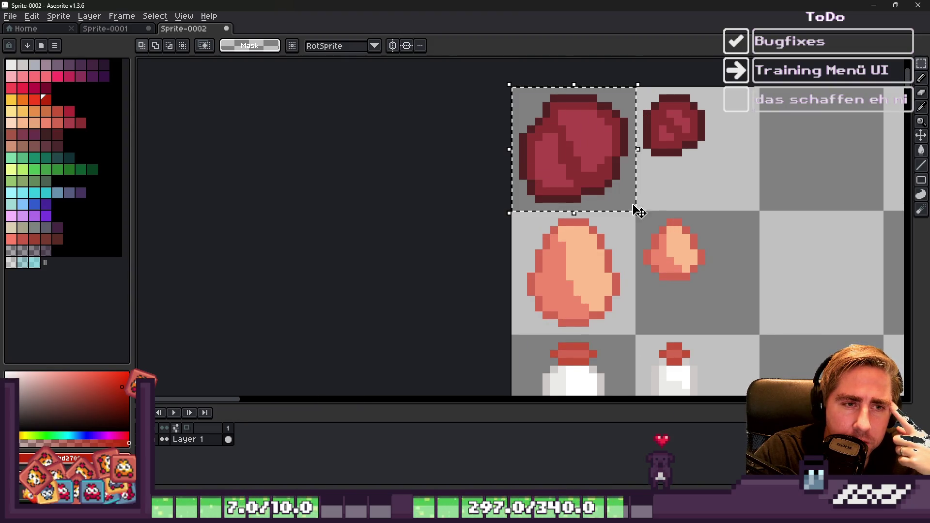
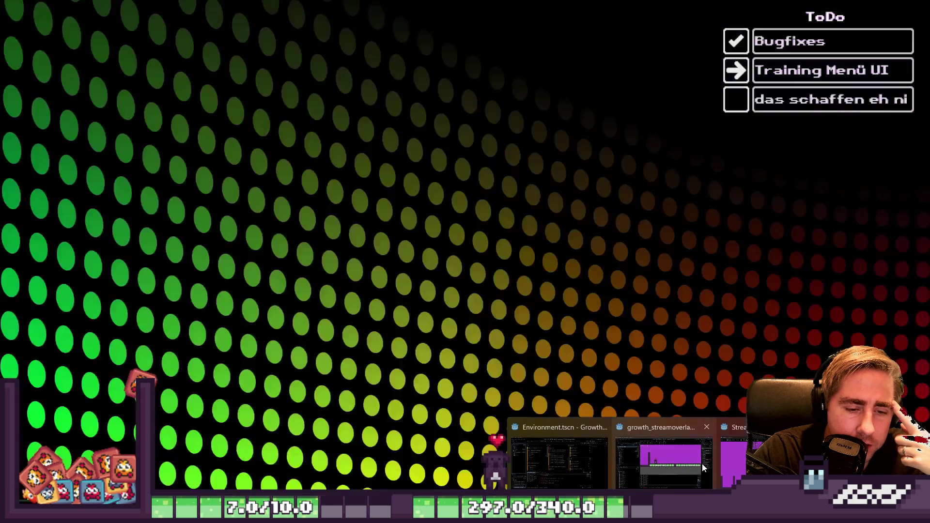
Step: Review the item resource tables in the Godot editor, then return to the sprite sheet
left_click(577, 464)
left_click(565, 22)
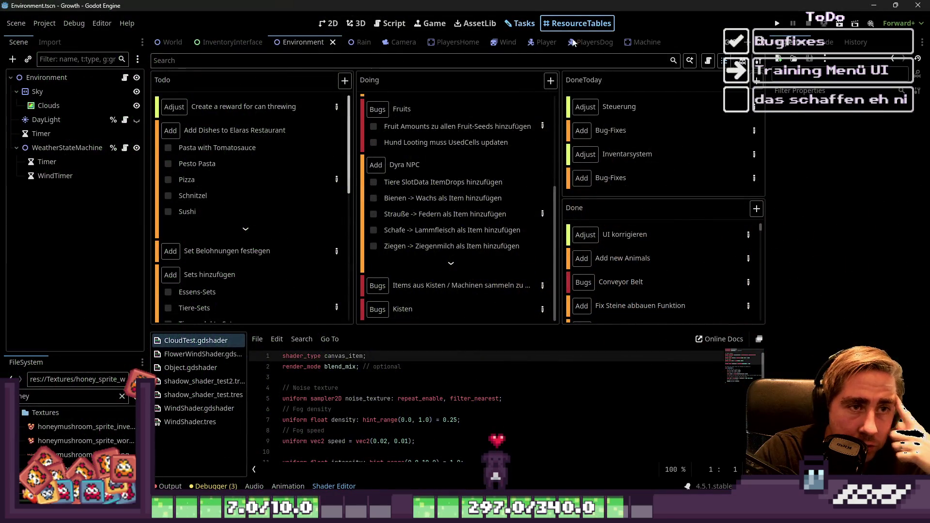
scroll(328, 224, "down", 5)
scroll(312, 192, "up", 2)
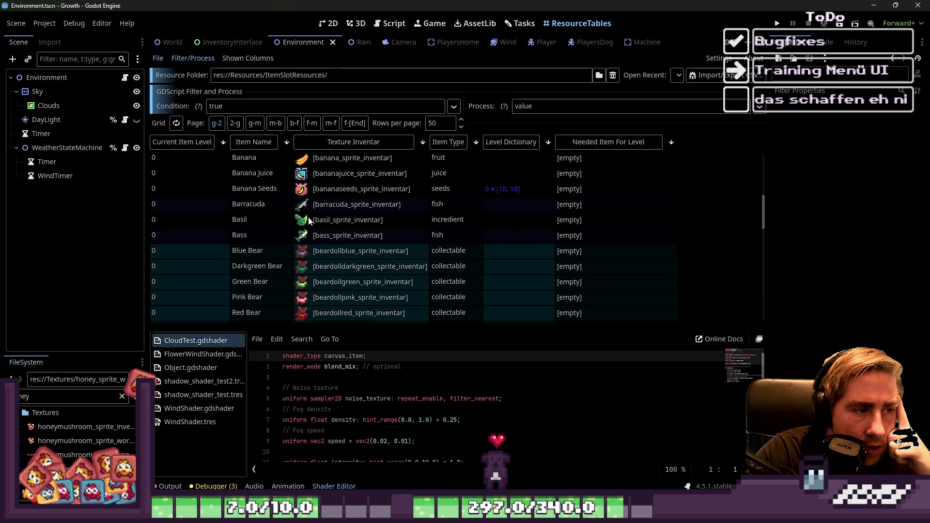
scroll(309, 240, "down", 5)
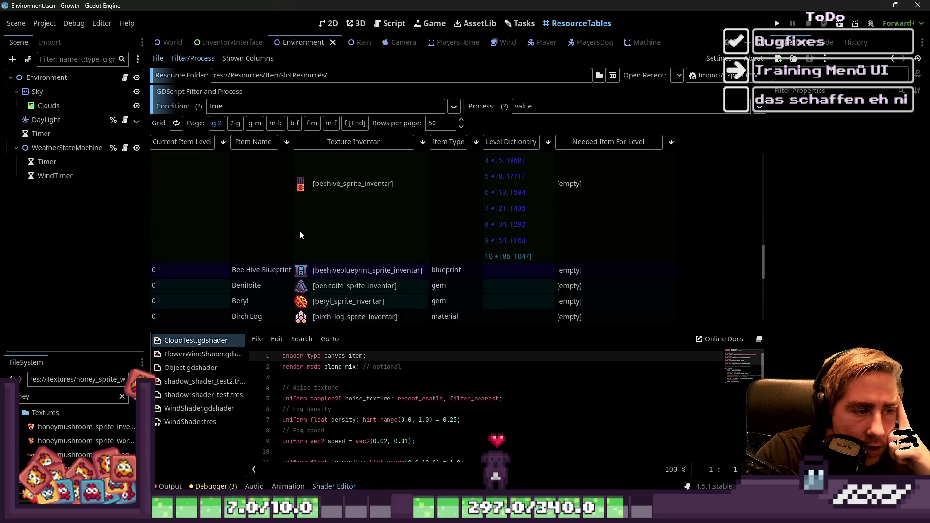
scroll(299, 241, "down", 2)
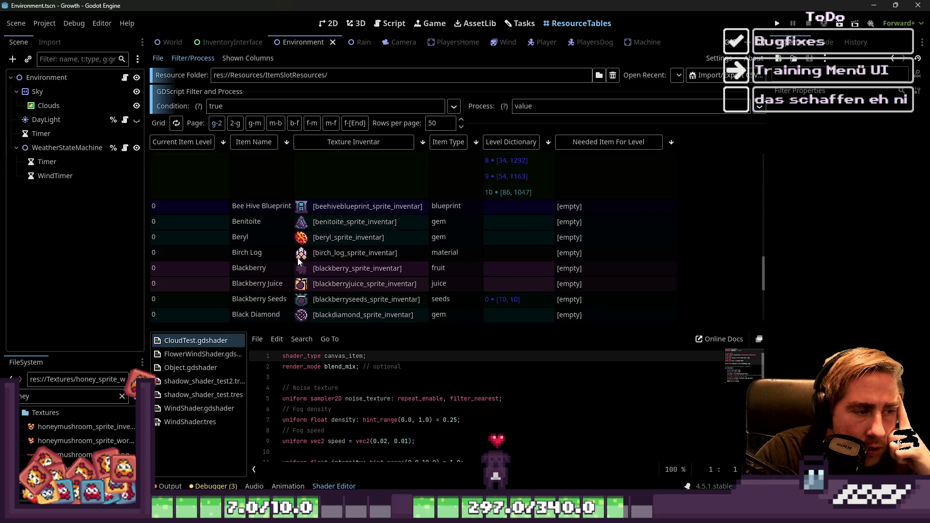
scroll(304, 289, "down", 1)
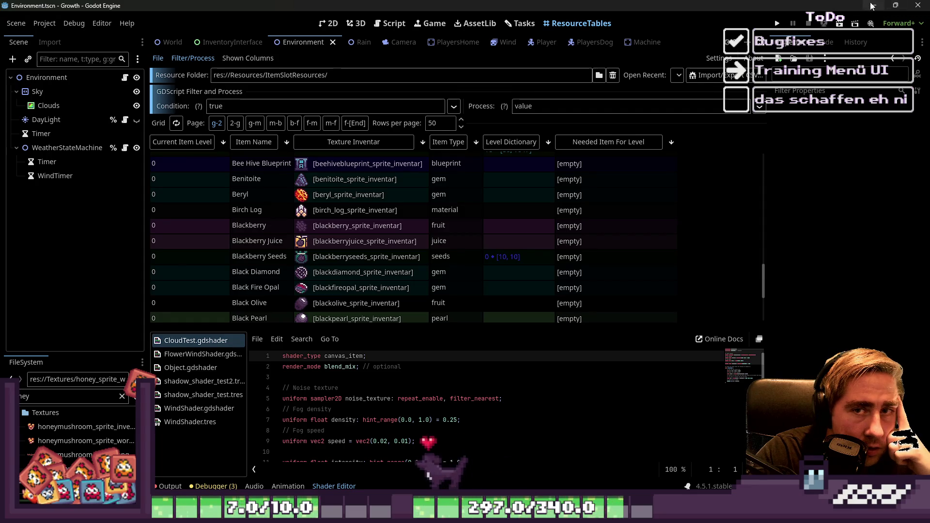
key("alt+Tab")
scroll(538, 242, "down", 1)
scroll(538, 241, "up", 3)
scroll(542, 244, "down", 1)
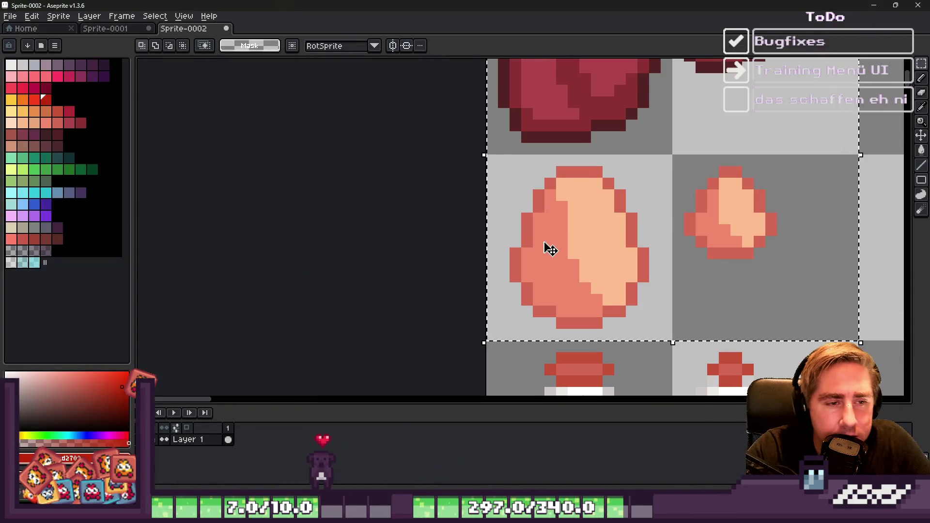
scroll(504, 194, "down", 2)
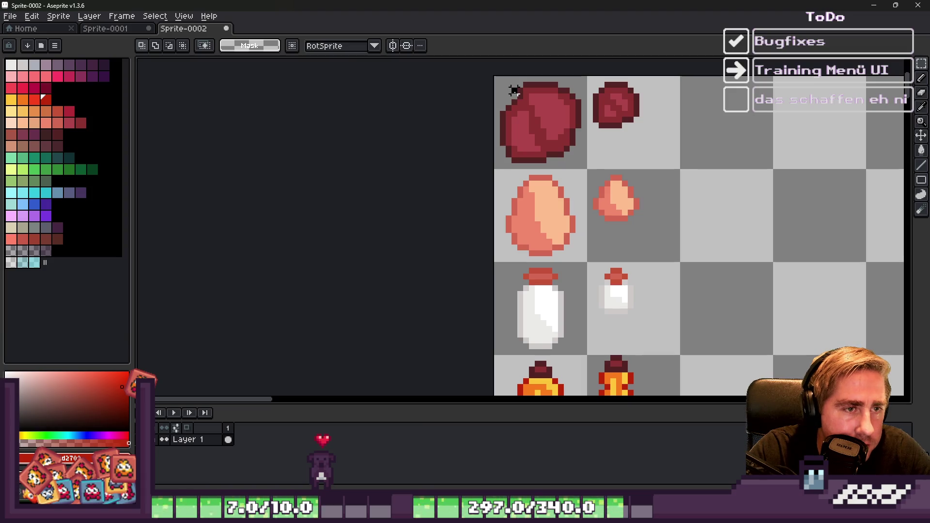
Step: Restore the sprite cell selection and take the meat's dark red outline as paint colour
key("ctrl+shift+d")
scroll(523, 92, "up", 2)
key("i")
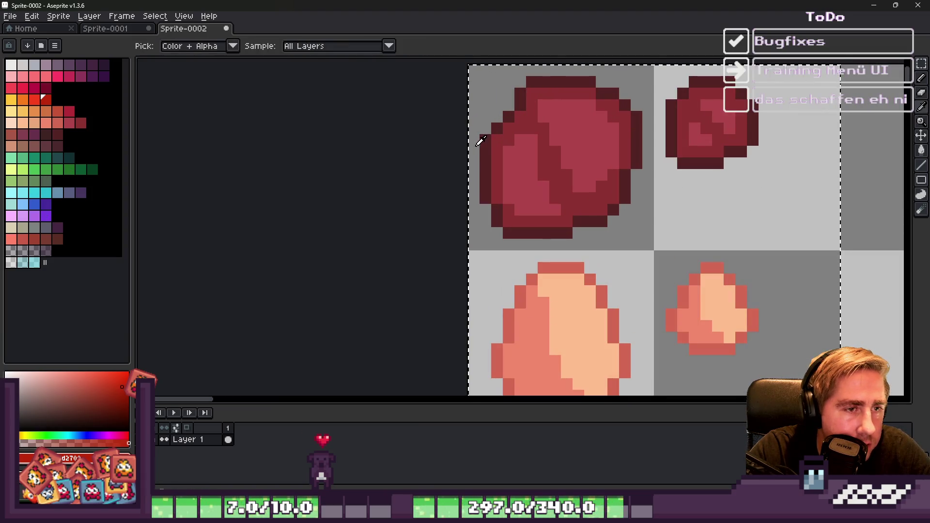
left_click(486, 149)
left_click(46, 134)
key("g")
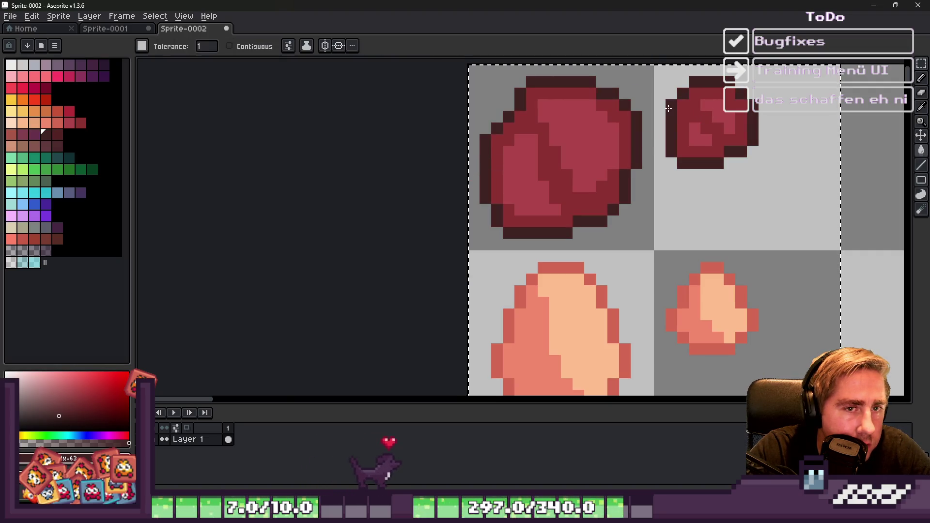
scroll(648, 141, "down", 2)
Step: Sample the eggs' salmon outline and recolour it dark red with the Paint Bucket
key("v")
scroll(520, 216, "up", 1)
scroll(520, 217, "up", 1)
key("i")
left_click(533, 146)
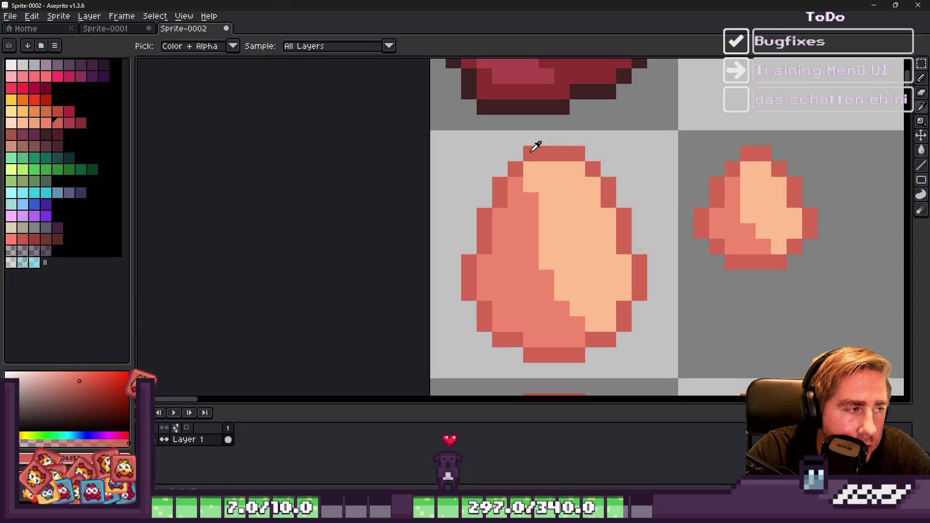
key("g")
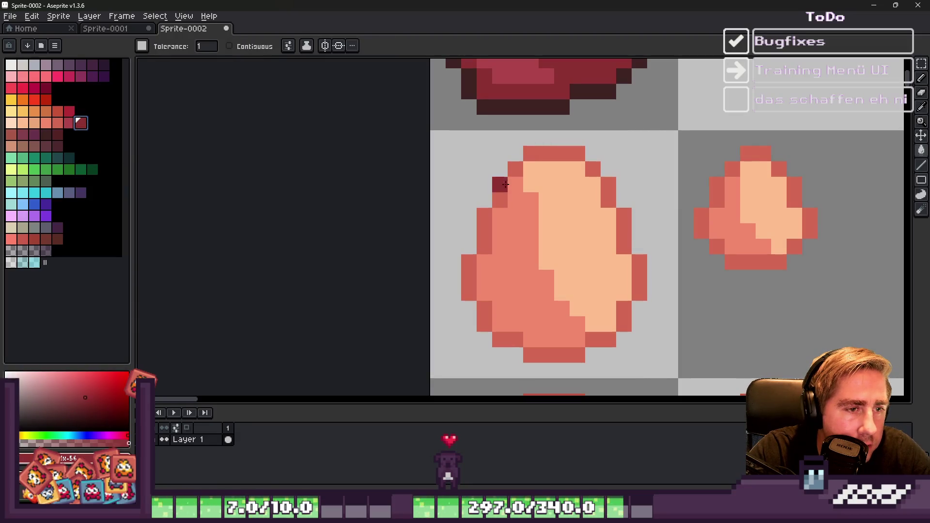
scroll(499, 183, "down", 5)
scroll(525, 193, "up", 4)
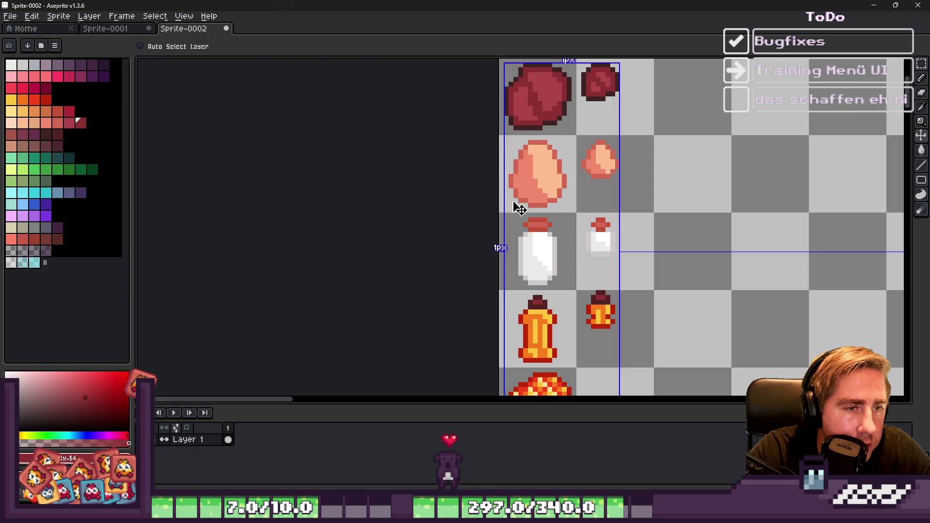
Step: Select both milk bottle cells and sample their light grey outline colour
key("m")
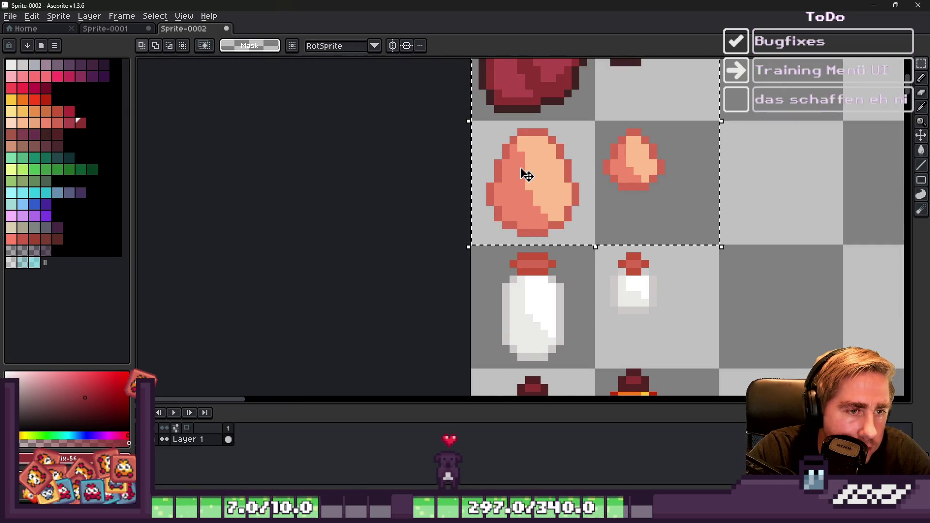
key("v")
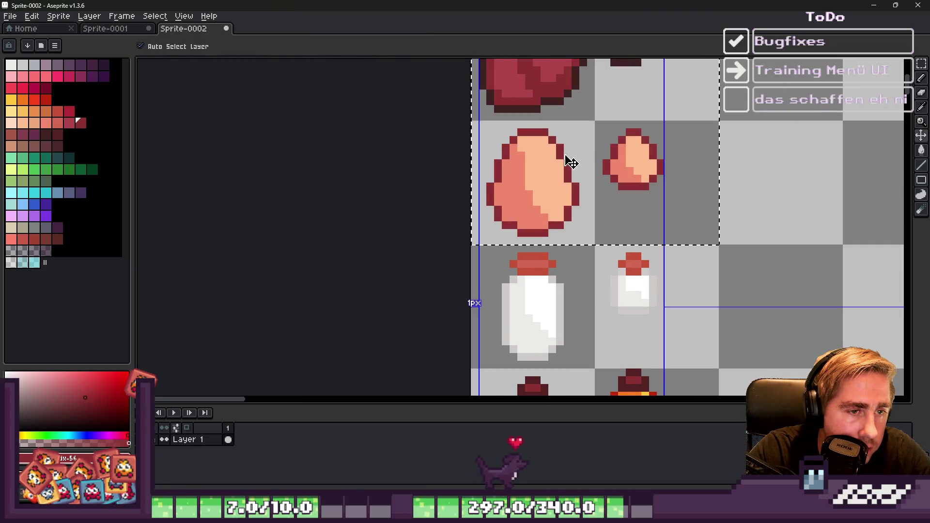
scroll(568, 159, "down", 2)
scroll(548, 276, "up", 4)
key("m")
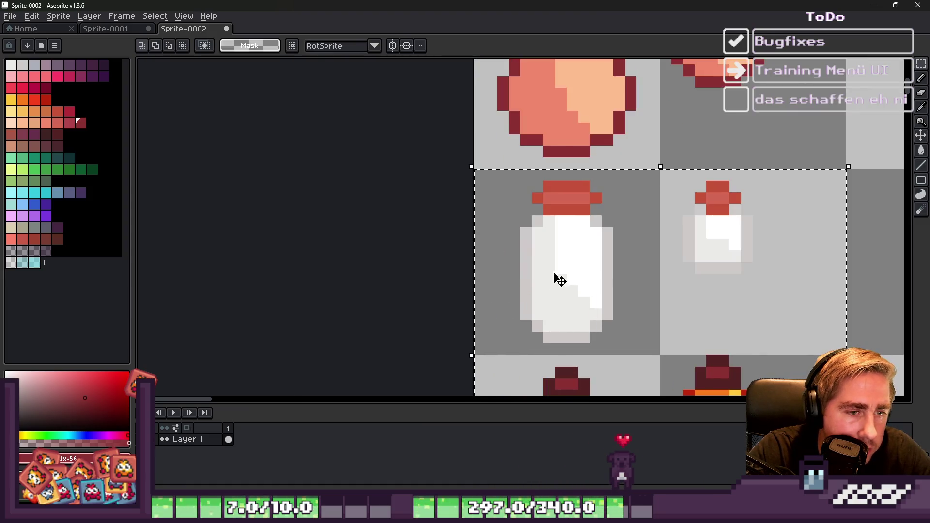
scroll(560, 279, "down", 2)
scroll(550, 213, "up", 4)
key("ctrl+d")
mouse_move(561, 229)
left_mouse_down()
mouse_move(841, 356)
mouse_move(863, 356)
left_mouse_up()
key("i")
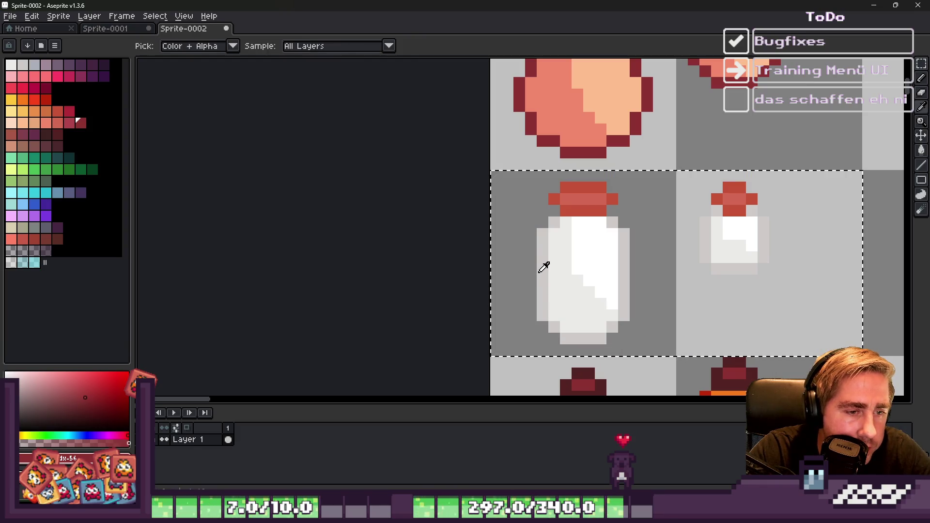
left_click(543, 267, "alt")
Step: Fill the milk bottle outlines with the lavender swatch, redoing the first attempt
left_click(50, 68)
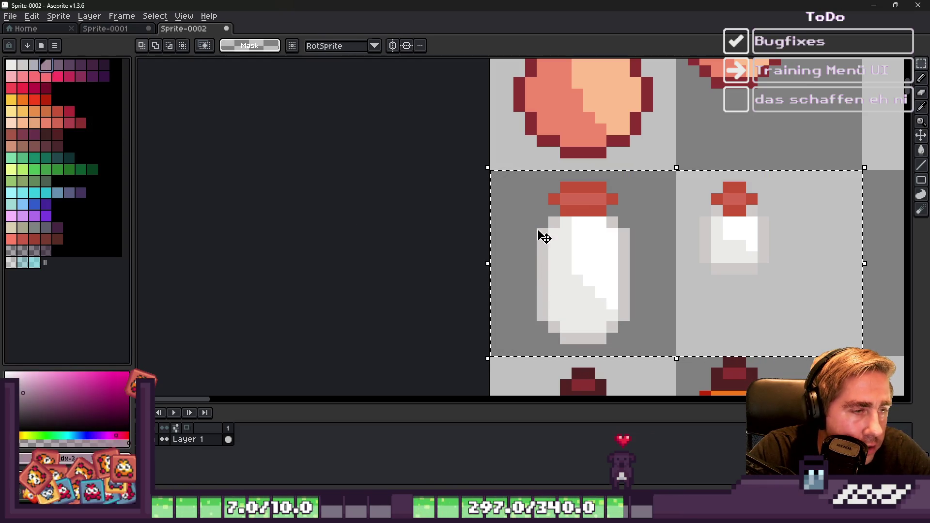
key("g")
left_click(540, 235)
scroll(533, 236, "down", 2)
scroll(529, 236, "up", 3)
key("ctrl+z")
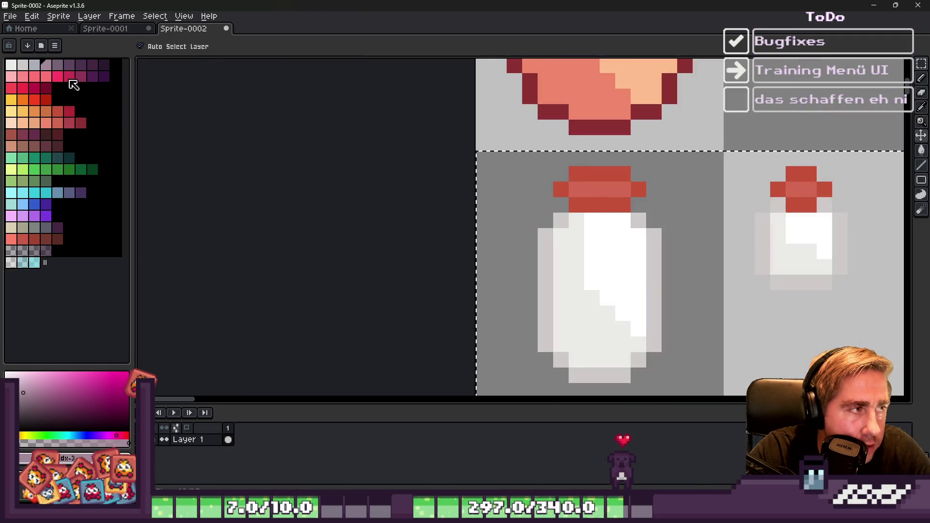
left_click(43, 68)
key("g")
left_click(513, 282)
scroll(542, 274, "down", 2)
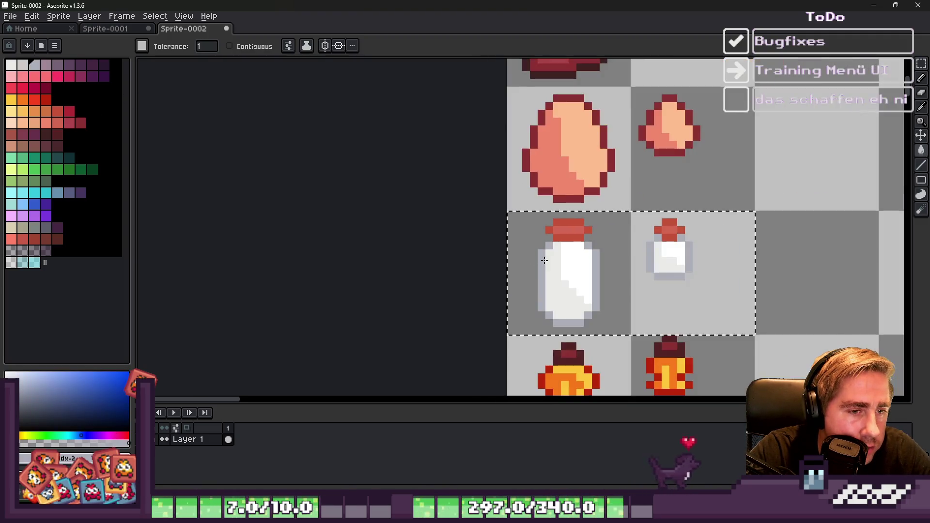
scroll(577, 203, "up", 3)
Step: Recolour the bottle cap's edge pixels crimson and clear the bottle selection
left_click(562, 201, "alt")
left_click(581, 198)
left_click(69, 111)
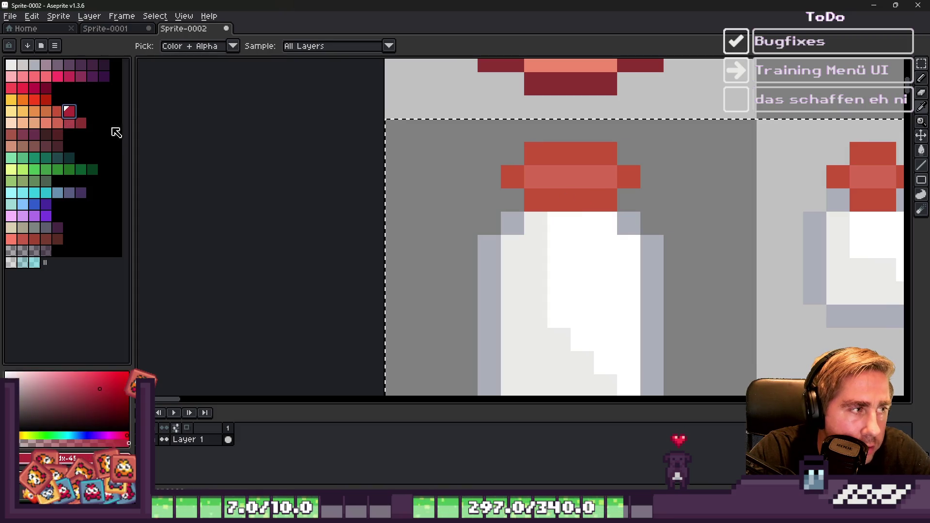
left_click(511, 184)
scroll(511, 184, "down", 4)
key("ctrl+d")
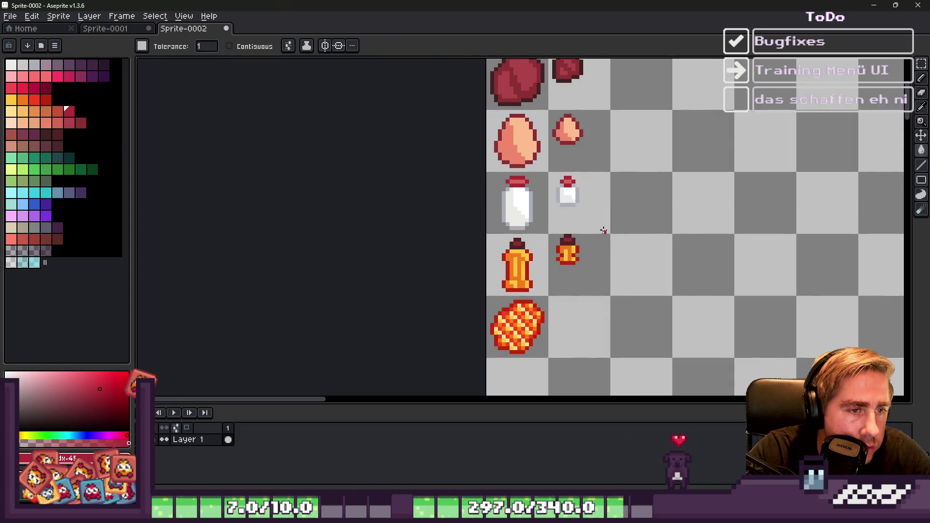
Step: Select both honey jar cells and choose the maroon swatch sampled from the jar
scroll(554, 257, "down", 1)
scroll(554, 258, "up", 7)
key("m")
key("ctrl+shift+d")
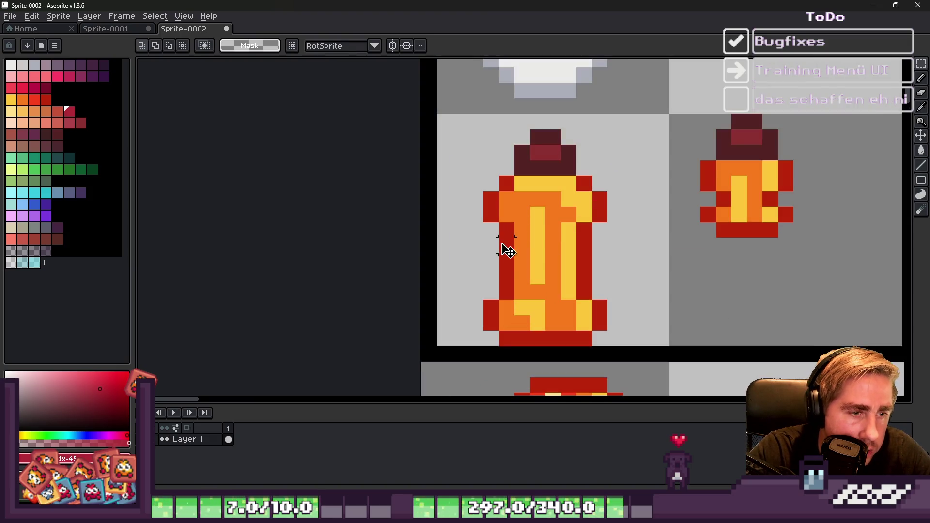
mouse_move(429, 122)
left_mouse_down()
mouse_move(857, 342)
mouse_move(571, 353)
left_mouse_up()
scroll(720, 256, "down", 2)
scroll(439, 260, "up", 5)
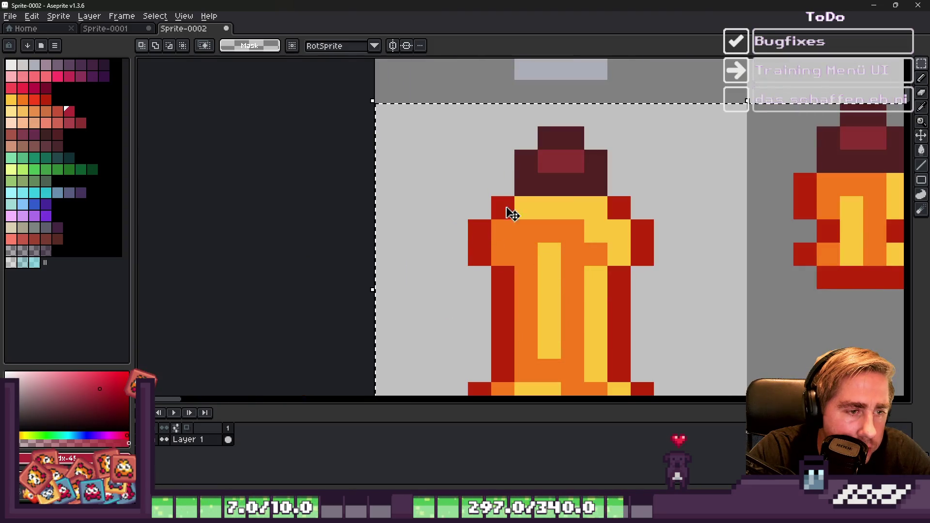
left_click(526, 160, "alt")
left_click(50, 138)
key("g")
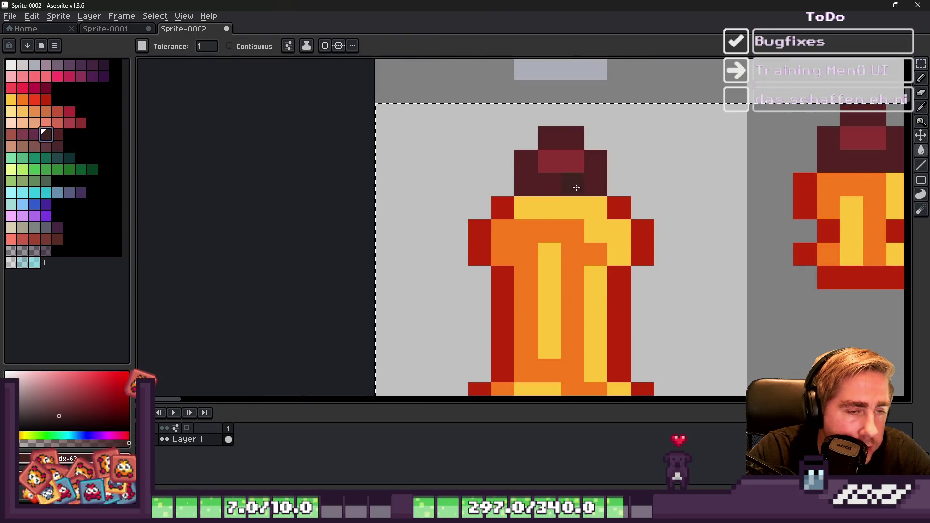
scroll(553, 181, "down", 1)
scroll(531, 231, "up", 1)
Step: Pick the dark crimson swatch from the honey jar's outline, undoing a stray pixel
left_click(530, 232, "alt")
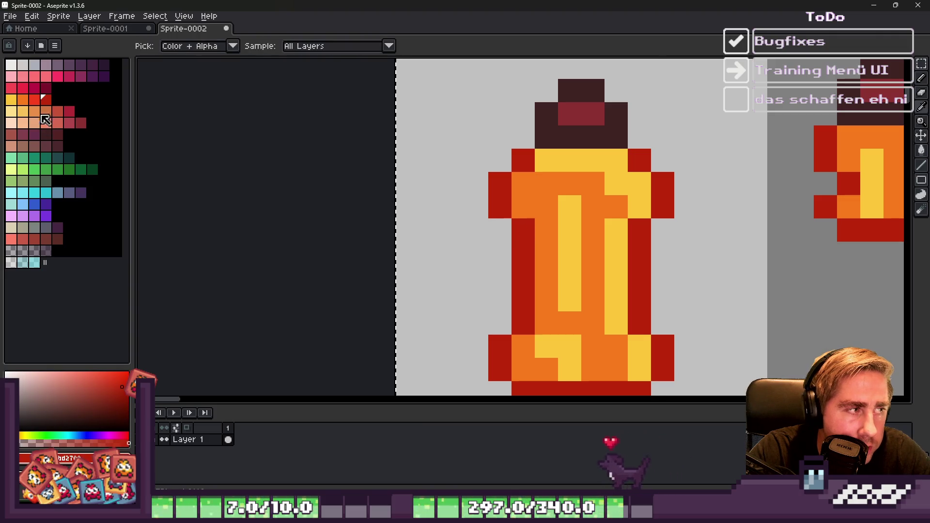
left_click(45, 87)
scroll(519, 249, "down", 6)
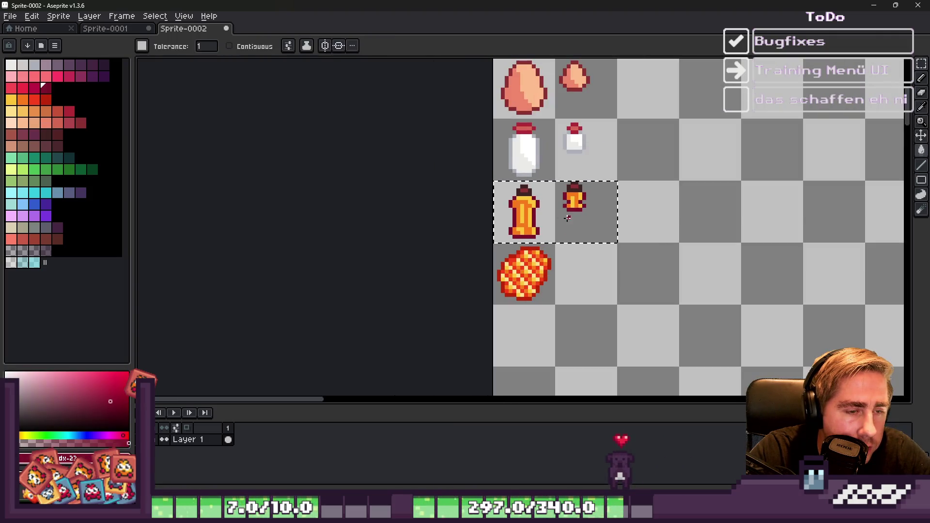
scroll(567, 218, "up", 1)
left_click(35, 89)
scroll(523, 240, "up", 2)
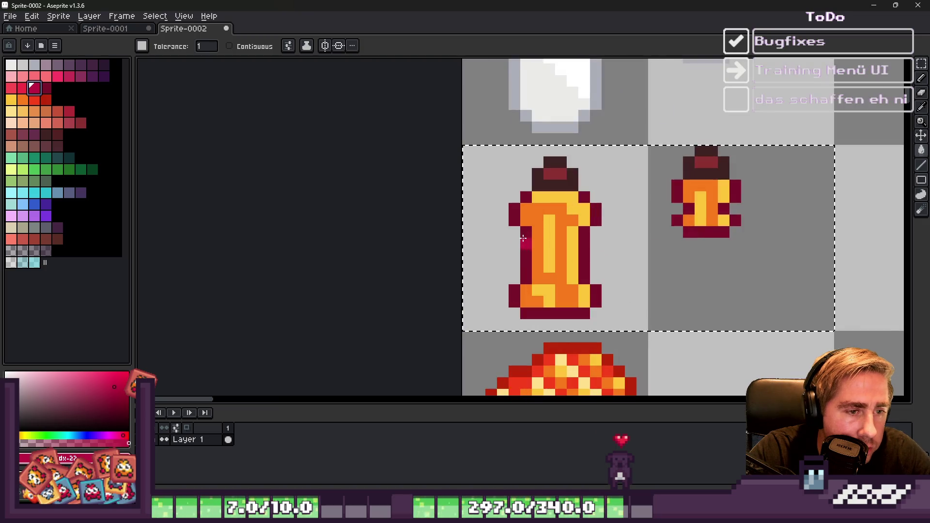
left_click(46, 87)
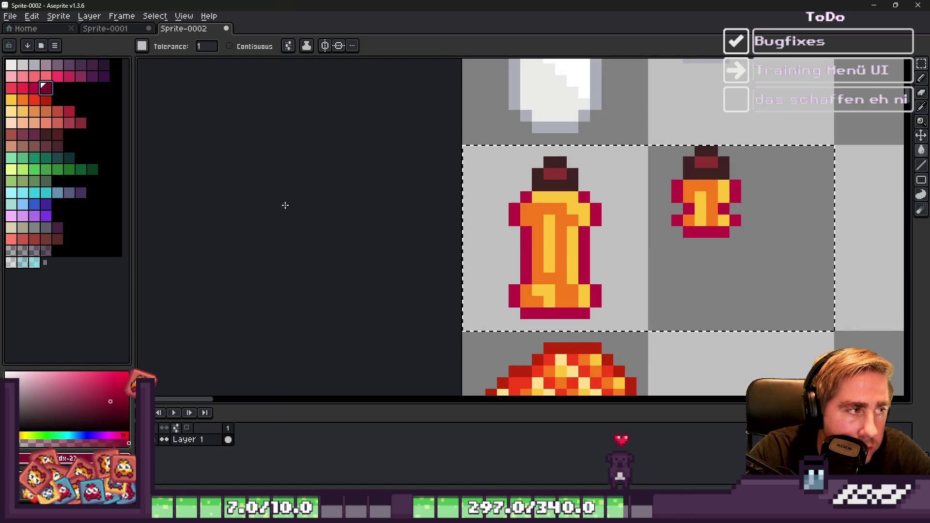
left_click(514, 256)
key("ctrl+z")
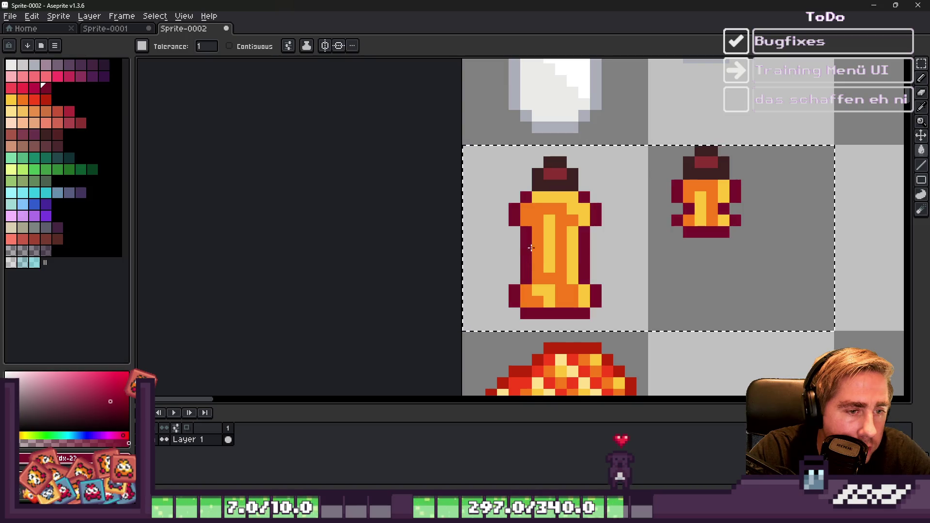
scroll(541, 223, "down", 3)
Step: Select the honeycomb's colours and brighten its reds and oranges in the palette
key("v")
scroll(621, 223, "up", 4)
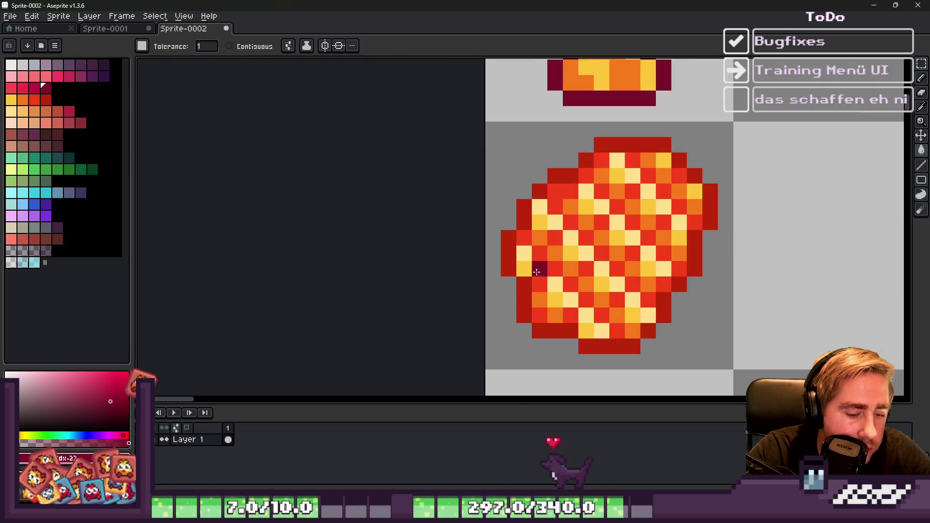
key("m")
left_click(563, 222)
key("w")
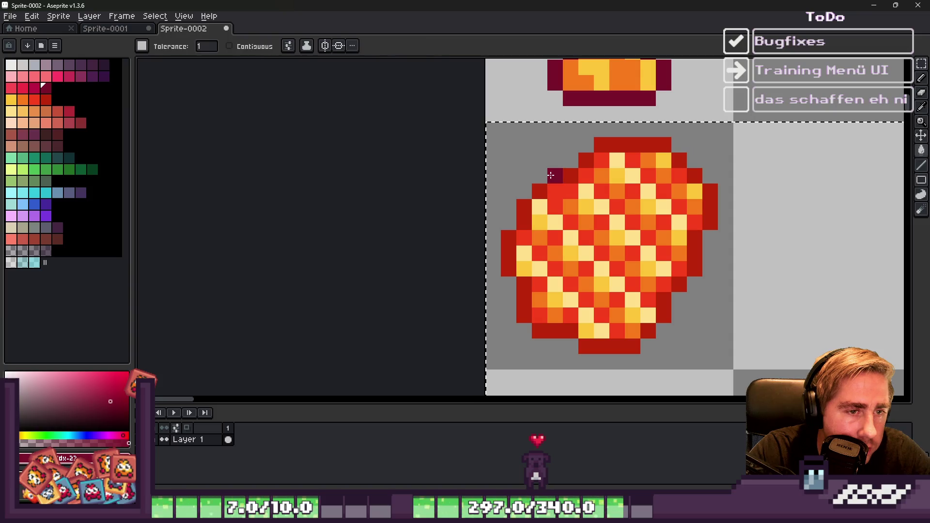
scroll(550, 184, "down", 5)
scroll(504, 193, "up", 3)
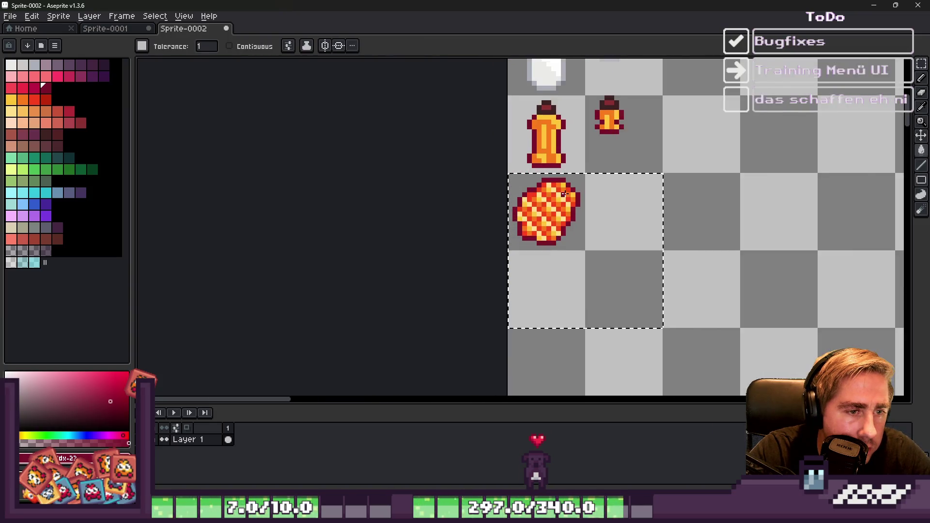
key("v")
left_click_drag(55, 114, 38, 108)
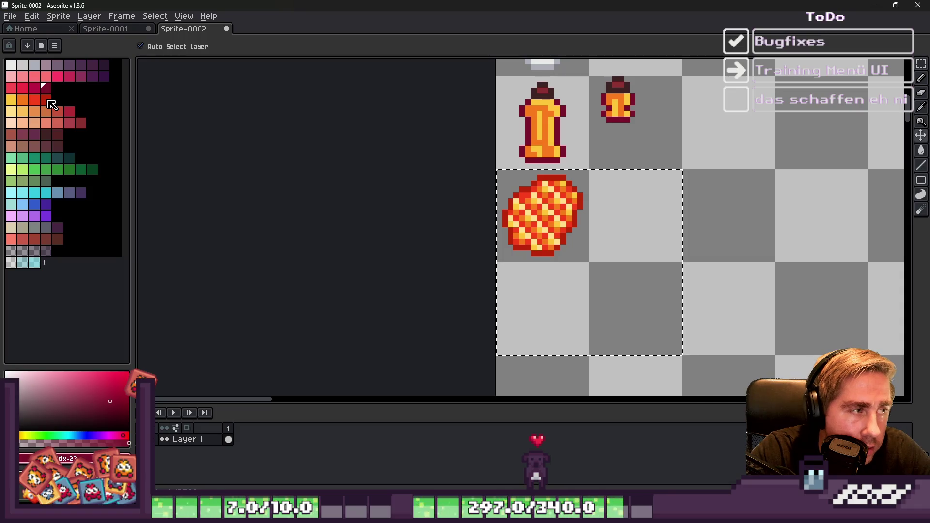
Step: Change the honeycomb outline colour to the dark purple palette swatch
key("w")
scroll(514, 194, "up", 1)
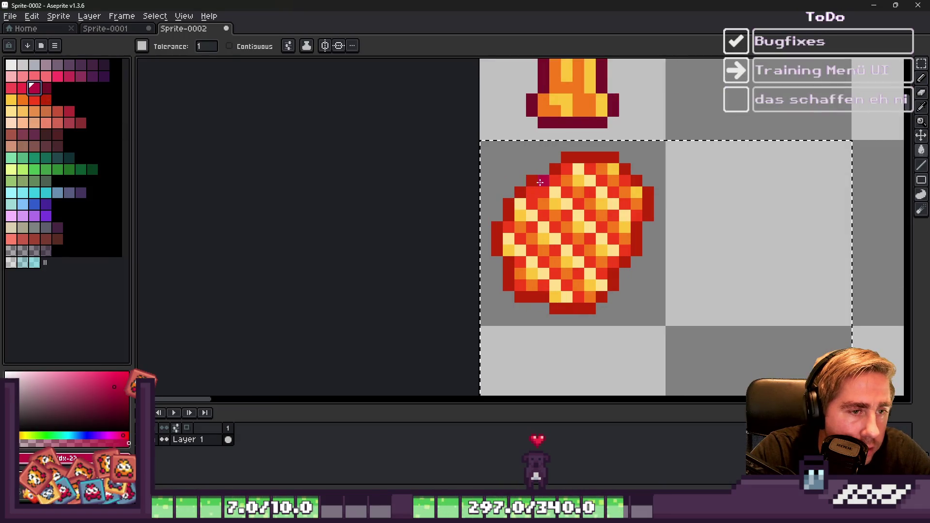
mouse_move(48, 100)
left_mouse_down()
mouse_move(63, 93)
mouse_move(55, 95)
left_mouse_up()
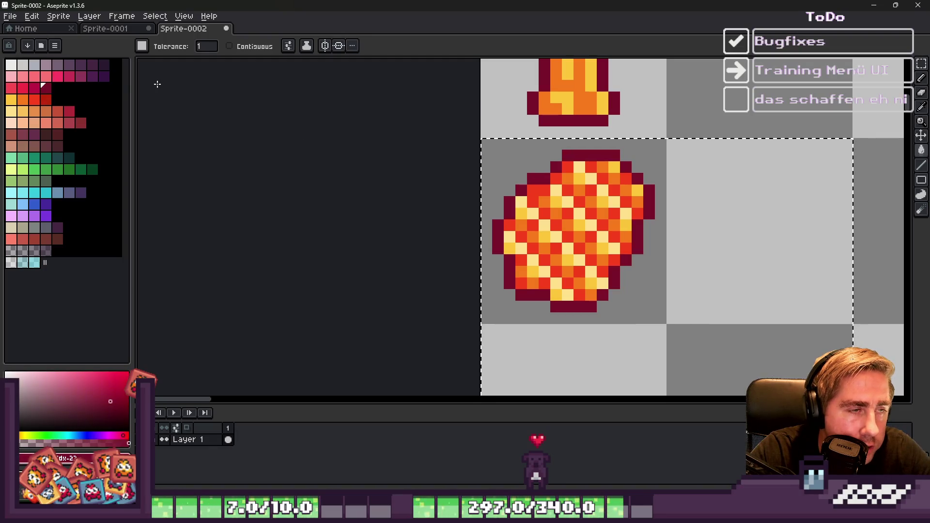
left_click(103, 65)
scroll(561, 156, "up", 2)
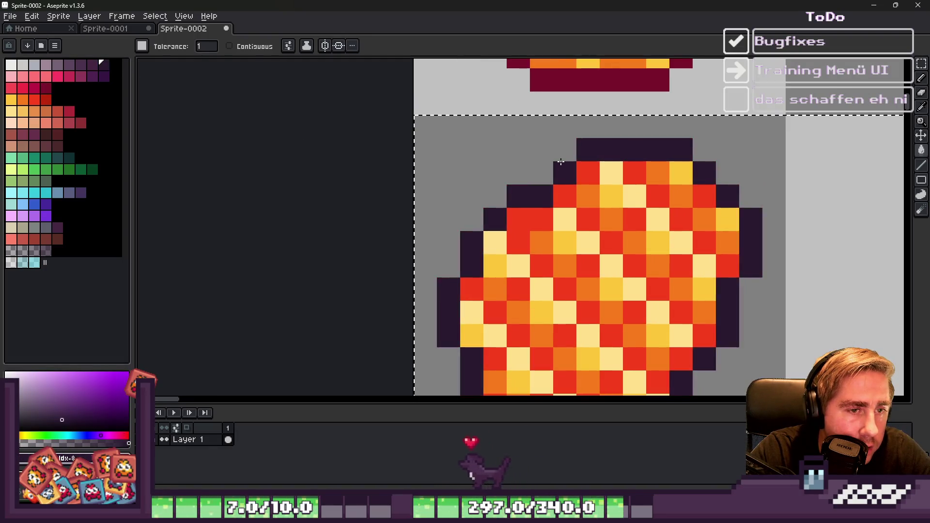
scroll(615, 206, "down", 6)
scroll(615, 207, "down", 1)
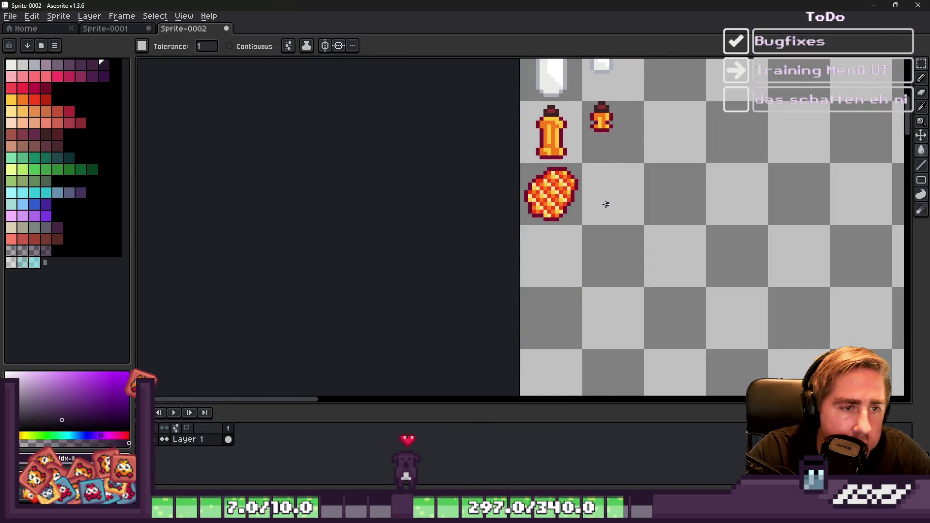
scroll(578, 189, "down", 1)
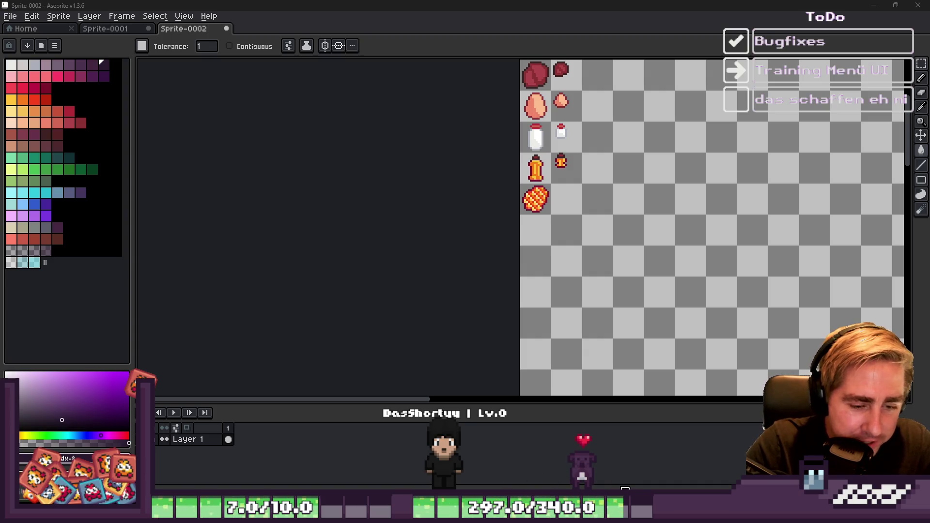
mouse_move(664, 513)
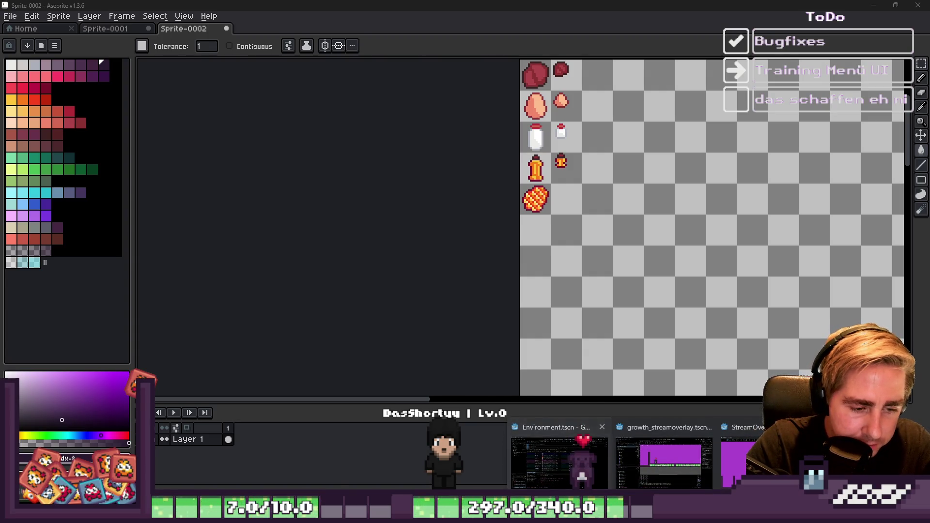
left_click(559, 462)
scroll(457, 218, "up", 2)
scroll(464, 205, "up", 3)
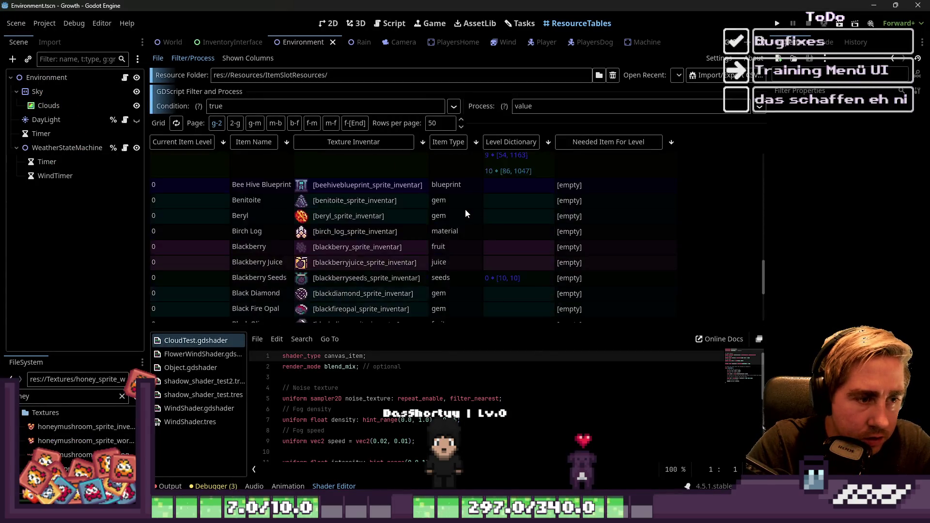
left_click(520, 23)
left_click(543, 214)
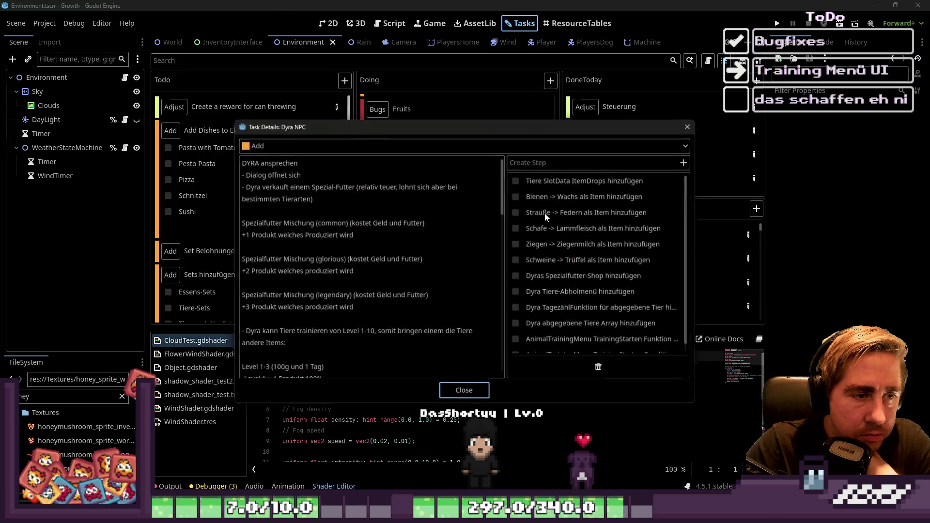
left_click(690, 126)
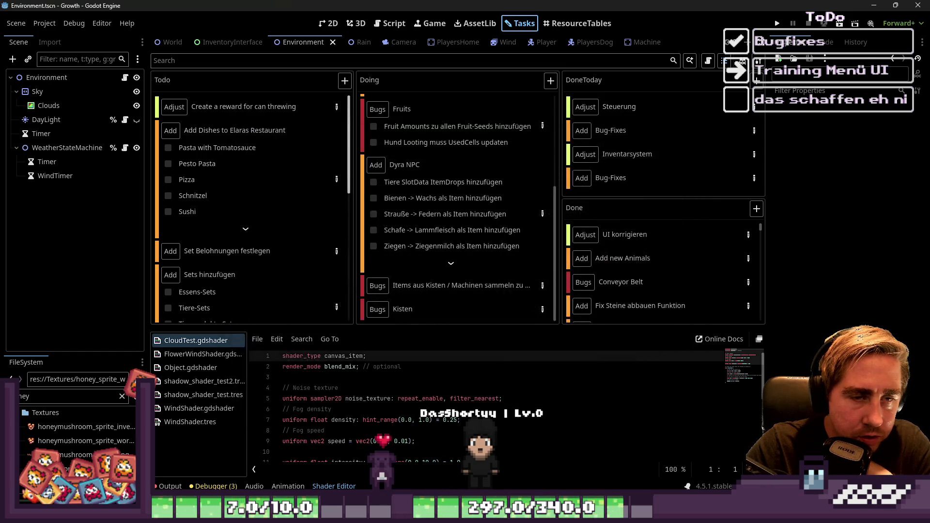
key("alt+Tab")
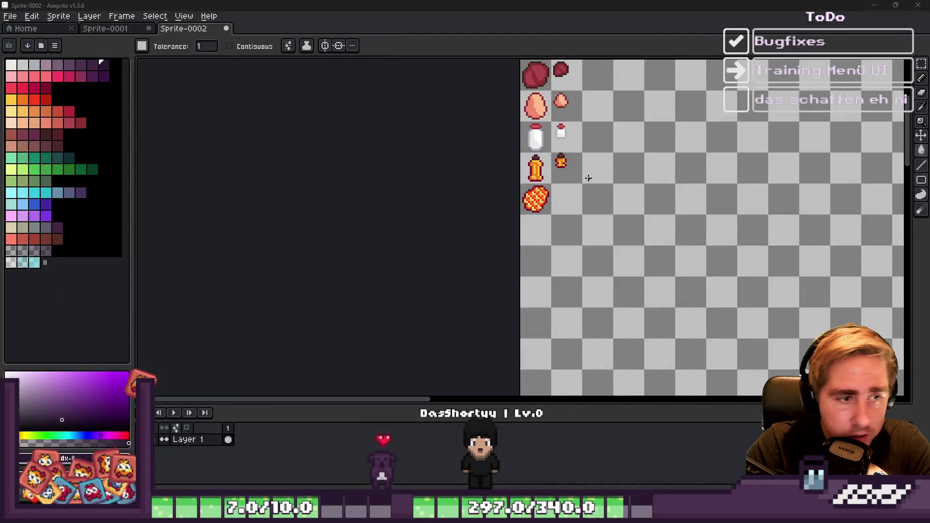
scroll(546, 110, "up", 1)
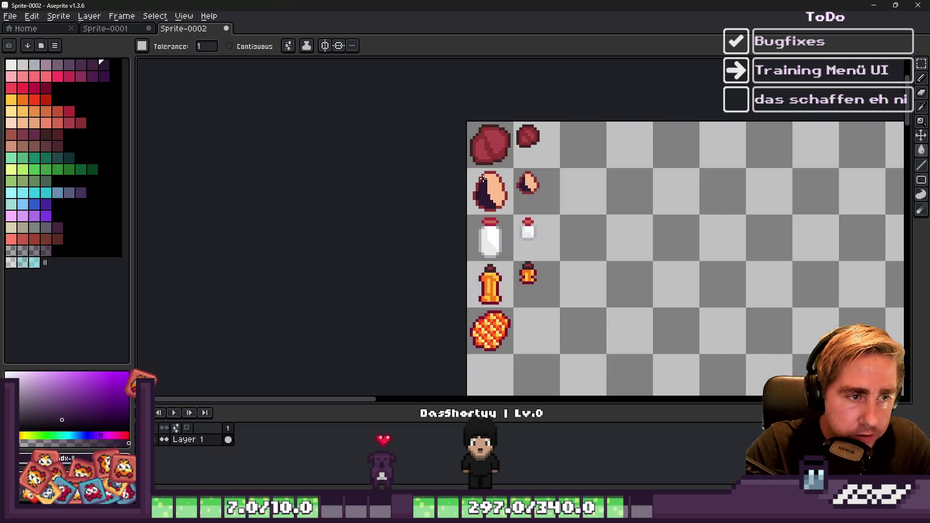
left_click(483, 178)
key("m")
left_click(474, 178)
key("ctrl+d")
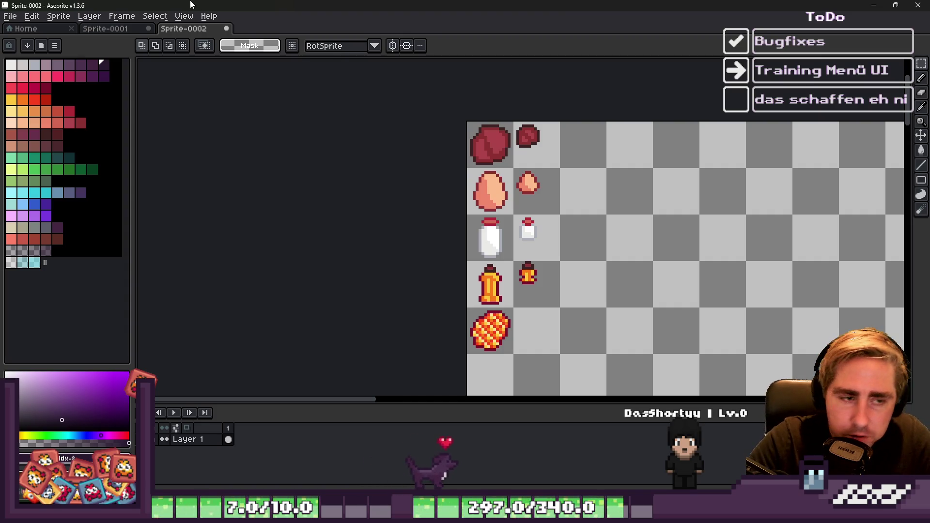
scroll(496, 354, "up", 5)
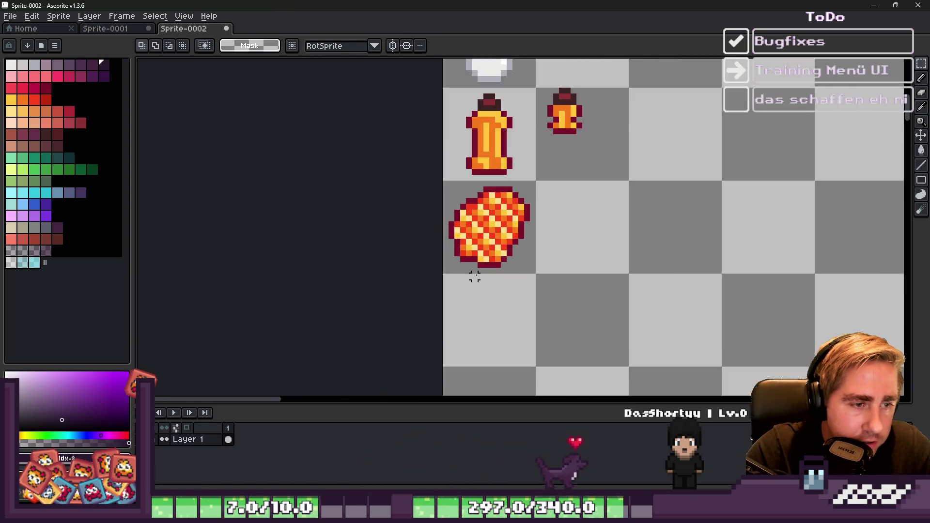
left_click(455, 154)
key("ctrl+d")
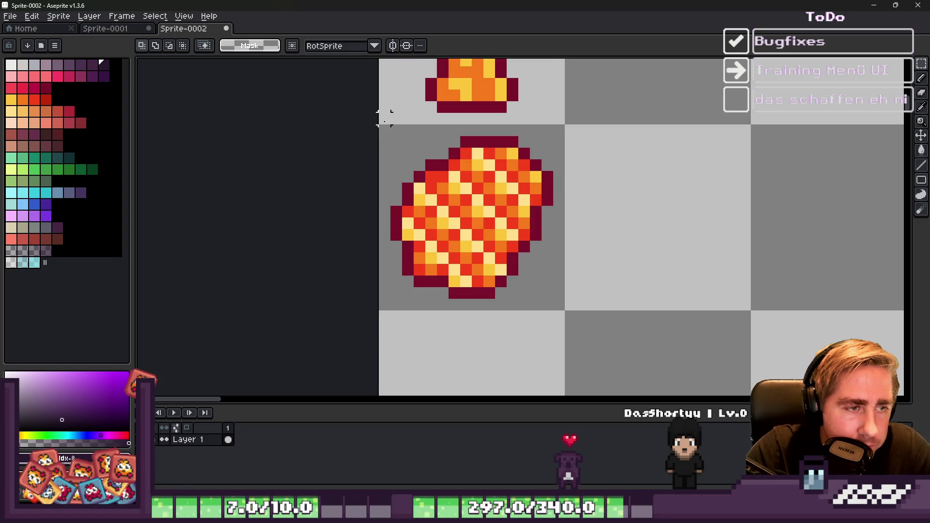
scroll(506, 241, "down", 3)
scroll(540, 115, "up", 3)
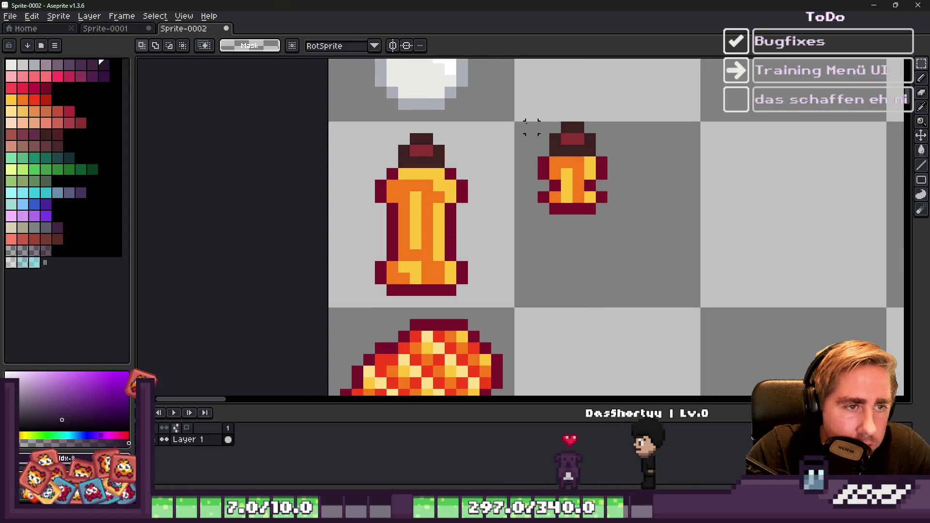
scroll(562, 213, "down", 4)
scroll(566, 223, "up", 3)
left_click_drag(509, 167, 624, 341)
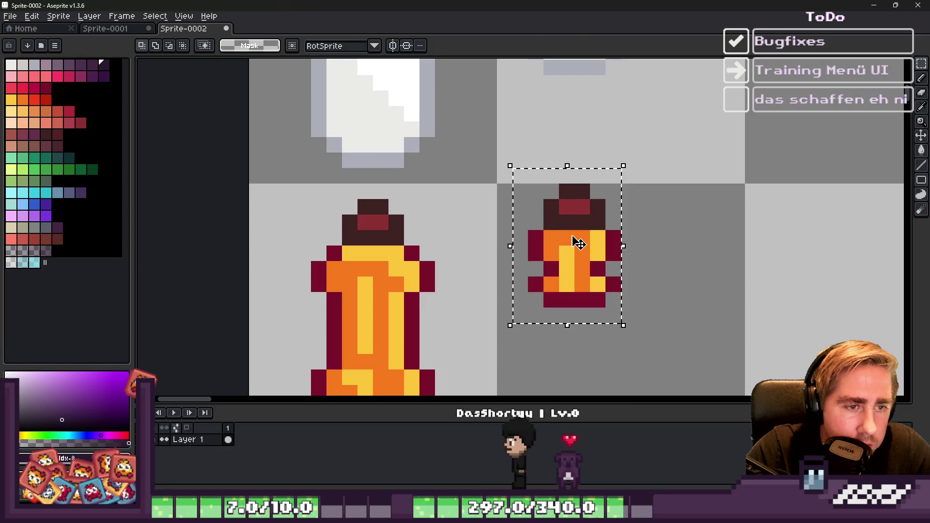
key("ctrl+d")
scroll(524, 167, "down", 3)
left_click_drag(520, 168, 578, 227)
scroll(534, 211, "up", 1)
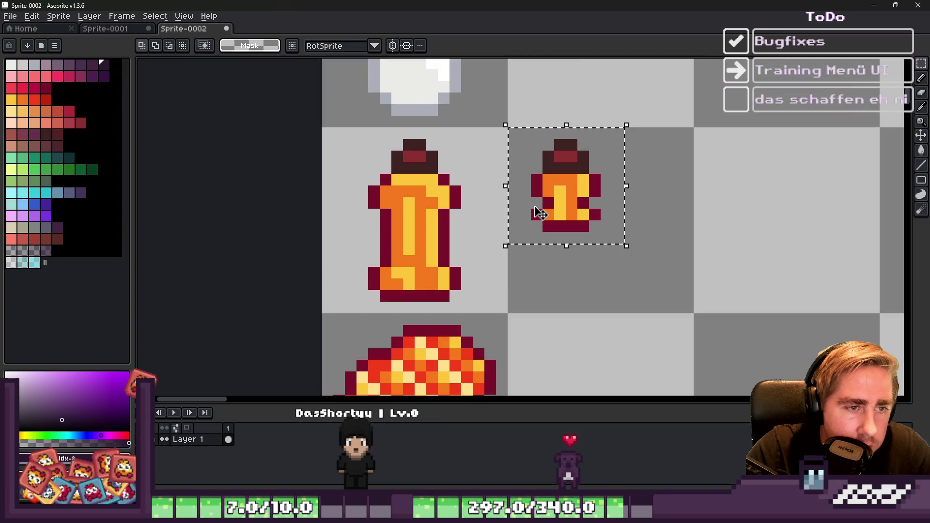
scroll(537, 215, "down", 3)
scroll(475, 252, "up", 3)
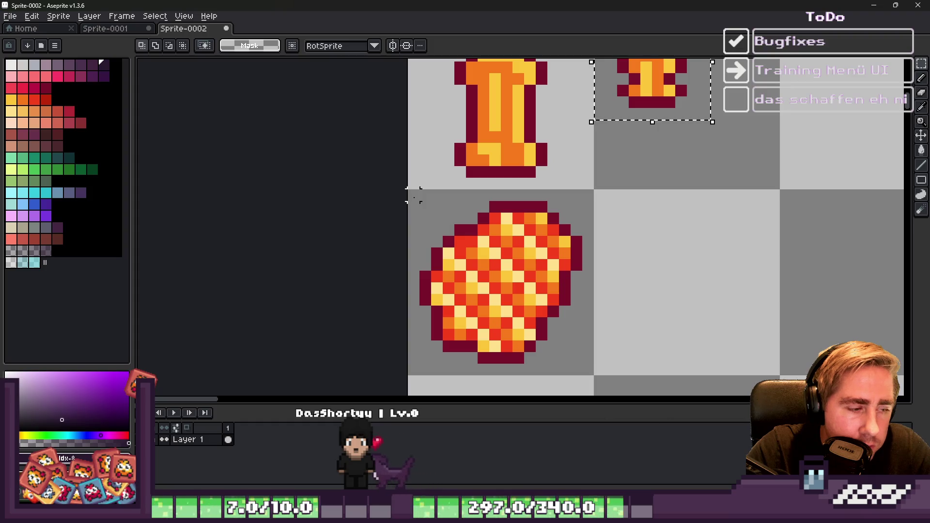
mouse_move(412, 194)
left_mouse_down()
mouse_move(536, 333)
mouse_move(587, 369)
left_mouse_up()
left_click_drag(476, 293, 644, 297)
Step: Copy the honeycomb into the tile to its right, shrunk to about two thirds
key("Escape")
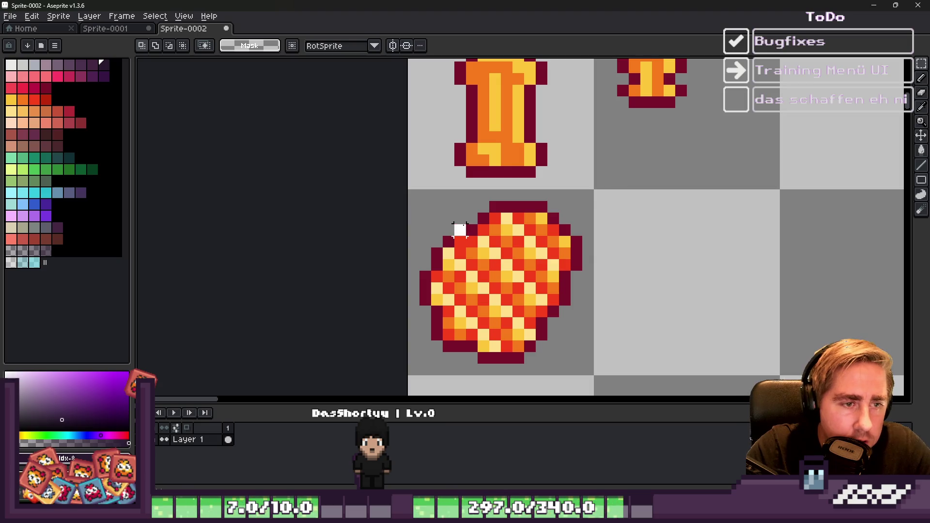
mouse_move(413, 203)
left_mouse_down()
mouse_move(488, 288)
mouse_move(592, 378)
left_mouse_up()
left_click_drag(507, 297, 693, 315)
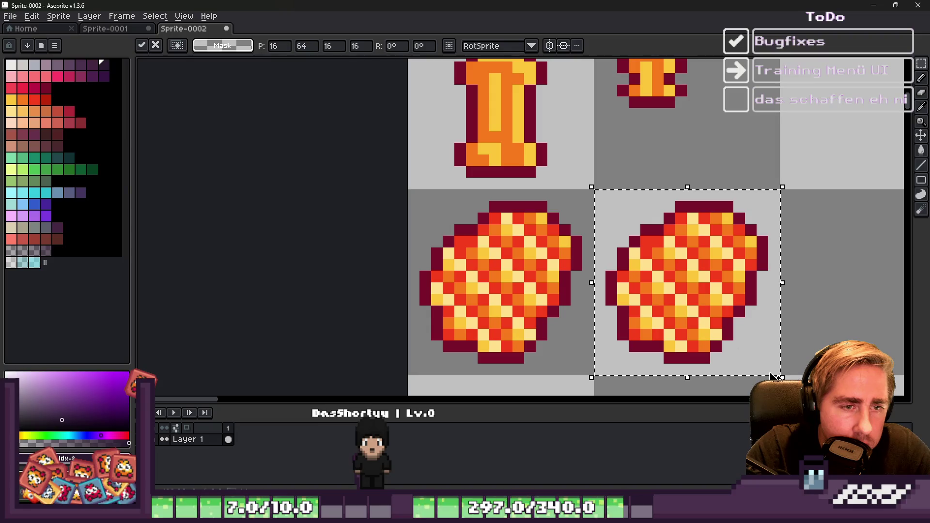
left_click_drag(783, 377, 714, 311)
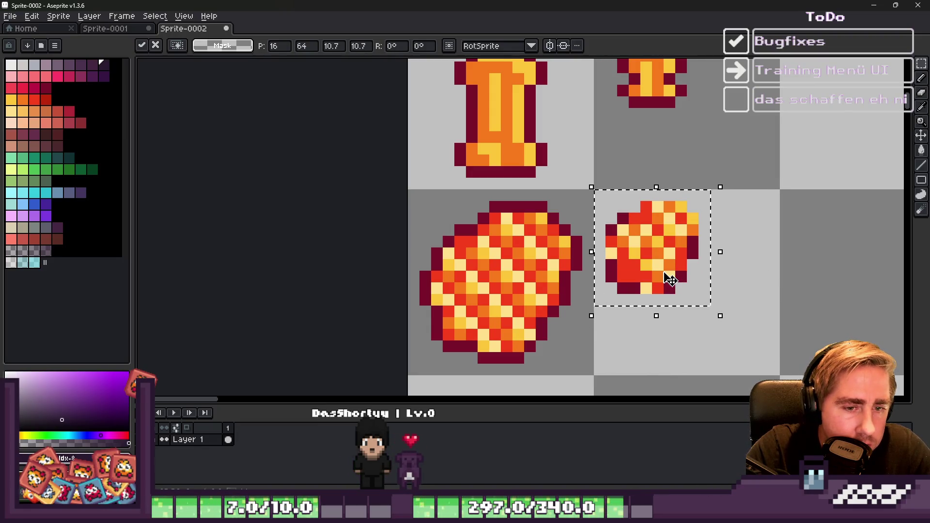
key("ctrl+d")
Step: Patch the small honeycomb's left and bottom edges in maroon and add light yellow pixels
scroll(632, 269, "up", 1)
left_click(602, 264, "alt")
left_click_drag(603, 264, 601, 233)
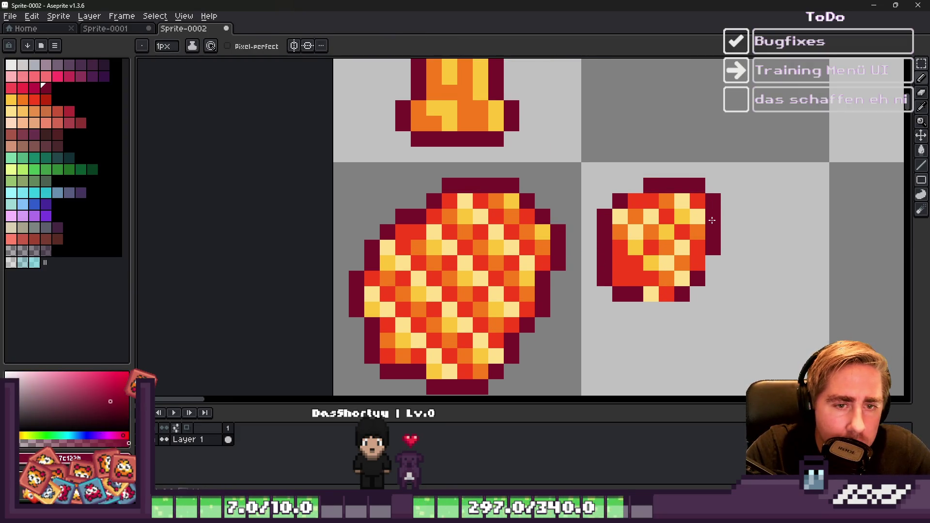
left_click_drag(651, 294, 666, 295)
left_click(625, 228, "alt")
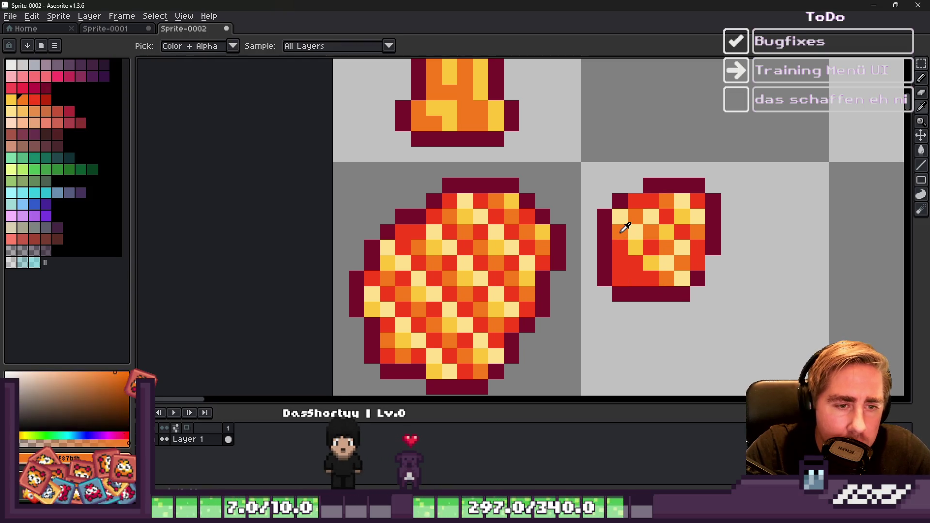
left_click(407, 338, "alt")
left_click(615, 264)
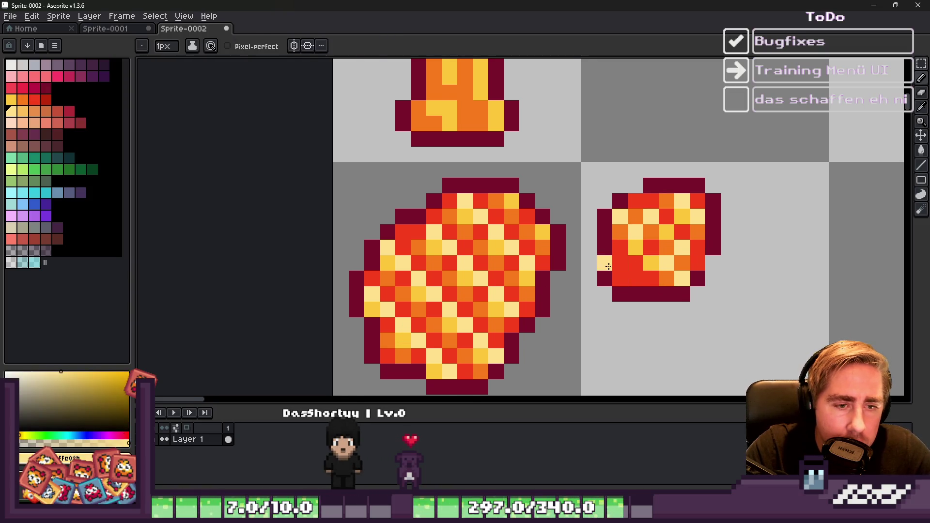
scroll(606, 269, "up", 1)
left_click(642, 287)
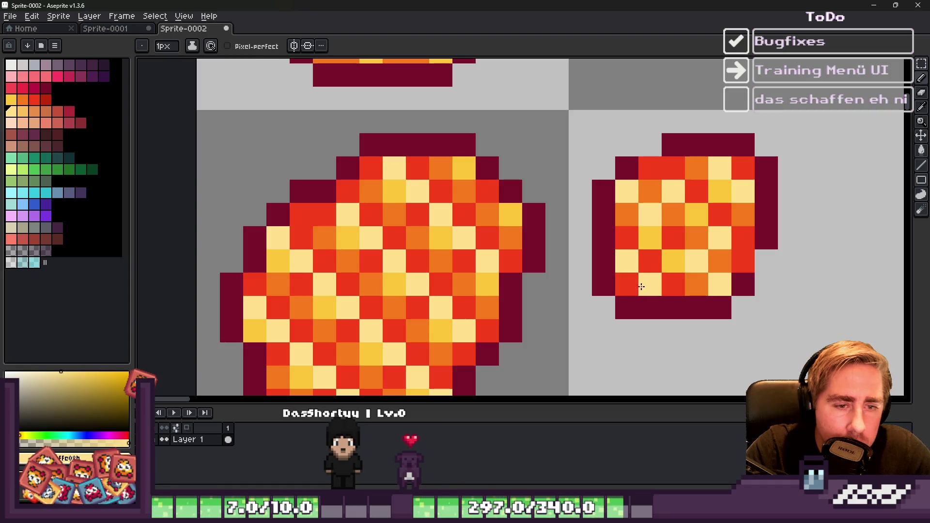
Step: Sample the honeycomb's orange, red and maroon, adding a maroon pixel at the small copy's top left
left_click(642, 211, "alt")
scroll(609, 226, "down", 3)
scroll(610, 225, "up", 3)
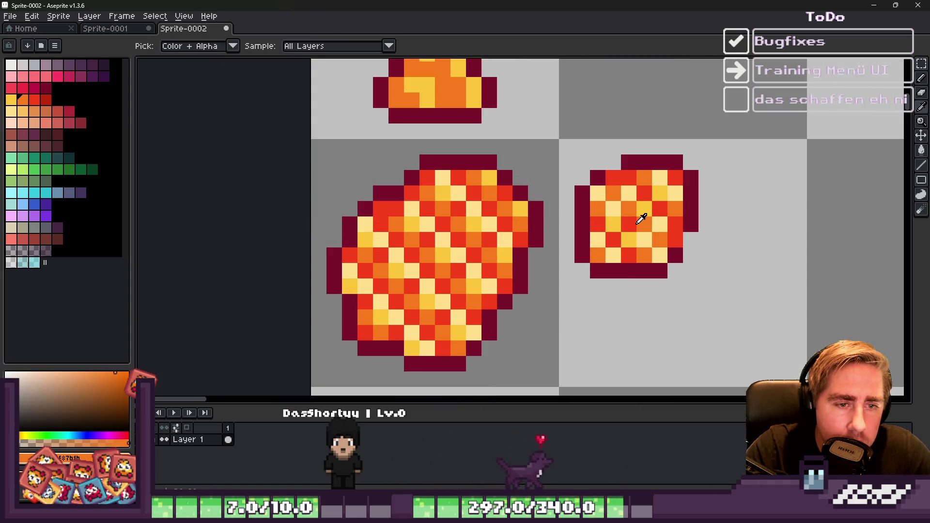
left_click(640, 214, "alt")
scroll(652, 209, "down", 4)
scroll(653, 209, "down", 1)
scroll(651, 206, "up", 5)
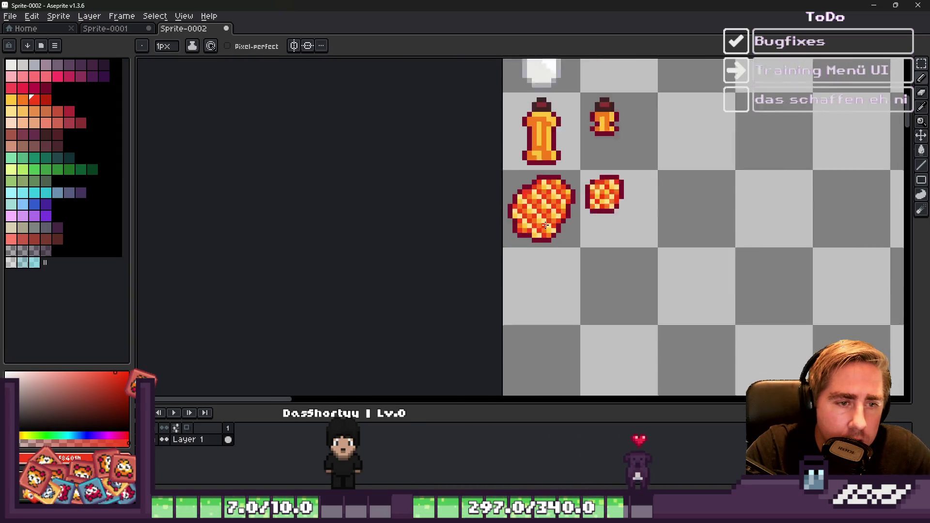
left_click(649, 204, "alt")
scroll(640, 216, "down", 3)
scroll(633, 191, "up", 6)
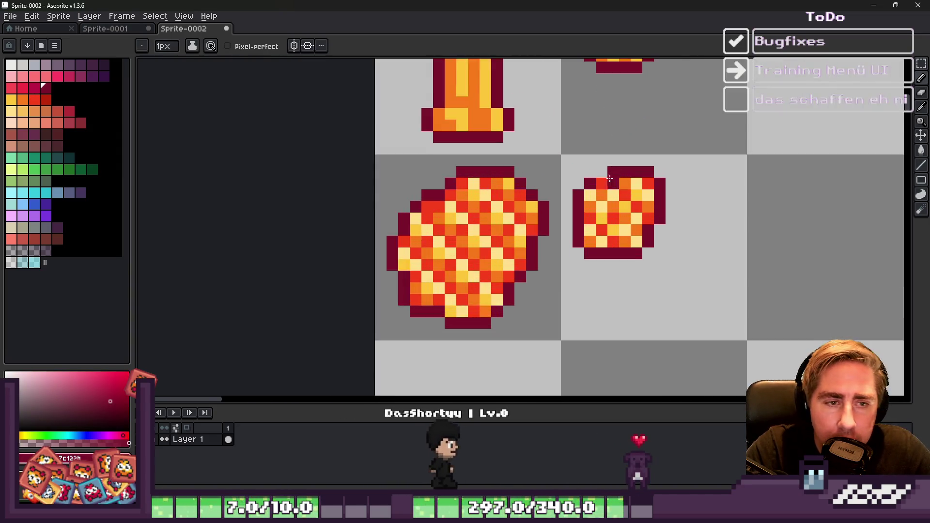
left_click(612, 174)
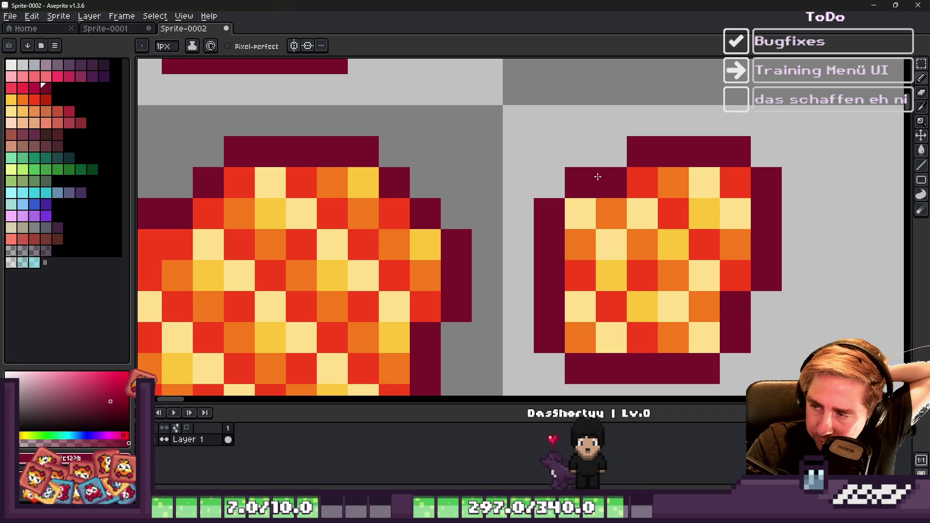
scroll(553, 228, "down", 3)
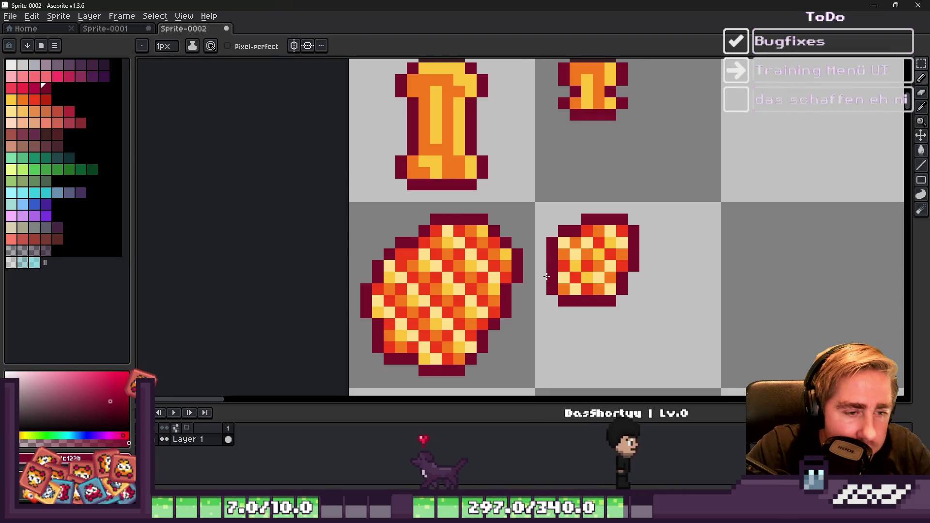
scroll(567, 290, "down", 1)
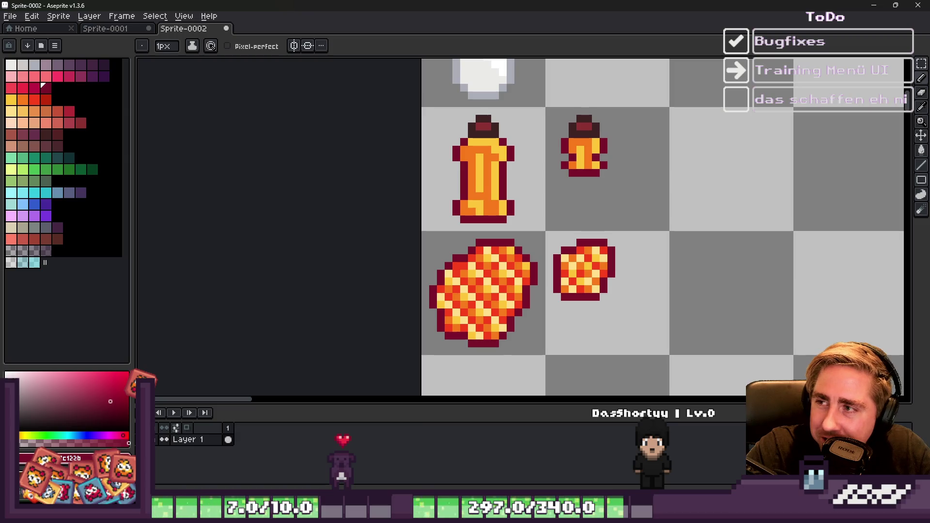
scroll(567, 300, "down", 1)
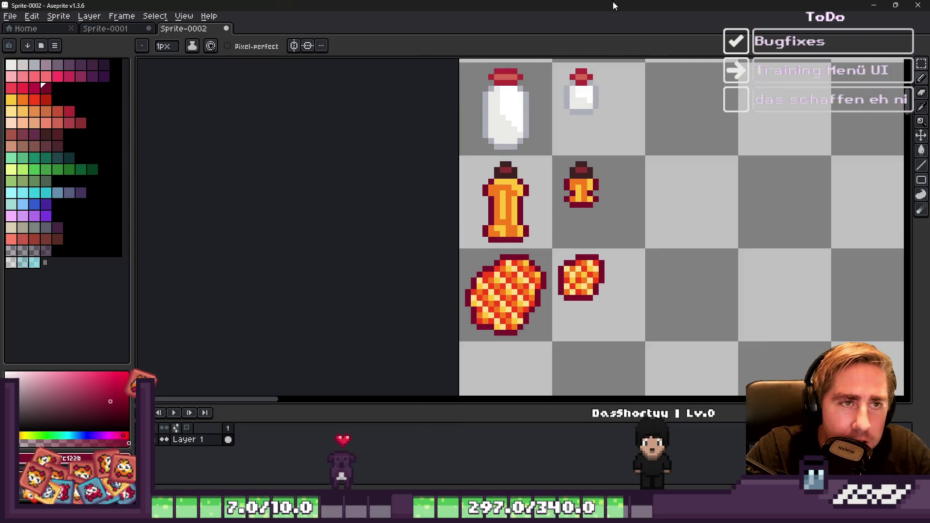
scroll(528, 146, "down", 2)
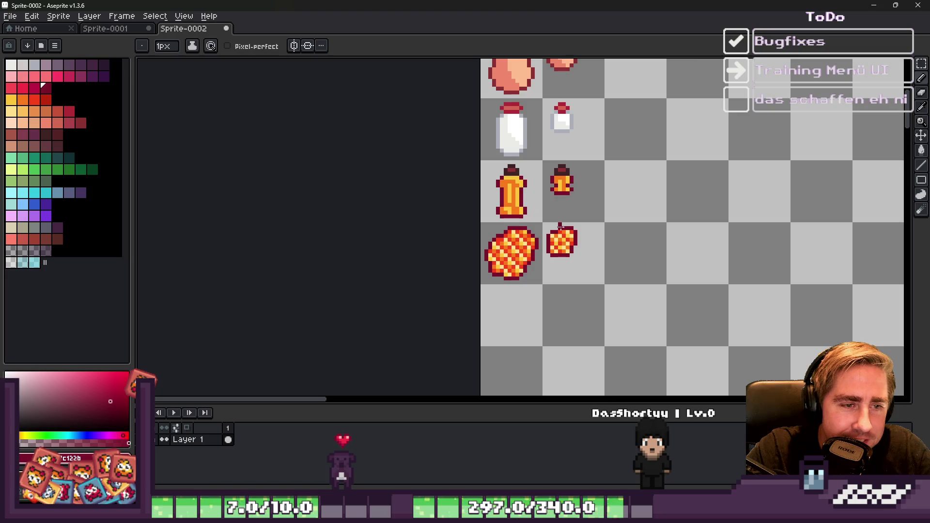
scroll(526, 228, "up", 3)
key("m")
left_click_drag(530, 218, 557, 222)
scroll(552, 218, "down", 2)
scroll(547, 211, "down", 2)
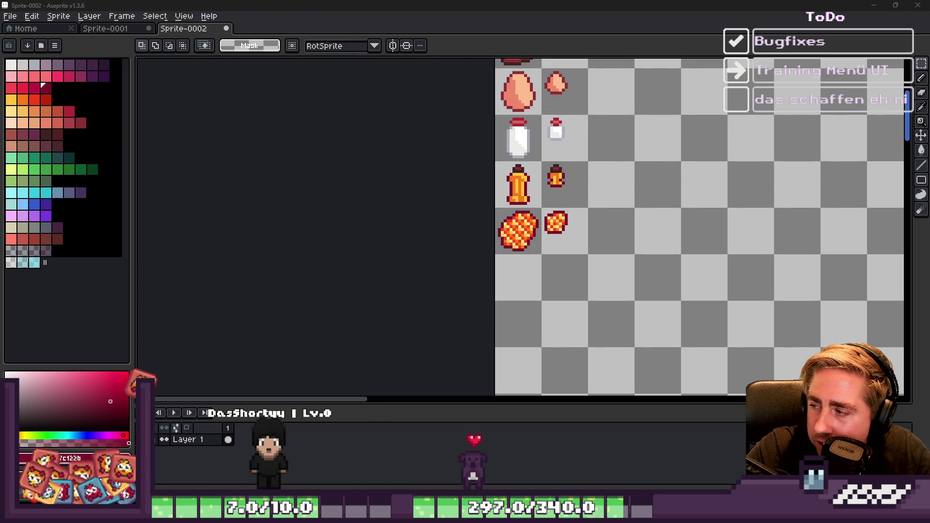
scroll(533, 221, "up", 4)
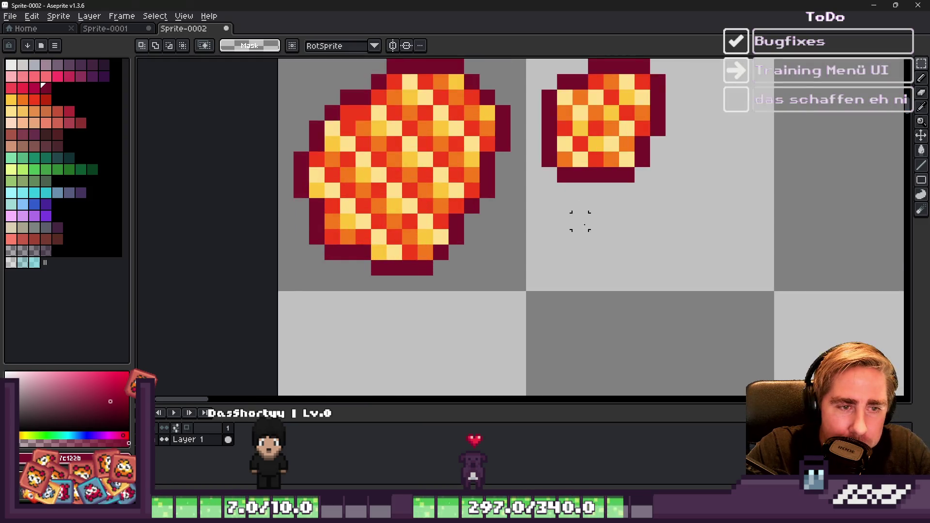
scroll(582, 216, "down", 3)
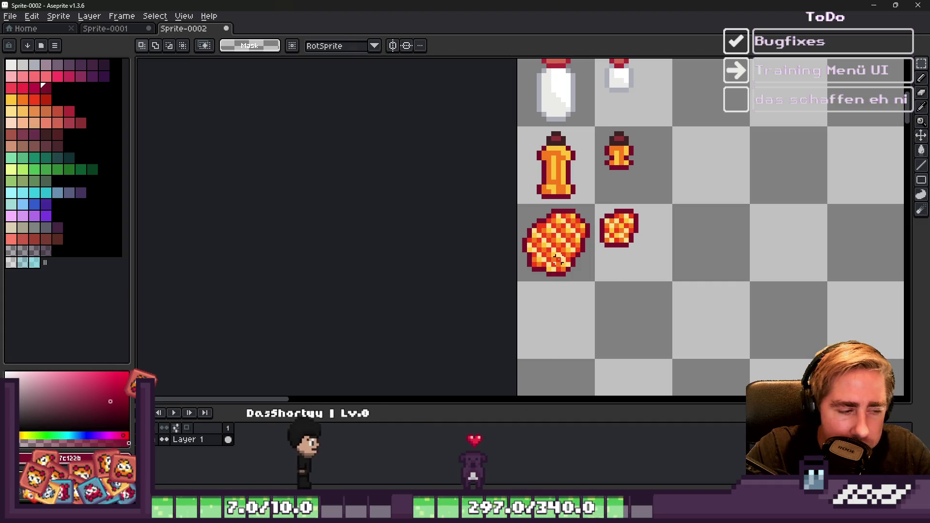
scroll(562, 269, "down", 2)
scroll(559, 270, "down", 1)
scroll(523, 145, "up", 3)
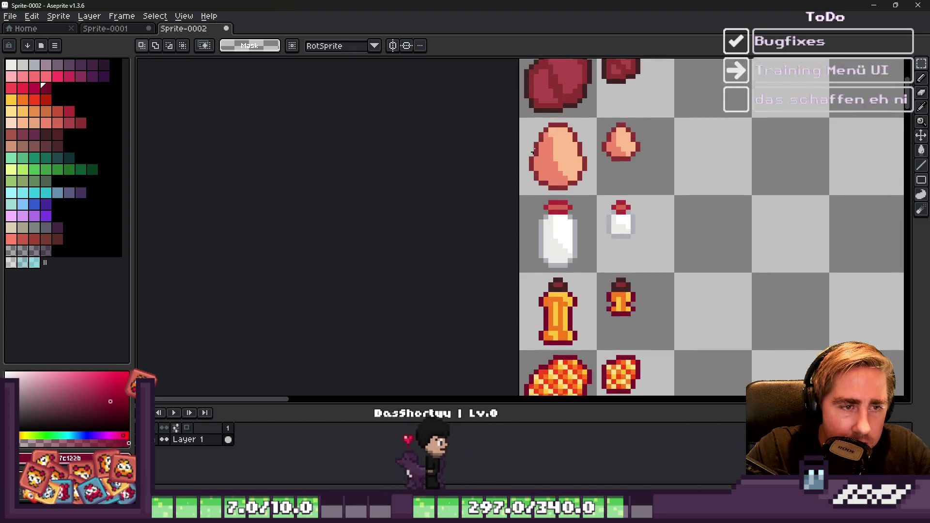
scroll(529, 137, "up", 2)
left_click_drag(509, 110, 757, 234)
Step: Place a copy of the large and small eggs in the row below the honeycombs and commit it
scroll(711, 211, "down", 3)
mouse_move(711, 211)
left_mouse_down()
mouse_move(575, 367)
mouse_move(428, 258)
mouse_move(497, 242)
mouse_move(525, 274)
left_mouse_up()
scroll(428, 257, "up", 4)
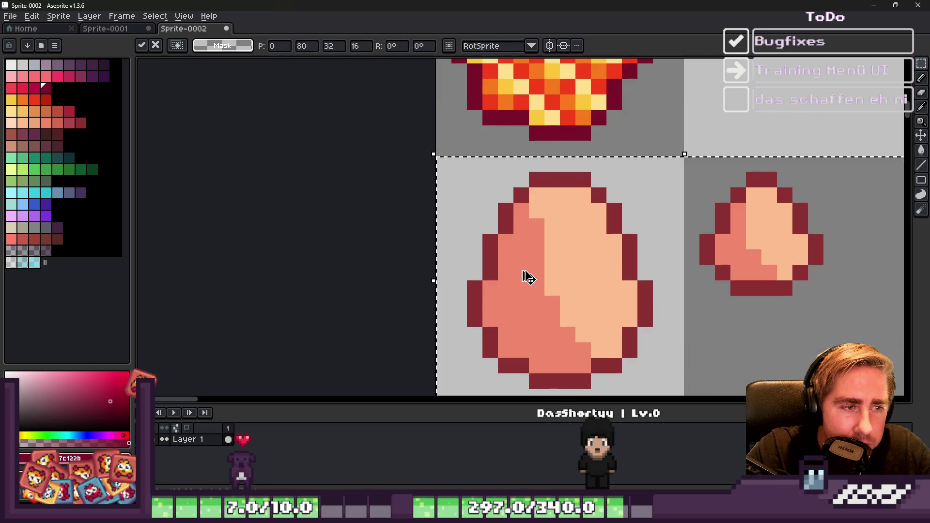
key("b")
scroll(525, 274, "down", 2)
scroll(557, 283, "up", 4)
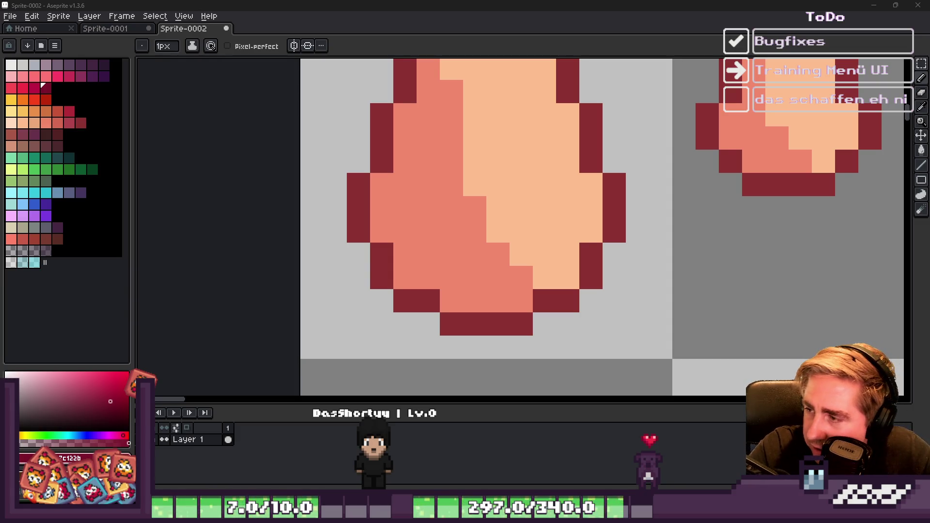
scroll(553, 234, "down", 2)
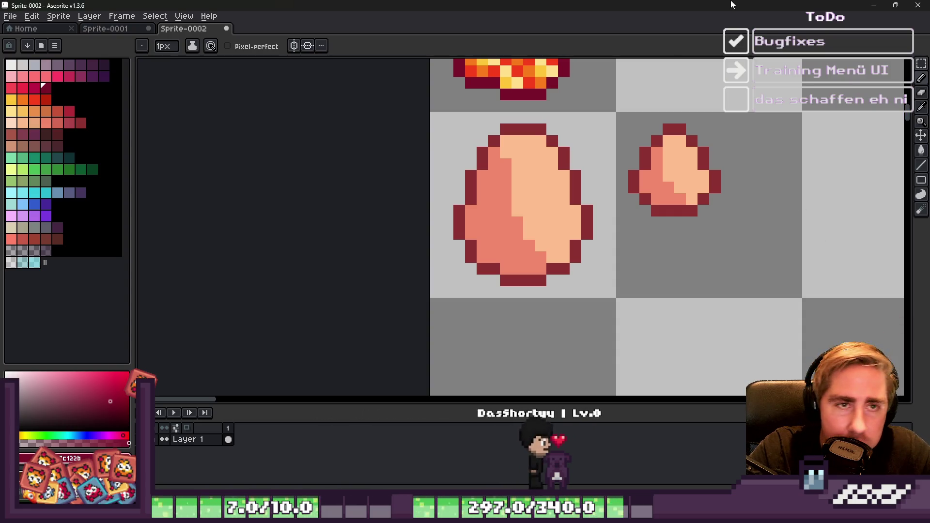
Step: Rebuild the big egg's lower half as a vertically flipped copy of its upper half
key("m")
scroll(505, 199, "up", 1)
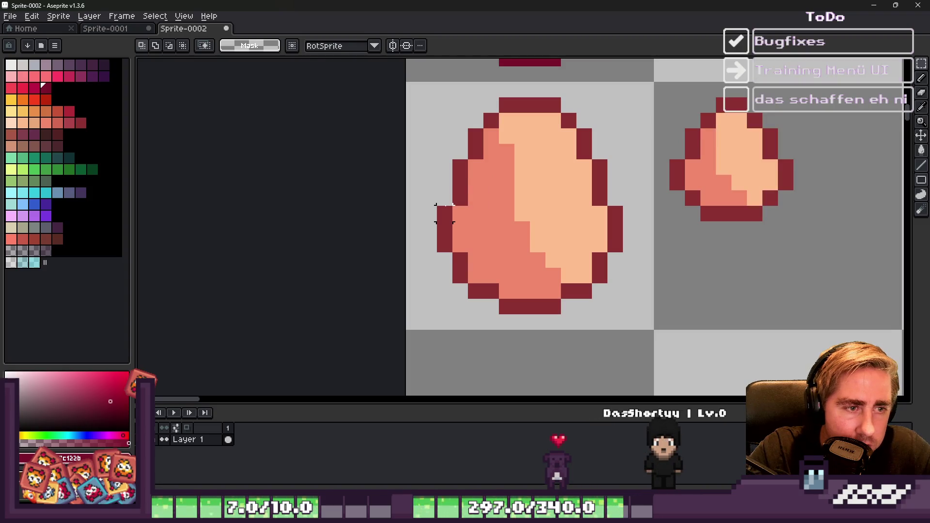
mouse_move(429, 214)
left_mouse_down()
mouse_move(649, 309)
mouse_move(640, 316)
left_mouse_up()
key("Delete")
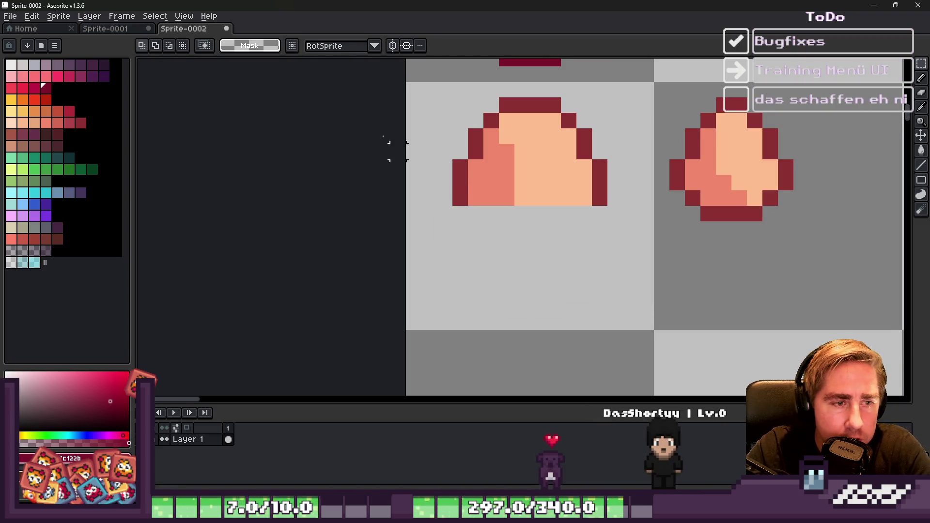
mouse_move(411, 87)
left_mouse_down()
mouse_move(606, 214)
mouse_move(630, 201)
mouse_move(650, 206)
left_mouse_up()
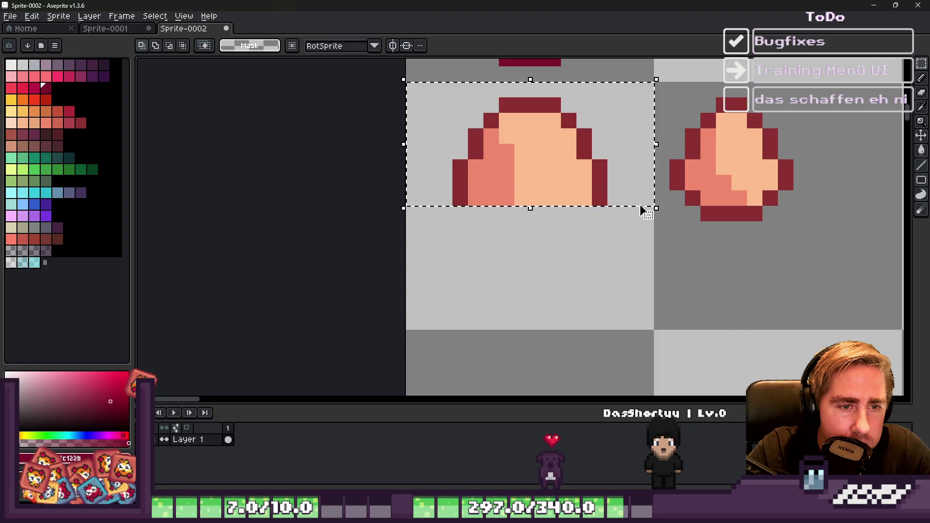
key("shift+v")
left_click_drag(508, 135, 495, 262)
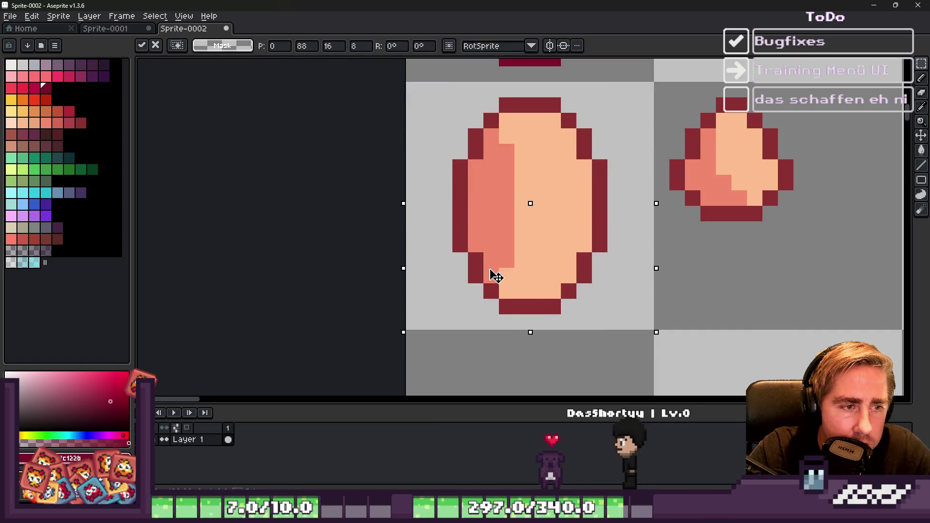
key("b")
Step: Try dark red outline pixels on the egg's left and right, then undo them
scroll(486, 264, "down", 3)
scroll(474, 263, "up", 5)
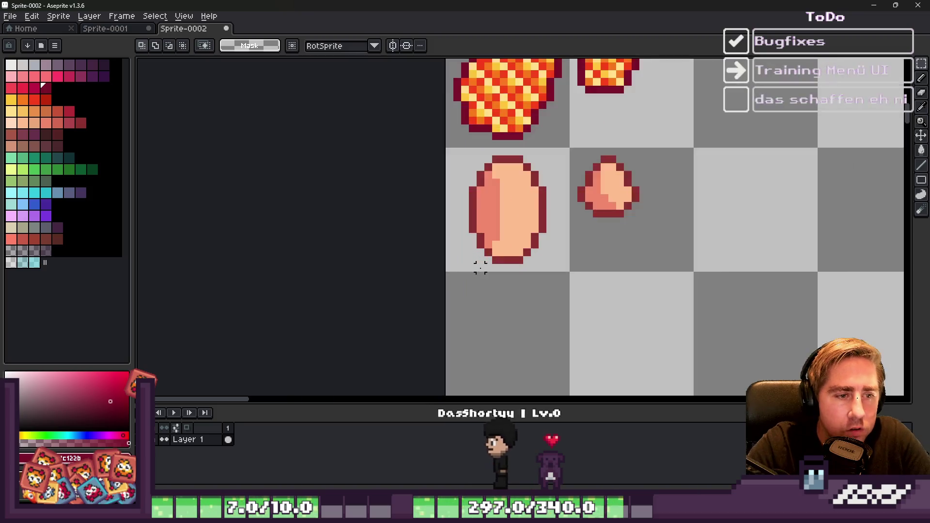
scroll(445, 90, "down", 2)
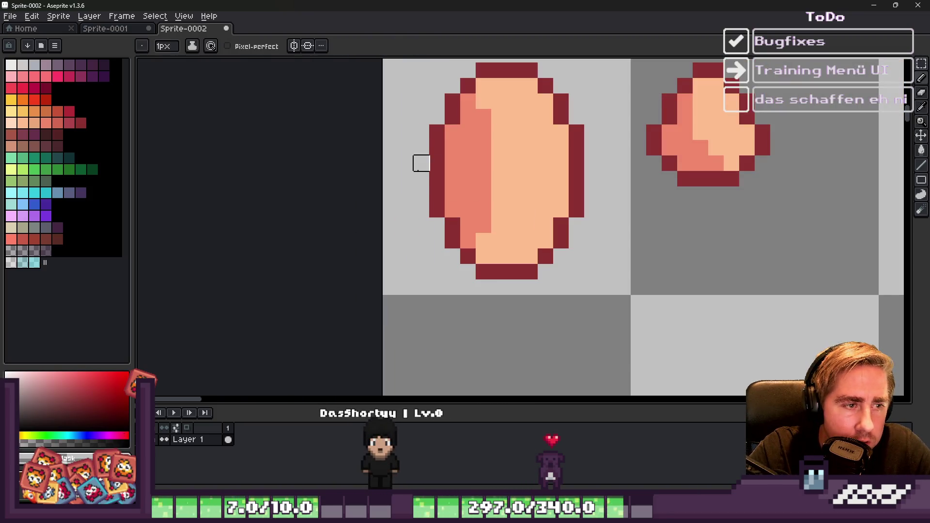
left_click(436, 171, "alt")
left_click(421, 174)
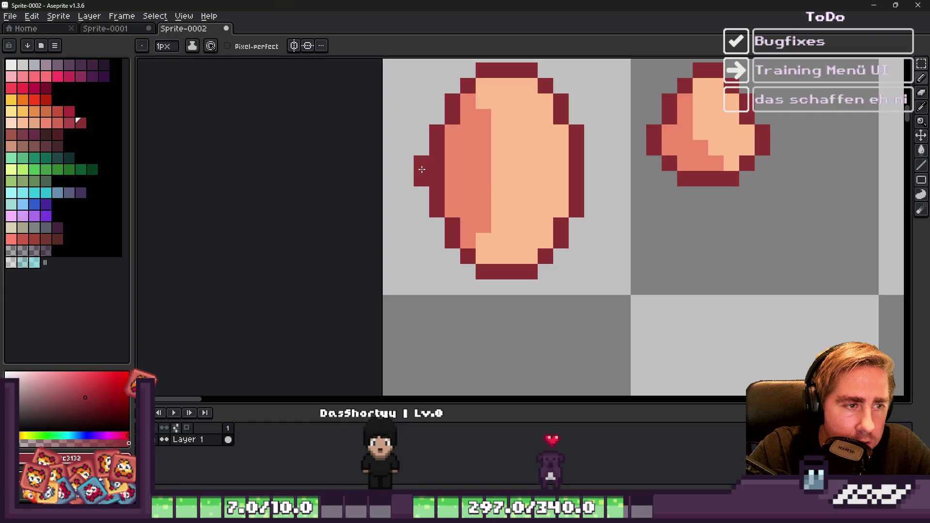
left_click(586, 165)
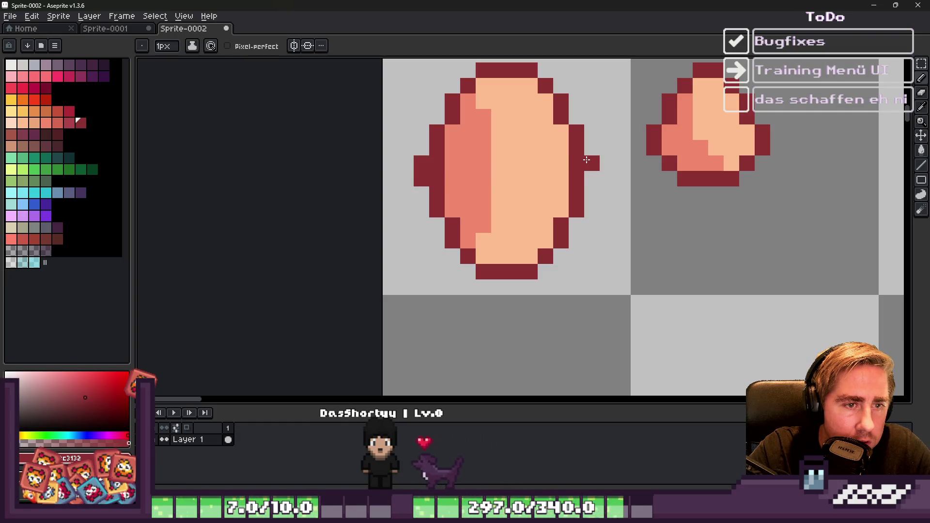
key("ctrl+z")
key("ctrl+z")
scroll(557, 160, "down", 2)
scroll(487, 175, "up", 2)
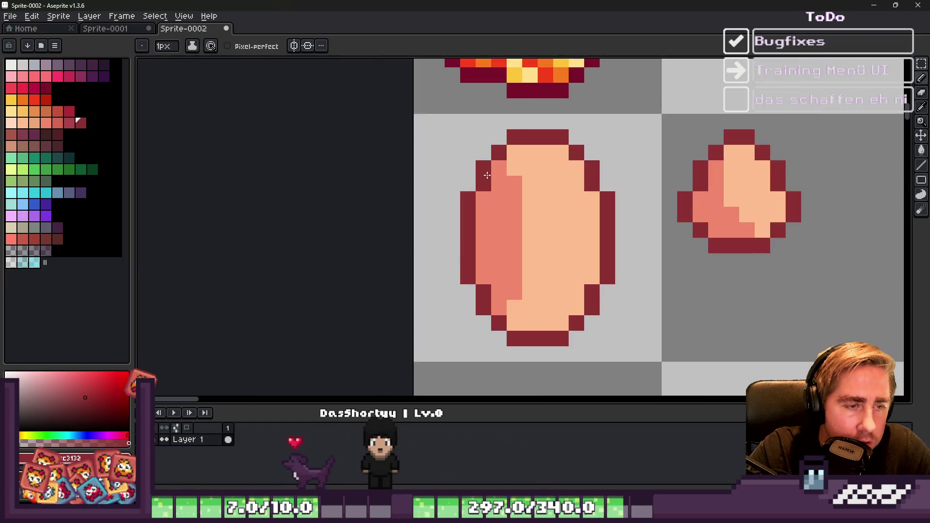
Step: Stretch the egg's middle band wider to reshape the large egg
key("m")
left_click_drag(437, 153, 521, 329)
key("ctrl+d")
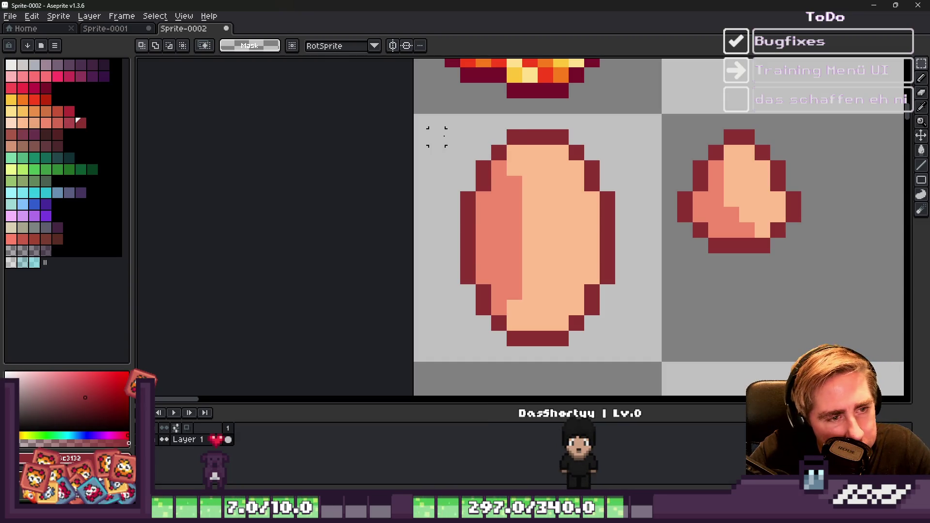
left_click_drag(437, 215, 627, 266)
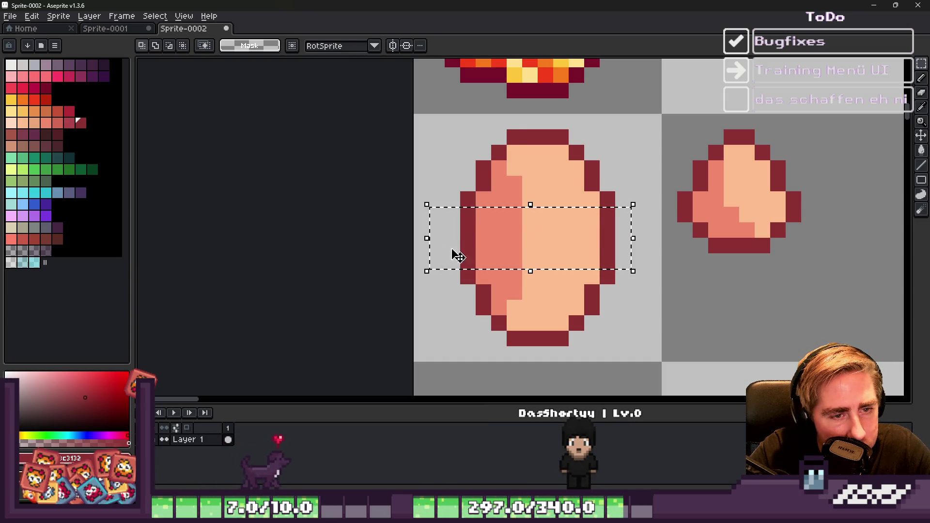
left_click_drag(427, 239, 402, 248)
key("Return")
scroll(557, 267, "down", 3)
left_click_drag(534, 224, 462, 206)
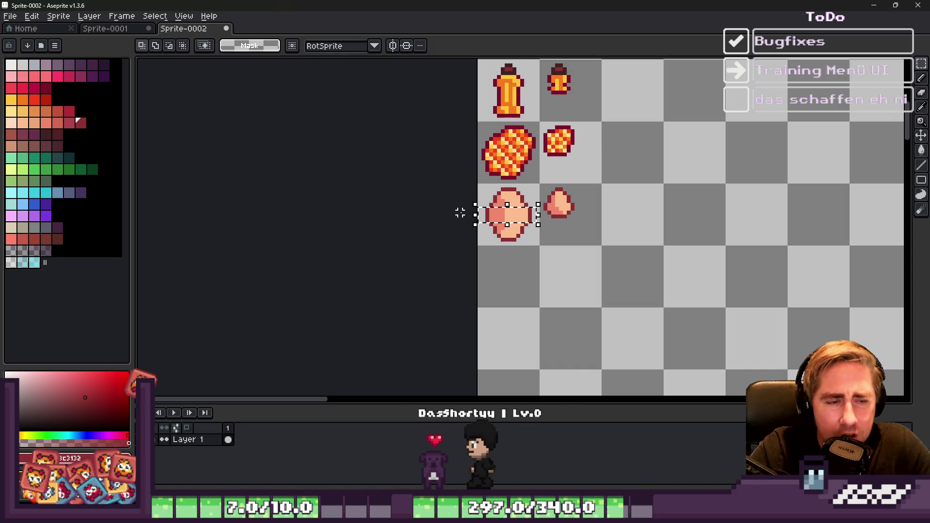
scroll(471, 212, "up", 6)
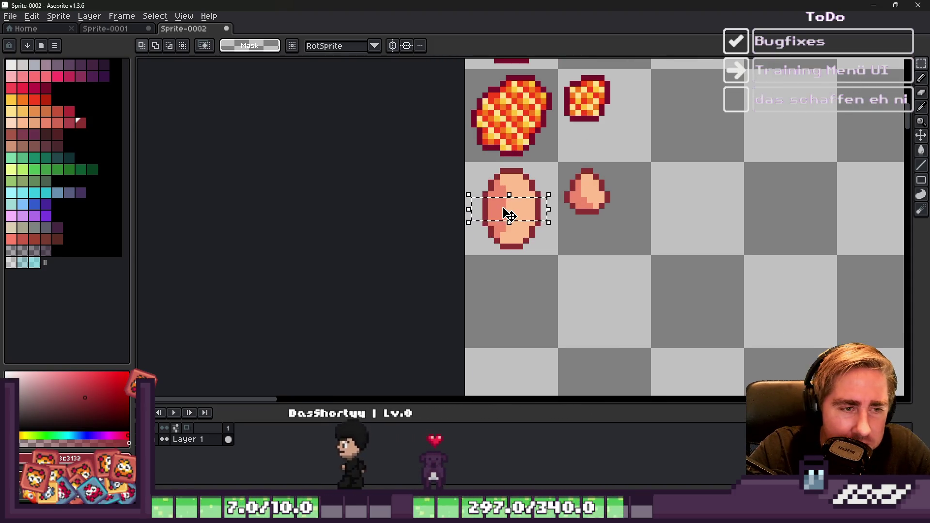
left_click(502, 218, "alt")
Step: Refill the eggs' light areas and salmon shade with a lighter peach
key("alt")
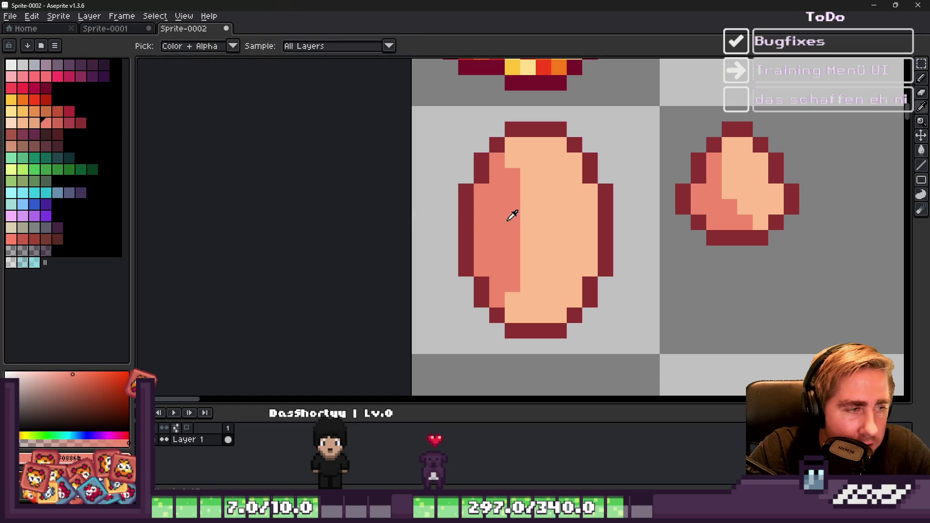
left_click(21, 123)
key("g")
left_click(572, 206)
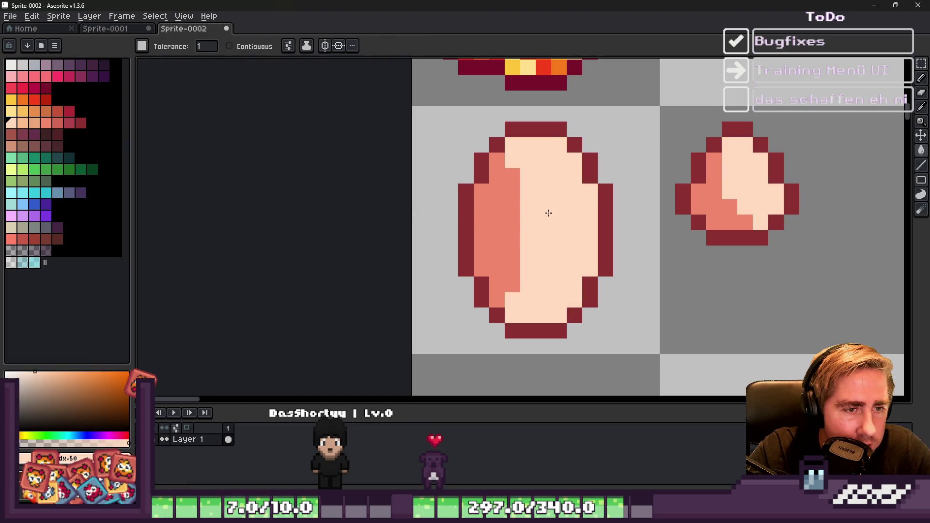
left_click(480, 221)
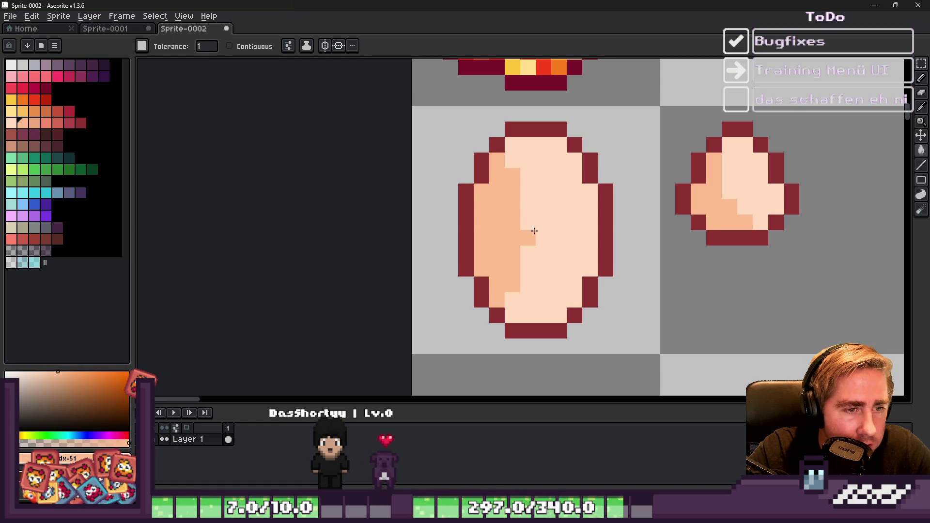
Step: Fill the big egg's centre with a paler peach
scroll(538, 238, "down", 4)
key("v")
key("g")
scroll(542, 242, "up", 2)
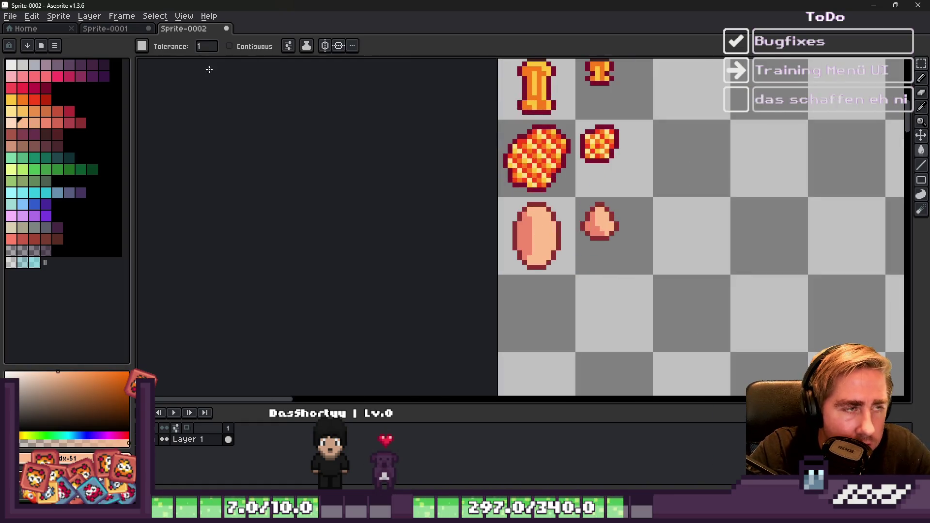
scroll(543, 266, "up", 2)
scroll(542, 266, "up", 1)
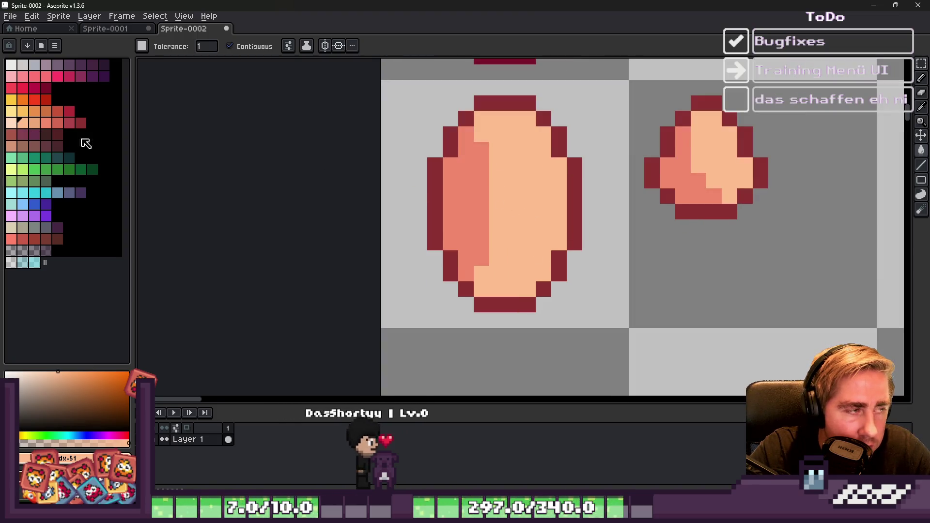
left_click(13, 122)
left_click(521, 209)
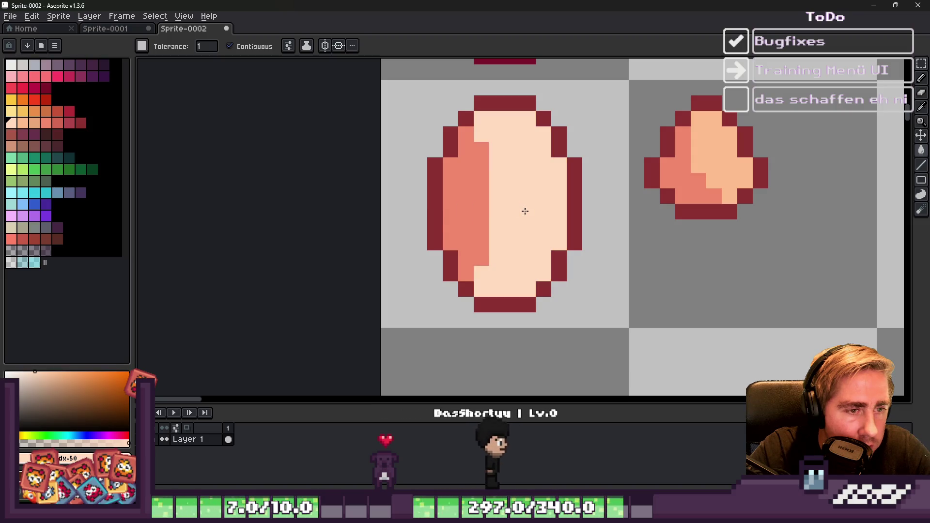
Step: Lighten the egg's light area and refill its left shade with lighter peach
scroll(454, 221, "down", 2)
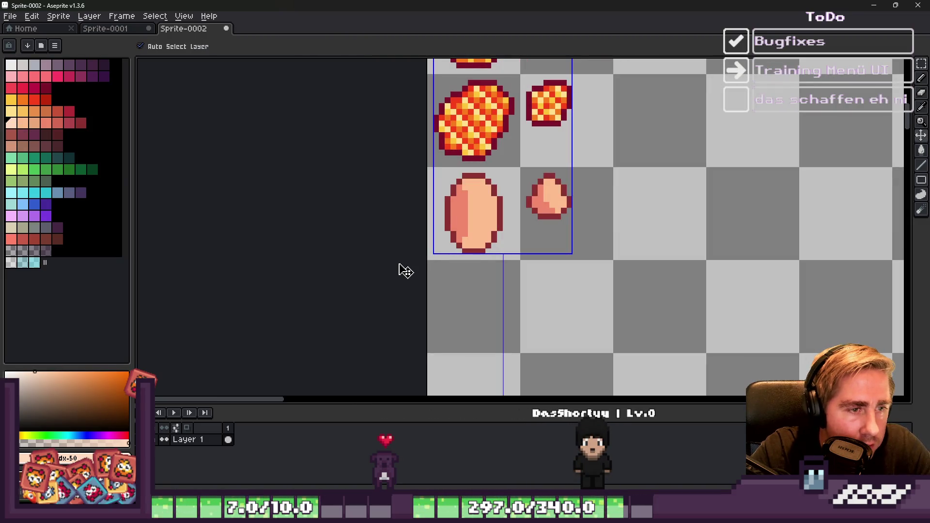
key("g")
scroll(407, 270, "down", 3)
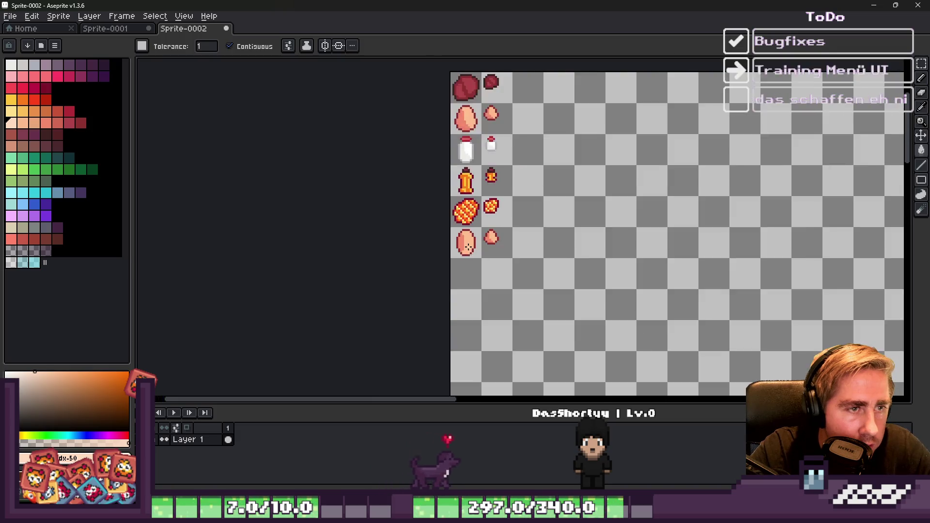
scroll(444, 212, "up", 5)
left_click(491, 223)
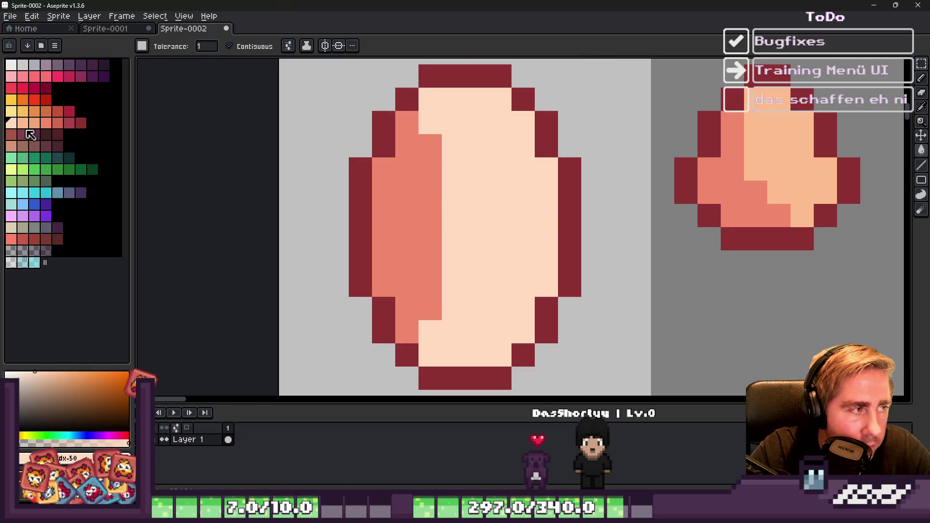
key("v")
key("g")
left_click(23, 122)
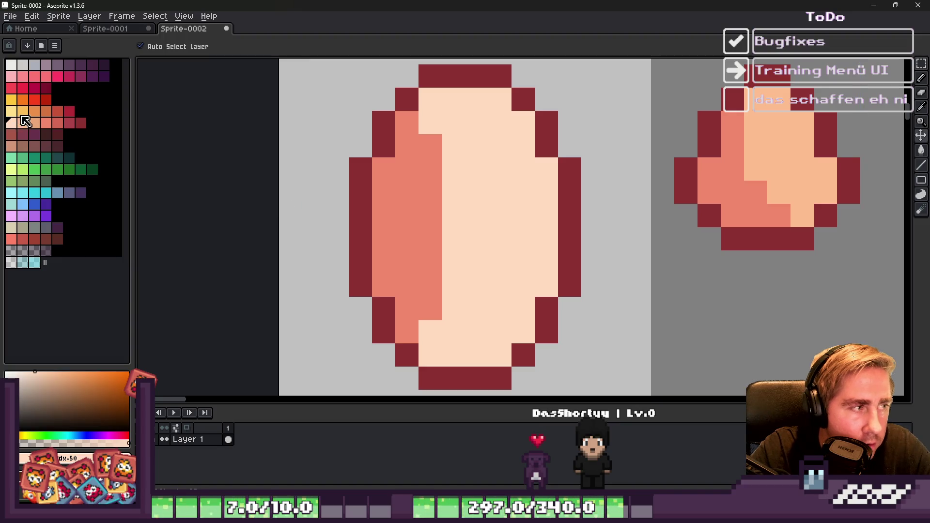
left_click(407, 238)
scroll(588, 257, "down", 3)
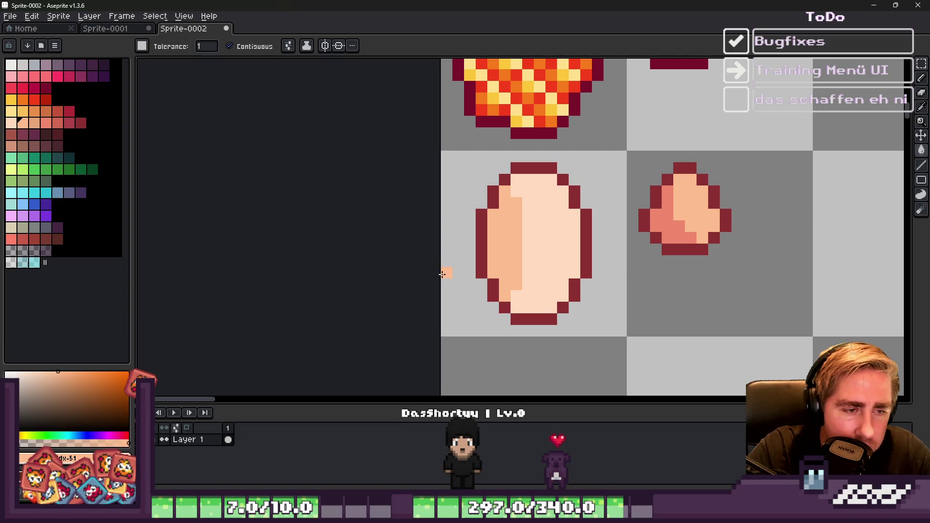
Step: Fix a dark red pixel on the egg's upper outline with the Pencil
scroll(442, 275, "down", 3)
scroll(484, 252, "up", 5)
left_click(563, 141, "alt")
key("b")
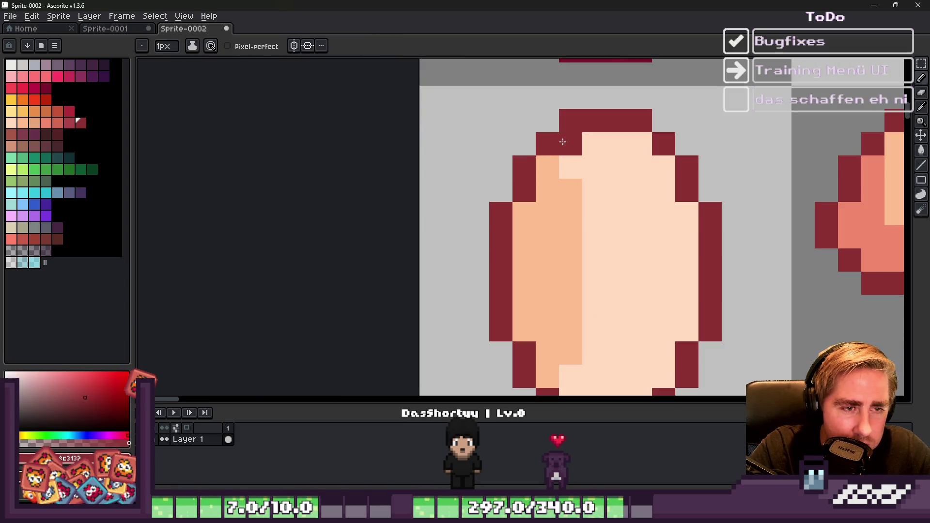
scroll(621, 126, "down", 1)
scroll(620, 125, "up", 1)
left_click(641, 144)
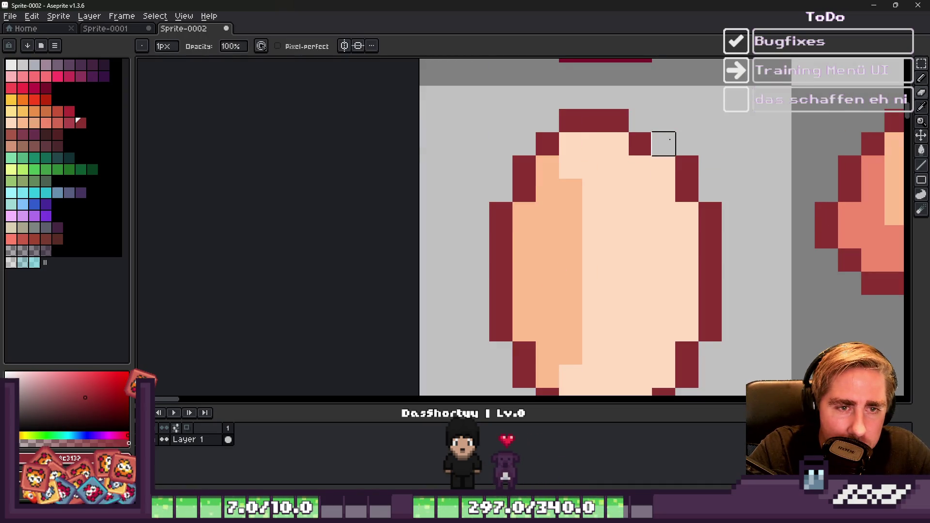
Step: Paint an extra dark red pixel on the egg's right outline
key("e")
scroll(687, 166, "down", 3)
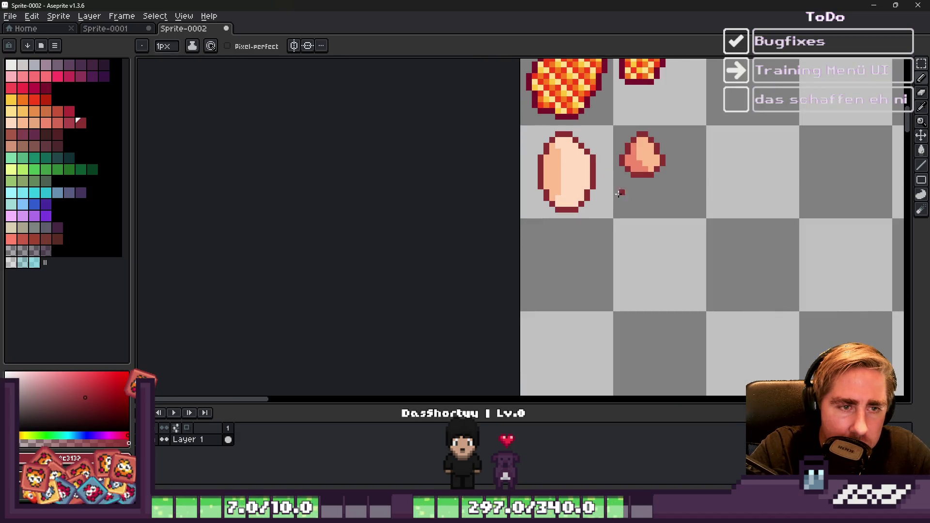
scroll(620, 194, "up", 2)
key("b")
scroll(592, 141, "down", 3)
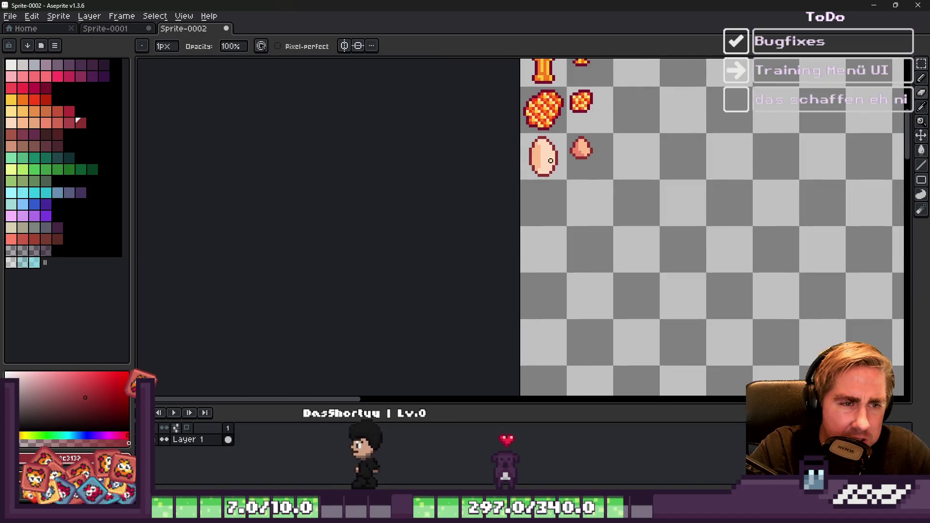
scroll(551, 161, "up", 3)
scroll(559, 129, "up", 1)
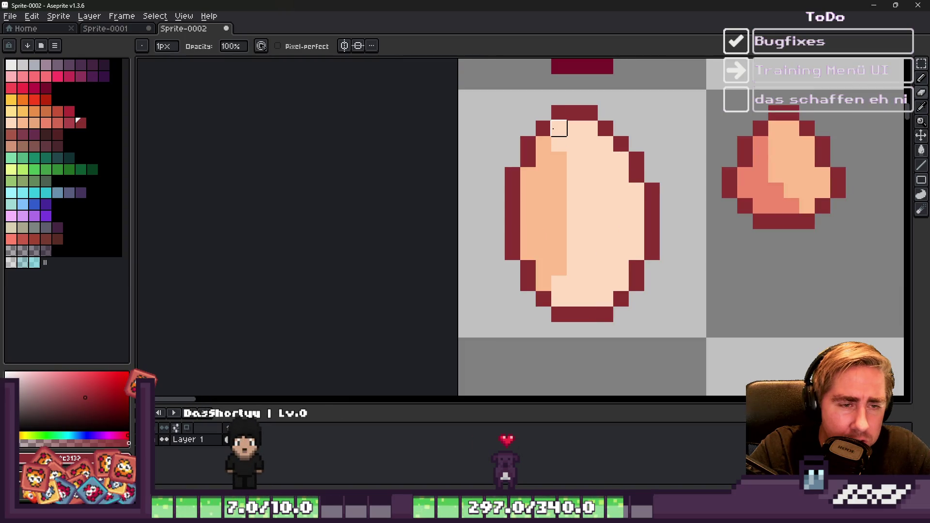
left_click(605, 238)
Step: Erase three lower-right outline pixels and add one dark pixel to smooth the base
key("e")
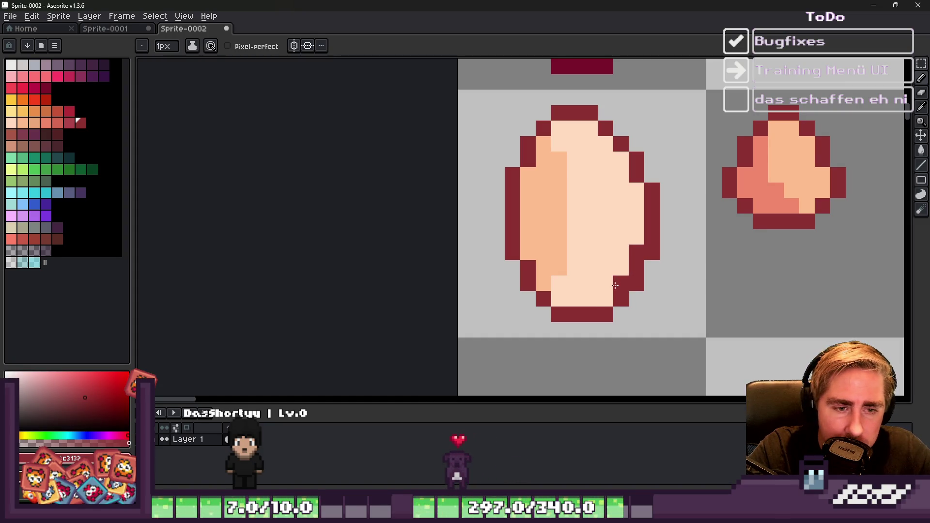
key("b")
right_click(653, 252)
right_click(637, 283)
right_click(622, 299)
left_click(605, 299)
scroll(590, 220, "down", 2)
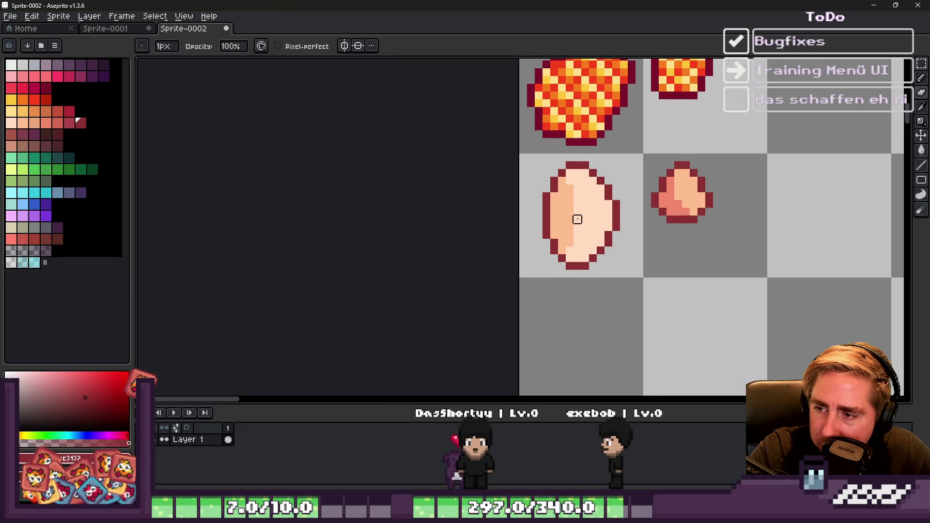
scroll(578, 220, "up", 2)
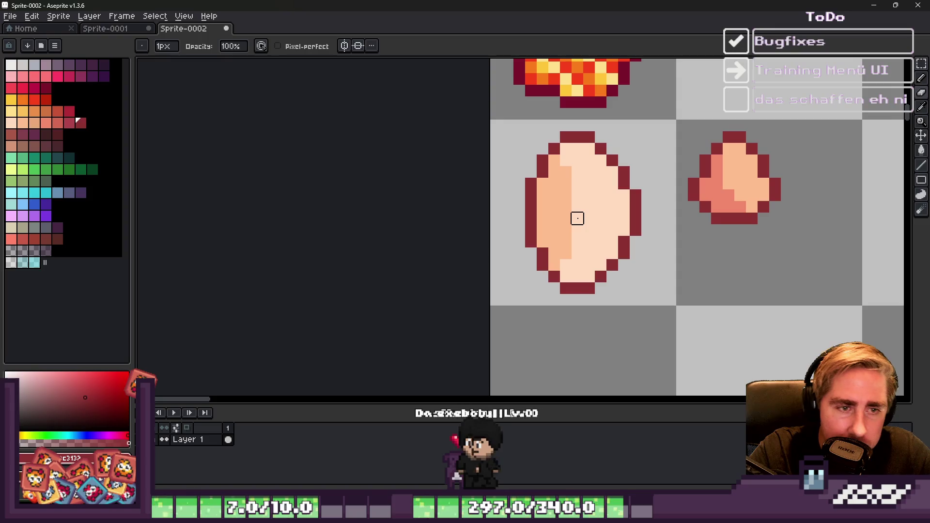
Step: Mirror the egg's right half horizontally and move it to make the egg symmetric
key("m")
left_click_drag(580, 130, 660, 296)
mouse_move(577, 137)
left_mouse_down()
mouse_move(649, 291)
mouse_move(663, 295)
left_mouse_up()
key("shift+h")
mouse_move(630, 221)
left_mouse_down()
mouse_move(530, 222)
mouse_move(543, 227)
left_mouse_up()
key("ctrl+d")
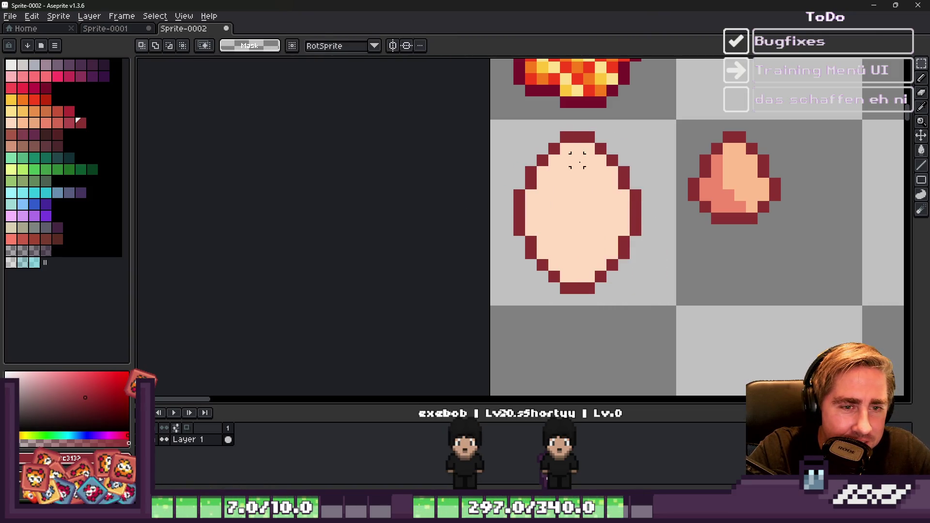
Step: Shift the right half one pixel outward and stretch its edge column to close the gap
left_click_drag(578, 138, 667, 297)
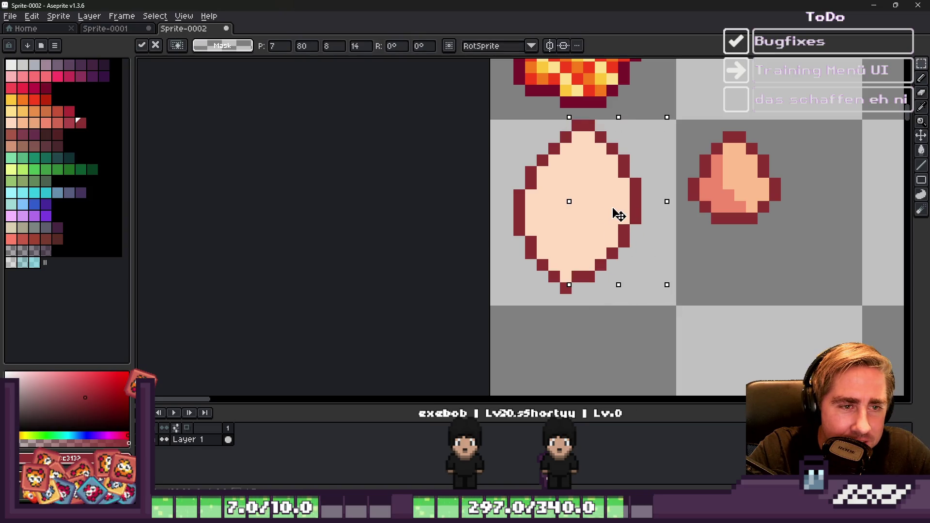
left_click_drag(624, 222, 636, 222)
key("ctrl+d")
mouse_move(592, 138)
left_mouse_down()
mouse_move(605, 281)
mouse_move(595, 294)
left_mouse_up()
left_click_drag(582, 212, 565, 216)
key("ctrl+d")
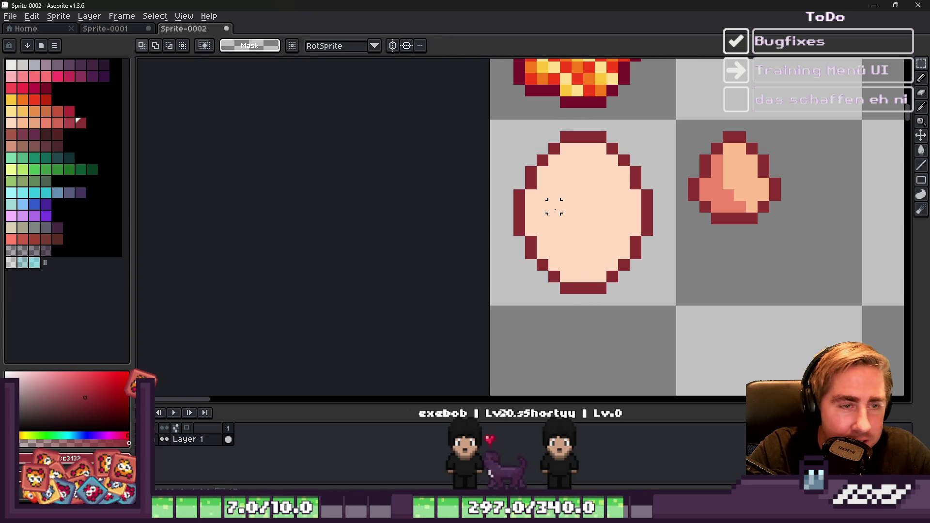
Step: Add one dark outline pixel and erase stray pixels on the egg's left and lower right
scroll(551, 203, "down", 2)
scroll(556, 207, "up", 1)
scroll(556, 207, "down", 2)
scroll(486, 198, "up", 4)
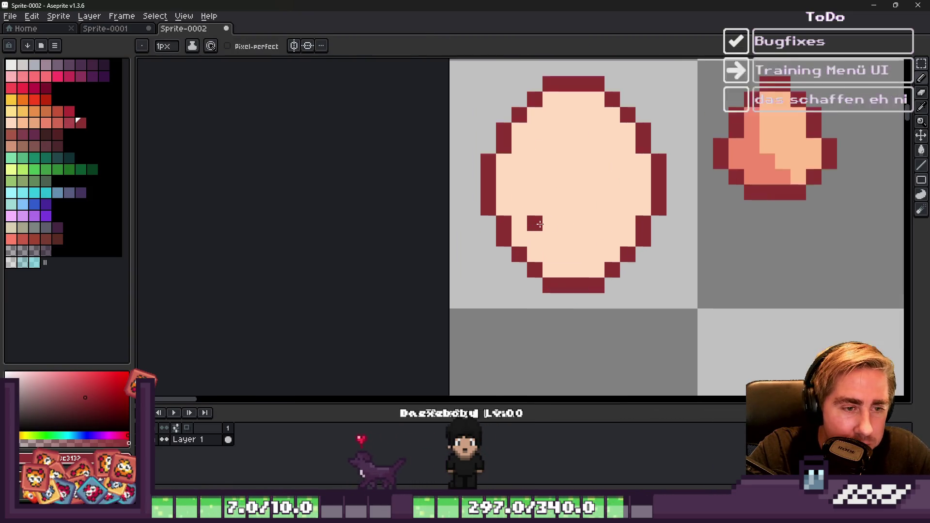
key("b")
left_click(486, 197)
key("e")
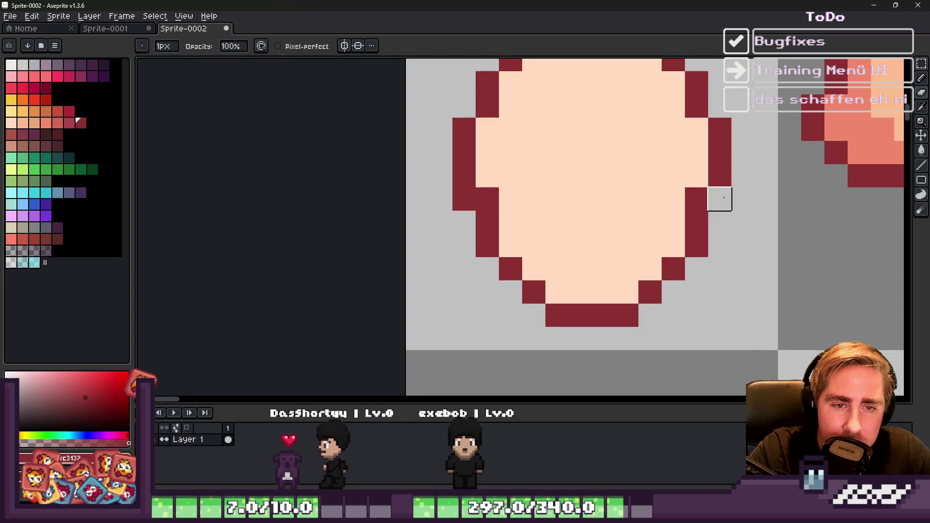
left_click(464, 200)
key("b")
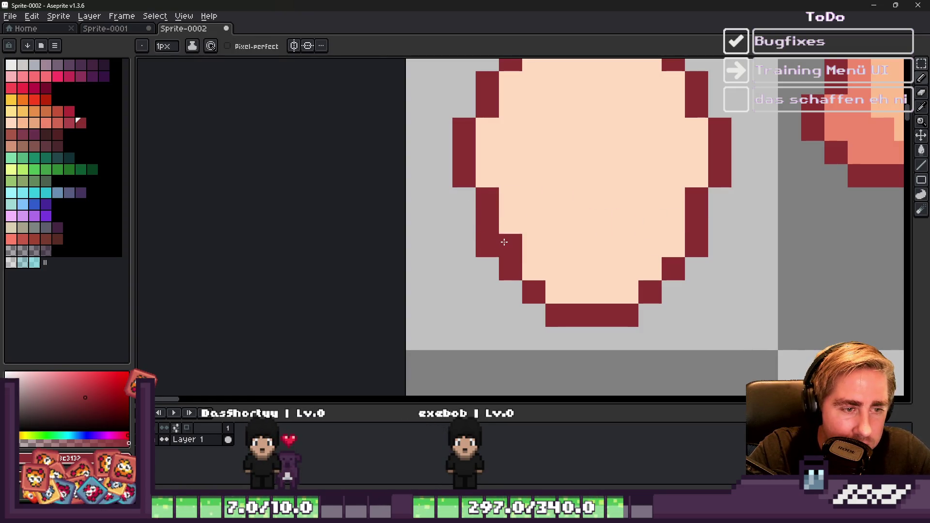
key("e")
left_click(490, 247)
key("b")
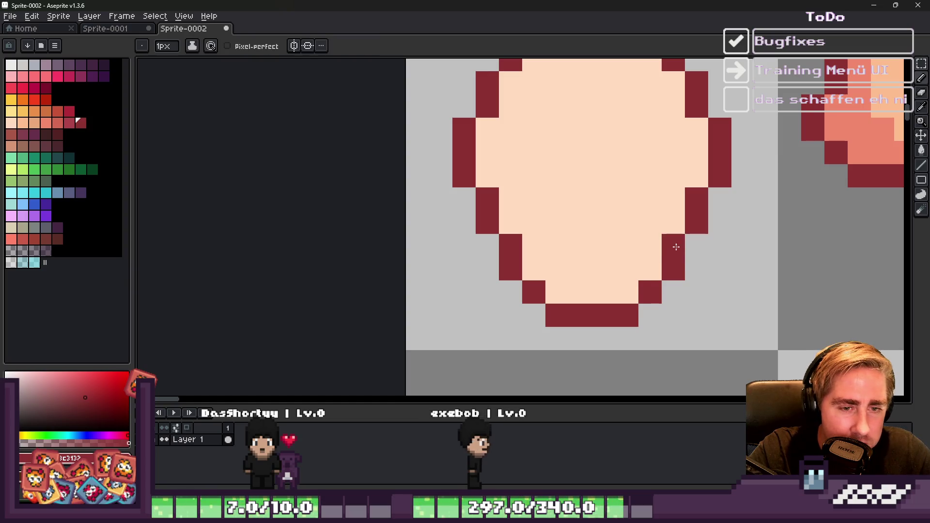
Step: Replace the egg's top half with a vertically flipped copy of its bottom half
scroll(674, 246, "down", 4)
scroll(620, 276, "up", 2)
key("m")
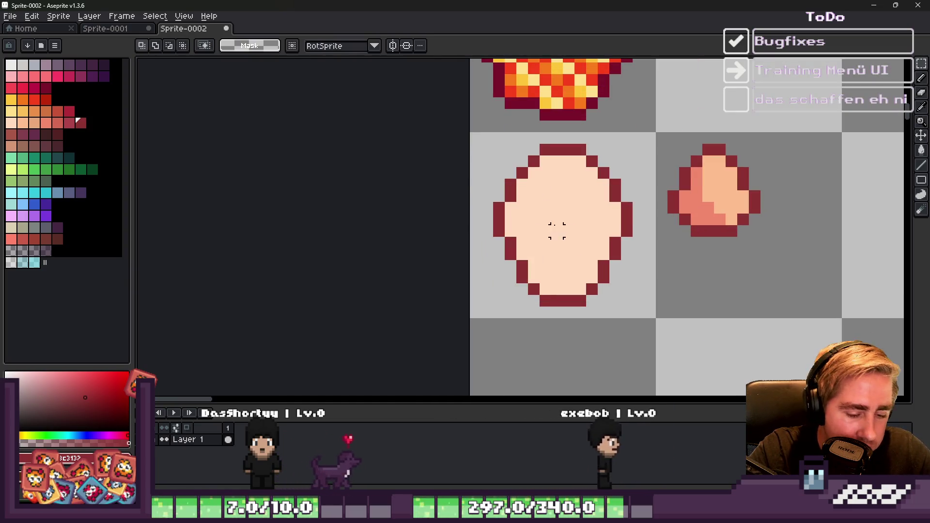
left_click_drag(509, 196, 635, 144)
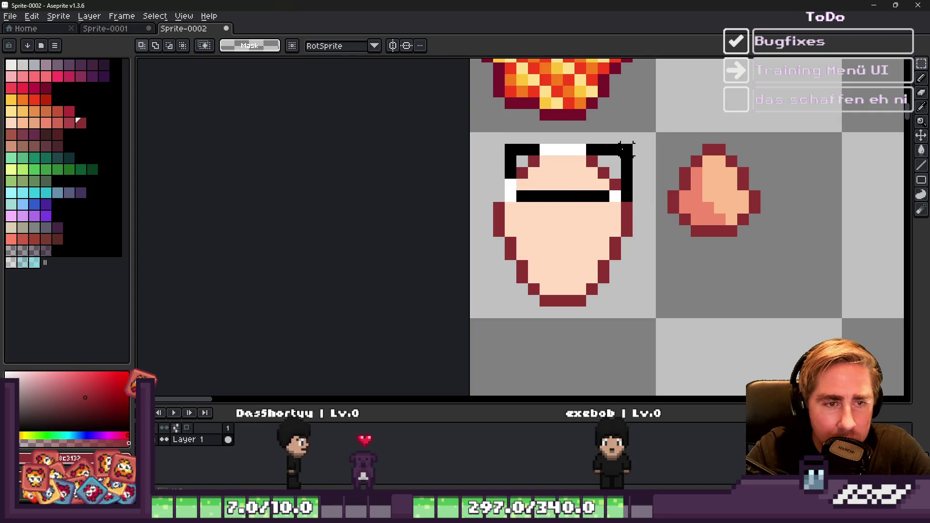
key("Delete")
mouse_move(504, 236)
left_mouse_down()
mouse_move(624, 320)
mouse_move(573, 176)
left_mouse_up()
key("shift+v")
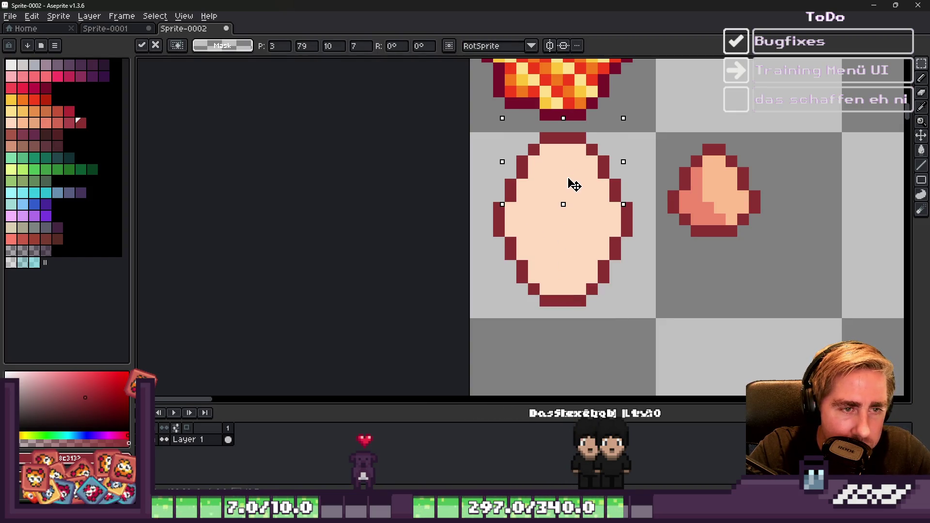
key("Down")
key("ctrl+d")
key("b")
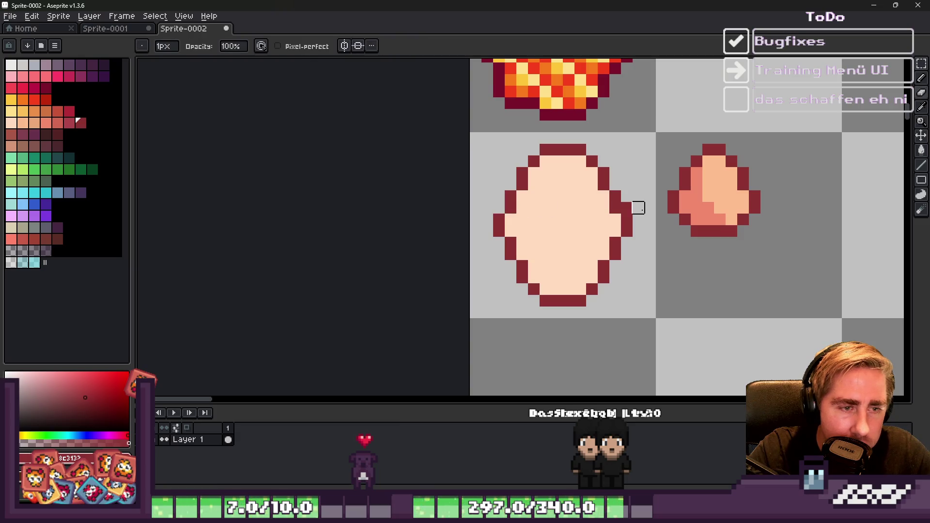
scroll(520, 199, "down", 3)
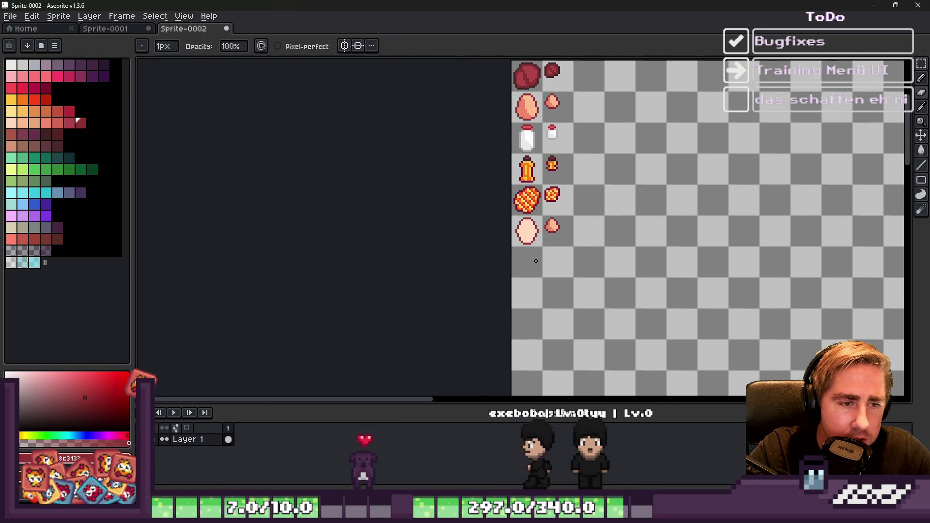
Step: Add dark outline pixels on the egg's top, left and right edges, then sample the peach
scroll(520, 195, "up", 1)
scroll(520, 196, "up", 2)
scroll(503, 222, "down", 2)
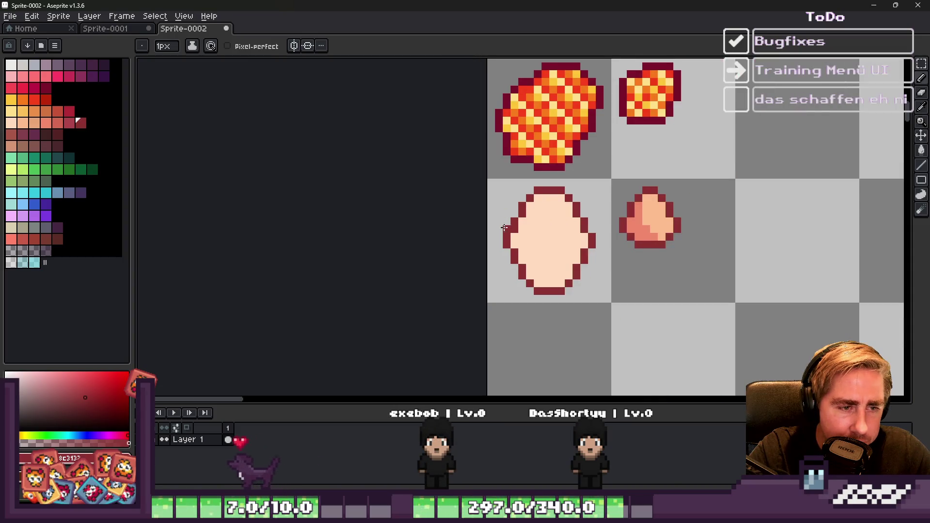
scroll(506, 237, "up", 1)
left_click(524, 191)
key("v")
key("b")
left_click(680, 221)
left_click(509, 222)
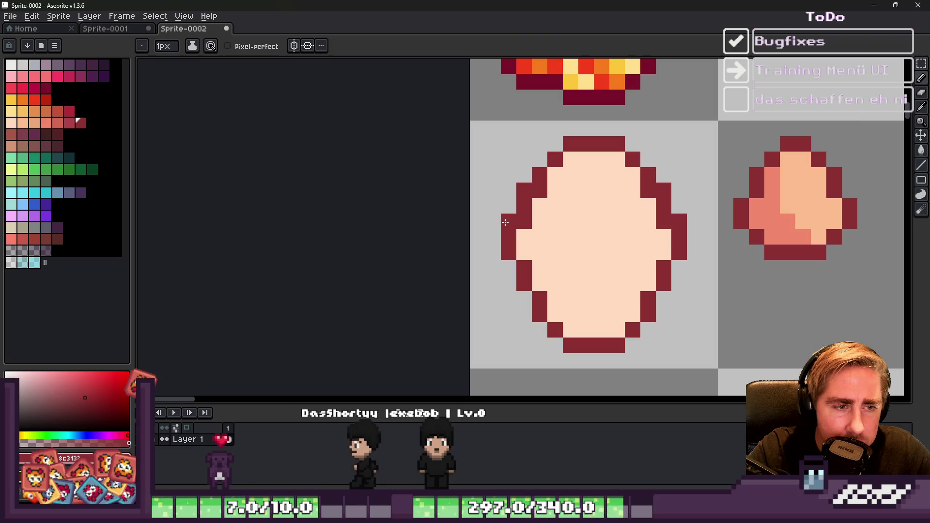
left_click(543, 238, "alt")
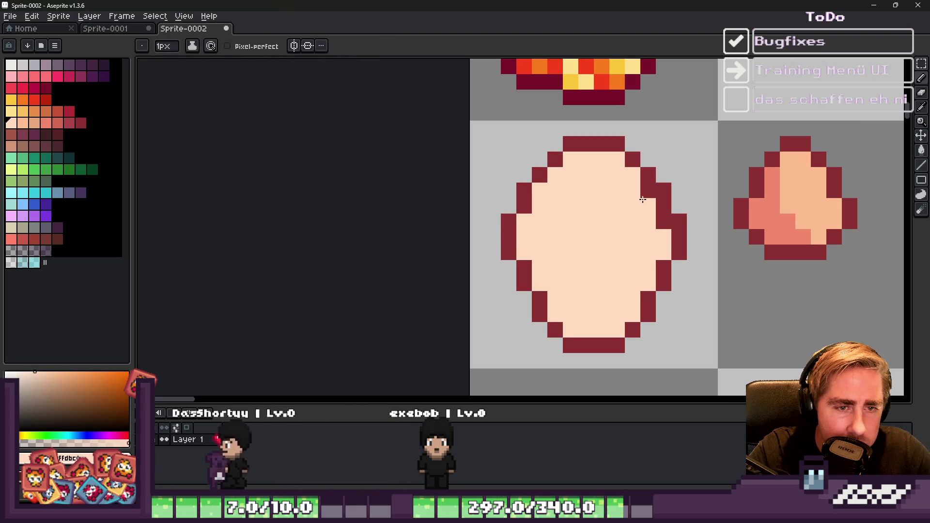
Step: Replace the egg's lower half with a pasted, vertically flipped copy of the top dome
scroll(630, 223, "down", 3)
scroll(534, 228, "up", 2)
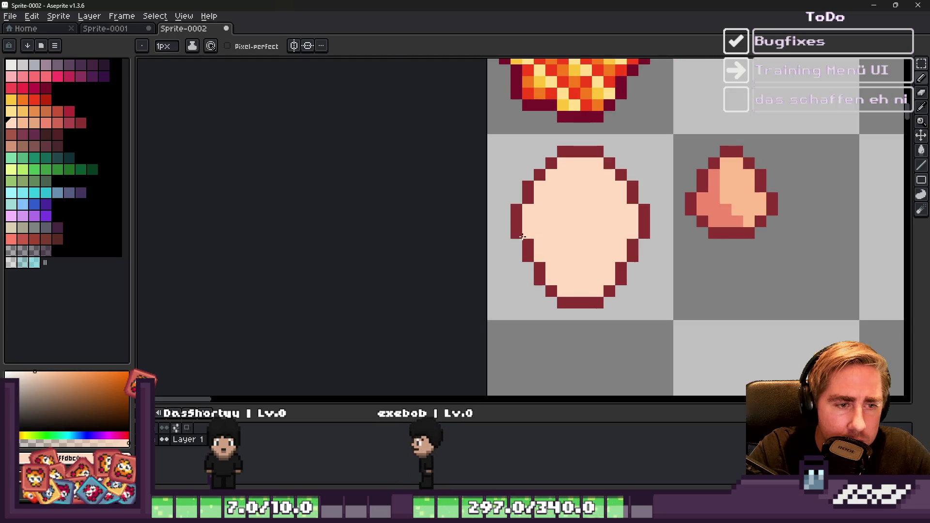
key("m")
left_click_drag(491, 228, 671, 329)
key("Delete")
mouse_move(656, 210)
left_mouse_down()
mouse_move(490, 148)
mouse_move(503, 187)
left_mouse_up()
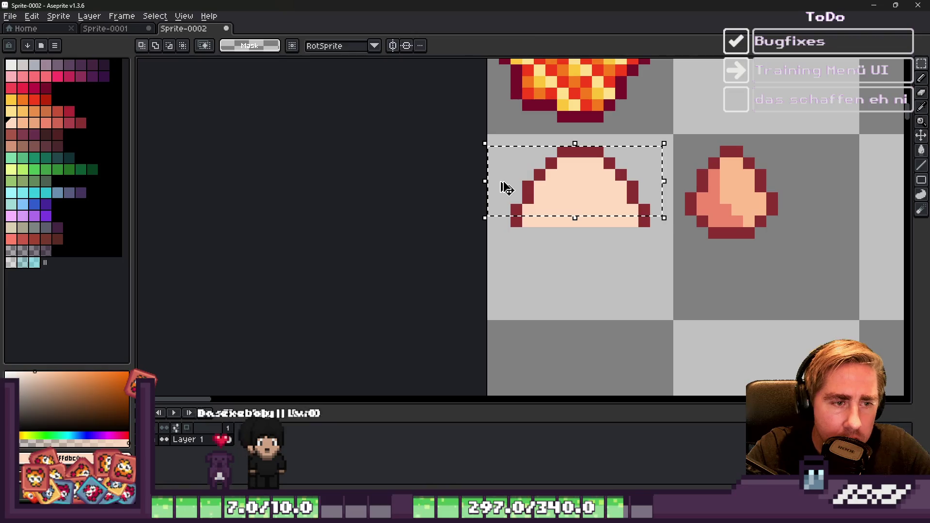
key("ctrl+c")
key("ctrl+v")
key("shift+v")
mouse_move(575, 196)
left_mouse_down()
mouse_move(586, 303)
mouse_move(586, 290)
left_mouse_up()
left_click(494, 209)
Step: Stretch the egg's middle row to lengthen it toward closing the gap
left_click_drag(574, 221, 663, 226)
left_click_drag(577, 229, 582, 245)
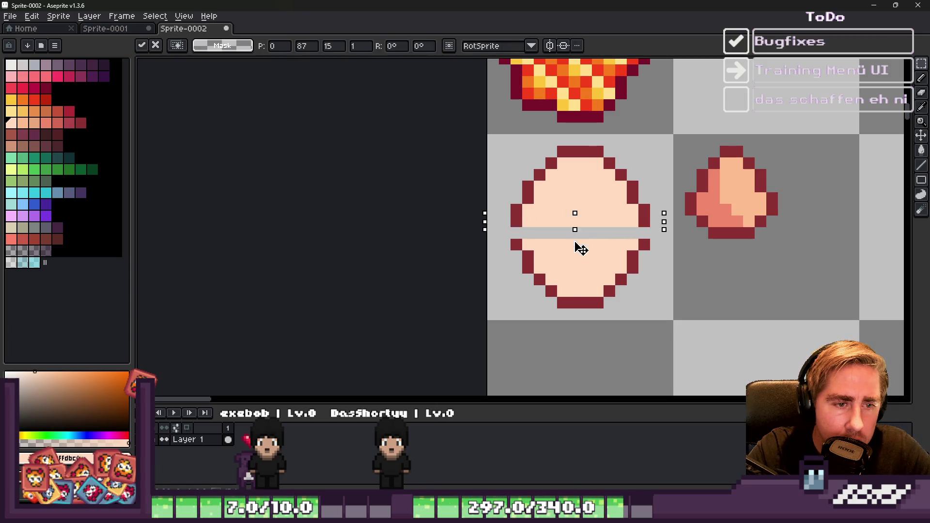
key("Escape")
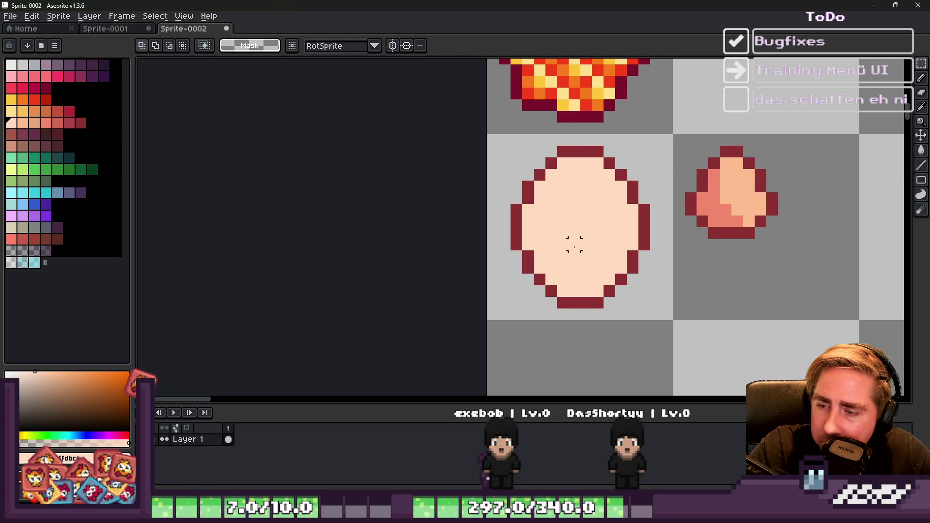
Step: Paint darker peach shading down the large egg's left side and fix a left-edge outline pixel
scroll(601, 223, "up", 1)
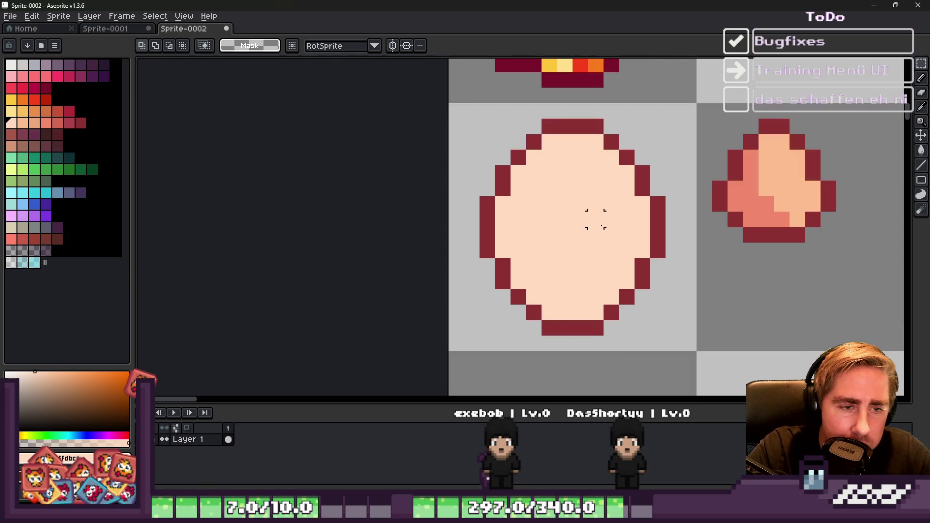
key("i")
key("b")
left_click(27, 124)
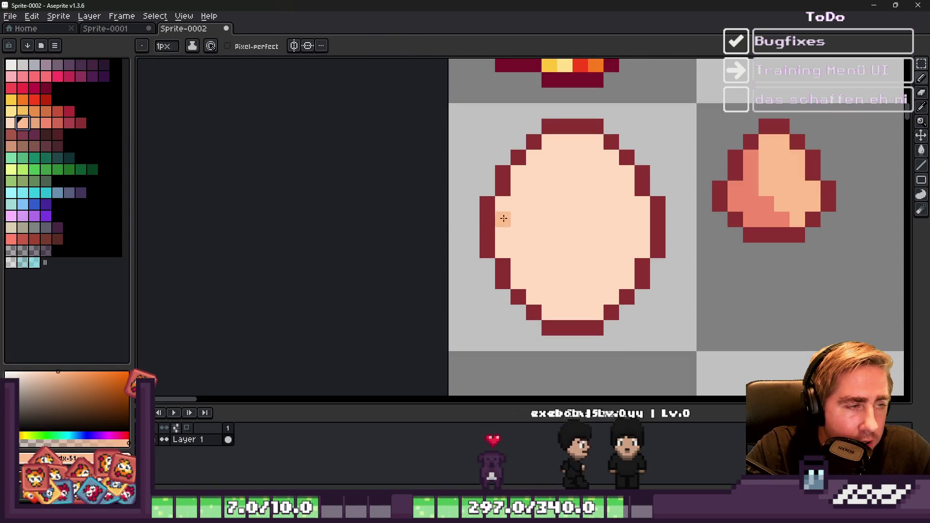
scroll(516, 187, "up", 1)
left_click(561, 126)
right_click(496, 189)
left_click_drag(519, 189, 545, 273)
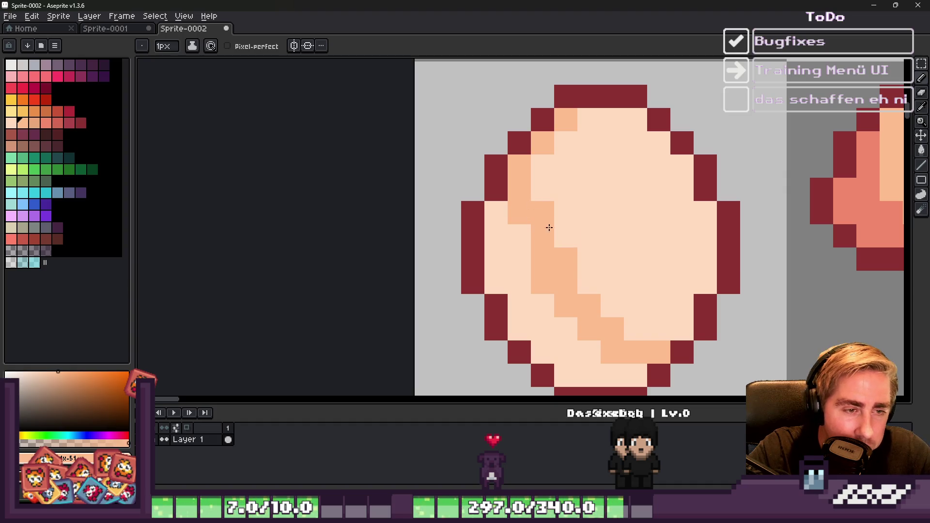
Step: Try a darker peach bucket fill on the egg, then undo it
key("g")
left_click(540, 301)
scroll(540, 290, "down", 3)
scroll(536, 269, "up", 3)
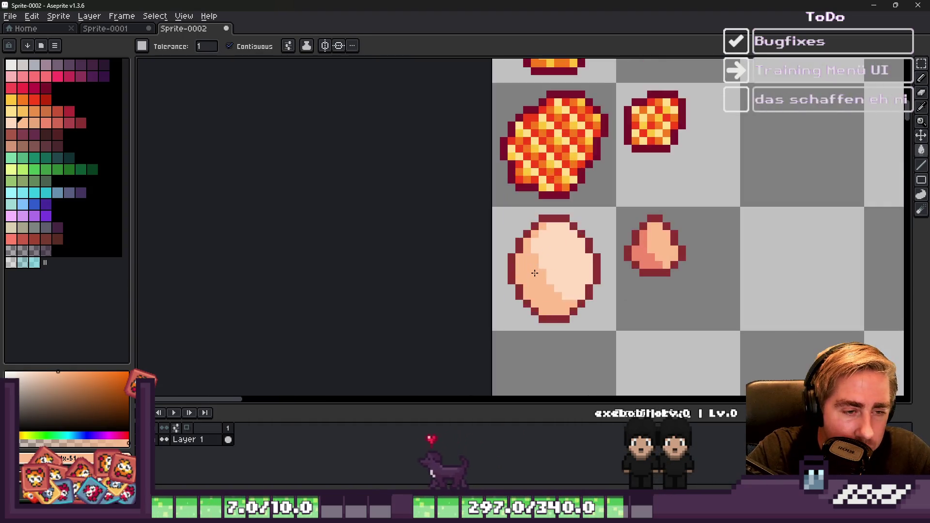
left_click(533, 212)
left_click(531, 179)
key("ctrl+z")
Step: Repaint one lower egg pixel light peach with the pencil
key("b")
left_click(544, 232, "alt")
left_click(559, 275)
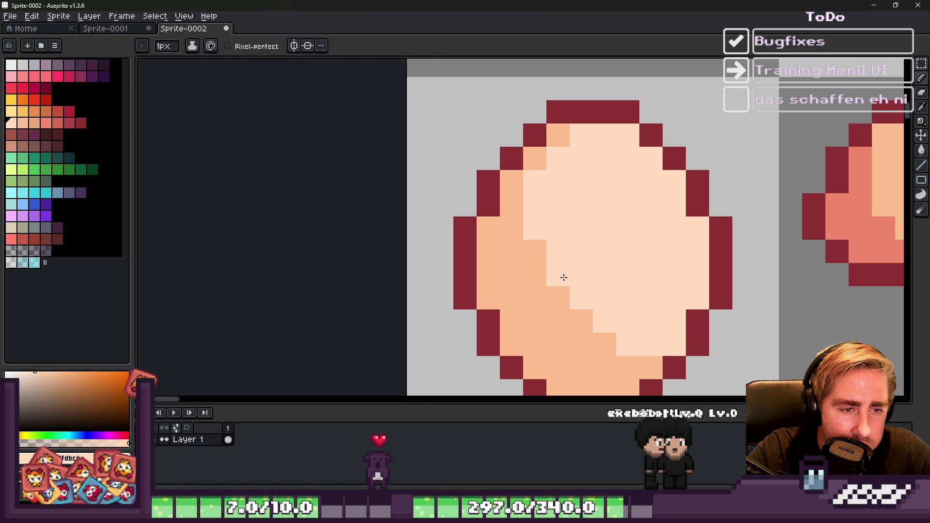
scroll(544, 239, "down", 5)
scroll(568, 174, "up", 4)
Step: Add a light grey highlight pixel near the egg's upper right
key("alt")
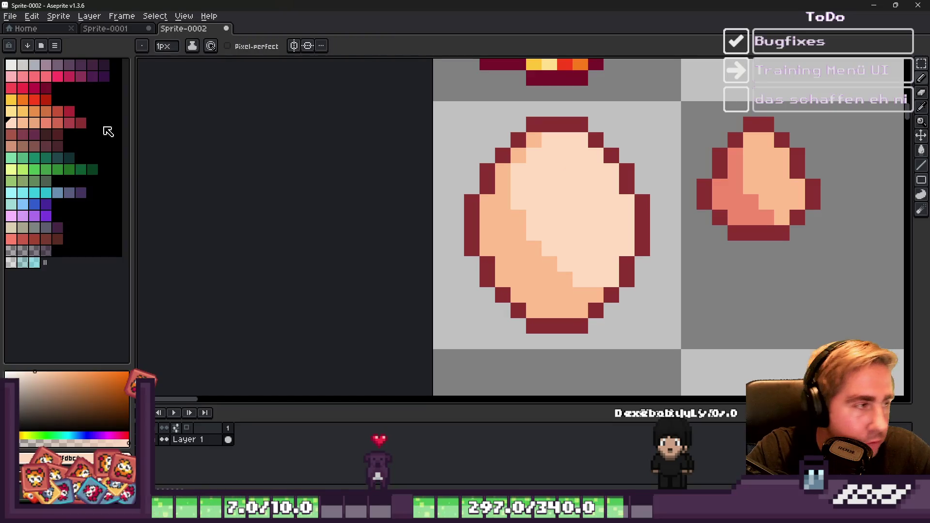
left_click(22, 65)
scroll(512, 167, "up", 1)
left_click(605, 152)
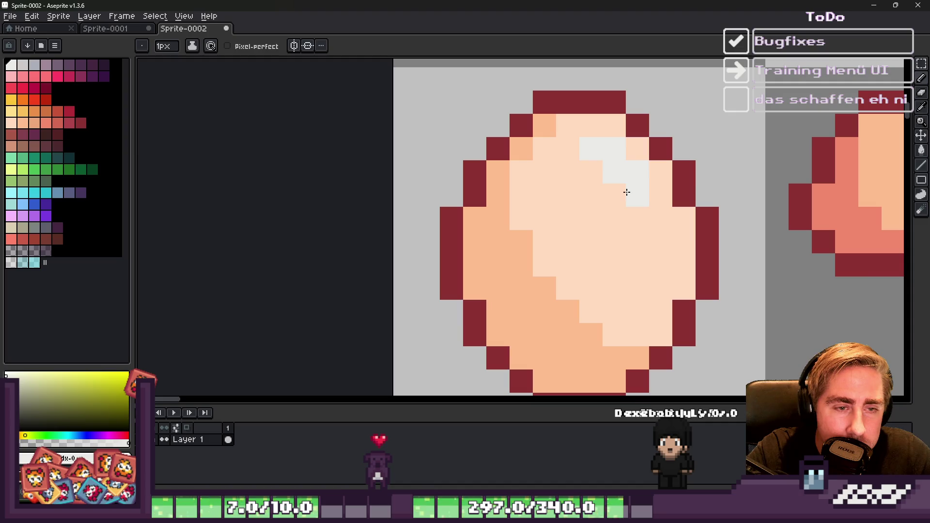
scroll(627, 193, "down", 5)
scroll(598, 213, "up", 2)
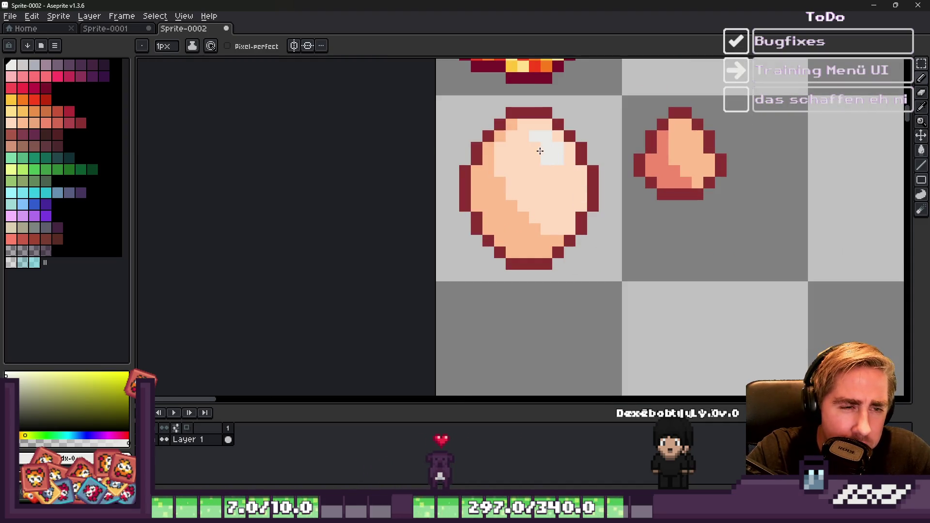
scroll(542, 170, "down", 2)
scroll(561, 176, "up", 2)
scroll(571, 175, "up", 1)
Step: Pick the lighter peach and repaint darker pixels on the egg's right and lower middle
left_click(578, 174, "alt")
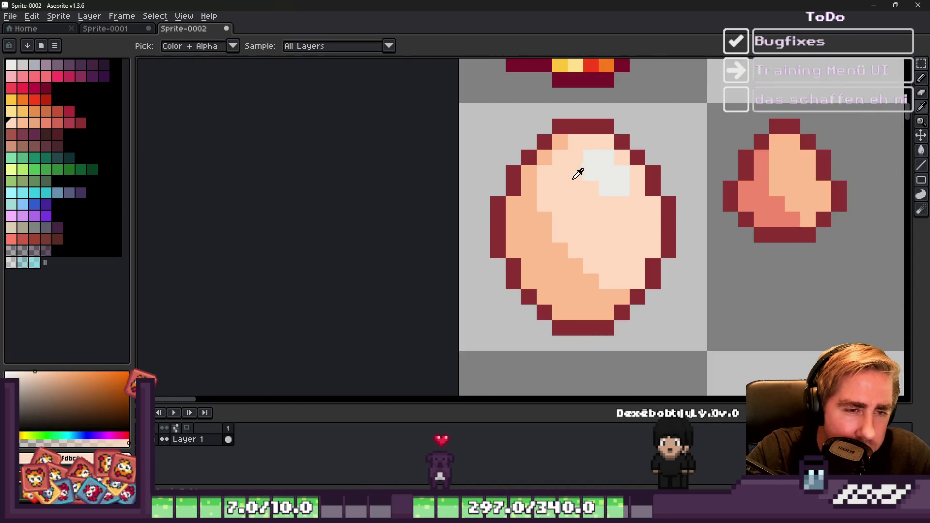
scroll(600, 197, "down", 3)
scroll(623, 186, "down", 1)
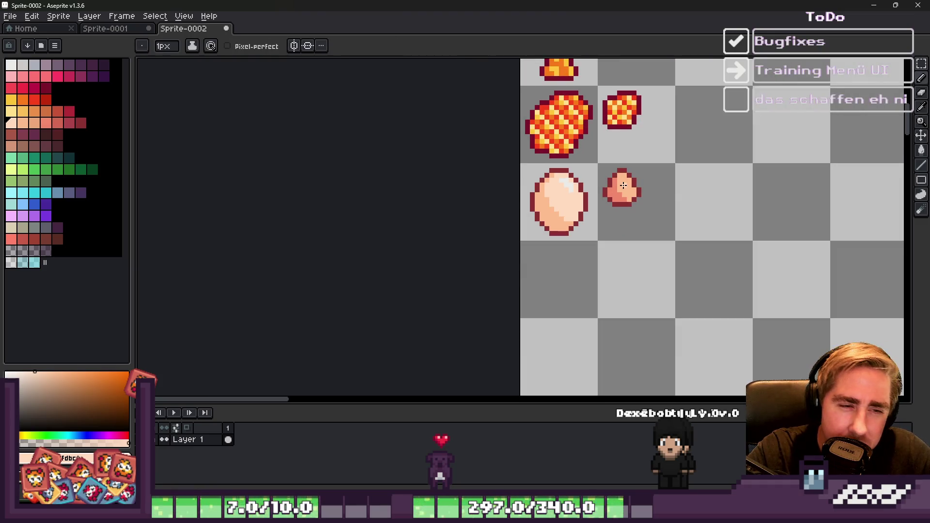
scroll(504, 271, "up", 1)
scroll(499, 242, "down", 1)
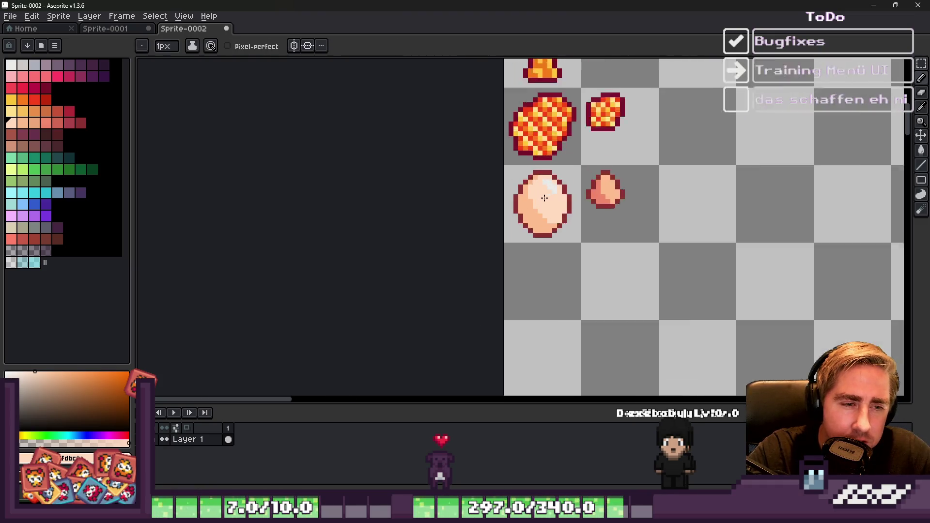
scroll(485, 213, "up", 3)
left_click(489, 164, "alt")
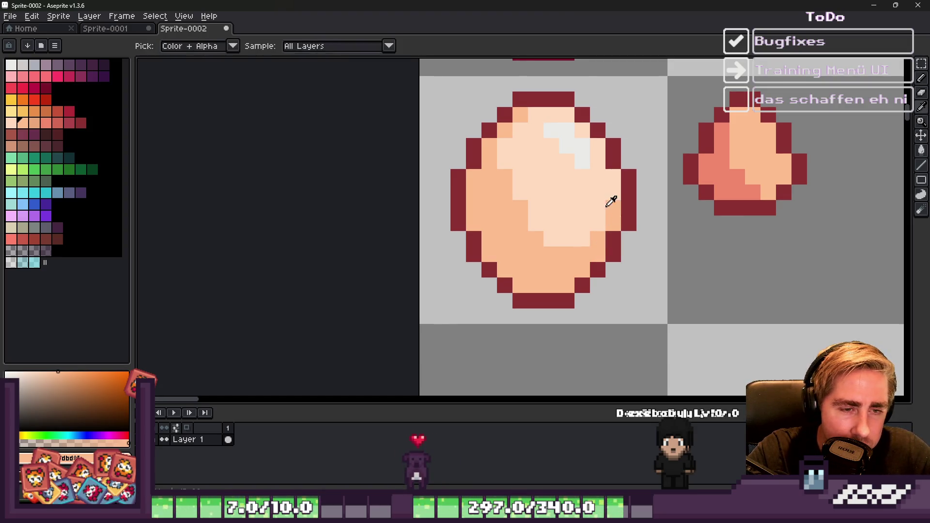
left_click(577, 201, "alt")
left_click(615, 211)
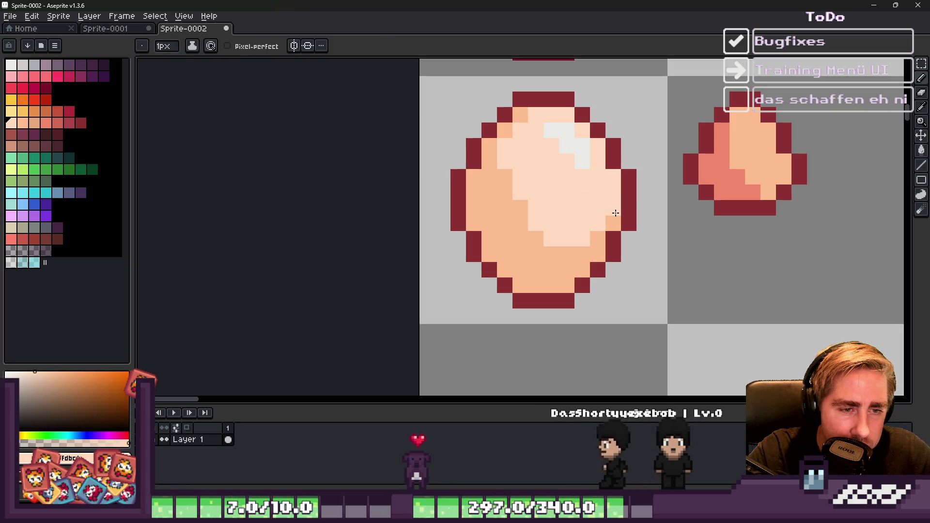
left_click(562, 252)
left_click(552, 252)
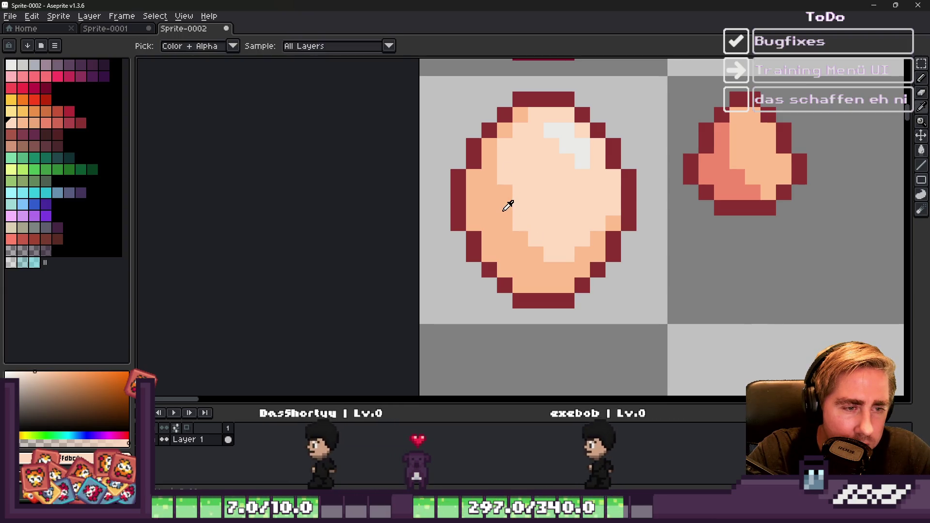
Step: Lighten three more stray darker peach pixels on the egg
left_click(511, 224, "alt")
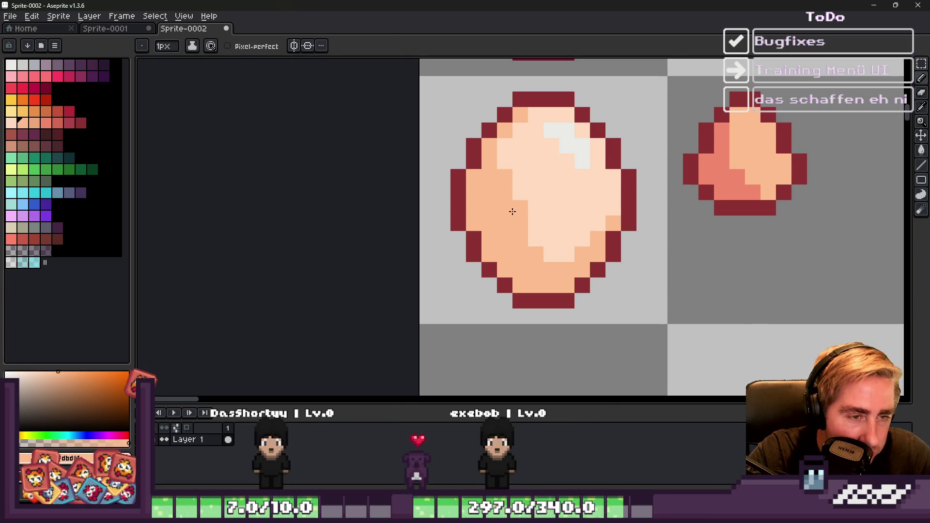
scroll(528, 219, "down", 4)
scroll(537, 218, "up", 2)
scroll(536, 217, "up", 3)
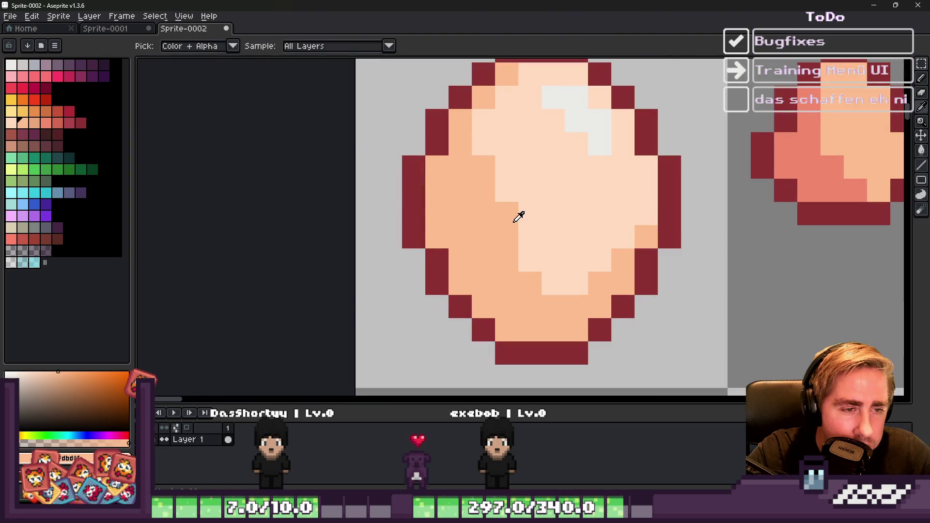
left_click(493, 166)
left_click(510, 233)
left_click(534, 273)
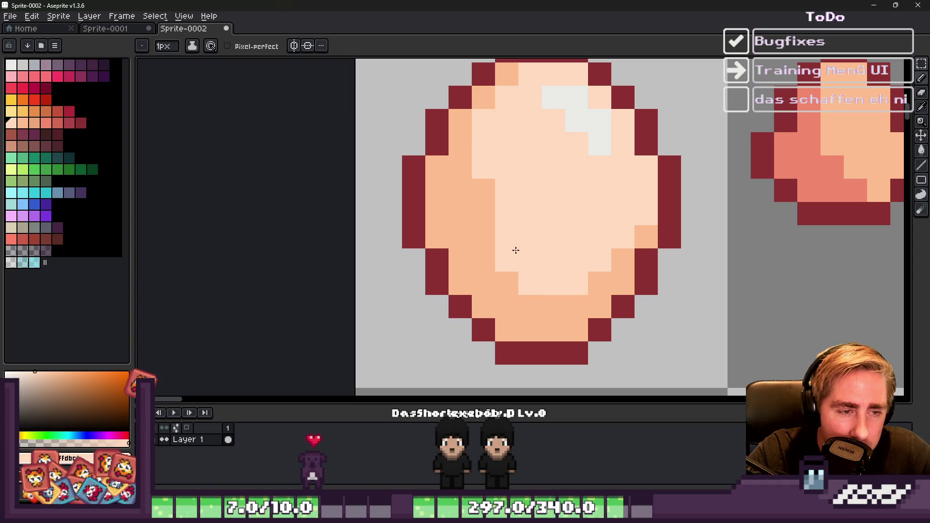
Step: Set the current colour to orange
scroll(504, 196, "down", 4)
scroll(512, 201, "up", 3)
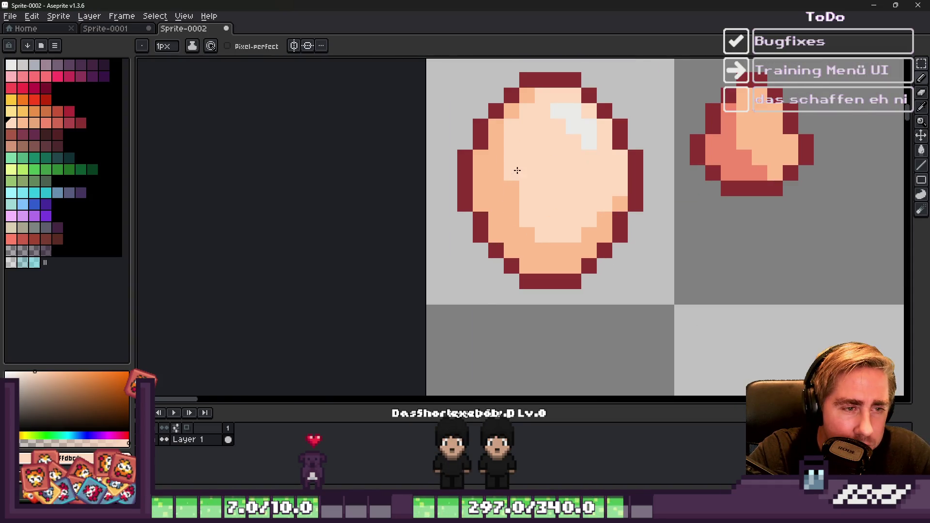
scroll(517, 170, "down", 4)
scroll(502, 157, "up", 3)
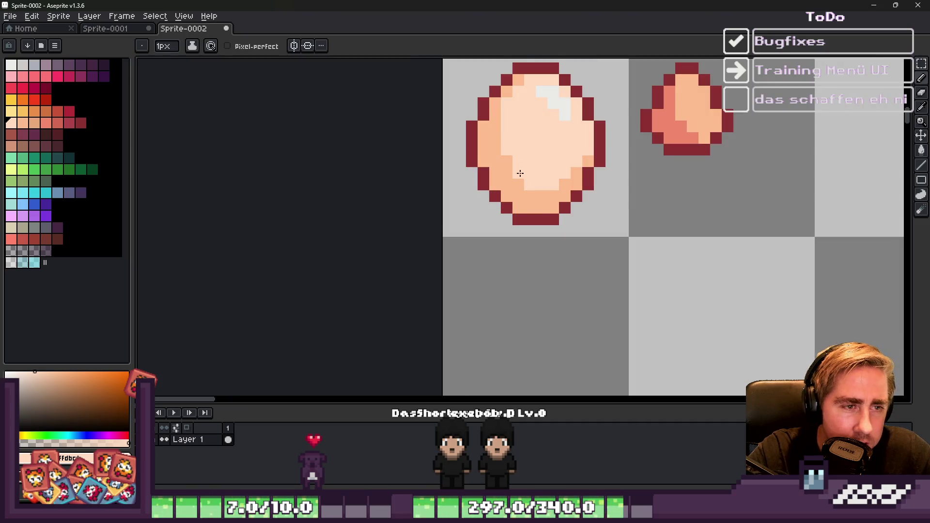
scroll(520, 173, "down", 4)
scroll(514, 204, "up", 1)
scroll(531, 142, "up", 1)
left_click(492, 199, "alt")
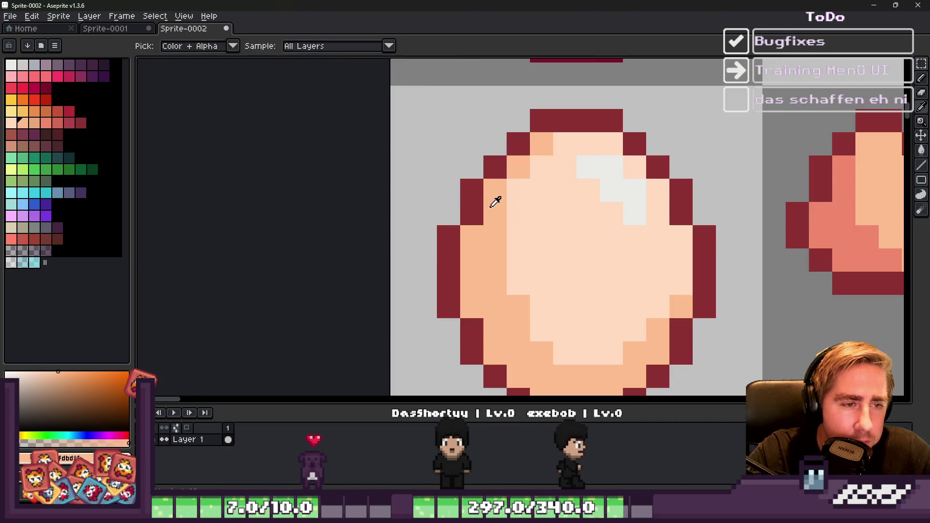
scroll(530, 156, "down", 6)
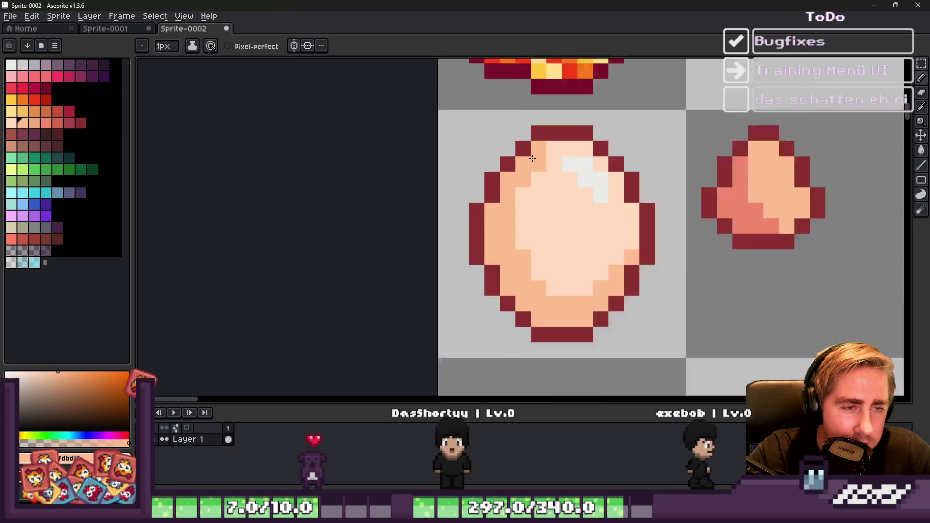
scroll(556, 218, "down", 1)
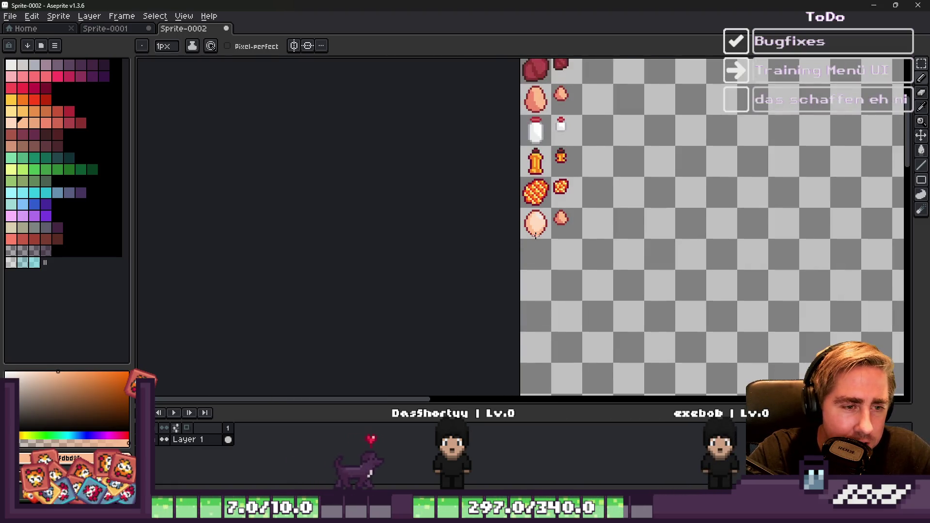
scroll(528, 206, "up", 3)
Step: Marquee-select the small pink egg and delete it
key("m")
scroll(527, 202, "up", 1)
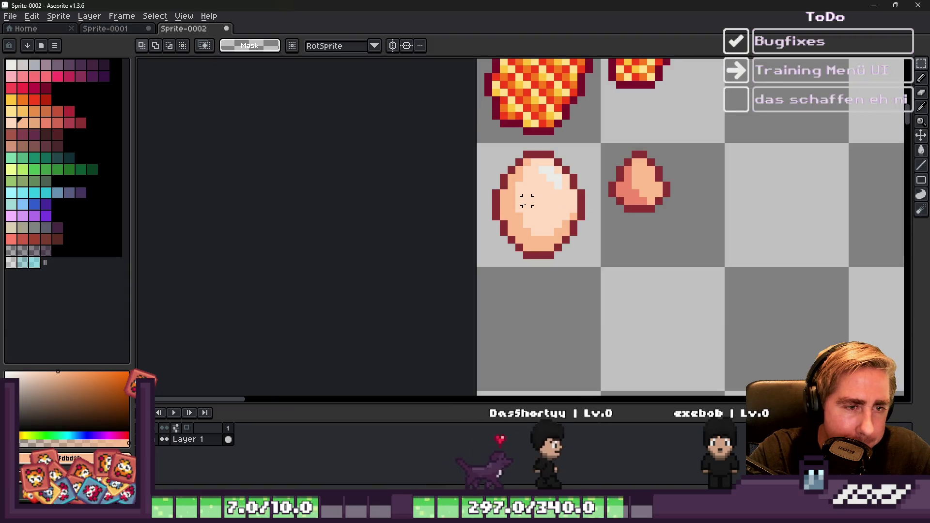
left_click_drag(528, 201, 630, 121)
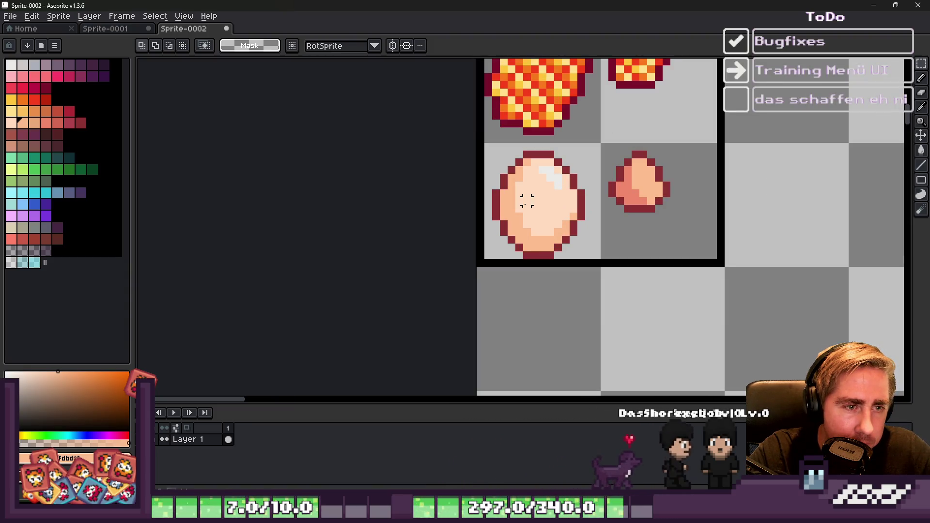
mouse_move(480, 146)
left_mouse_down()
mouse_move(592, 270)
mouse_move(598, 263)
left_mouse_up()
left_click(615, 262)
left_click_drag(605, 146, 693, 223)
key("Delete")
Step: Discard a first copy of the large egg and reselect the large egg's cell
scroll(673, 195, "up", 5)
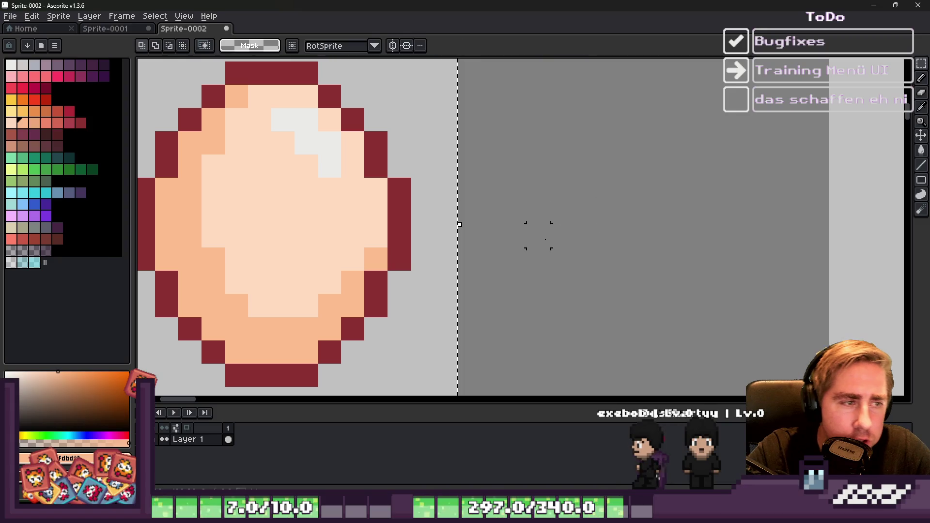
scroll(539, 236, "down", 2)
mouse_move(428, 271)
left_mouse_down()
mouse_move(517, 264)
mouse_move(591, 272)
left_mouse_up()
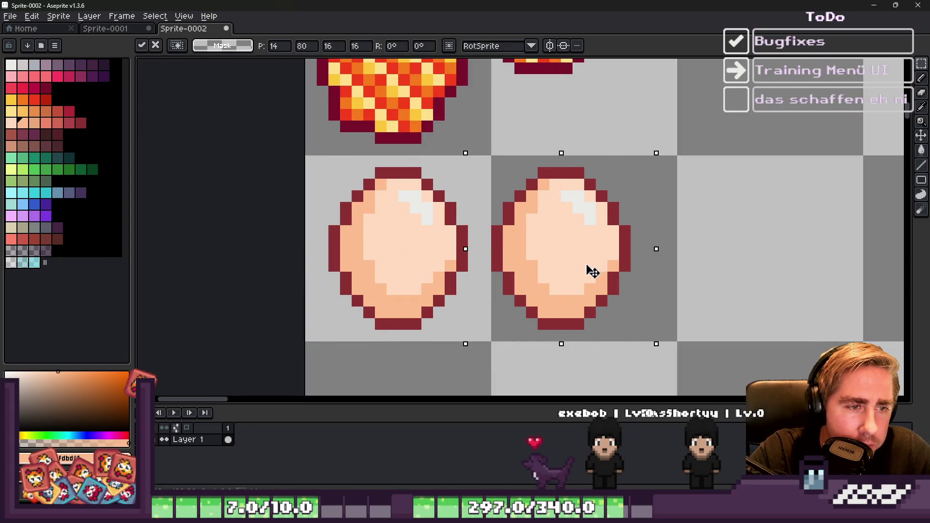
scroll(591, 271, "down", 3)
key("Delete")
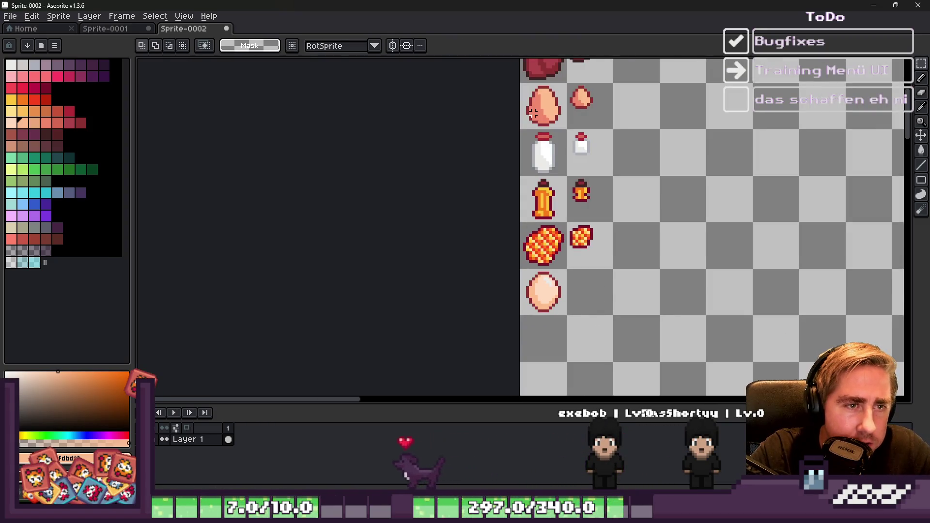
scroll(536, 333, "up", 1)
scroll(536, 266, "up", 1)
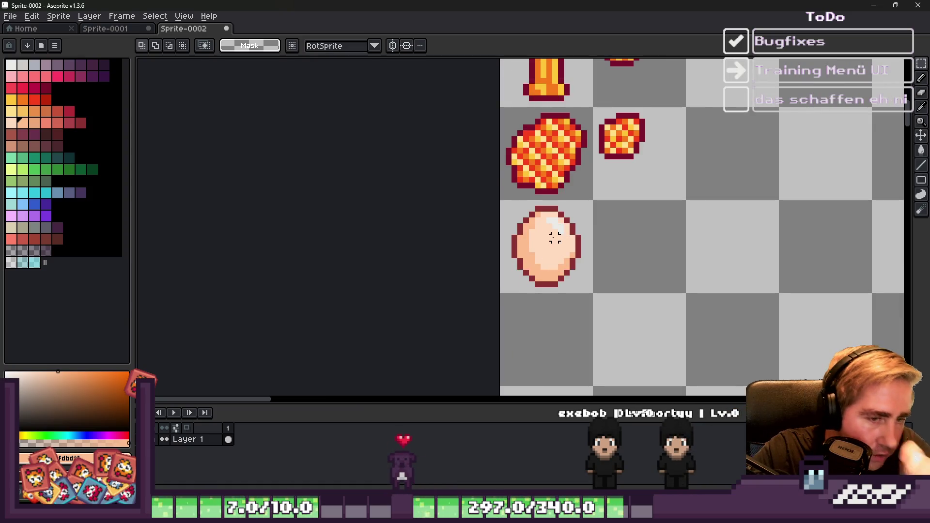
left_click(545, 247)
left_click(496, 197)
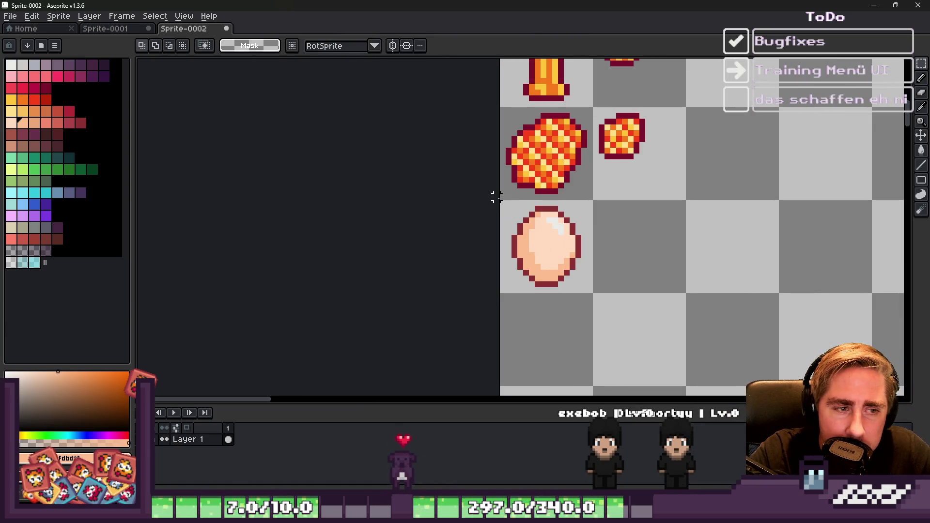
left_click_drag(590, 290, 590, 290)
Step: Copy the large egg into the empty cell beside it, scaled to about 10.7 pixels
scroll(633, 287, "up", 1)
mouse_move(509, 236)
left_mouse_down()
mouse_move(693, 238)
mouse_move(680, 230)
left_mouse_up()
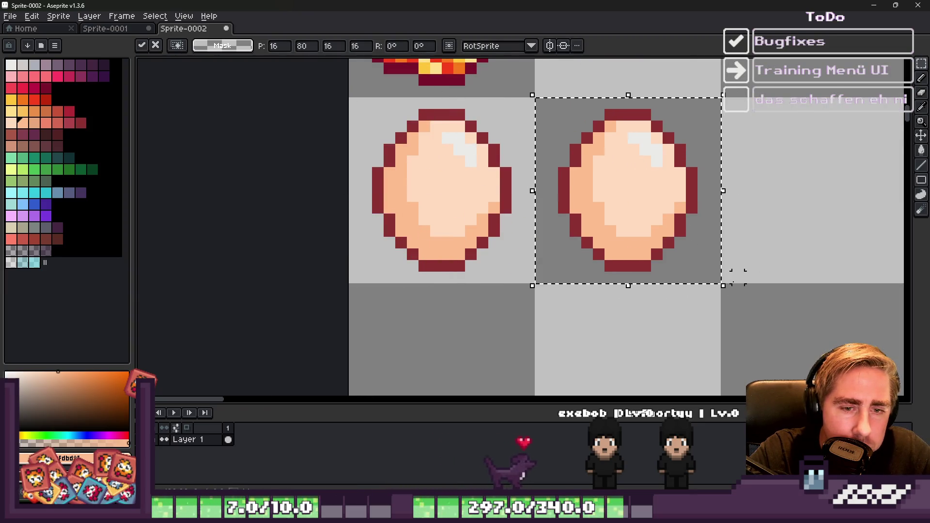
mouse_move(724, 286)
left_mouse_down()
mouse_move(633, 206)
mouse_move(651, 229)
left_mouse_up()
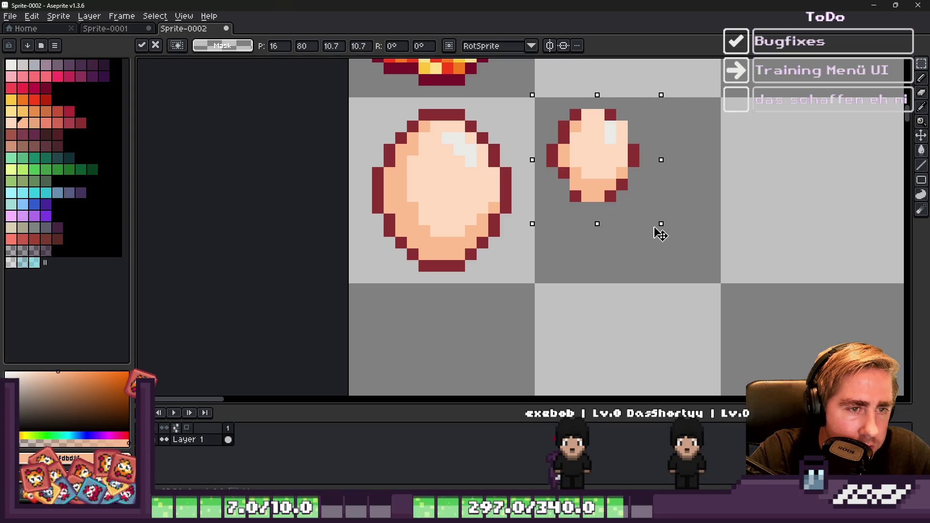
key("Return")
Step: Patch the small egg's top outline with dark red using the pencil
scroll(606, 109, "up", 2)
key("b")
left_click(545, 116, "alt")
left_click(561, 121)
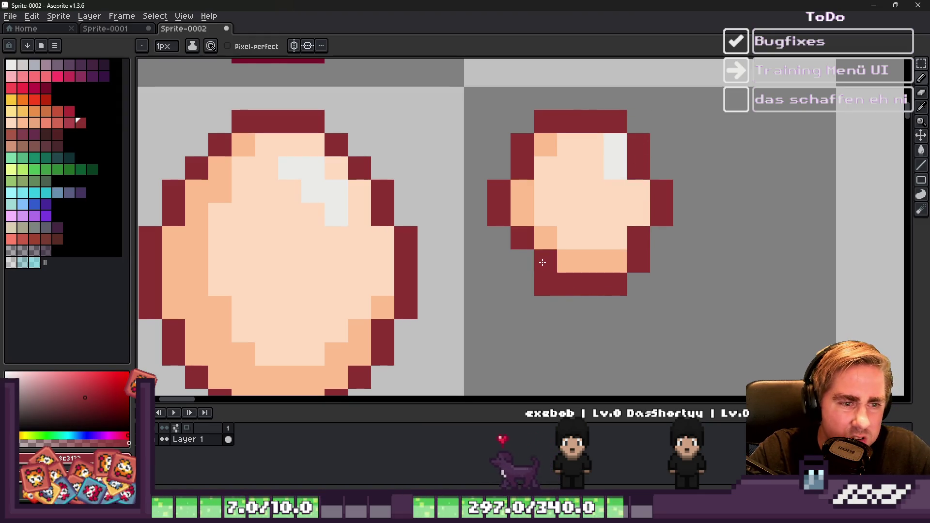
Step: Shade the small egg's left side with darker peach pixels
scroll(520, 247, "down", 5)
scroll(493, 212, "up", 3)
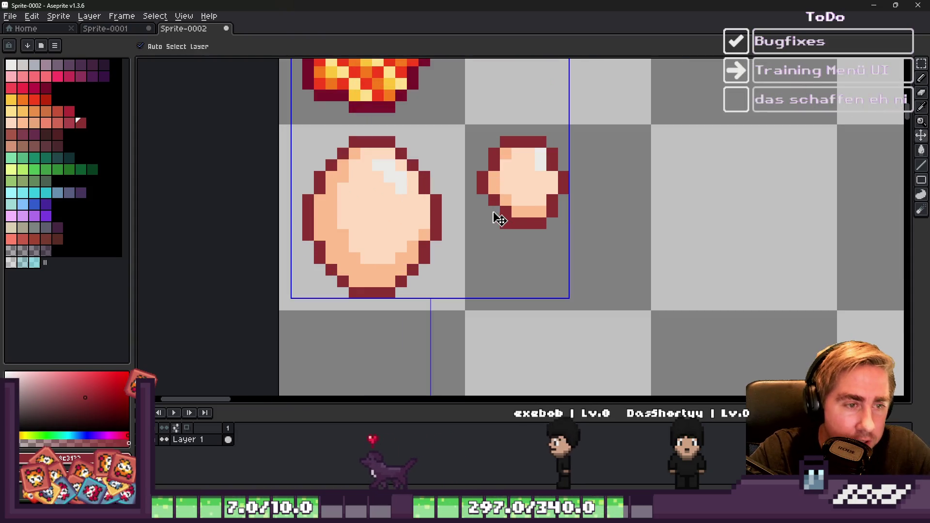
scroll(493, 212, "down", 4)
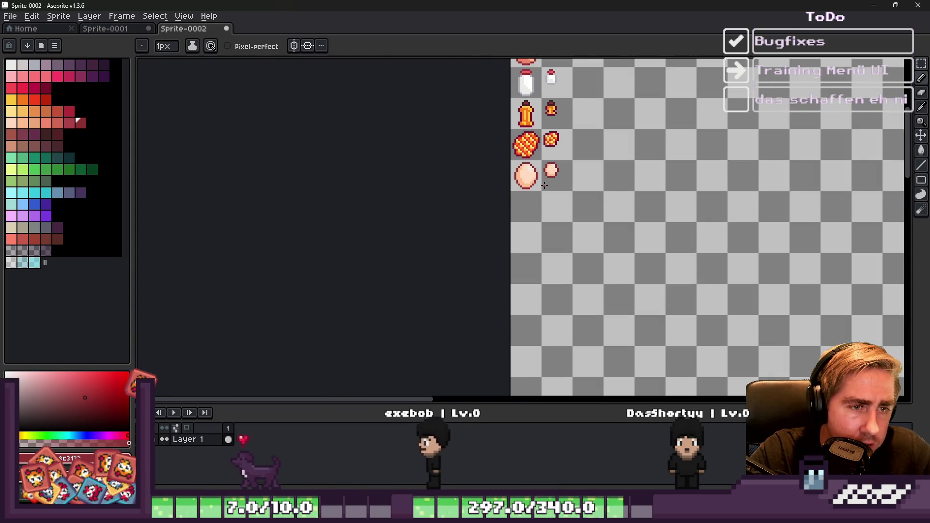
scroll(544, 182, "up", 6)
left_click(615, 221, "alt")
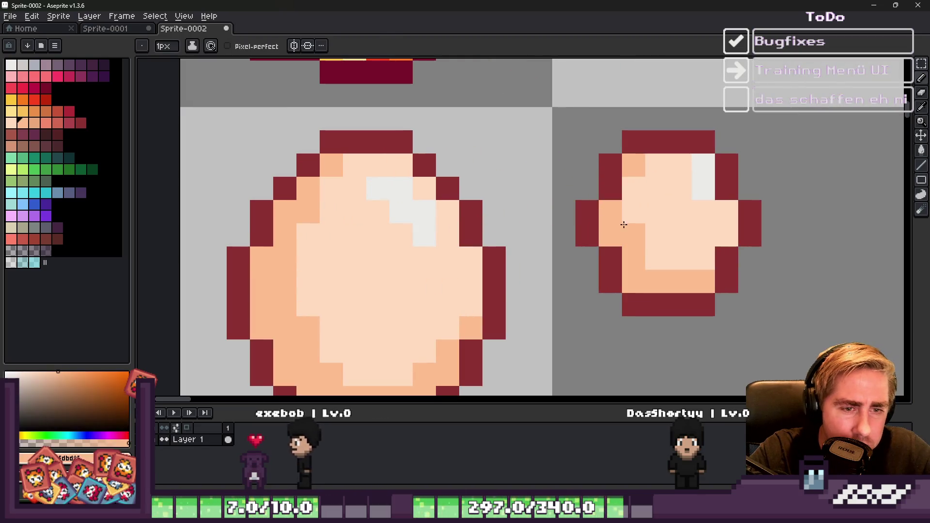
left_click(656, 259)
left_click_drag(634, 234, 635, 212)
left_click(702, 185, "alt")
left_click(680, 188)
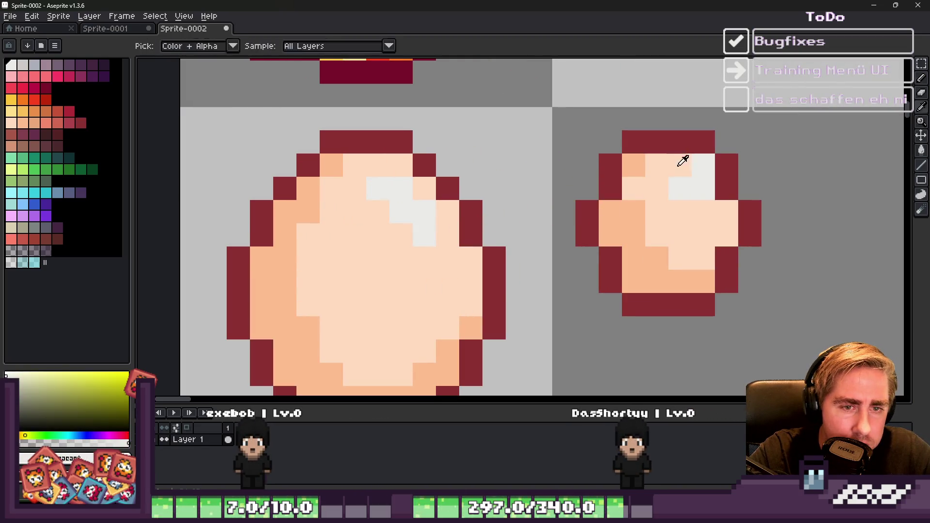
Step: Move the small egg's white highlight and repaint nearby pixels light peach
left_click(678, 165, "alt")
left_click_drag(704, 166, 708, 194)
left_click(634, 165)
scroll(639, 262, "down", 5)
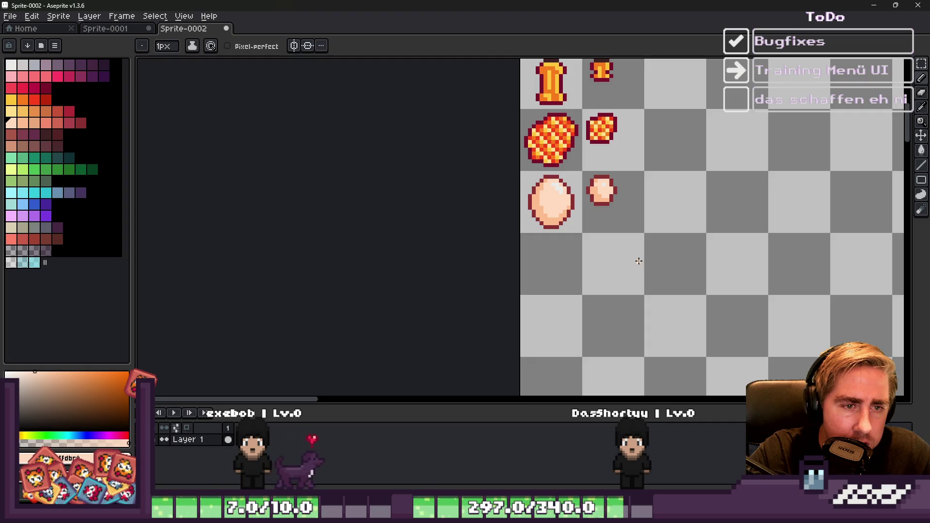
scroll(613, 198, "up", 5)
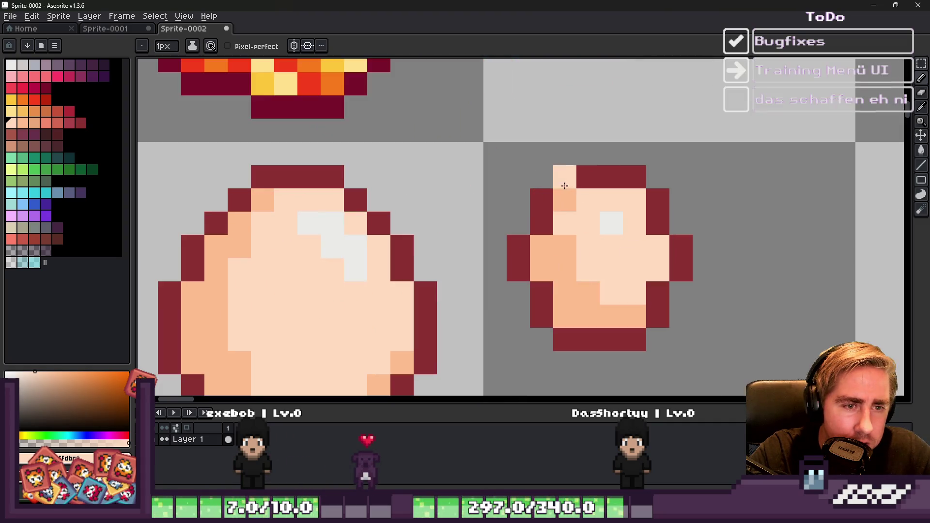
Step: Add dark red top outline pixels and erase stray outline pixels at the top-left and bottom
left_click(546, 189, "alt")
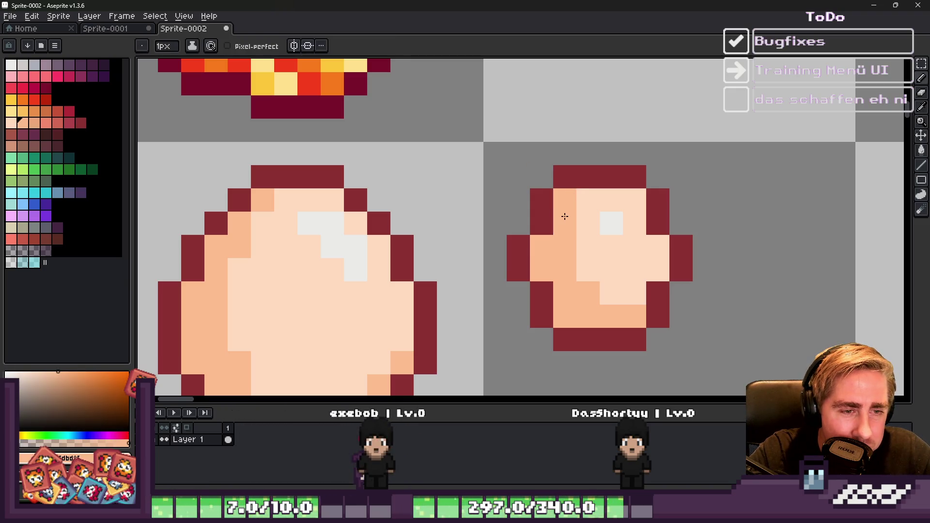
left_click(565, 199)
left_click(634, 199)
right_click(639, 180)
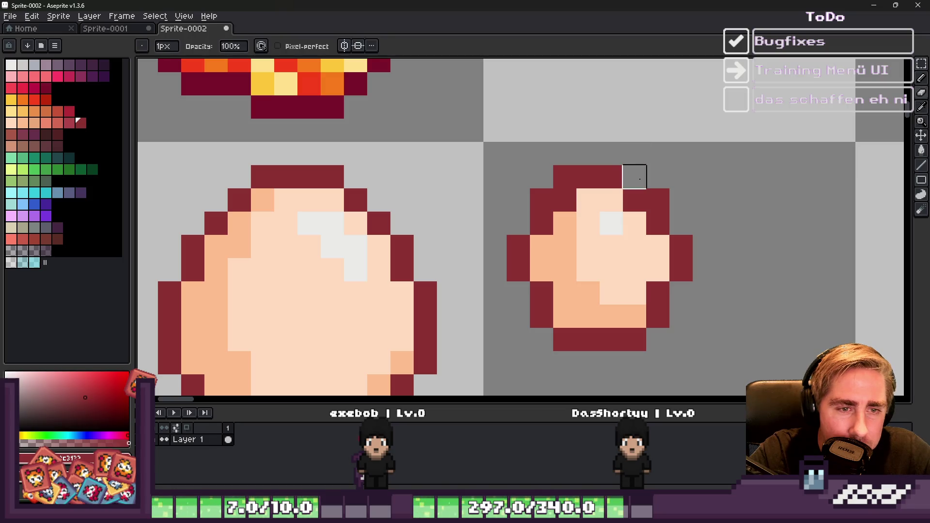
right_click(565, 177)
right_click(542, 200)
scroll(533, 184, "down", 7)
scroll(514, 223, "up", 5)
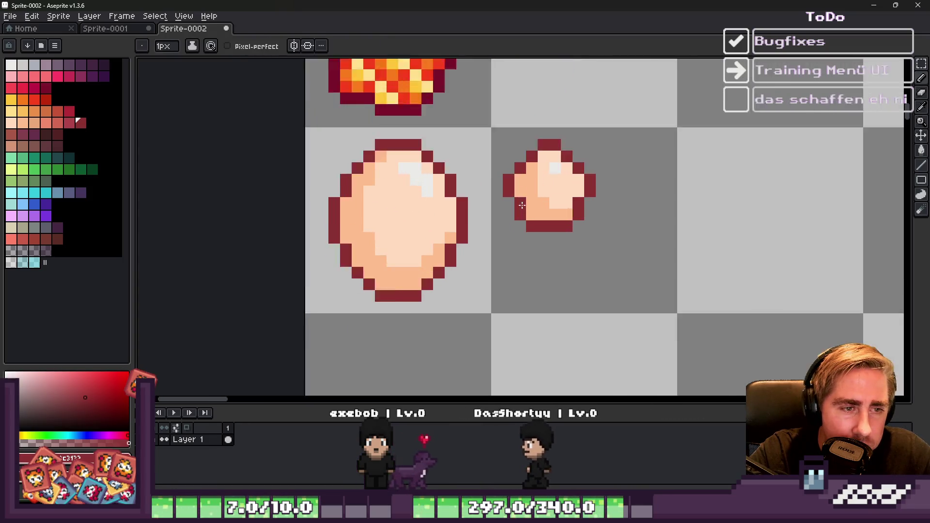
right_click(520, 217)
right_click(535, 233)
right_click(551, 233)
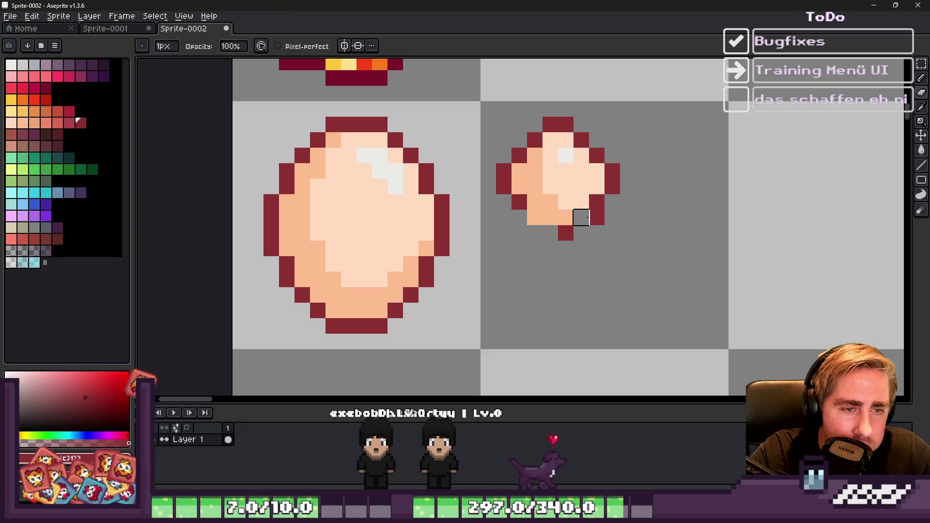
Step: Add a dark red pixel at the small egg's top-left and turn the upper-right outline pixel peach
key("alt")
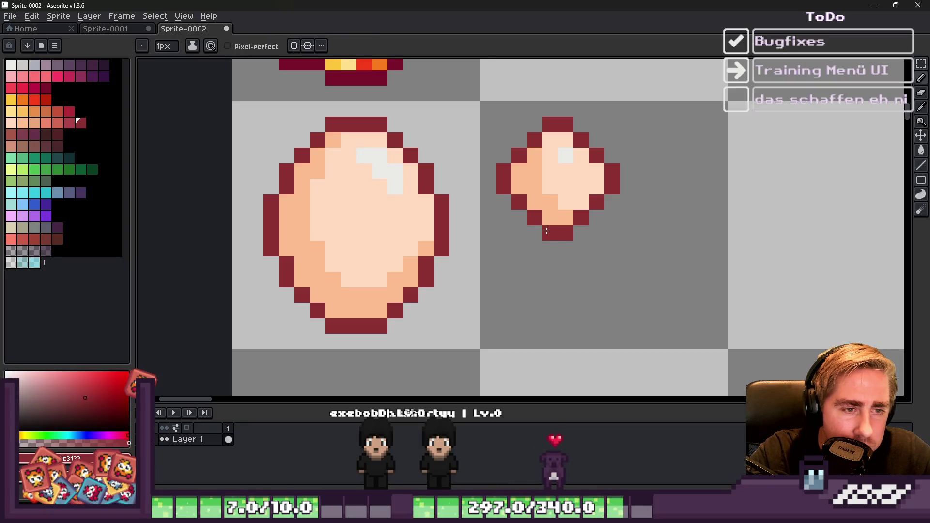
scroll(547, 231, "down", 5)
scroll(570, 226, "up", 5)
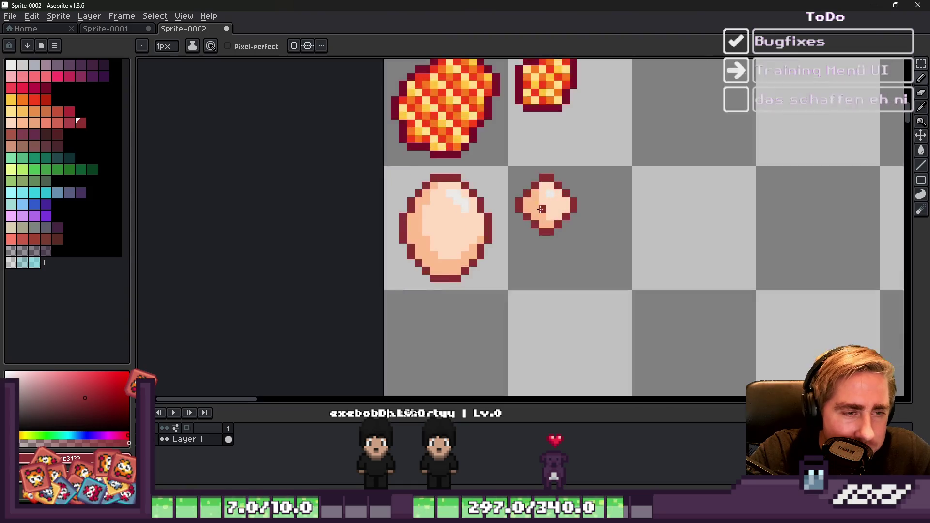
key("alt")
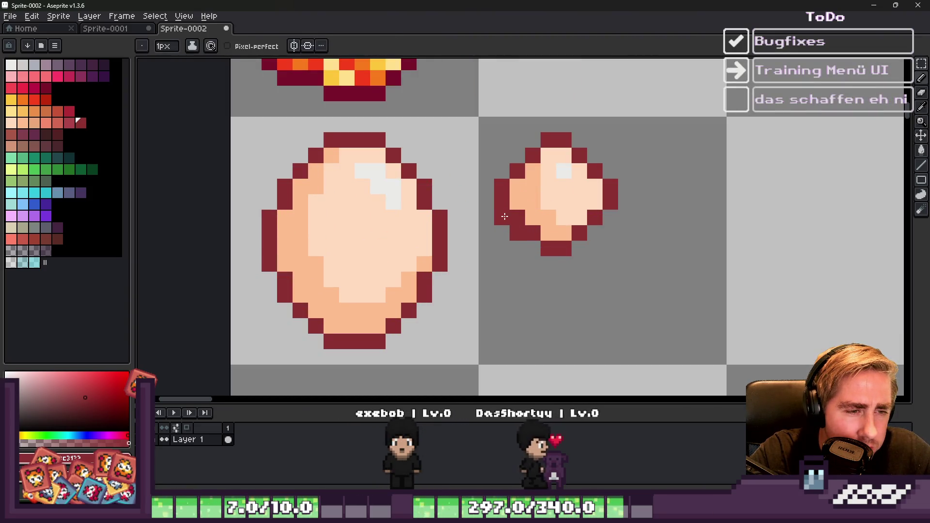
left_click(529, 190, "alt")
left_click(591, 214, "alt")
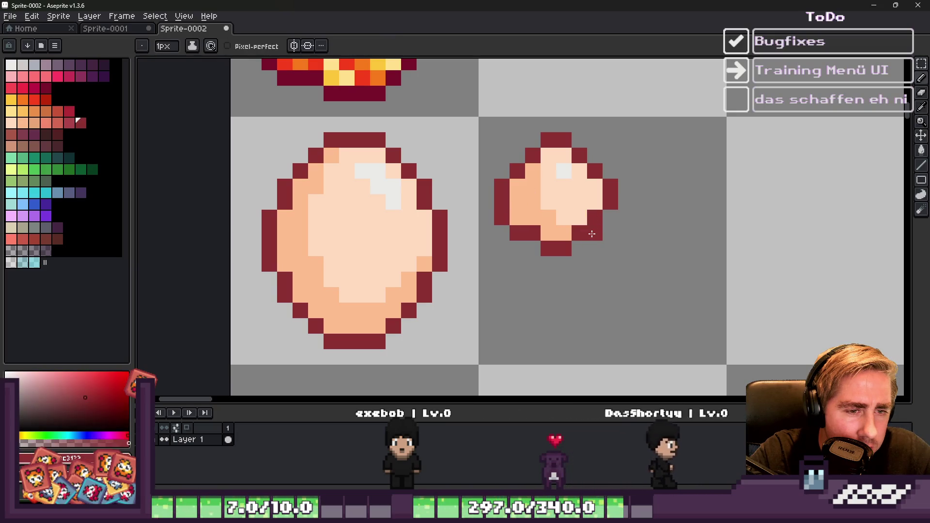
left_click(594, 199, "alt")
left_click(603, 204, "alt")
scroll(561, 196, "down", 5)
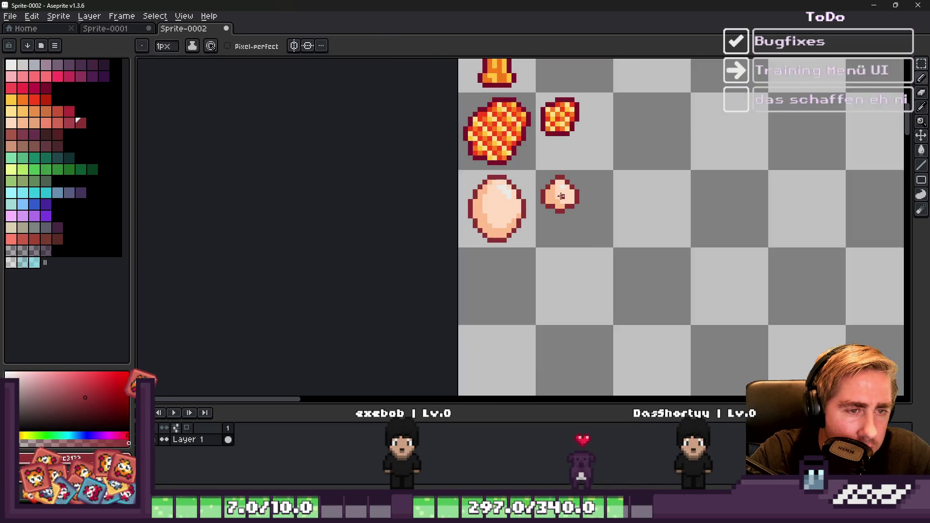
scroll(570, 218, "up", 5)
left_click(540, 221, "alt")
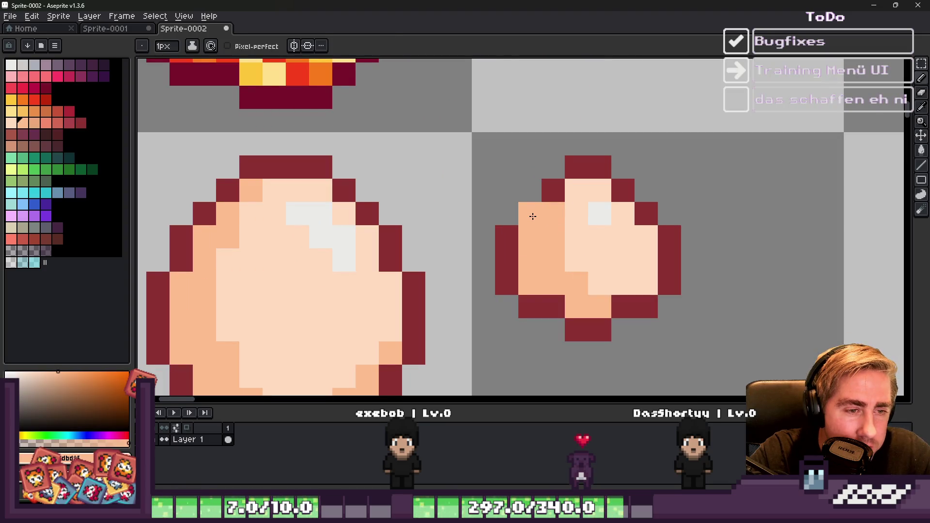
left_click(547, 195, "alt")
left_click(539, 187)
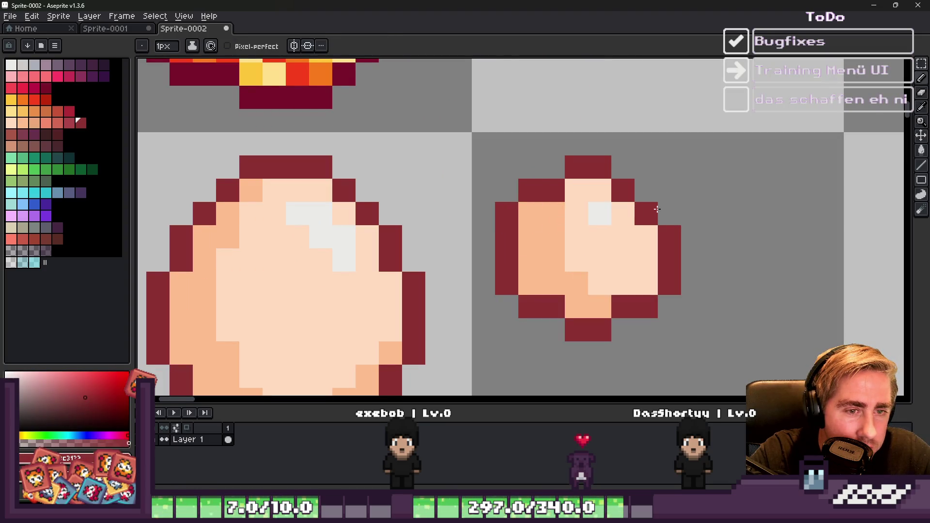
left_click(623, 216, "alt")
left_click(644, 220)
scroll(585, 170, "down", 8)
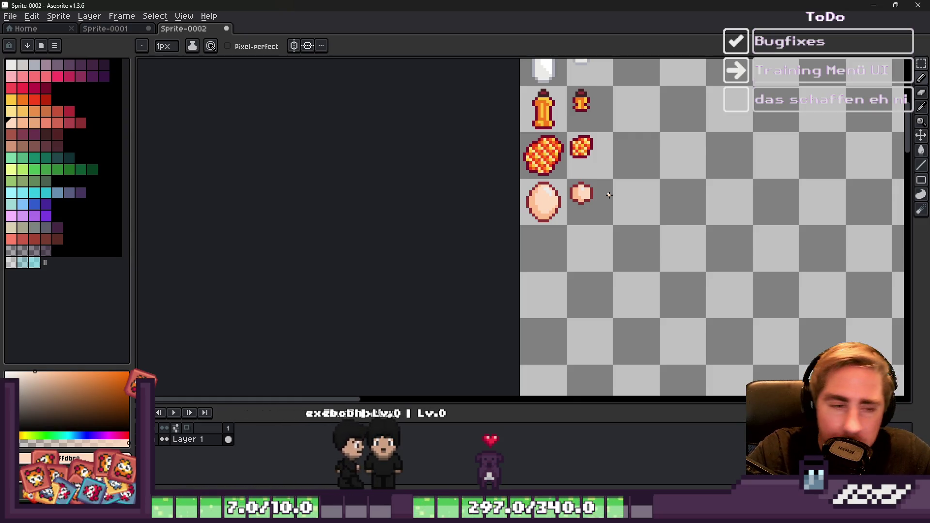
Step: Touch up the small egg's outline: add dark red pixels on the left, erase one on the right
scroll(580, 194, "up", 5)
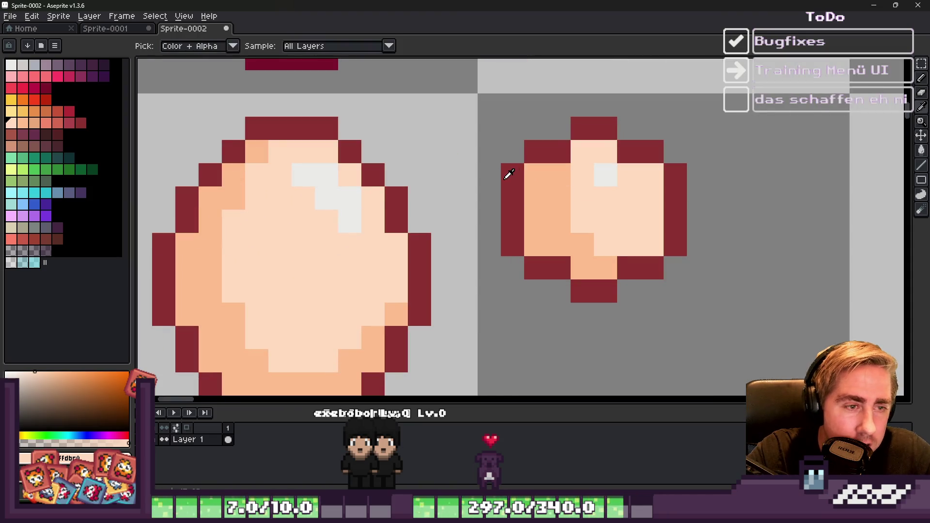
left_click(507, 173, "alt")
left_click(531, 174)
key("e")
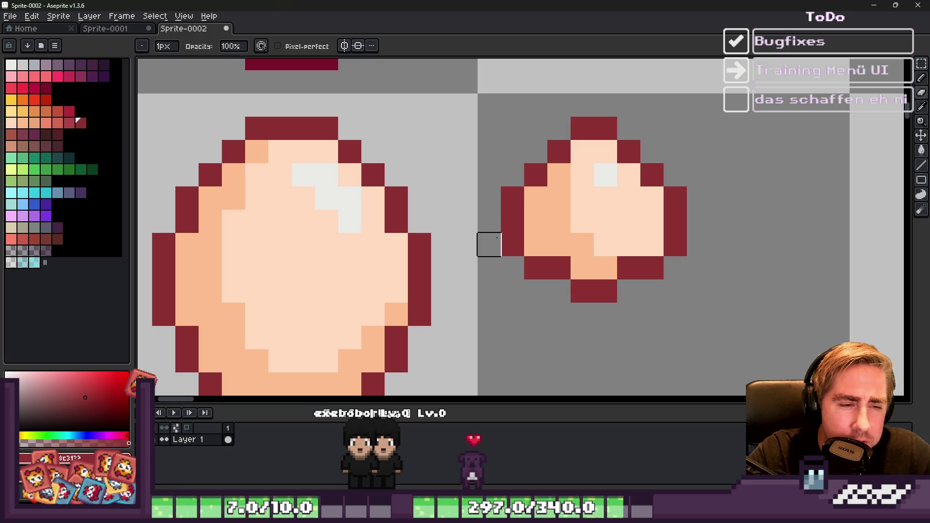
key("b")
left_click(538, 244)
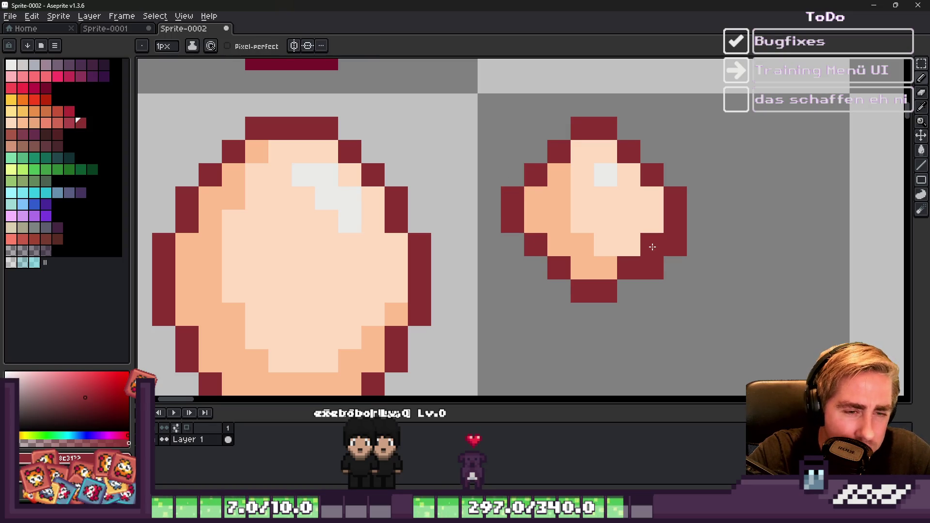
key("e")
left_click(675, 245)
scroll(652, 269, "down", 3)
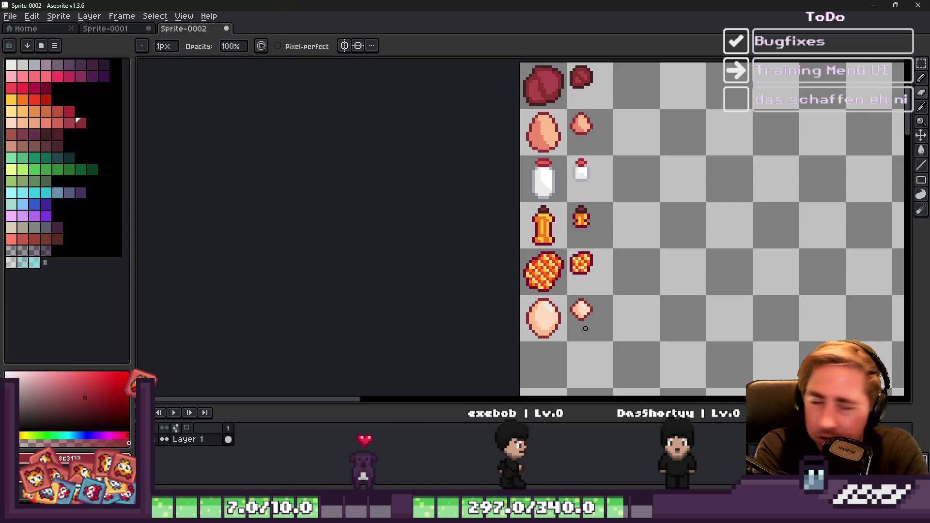
scroll(624, 305, "down", 3)
scroll(527, 324, "up", 4)
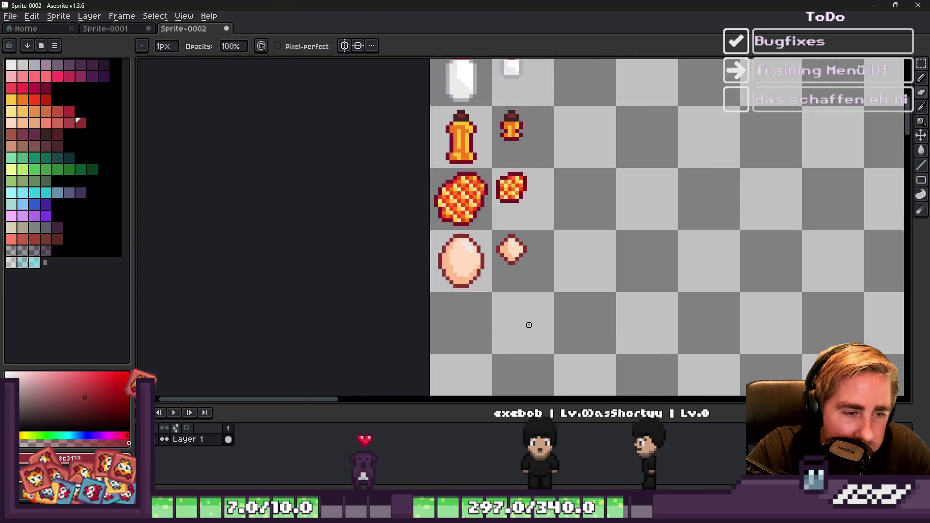
scroll(488, 197, "up", 1)
scroll(487, 198, "down", 1)
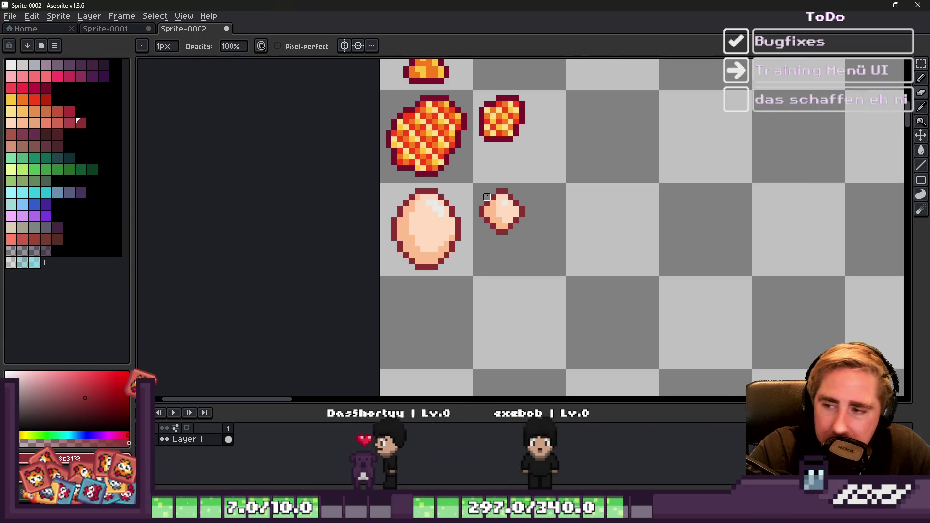
scroll(487, 198, "down", 3)
scroll(455, 210, "up", 3)
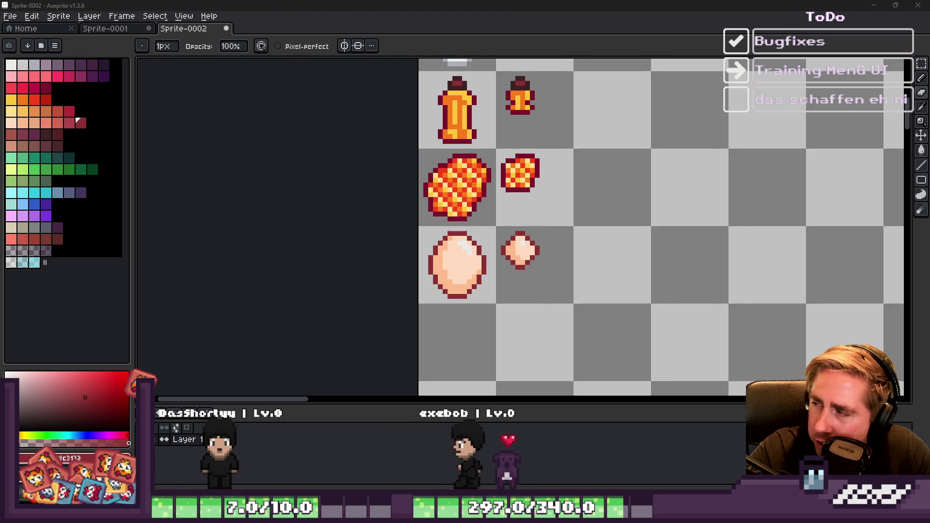
scroll(510, 289, "down", 2)
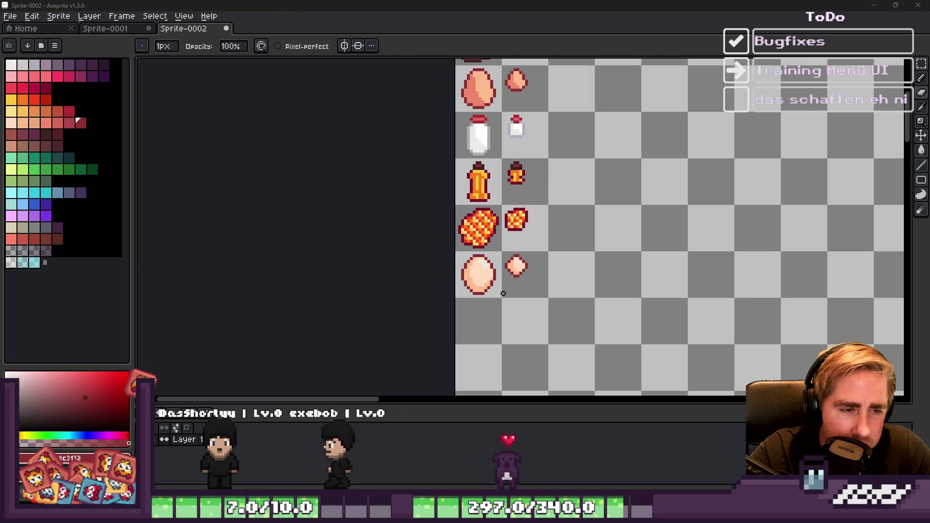
Step: Select the small egg and repaint its left and right edge pixels dark red to narrow it
key("m")
scroll(506, 276, "up", 4)
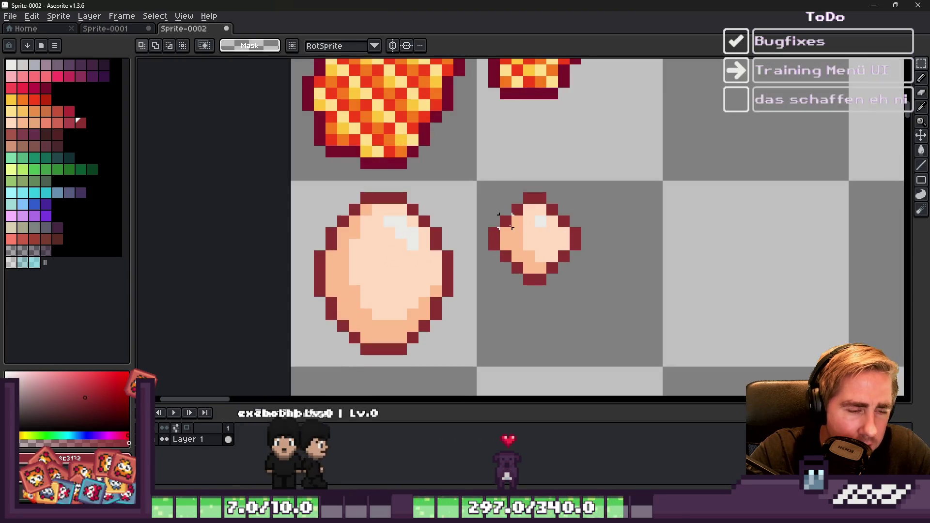
mouse_move(483, 187)
left_mouse_down()
mouse_move(573, 284)
mouse_move(587, 314)
left_mouse_up()
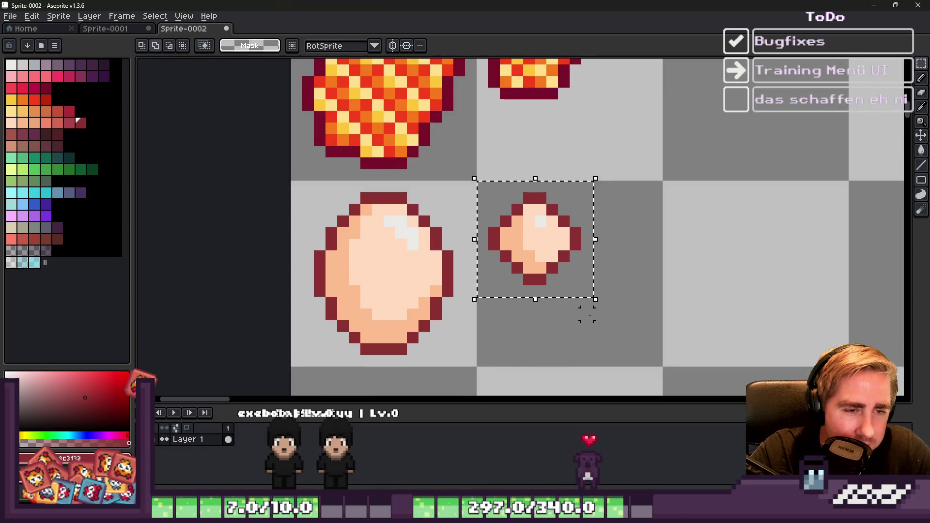
scroll(533, 261, "up", 2)
key("b")
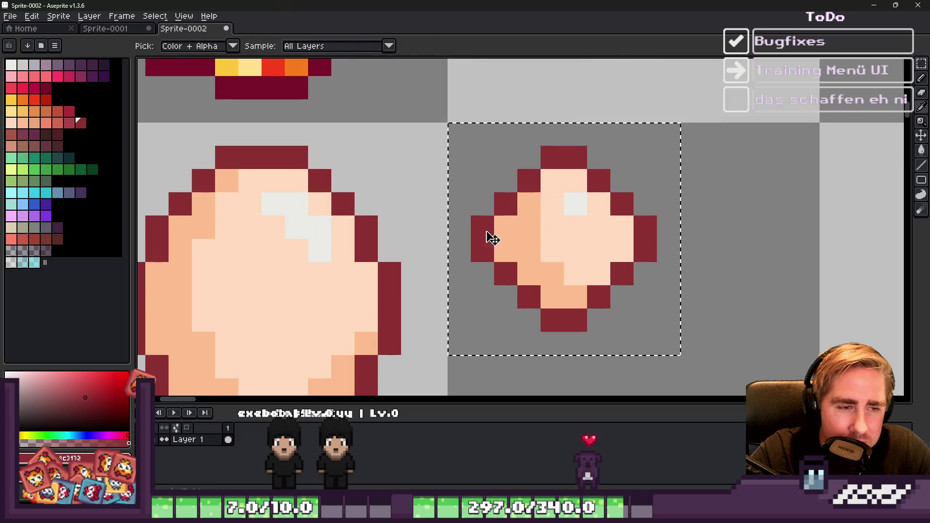
left_click(503, 249)
left_click(624, 228)
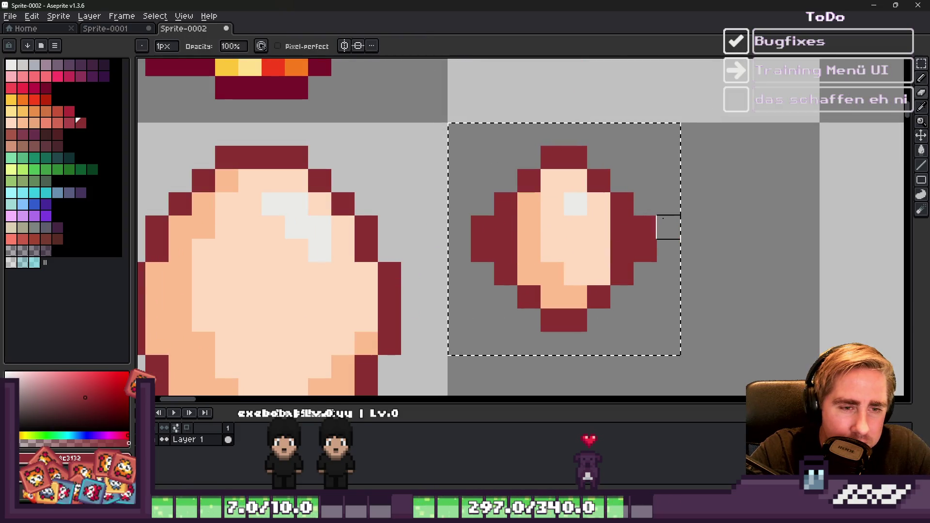
scroll(688, 225, "down", 5)
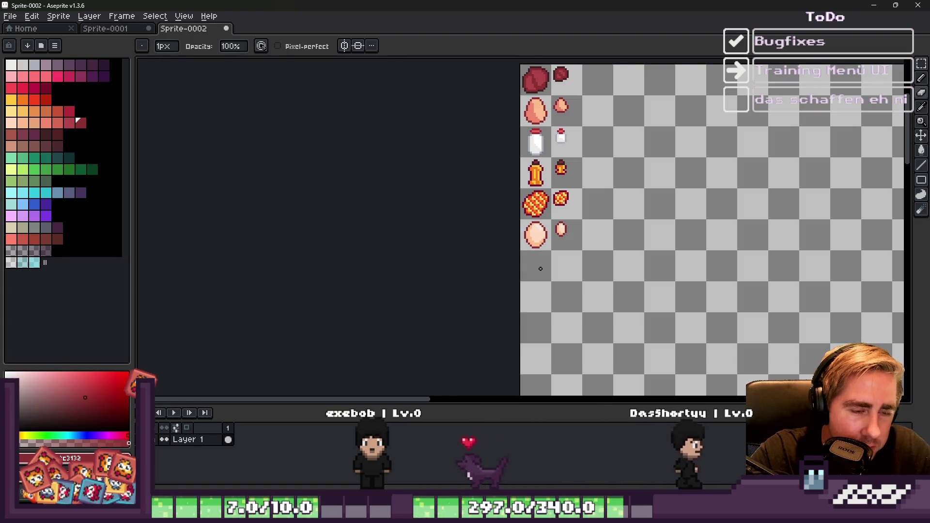
scroll(541, 269, "up", 3)
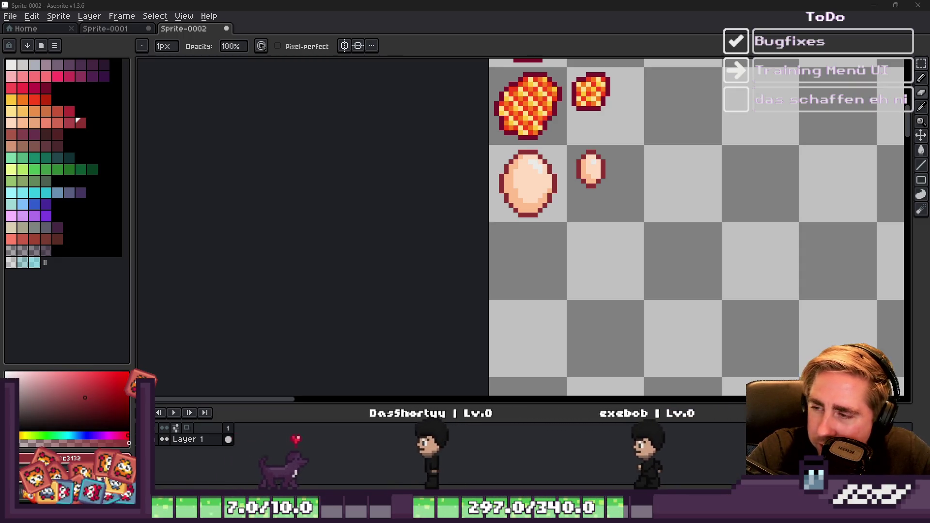
scroll(504, 228, "up", 4)
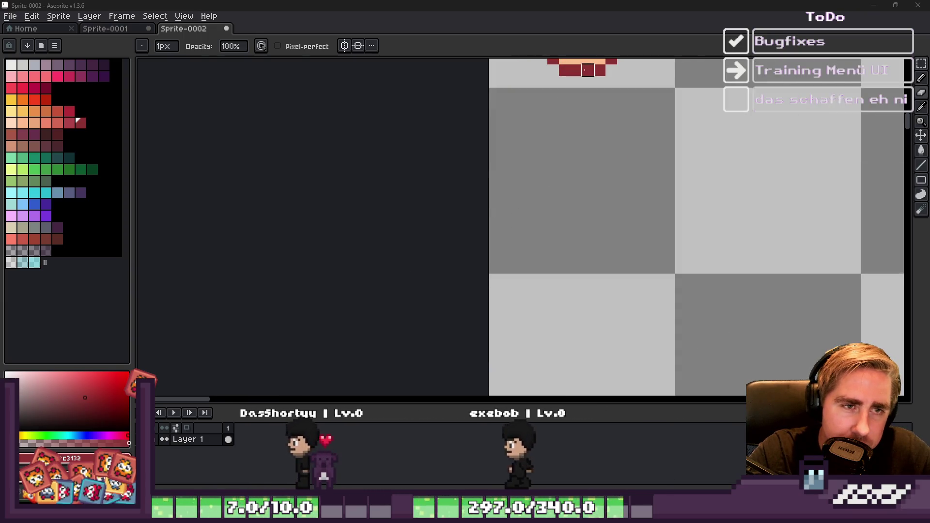
Step: Paint a red blob with a 3-pixel brush in the cell below the large egg
left_click(657, 105)
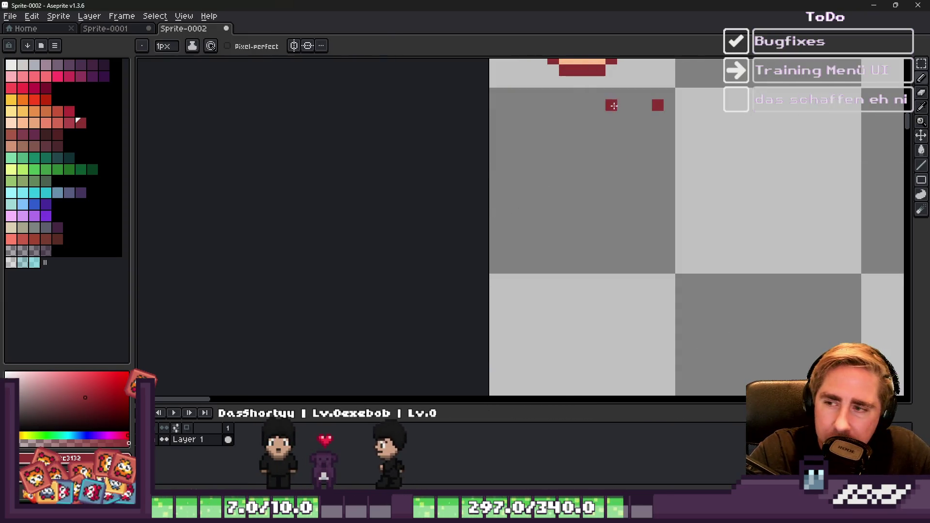
key("ctrl+z")
key("plus")
key("plus")
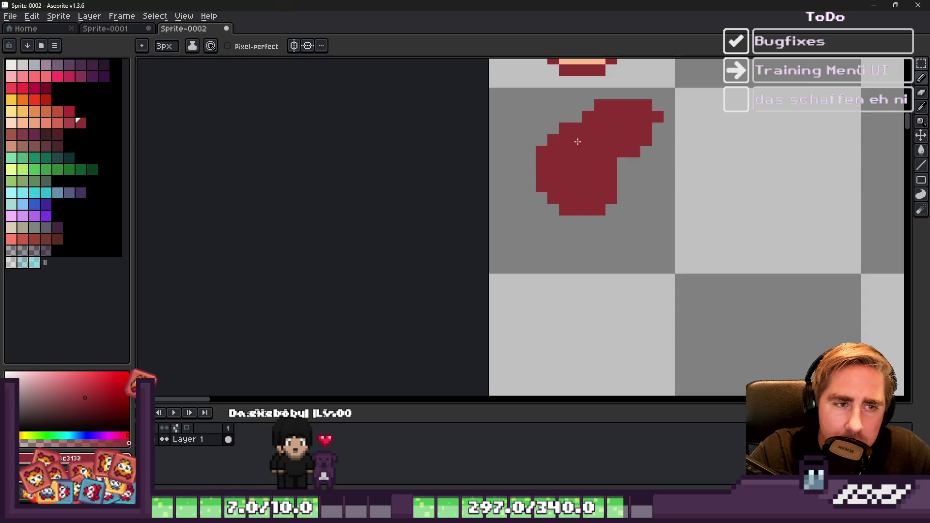
mouse_move(554, 194)
left_mouse_down()
mouse_move(530, 193)
mouse_move(537, 220)
left_mouse_up()
key("minus")
key("minus")
scroll(528, 234, "down", 2)
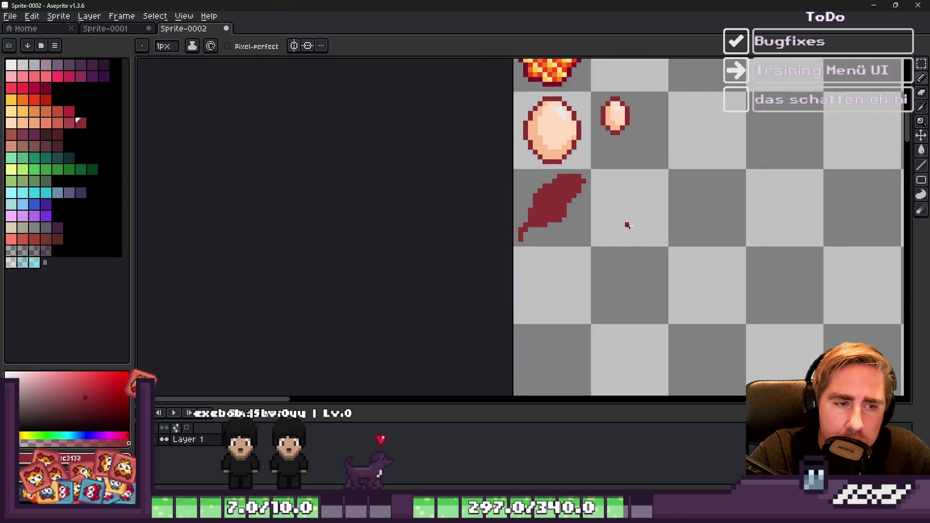
scroll(517, 210, "up", 2)
Step: Clean up the red shape's edge pixels into a feather silhouette
key("e")
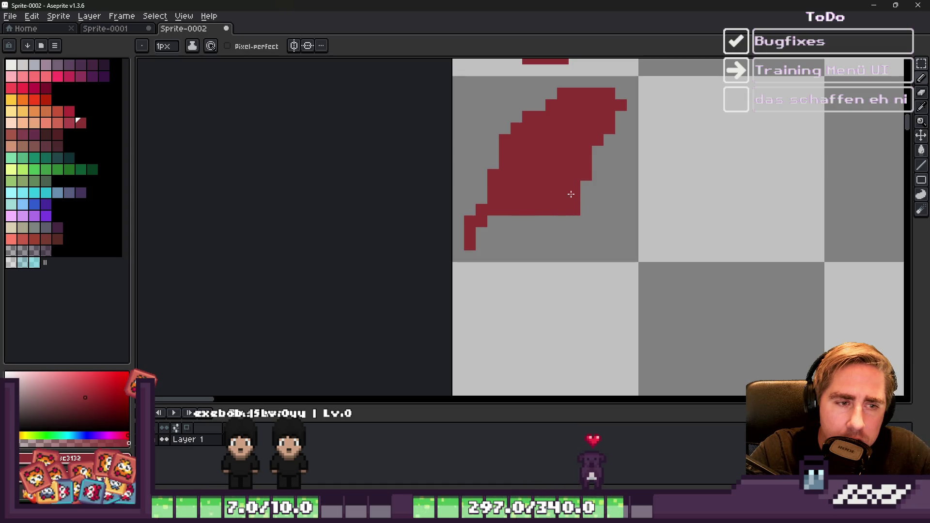
key("ctrl+z")
key("b")
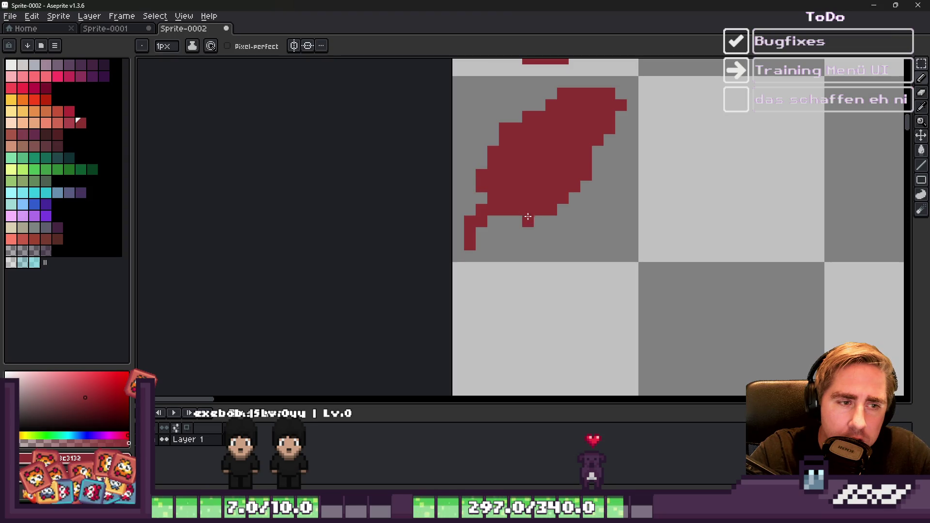
scroll(518, 219, "down", 3)
scroll(517, 168, "up", 2)
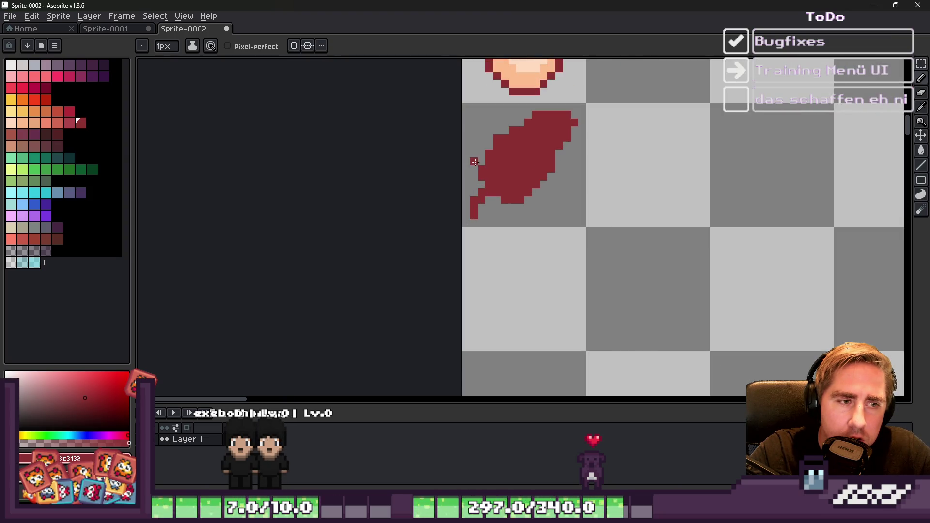
key("b")
scroll(486, 145, "down", 4)
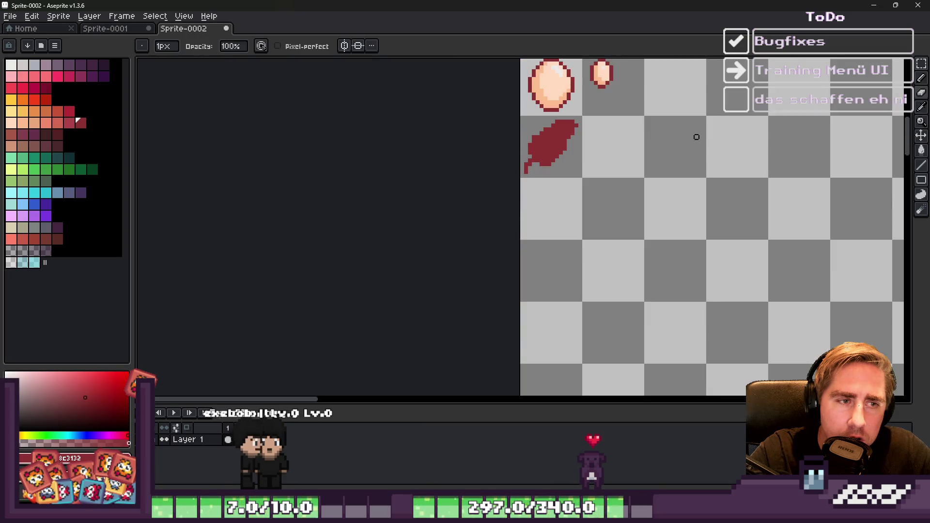
scroll(396, 145, "up", 3)
scroll(736, 152, "down", 3)
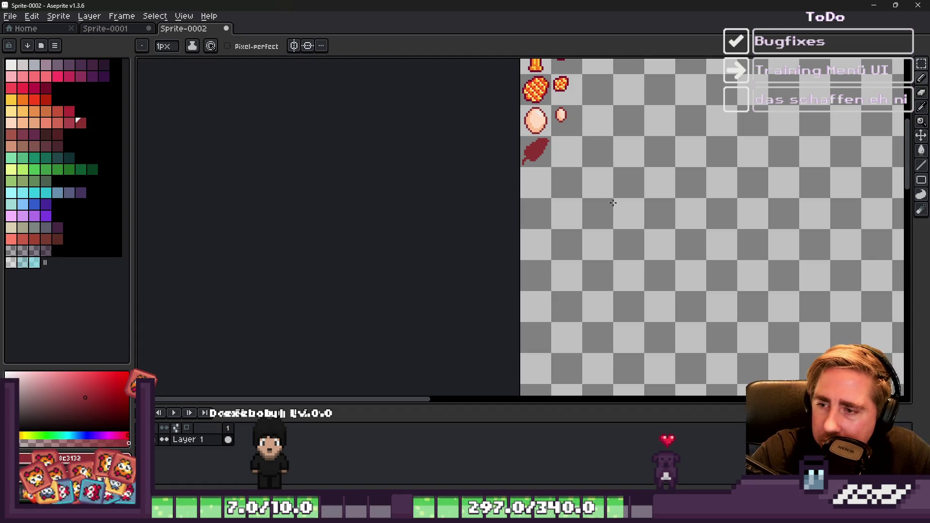
scroll(613, 203, "up", 4)
scroll(527, 192, "down", 2)
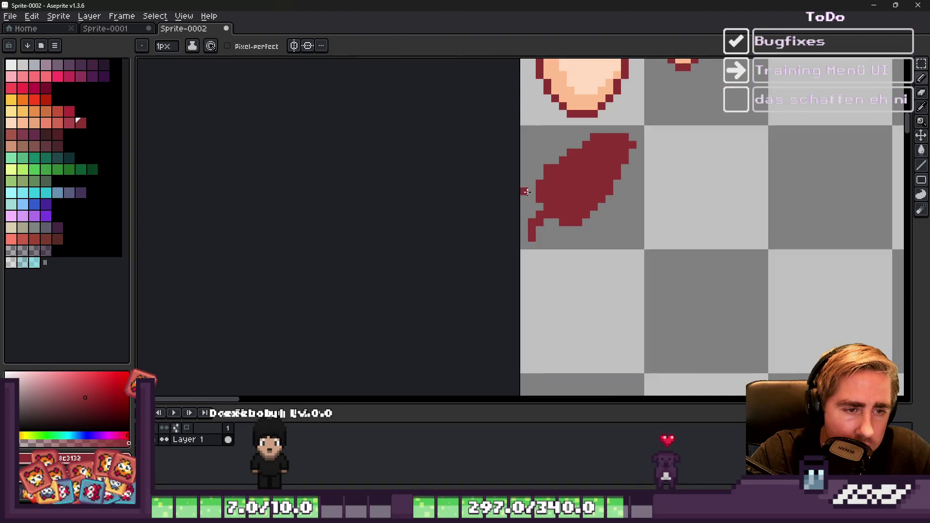
scroll(575, 191, "up", 1)
scroll(575, 191, "down", 1)
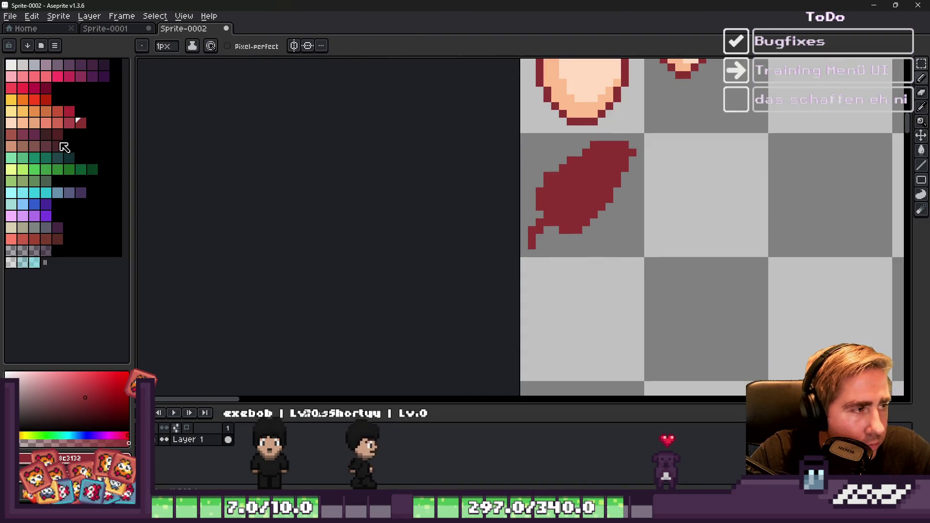
left_click(103, 63)
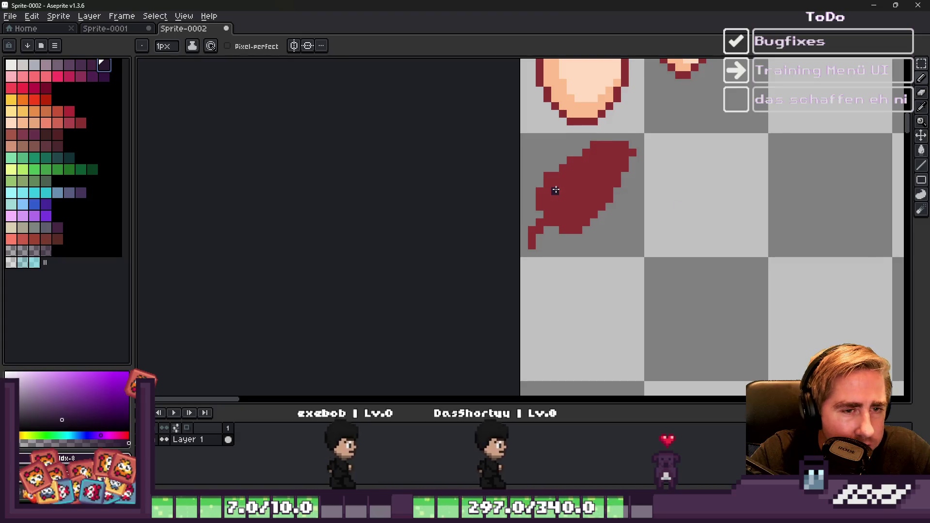
Step: Flood-fill the red shape, trying light grey and mauve before settling on dark purple
key("g")
left_click(560, 191)
scroll(560, 191, "down", 1)
scroll(533, 198, "up", 2)
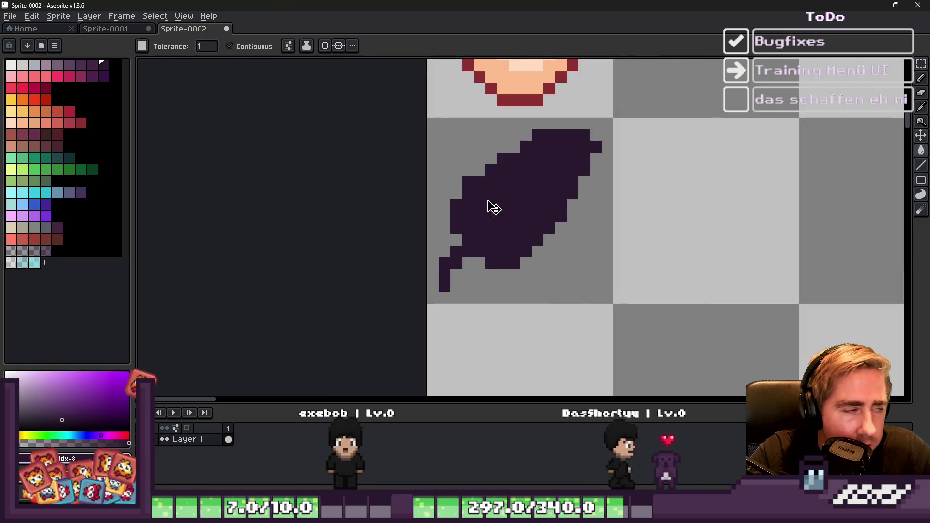
key("ctrl+z")
left_click(34, 64)
left_click(525, 204)
scroll(528, 208, "down", 2)
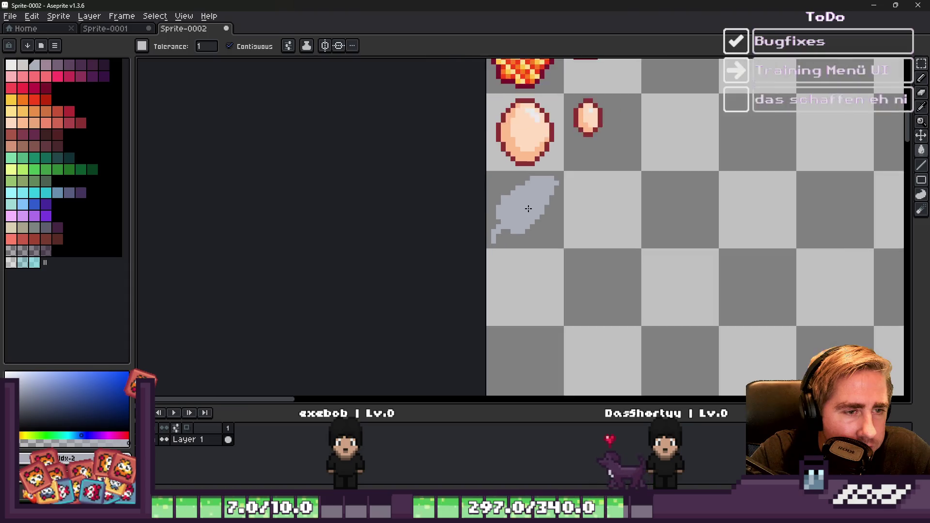
scroll(529, 209, "up", 2)
left_click(46, 65)
left_click(535, 194)
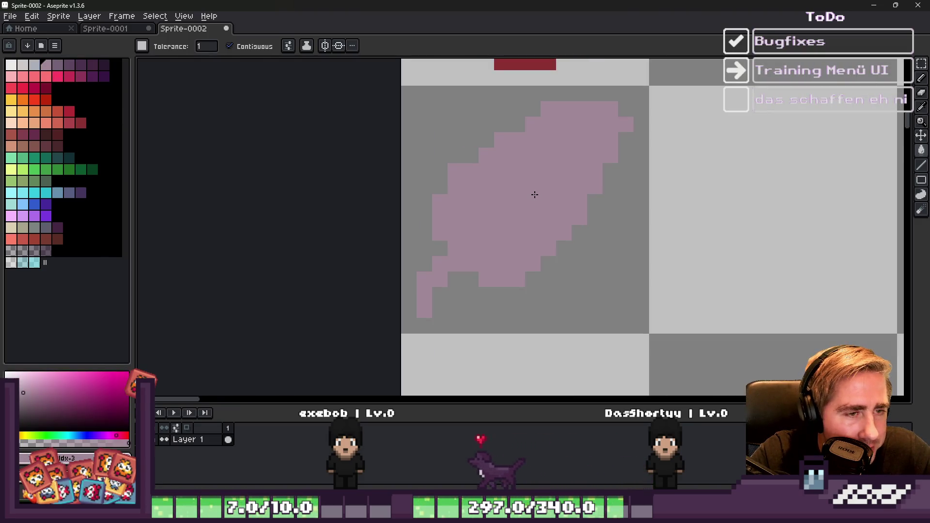
left_click(70, 63)
left_click(493, 165)
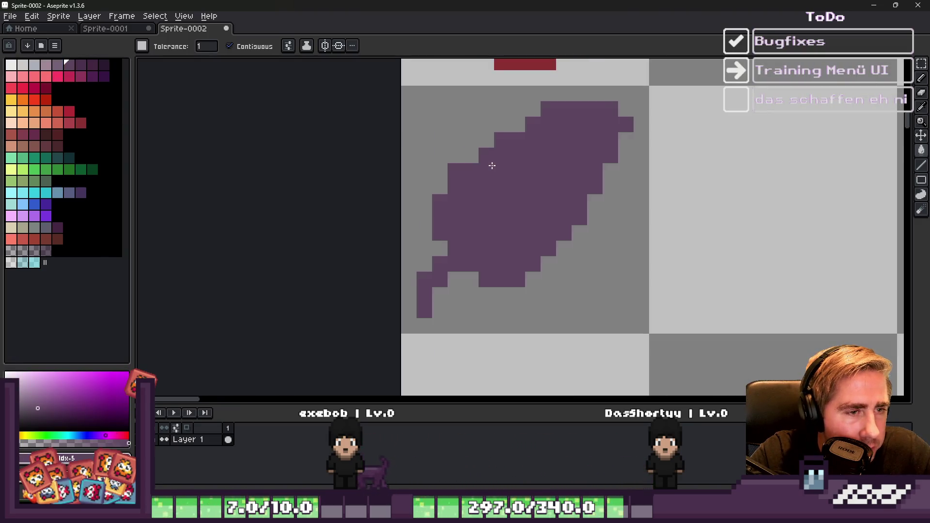
Step: Draw light-grey lines inside the feather's edges, then fill its centre with a 3px brush
left_click(38, 66)
key("b")
scroll(528, 124, "up", 1)
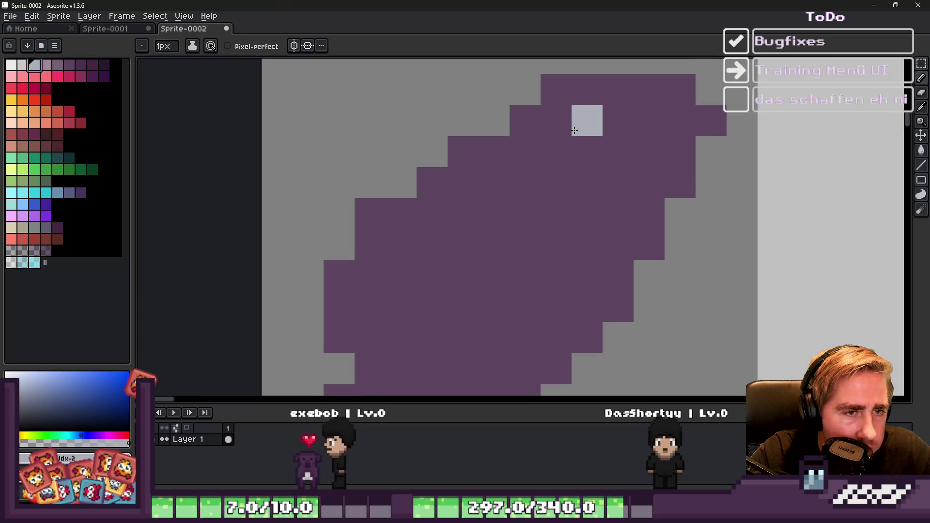
left_click_drag(557, 121, 659, 120)
left_click_drag(649, 155, 605, 255)
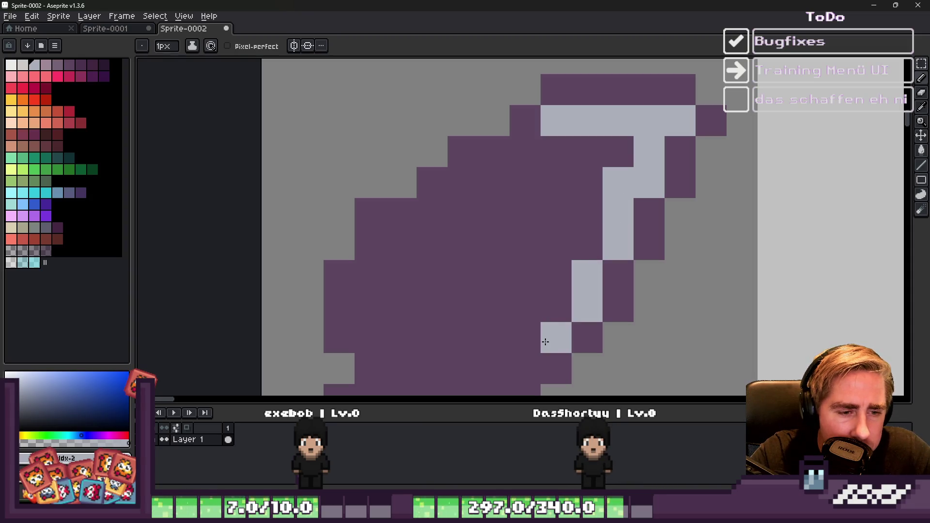
scroll(545, 343, "down", 5)
scroll(616, 228, "up", 4)
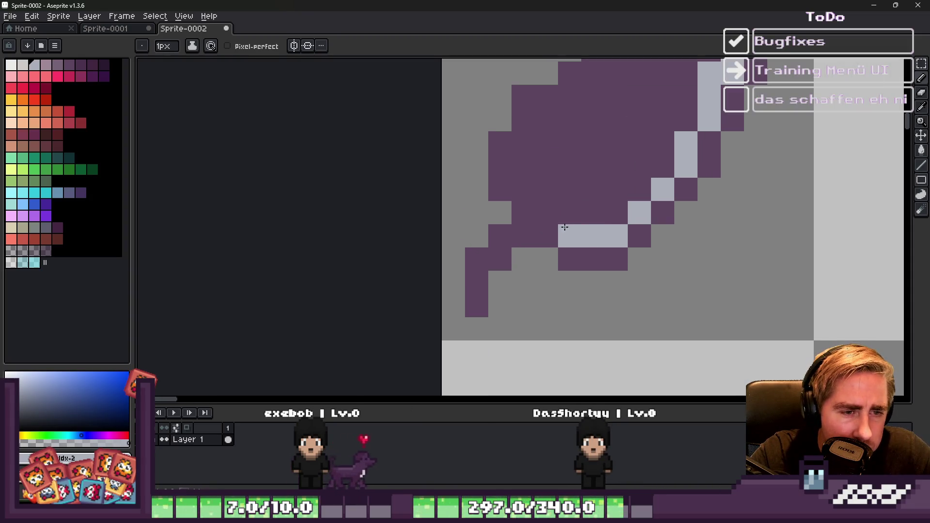
left_click_drag(533, 192, 521, 141)
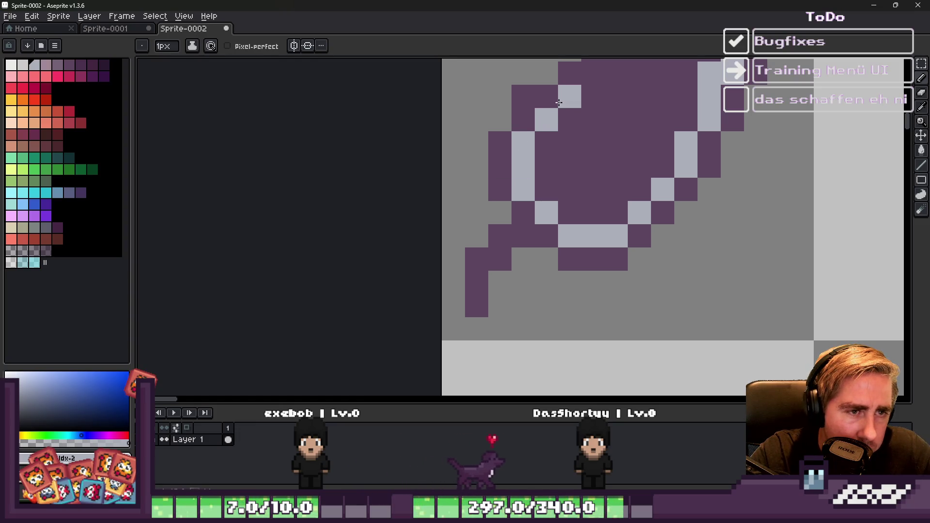
scroll(546, 165, "down", 3)
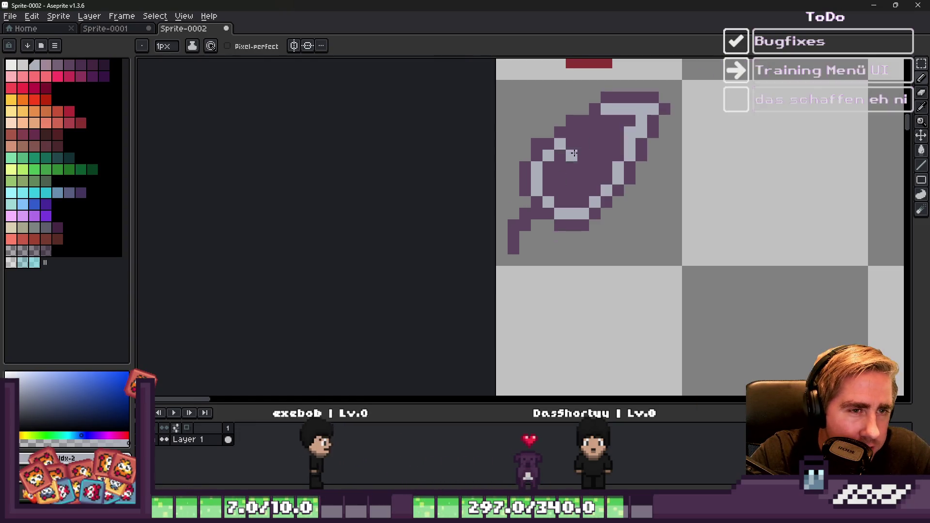
scroll(552, 135, "up", 3)
mouse_move(552, 137)
left_mouse_down()
mouse_move(577, 136)
mouse_move(609, 114)
mouse_move(584, 143)
mouse_move(580, 170)
mouse_move(532, 176)
mouse_move(500, 202)
left_mouse_up()
scroll(608, 114, "down", 3)
scroll(598, 129, "up", 3)
key("plus")
key("plus")
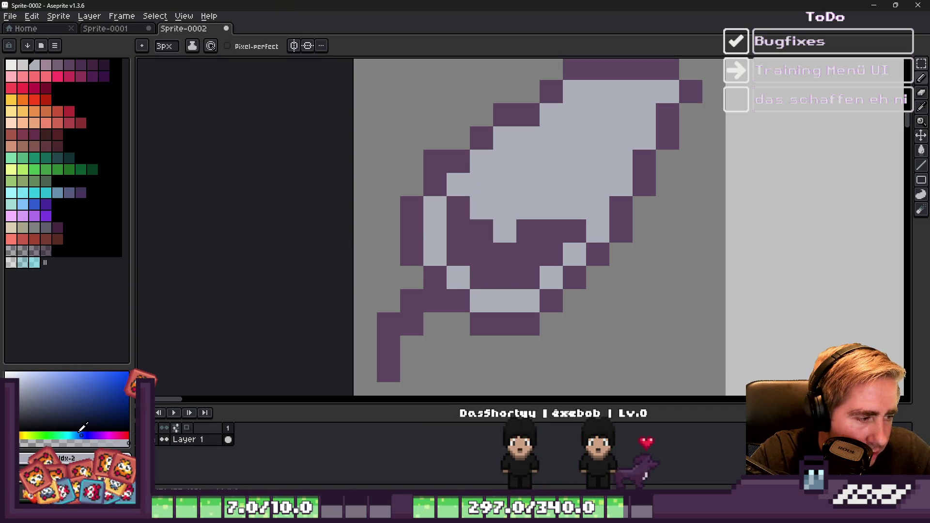
mouse_move(454, 231)
left_mouse_down()
mouse_move(490, 248)
mouse_move(539, 238)
left_mouse_up()
Step: Draw a diagonal purple shaft line and extra purple pixels along the feather's top row
scroll(550, 227, "down", 2)
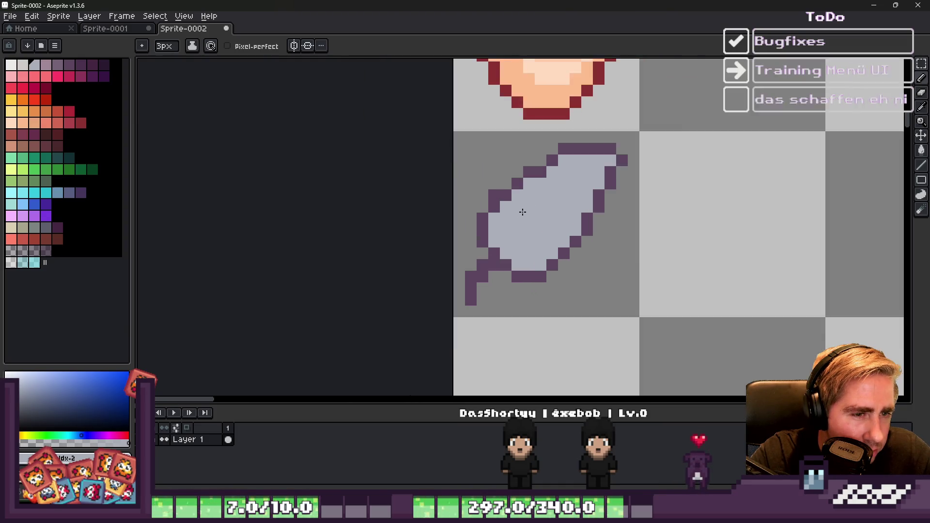
scroll(524, 212, "up", 1)
key("v")
key("b")
left_click(488, 269, "alt")
mouse_move(488, 269)
left_mouse_down()
mouse_move(509, 260)
mouse_move(567, 178)
mouse_move(614, 143)
left_mouse_up()
left_click(624, 143)
left_click(577, 143)
scroll(557, 160, "down", 3)
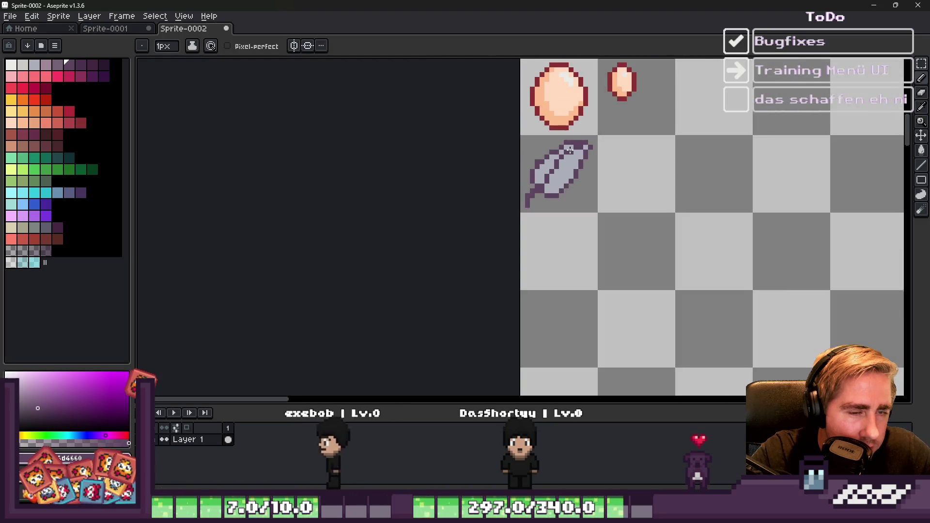
key("v")
key("b")
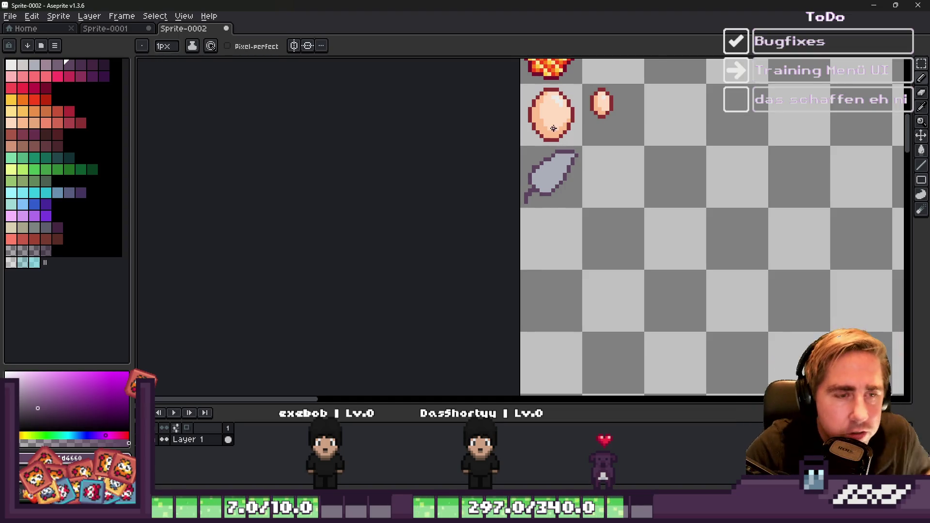
scroll(553, 169, "up", 4)
Step: Paint a white highlight along the feather's tip and down its right edge
key("i")
left_click(527, 158)
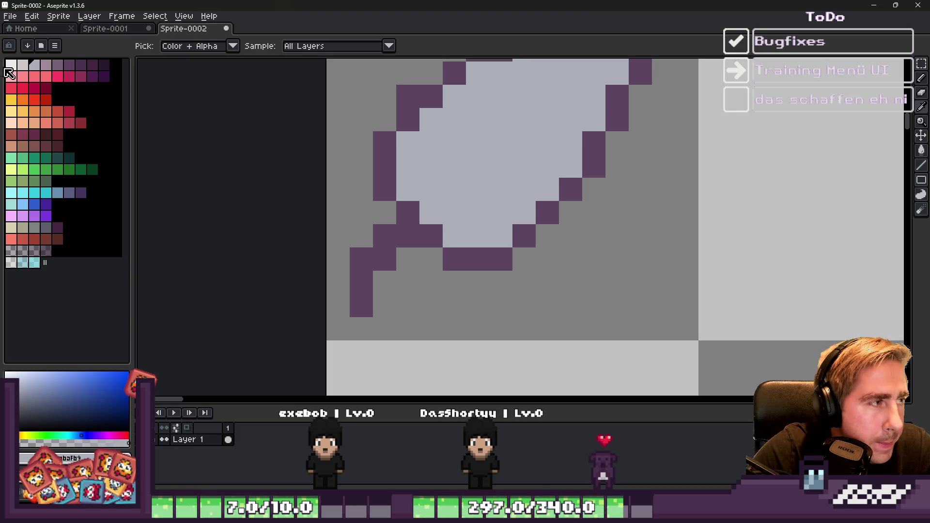
left_click(8, 70)
key("b")
scroll(474, 262, "down", 2)
scroll(544, 141, "up", 3)
left_click_drag(514, 203, 397, 194)
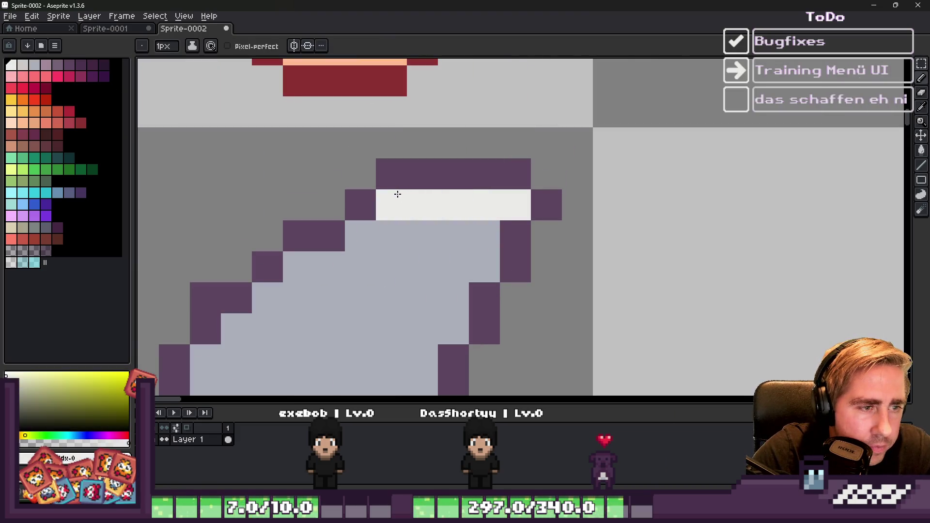
scroll(482, 203, "down", 2)
scroll(506, 173, "up", 2)
mouse_move(634, 167)
left_mouse_down()
mouse_move(630, 160)
mouse_move(579, 287)
mouse_move(531, 334)
left_mouse_up()
key("ctrl+z")
scroll(560, 223, "down", 2)
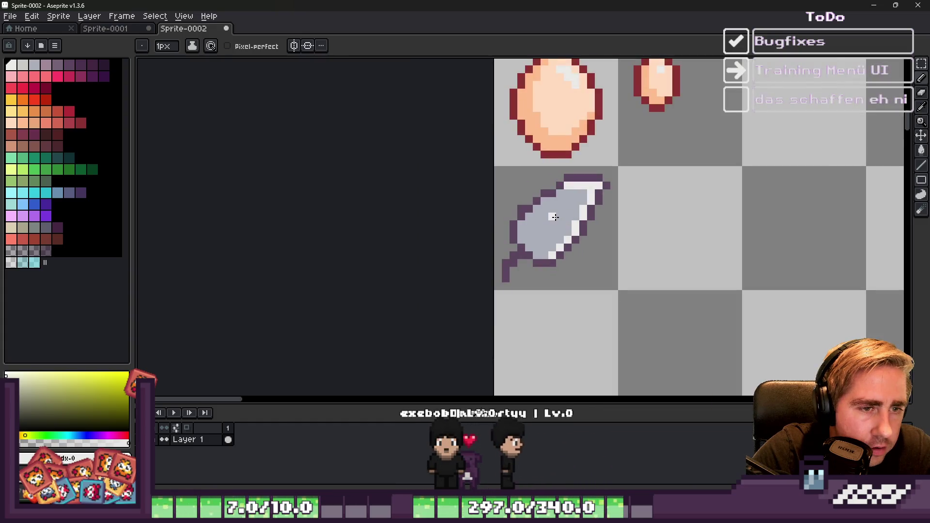
scroll(560, 222, "up", 2)
Step: Shade the feather's left edge and middle with pink-grey mauve pixels
key("i")
left_click(565, 191)
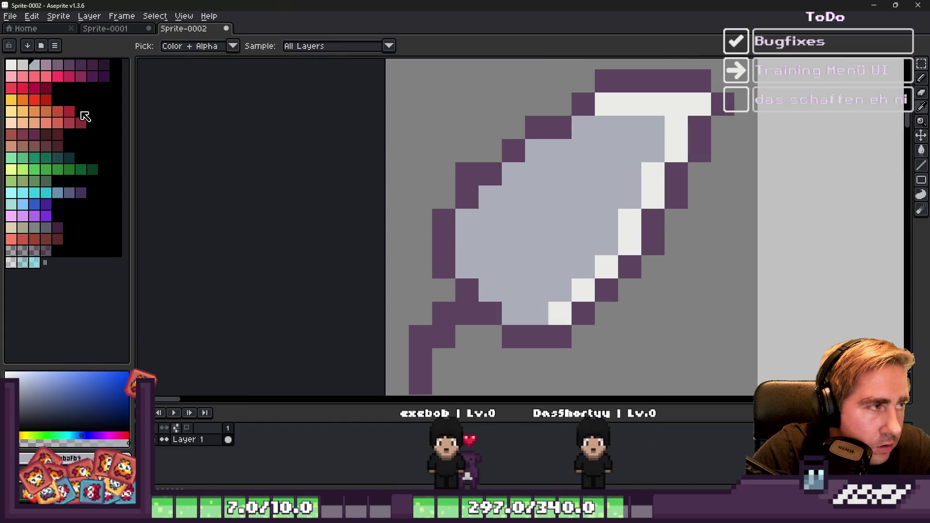
left_click(47, 64)
key("b")
left_click(581, 179)
left_click_drag(467, 228, 467, 264)
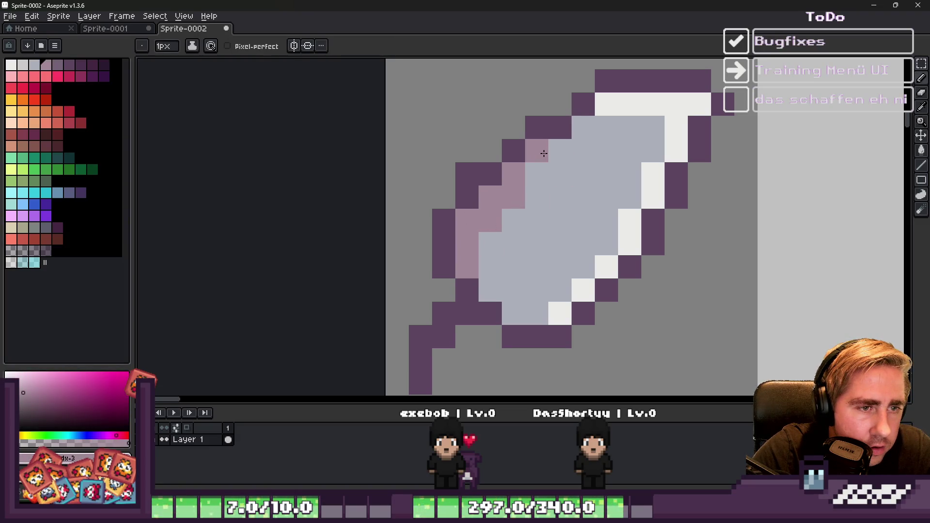
scroll(514, 243, "down", 4)
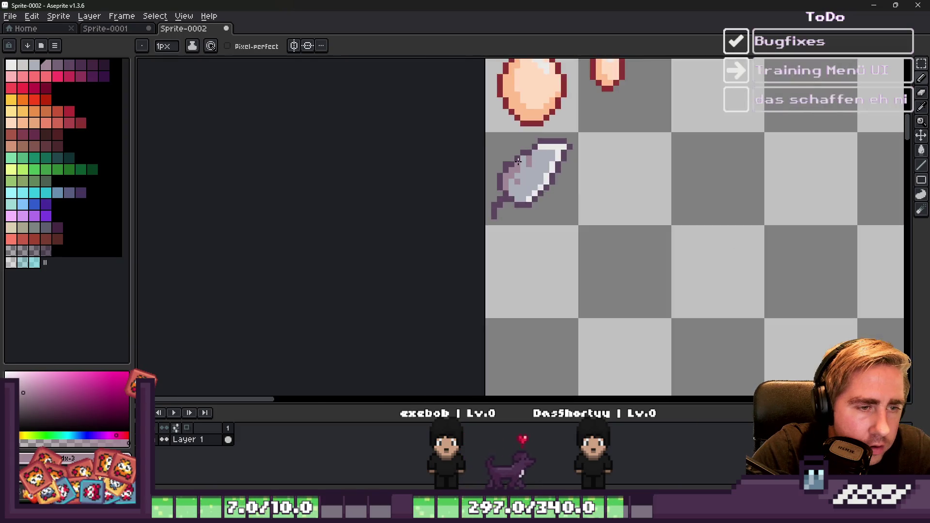
scroll(568, 212, "up", 4)
left_click(502, 213, "alt")
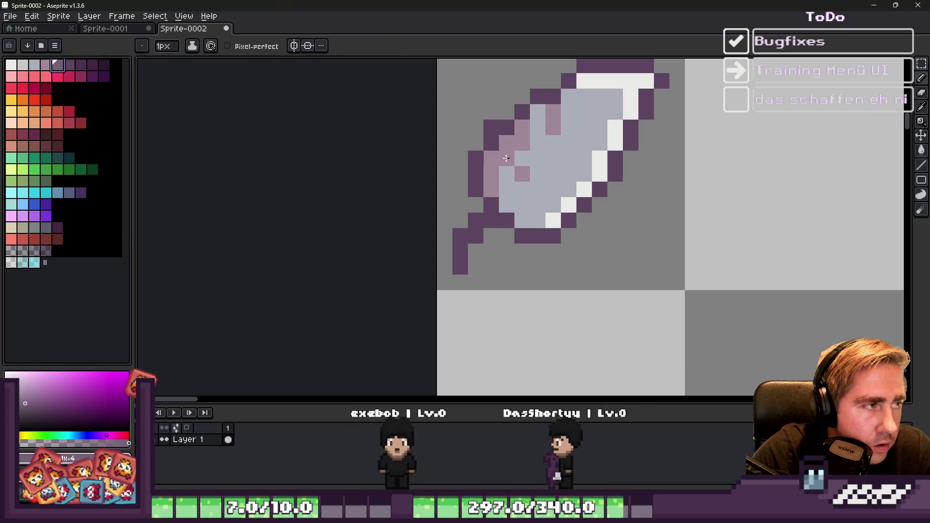
left_click(48, 65)
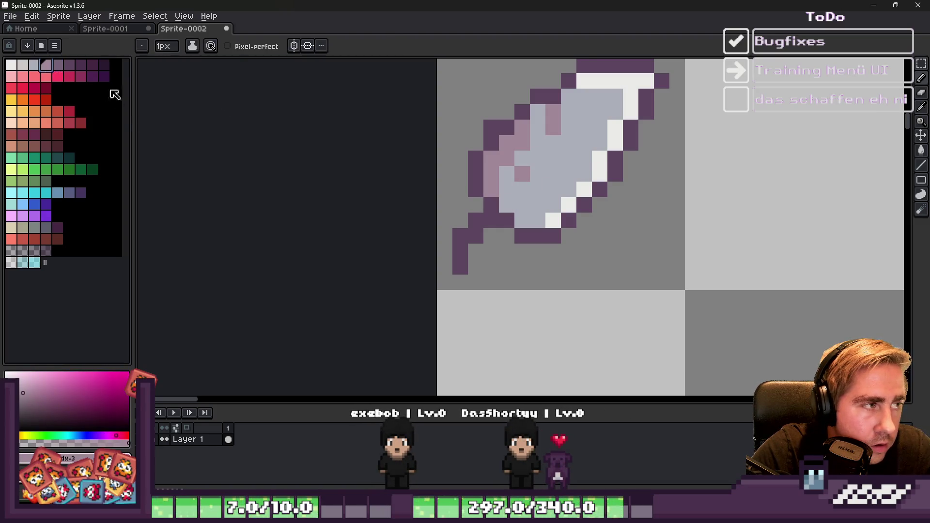
left_click_drag(514, 200, 541, 185)
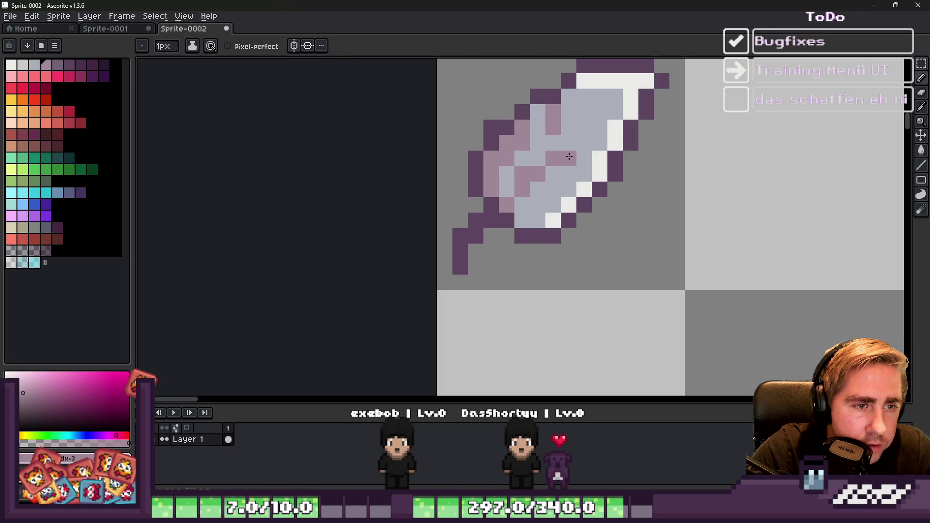